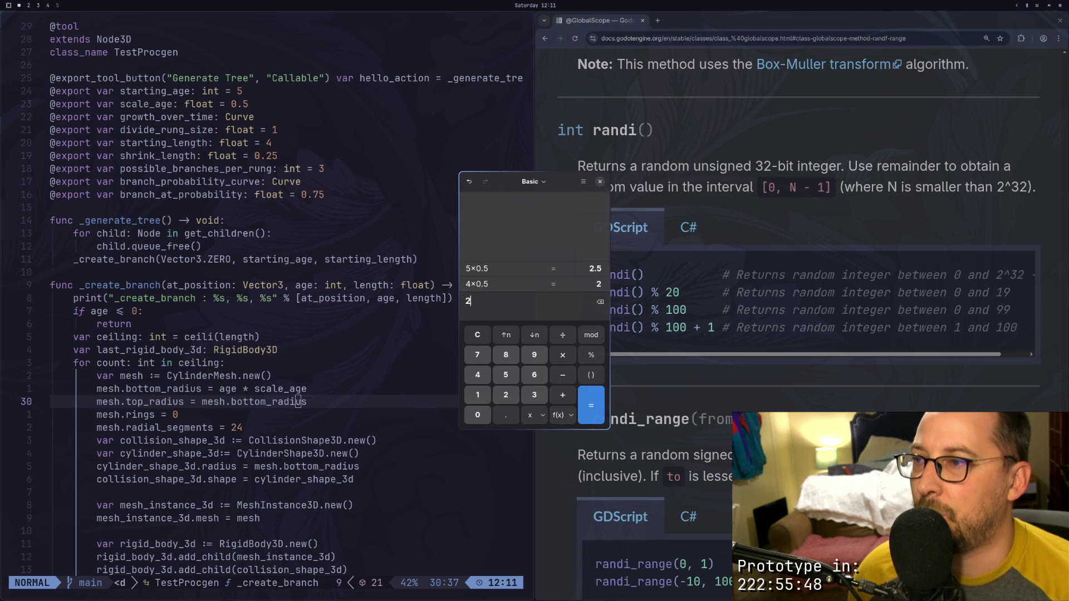
{"action": "key", "text": "Escape"}
{"action": "key", "text": "super+2"}
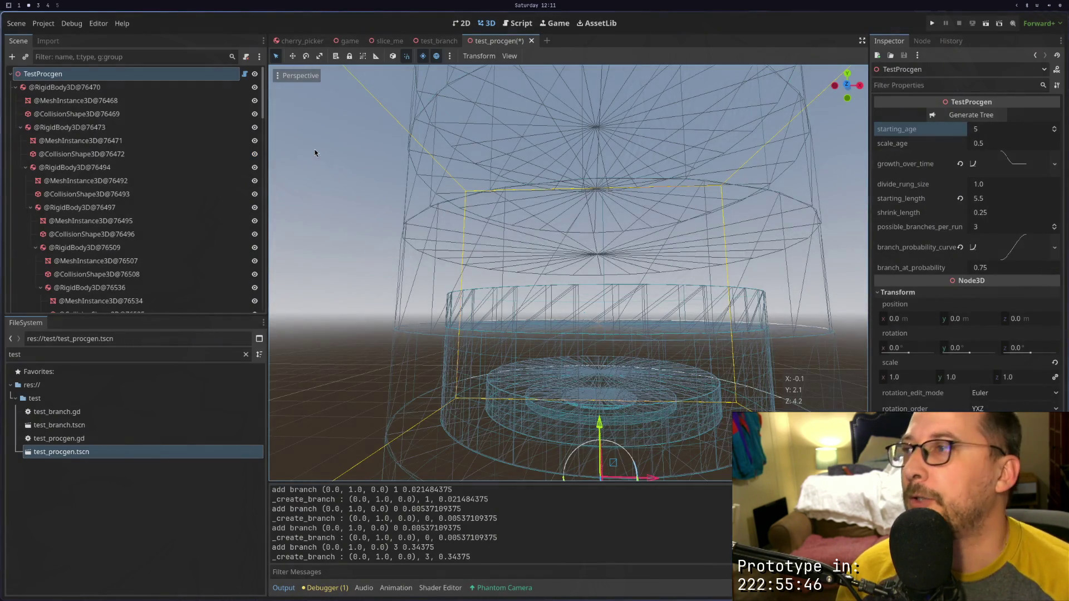
{"action": "scroll", "coordinate": [133, 239], "scroll_direction": "down", "scroll_amount": 5}
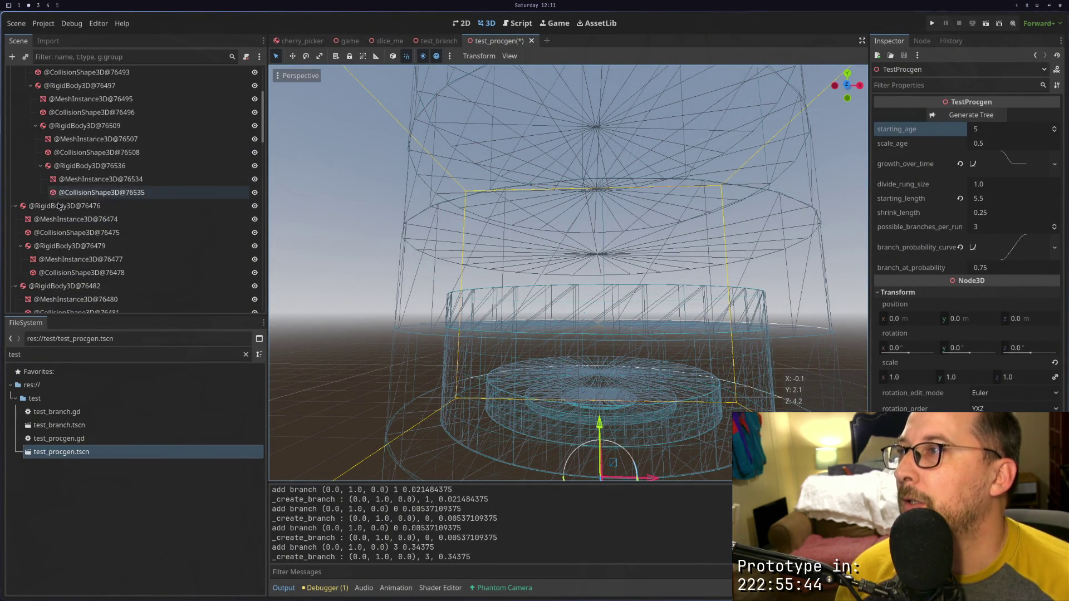
{"action": "left_click", "coordinate": [59, 206]}
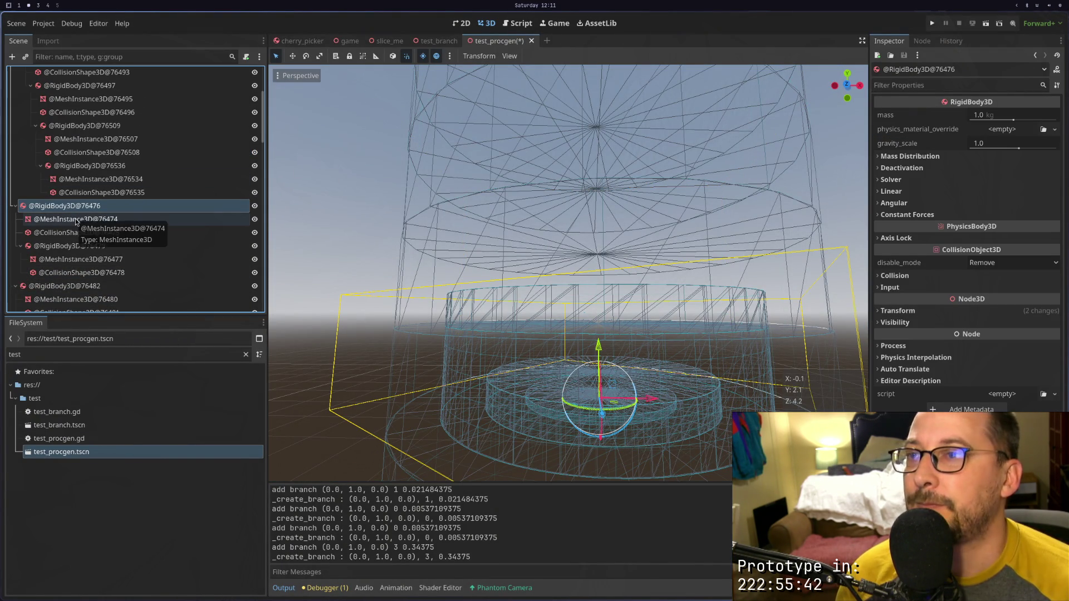
{"action": "left_click", "coordinate": [75, 220]}
{"action": "scroll", "coordinate": [75, 219], "scroll_direction": "down", "scroll_amount": 2}
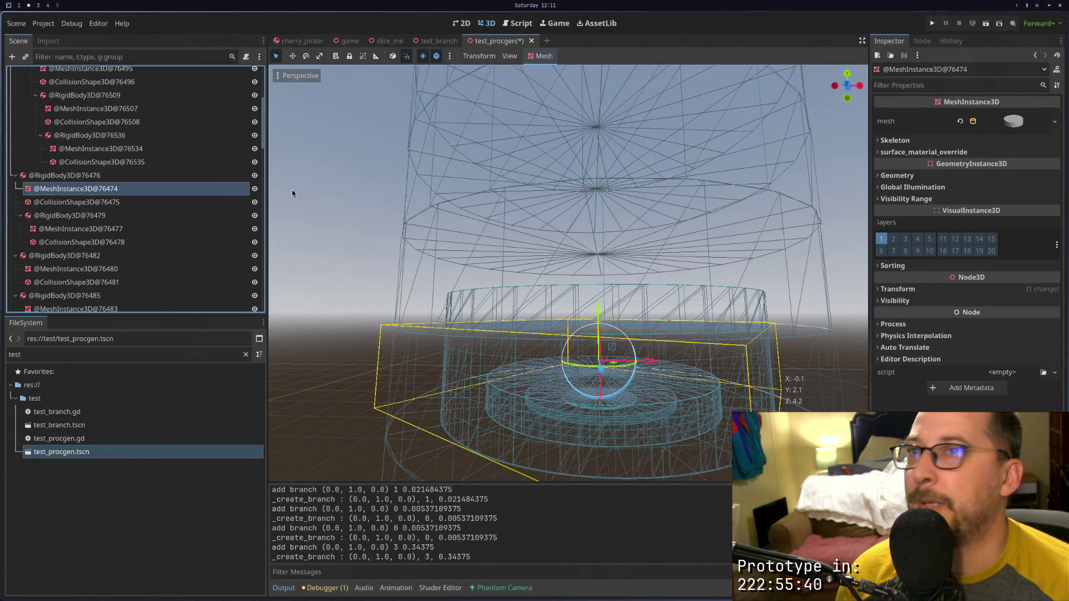
{"action": "left_click", "coordinate": [1019, 123]}
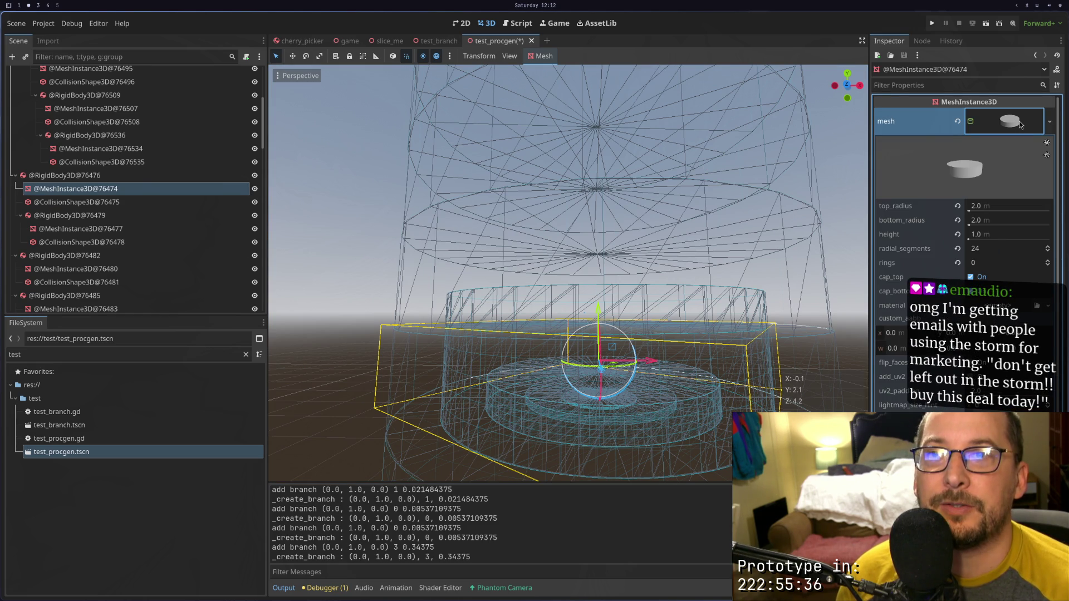
{"action": "scroll", "coordinate": [351, 161], "scroll_direction": "up", "scroll_amount": 5}
{"action": "scroll", "coordinate": [186, 176], "scroll_direction": "up", "scroll_amount": 4}
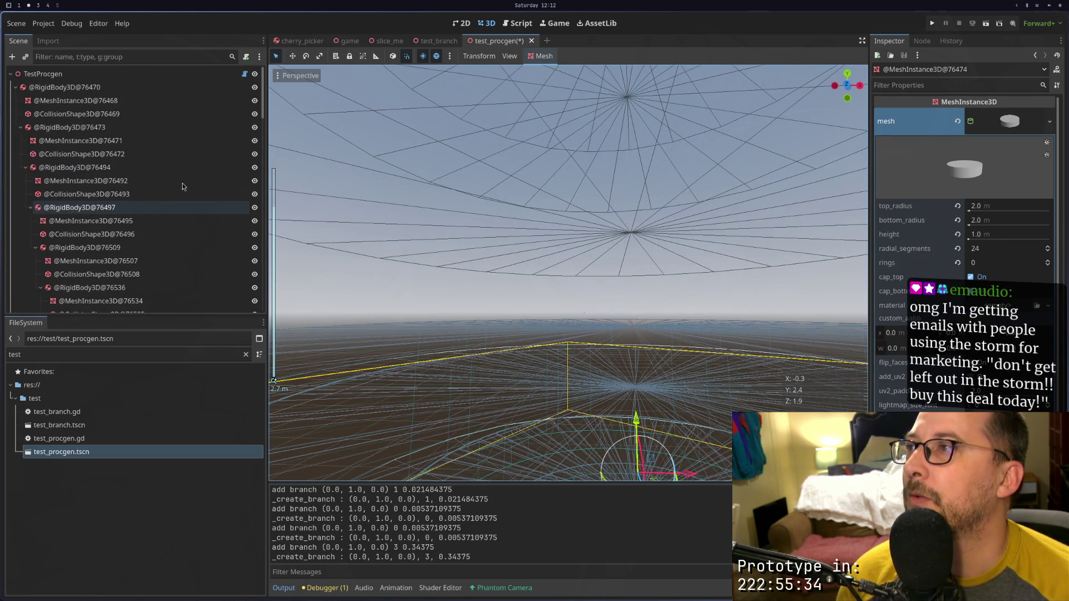
{"action": "left_click", "coordinate": [148, 102]}
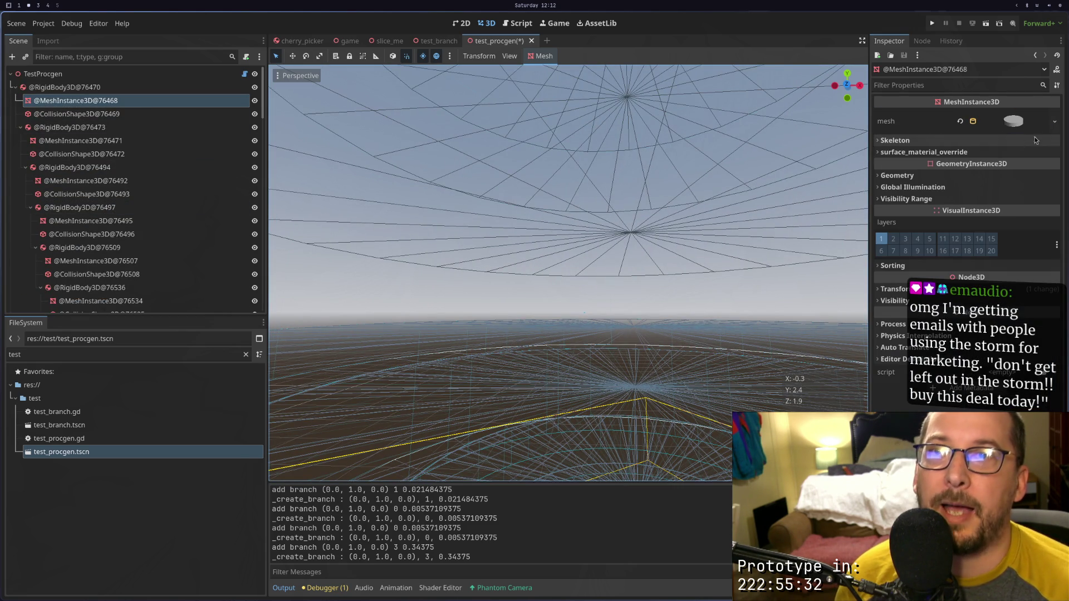
{"action": "left_click", "coordinate": [1016, 121]}
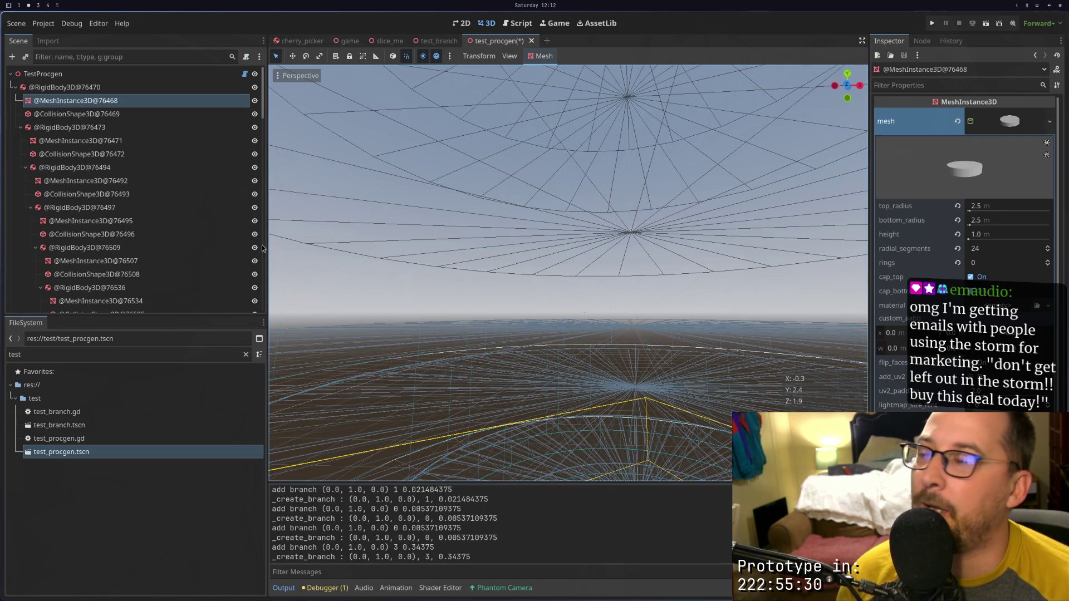
{"action": "scroll", "coordinate": [155, 260], "scroll_direction": "down", "scroll_amount": 5}
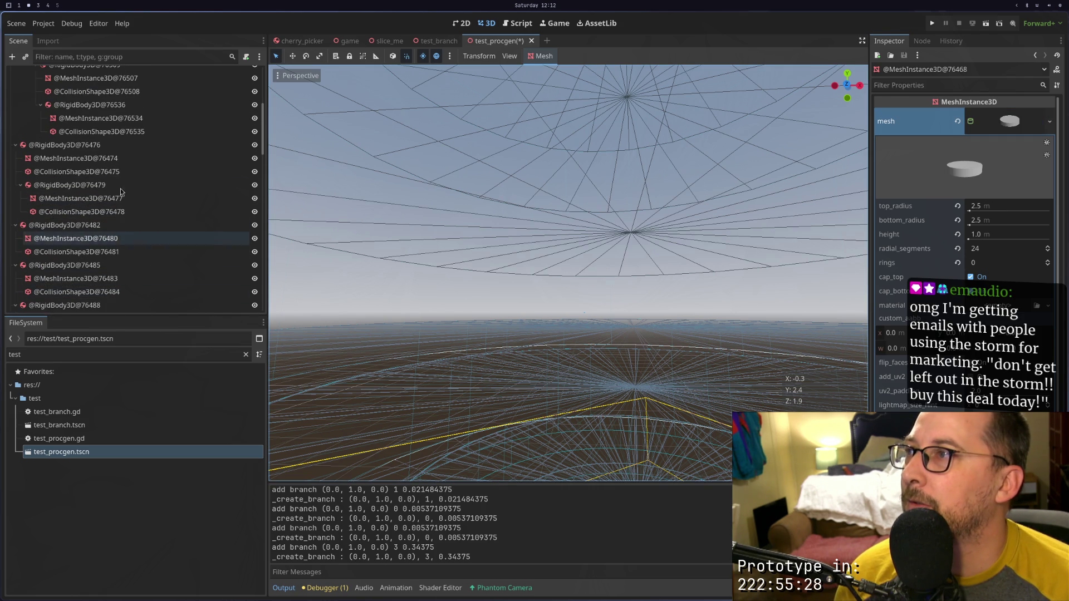
{"action": "left_click", "coordinate": [114, 159]}
{"action": "key", "text": "f"}
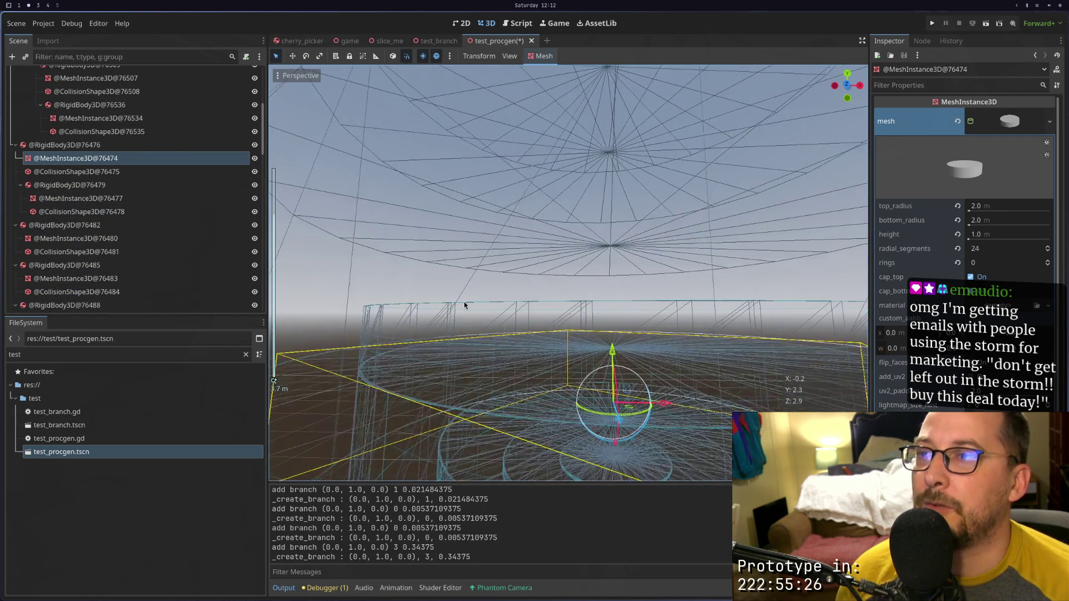
{"action": "scroll", "coordinate": [464, 322], "scroll_direction": "down", "scroll_amount": 3}
{"action": "left_click_drag", "start_coordinate": [468, 346], "coordinate": [429, 287]}
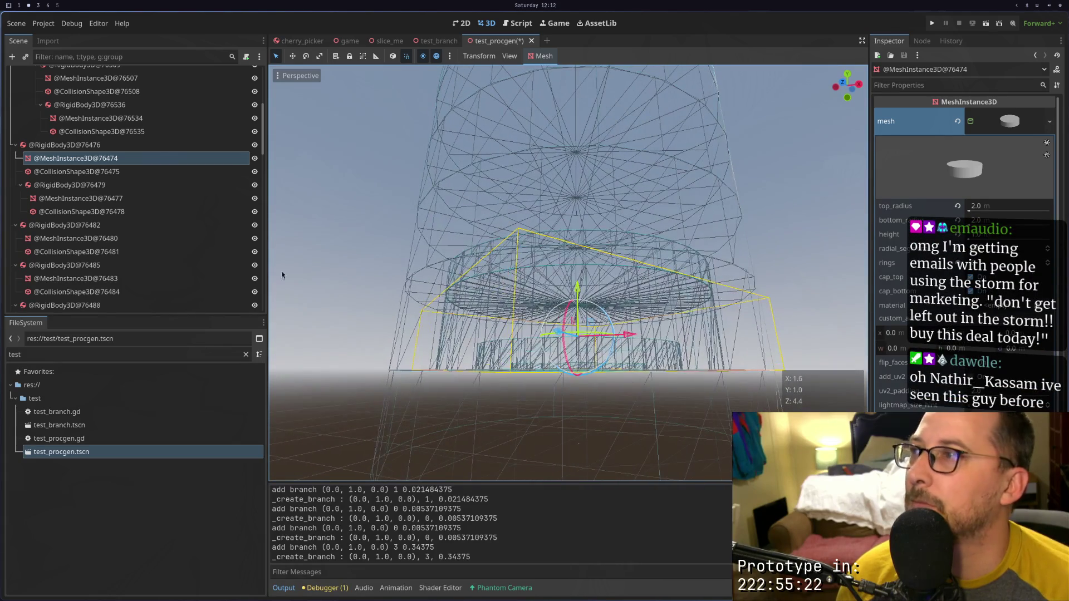
{"action": "left_click", "coordinate": [148, 161]}
{"action": "scroll", "coordinate": [906, 399], "scroll_direction": "down", "scroll_amount": 3}
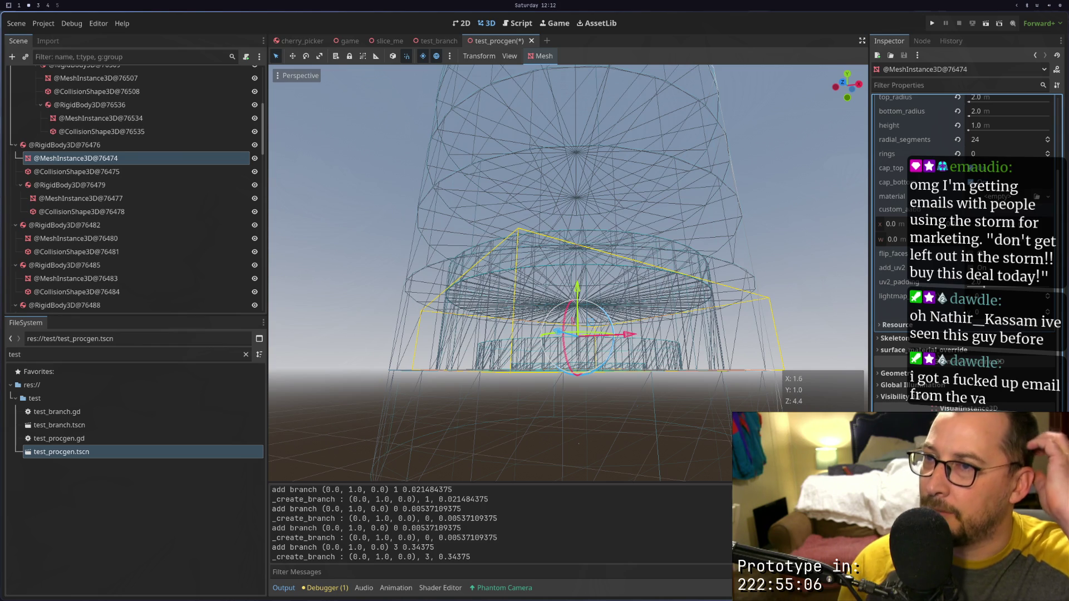
{"action": "scroll", "coordinate": [673, 417], "scroll_direction": "up", "scroll_amount": 3}
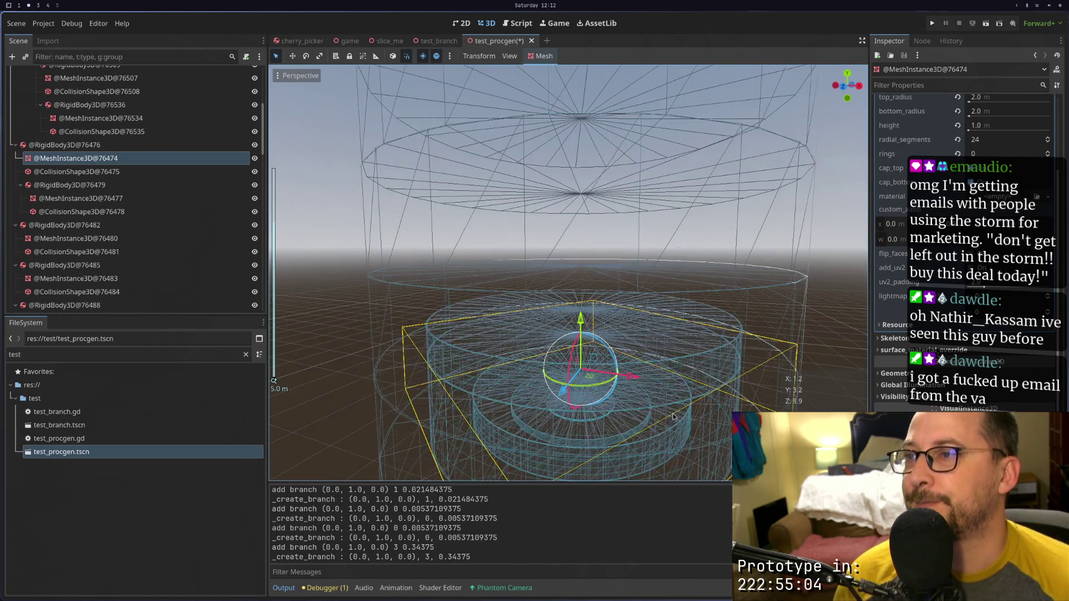
{"action": "scroll", "coordinate": [673, 422], "scroll_direction": "down", "scroll_amount": 3}
{"action": "scroll", "coordinate": [143, 301], "scroll_direction": "down", "scroll_amount": 2}
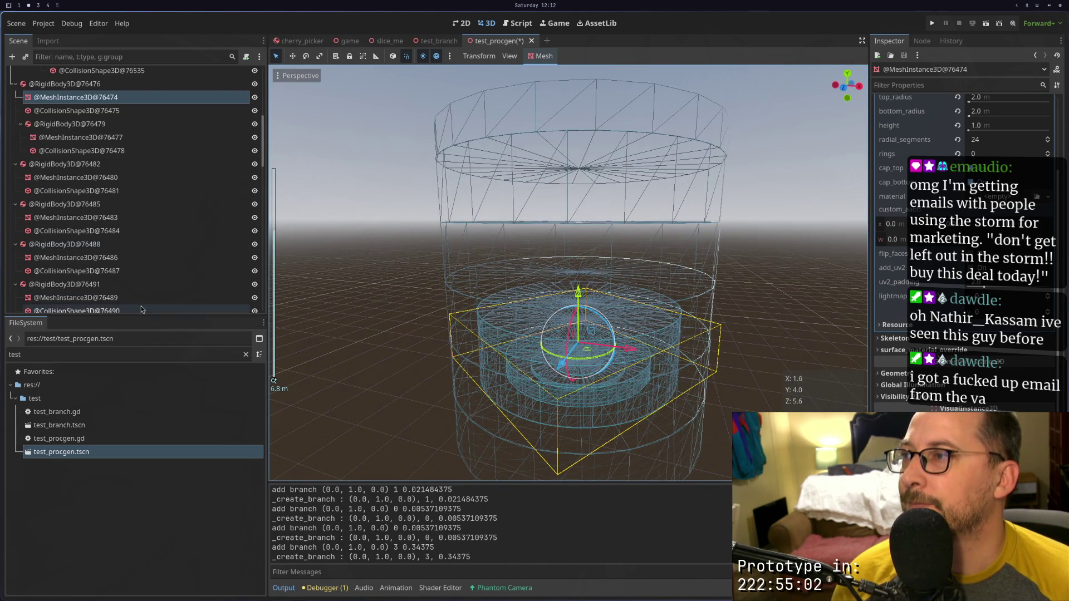
{"action": "scroll", "coordinate": [141, 302], "scroll_direction": "up", "scroll_amount": 2}
{"action": "left_click", "coordinate": [482, 126]}
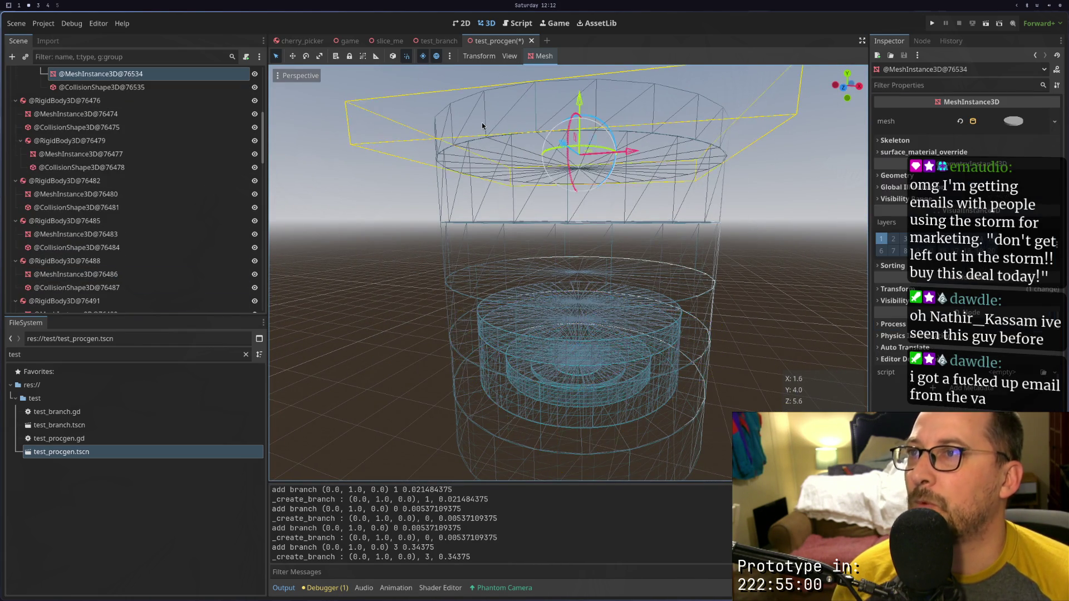
{"action": "left_click_drag", "start_coordinate": [482, 126], "coordinate": [488, 196]}
{"action": "scroll", "coordinate": [106, 193], "scroll_direction": "up", "scroll_amount": 4}
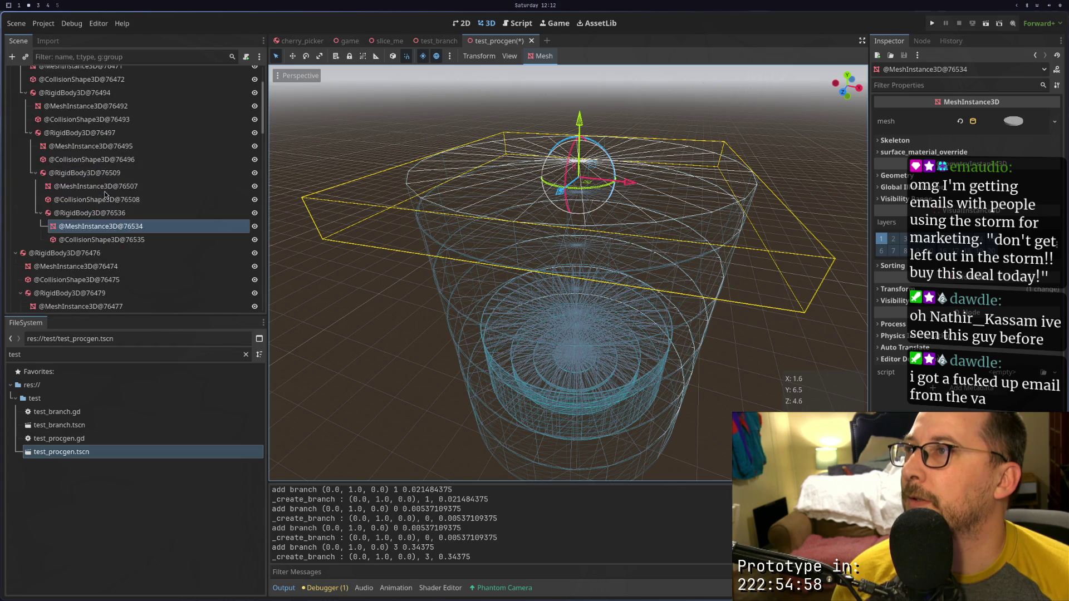
{"action": "scroll", "coordinate": [105, 194], "scroll_direction": "up", "scroll_amount": 3}
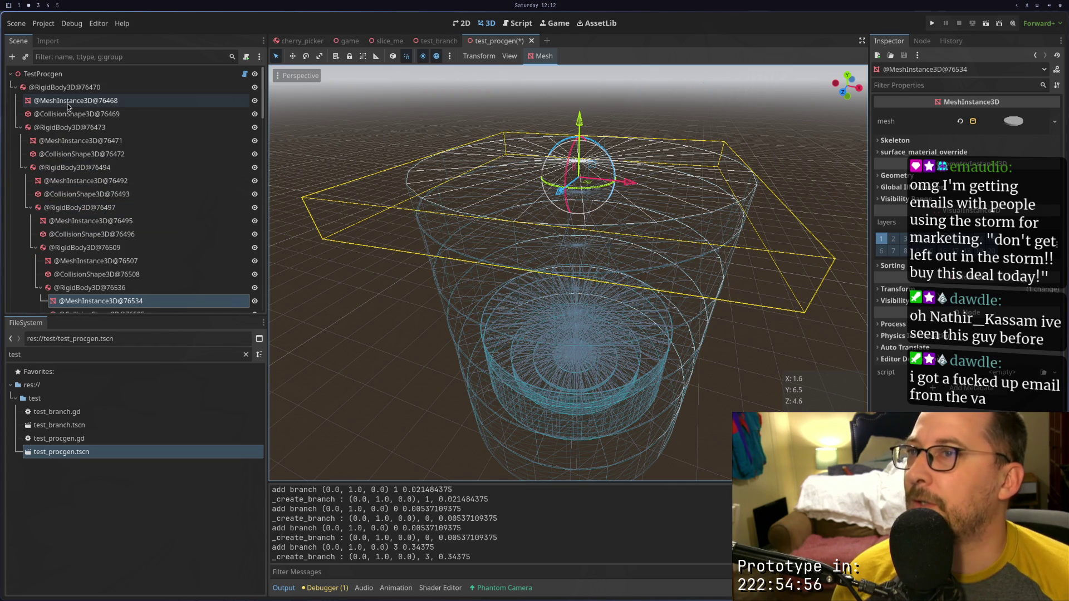
{"action": "scroll", "coordinate": [449, 247], "scroll_direction": "down", "scroll_amount": 4}
{"action": "left_click_drag", "start_coordinate": [449, 247], "coordinate": [494, 262]}
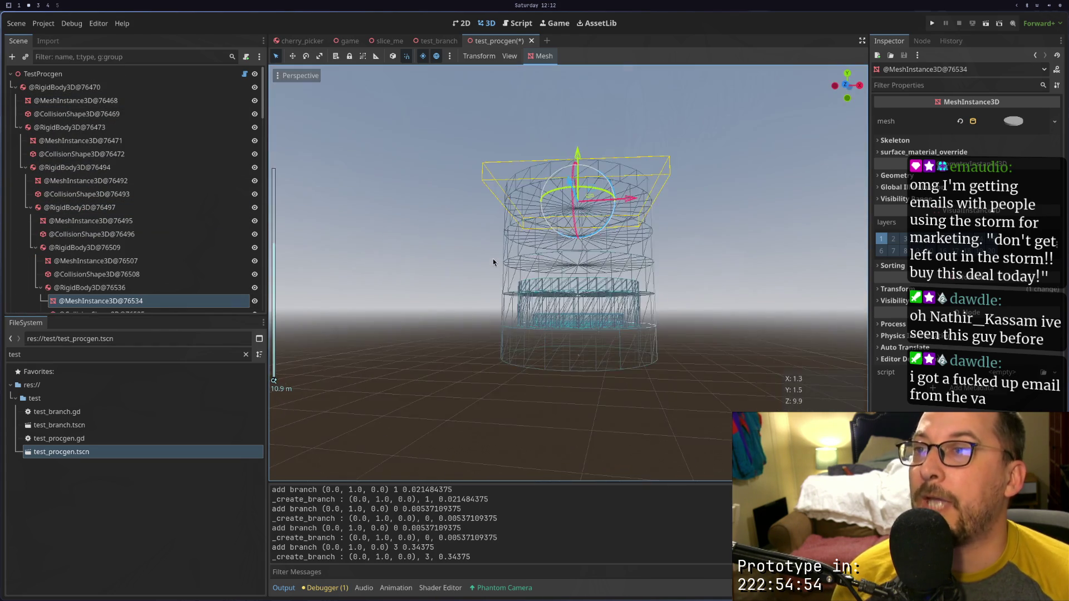
{"action": "scroll", "coordinate": [570, 290], "scroll_direction": "up", "scroll_amount": 3}
{"action": "scroll", "coordinate": [571, 290], "scroll_direction": "down", "scroll_amount": 5}
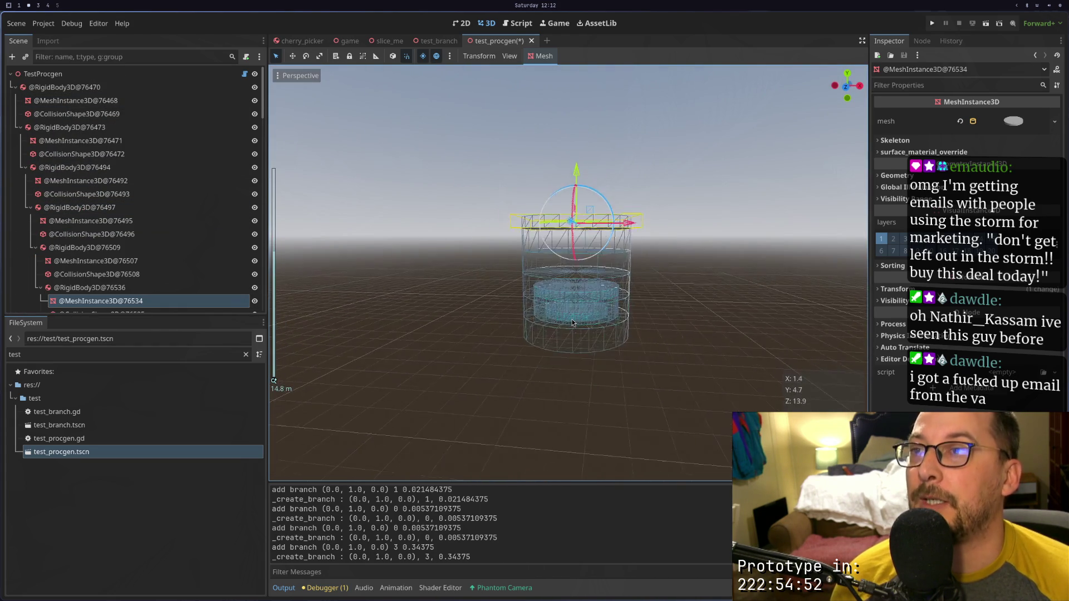
{"action": "left_click_drag", "start_coordinate": [570, 290], "coordinate": [569, 325]}
{"action": "scroll", "coordinate": [569, 330], "scroll_direction": "up", "scroll_amount": 4}
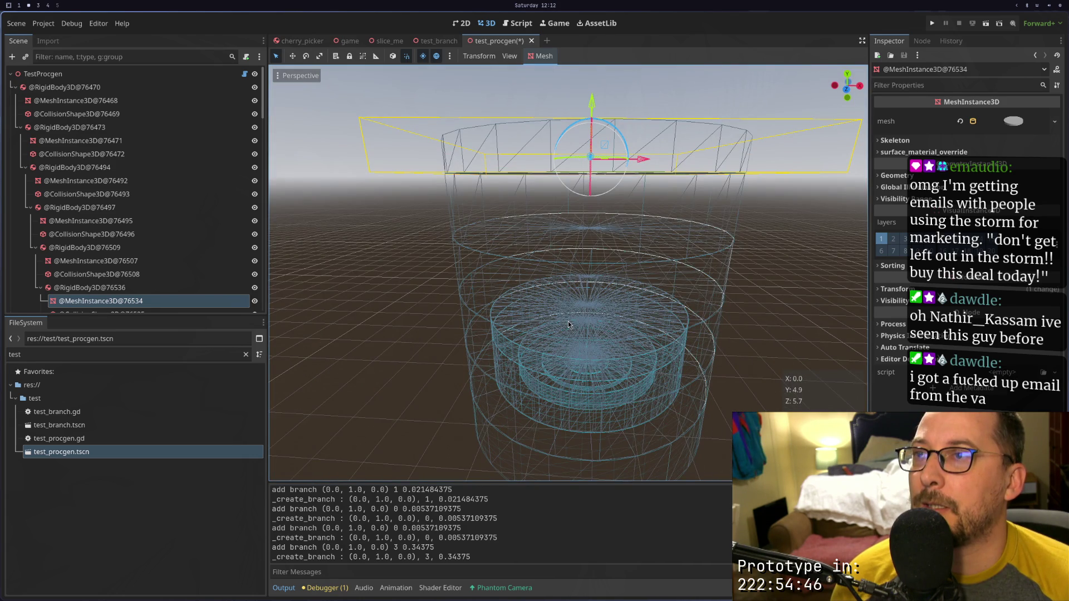
{"action": "left_click", "coordinate": [222, 74]}
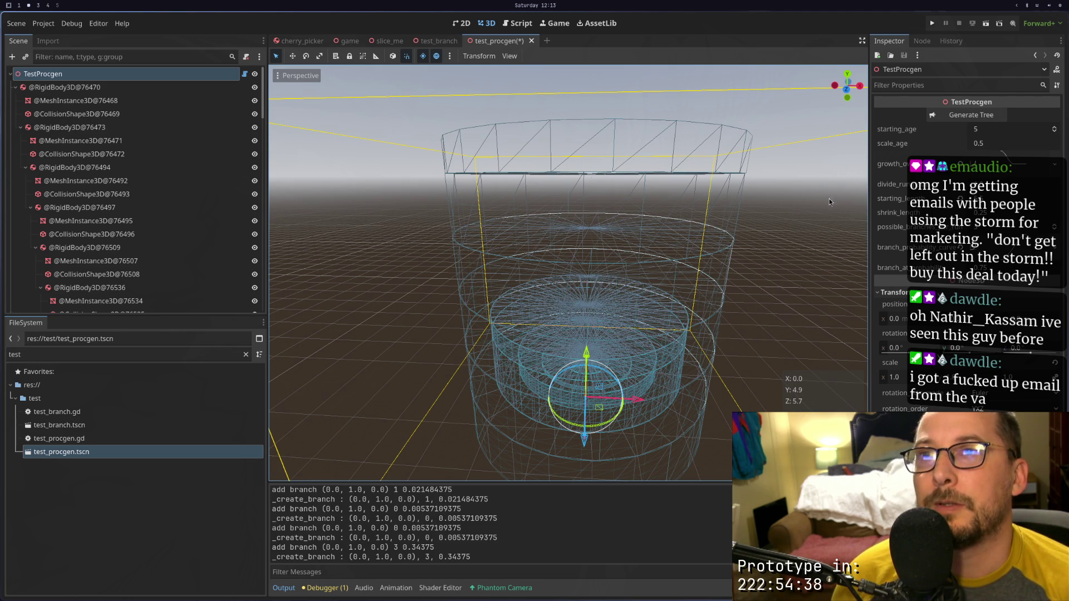
Orbit the Godot viewport to look down on the generated tree and its upper cylinder
{"action": "key", "text": "super+1"}
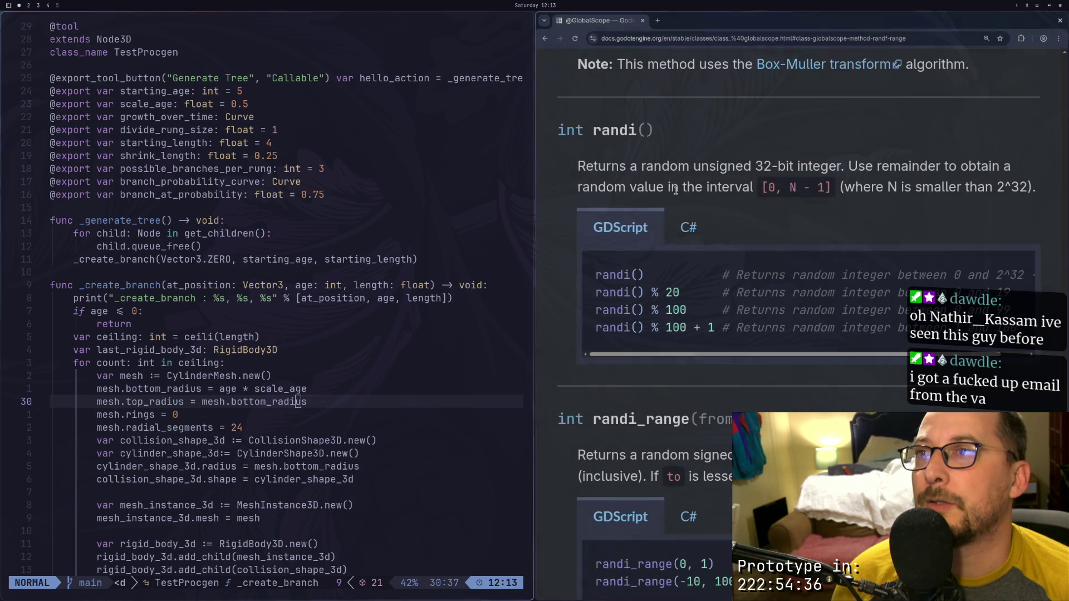
{"action": "key", "text": "super+2"}
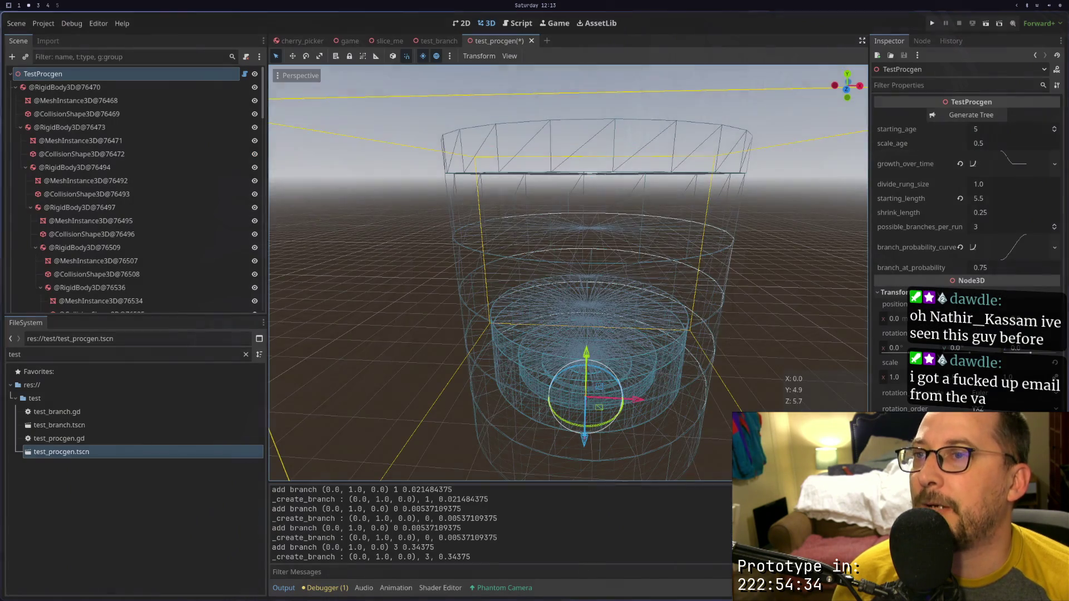
{"action": "scroll", "coordinate": [707, 282], "scroll_direction": "down", "scroll_amount": 5}
{"action": "mouse_move", "coordinate": [688, 248]}
{"action": "left_mouse_down"}
{"action": "mouse_move", "coordinate": [673, 263]}
{"action": "mouse_move", "coordinate": [679, 275]}
{"action": "left_mouse_up"}
{"action": "scroll", "coordinate": [680, 276], "scroll_direction": "up", "scroll_amount": 8}
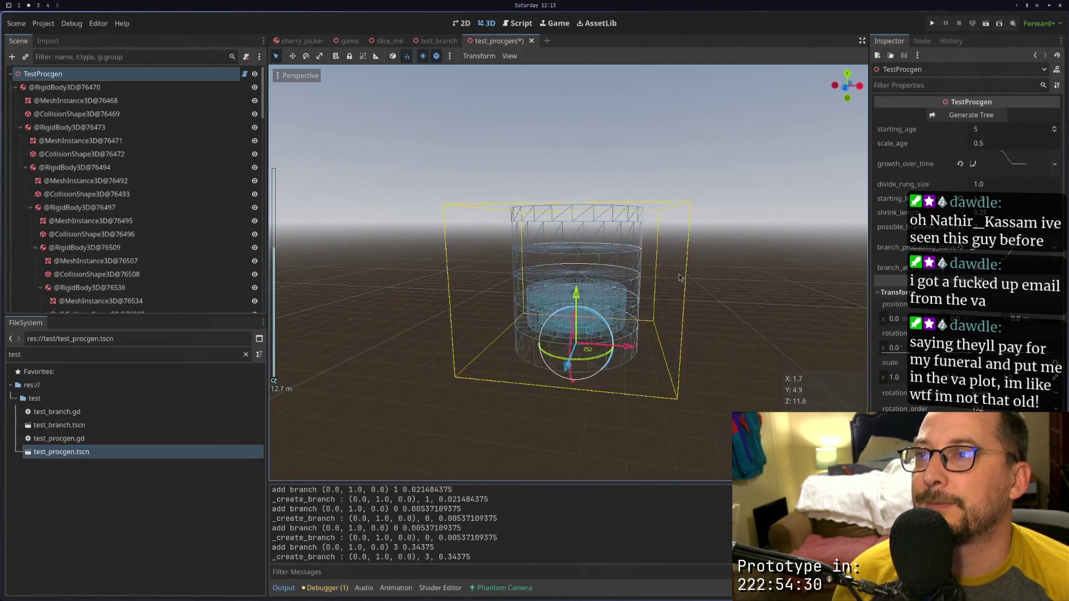
{"action": "mouse_move", "coordinate": [626, 380]}
{"action": "left_mouse_down"}
{"action": "mouse_move", "coordinate": [630, 342]}
{"action": "mouse_move", "coordinate": [583, 412]}
{"action": "left_mouse_up"}
{"action": "scroll", "coordinate": [593, 342], "scroll_direction": "down", "scroll_amount": 3}
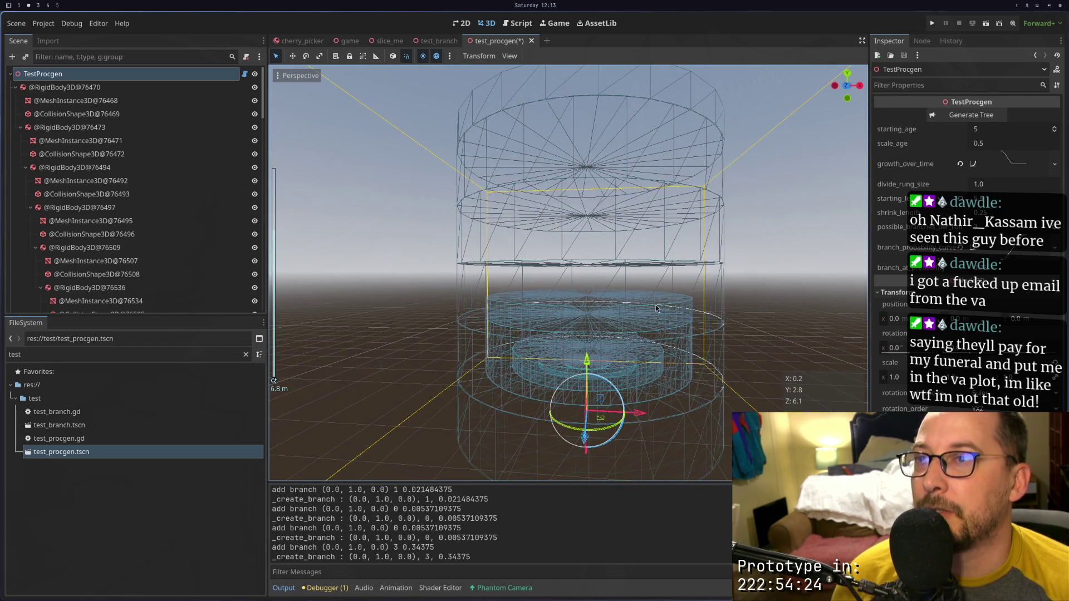
{"action": "scroll", "coordinate": [651, 320], "scroll_direction": "down", "scroll_amount": 3}
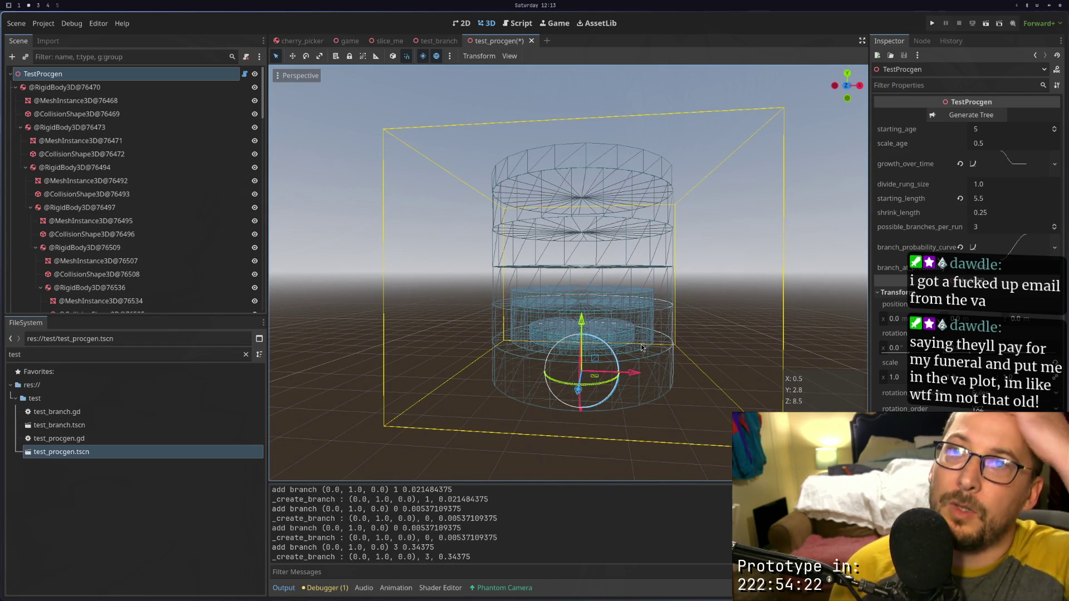
Compare the script's growth_over_time and divide_rung_size exports against the generated tree
{"action": "key", "text": "super+1"}
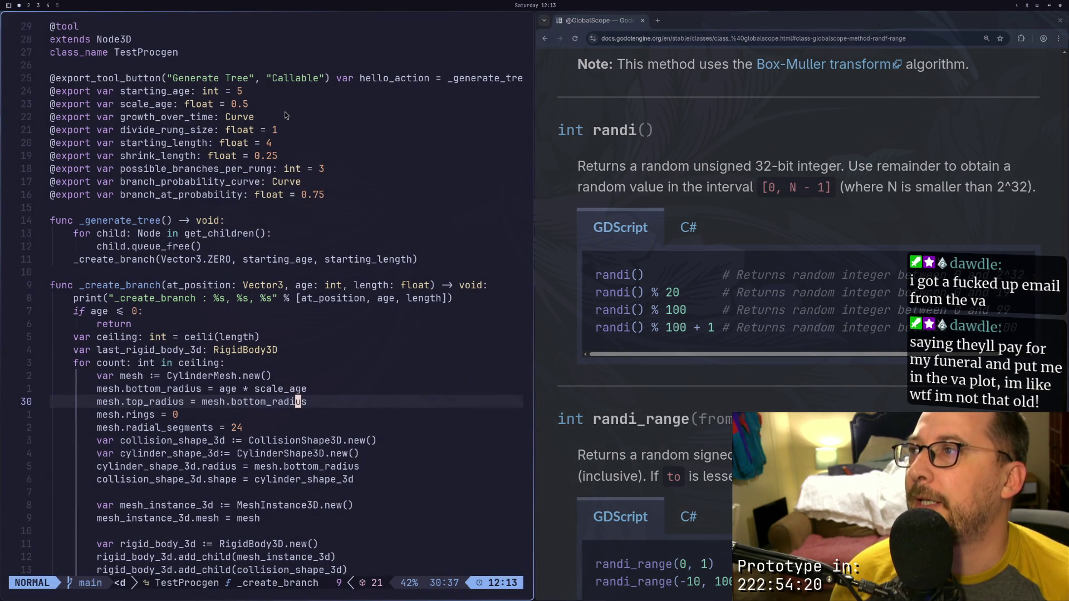
{"action": "left_click", "coordinate": [285, 115]}
{"action": "key", "text": "super+2"}
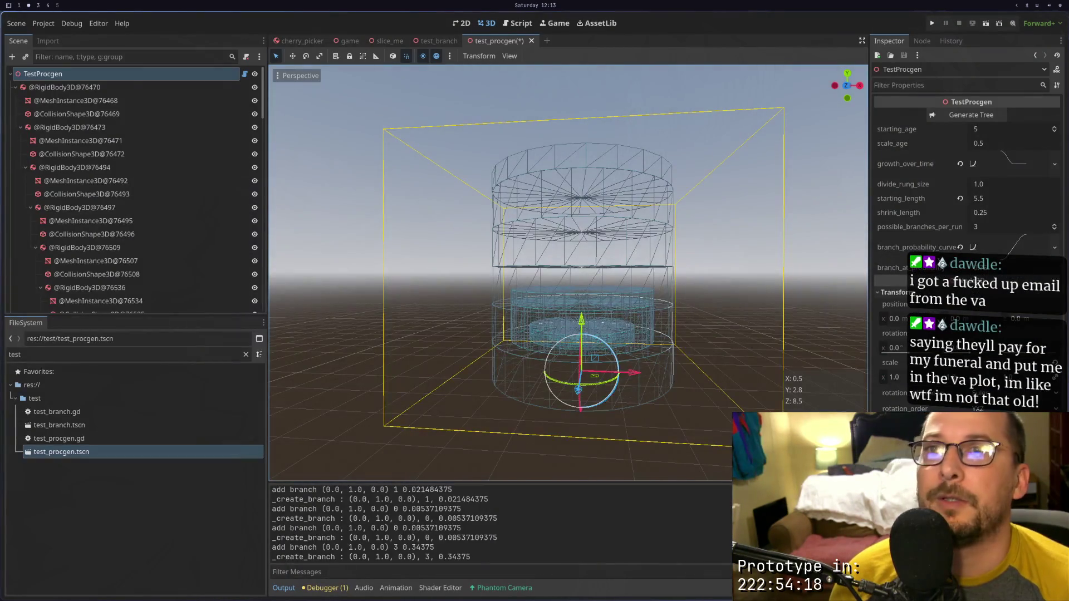
{"action": "key", "text": "super+1"}
{"action": "left_click", "coordinate": [292, 136]}
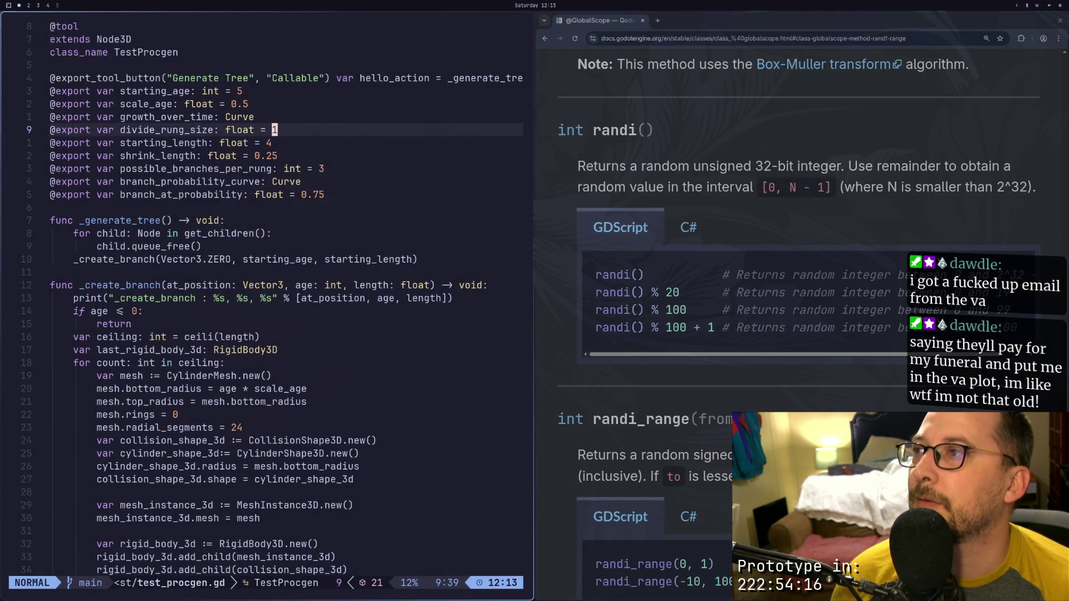
{"action": "key", "text": "super+2"}
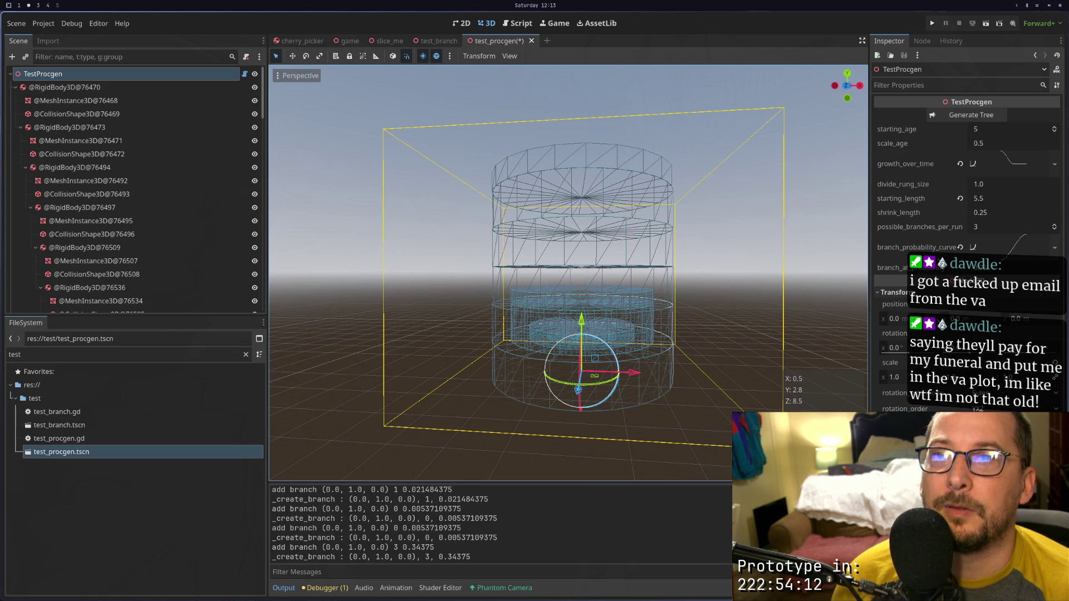
{"action": "key", "text": "super+1"}
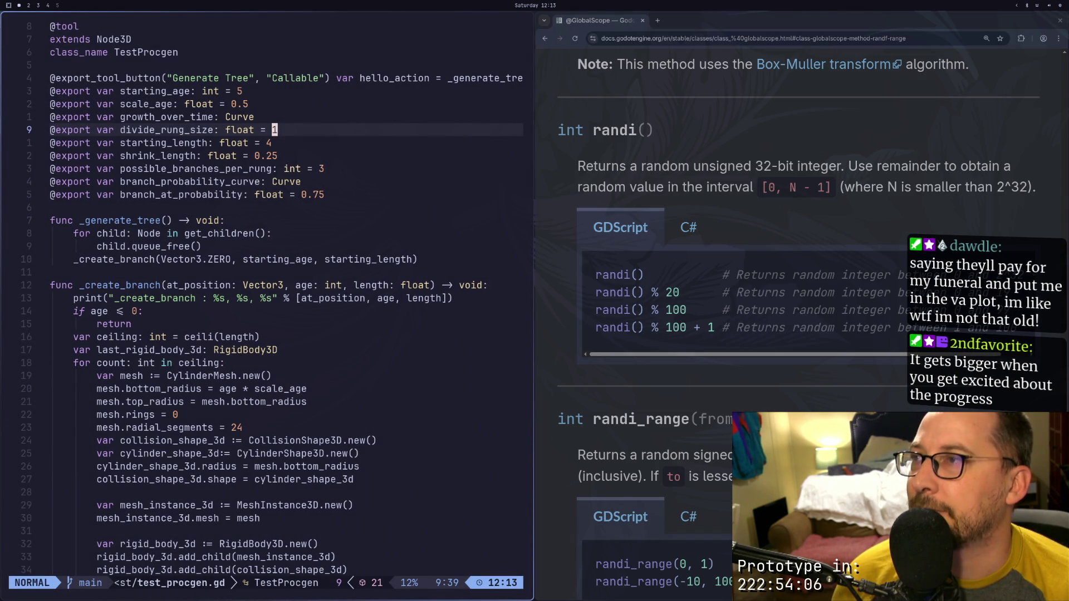
{"action": "key", "text": "super+2"}
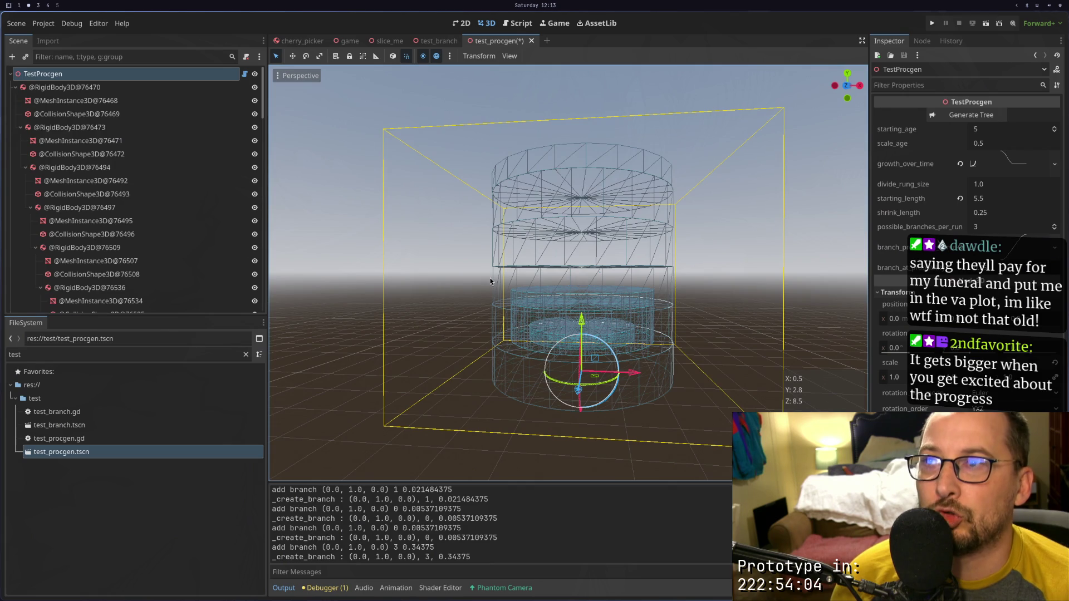
{"action": "key", "text": "super+1"}
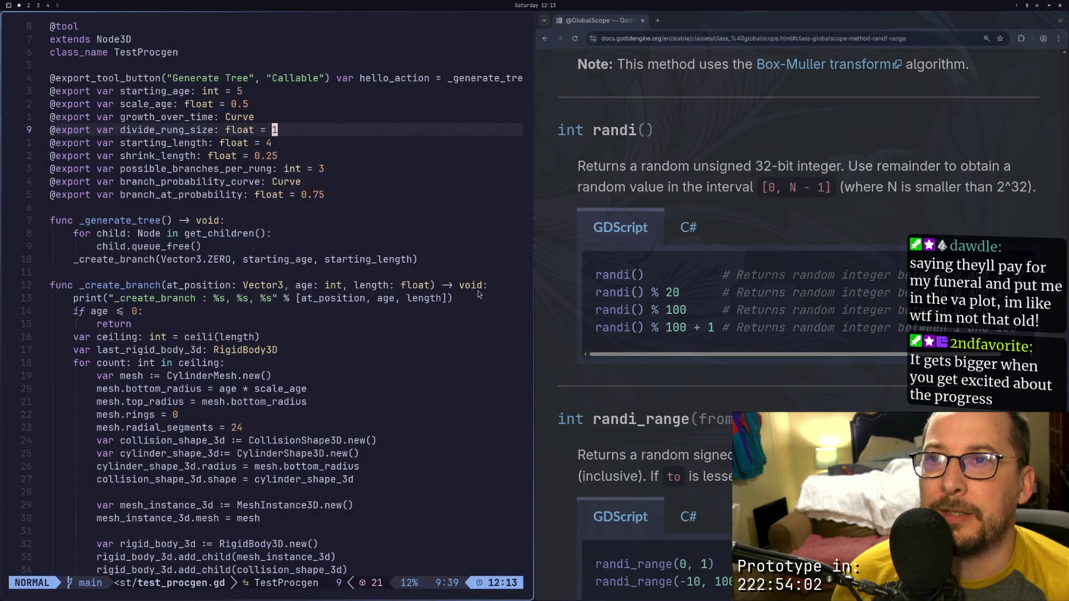
{"action": "key", "text": "super+2"}
{"action": "key", "text": "super+1"}
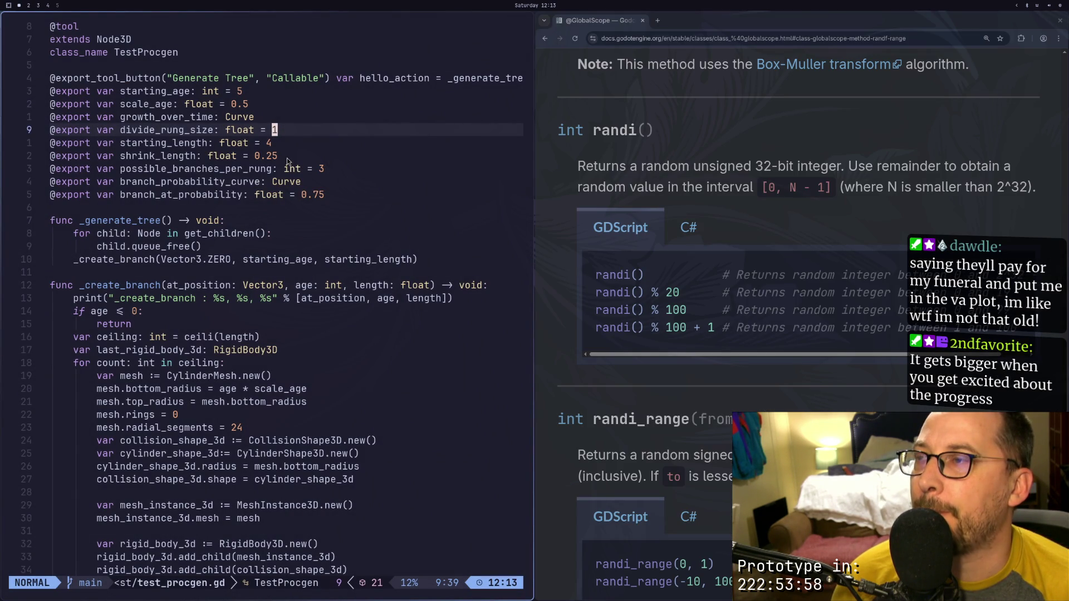
Change shrink_length from 0.25 to 0.75 and save test_procgen.gd with :w
{"action": "key", "text": "j"}
{"action": "key", "text": "j"}
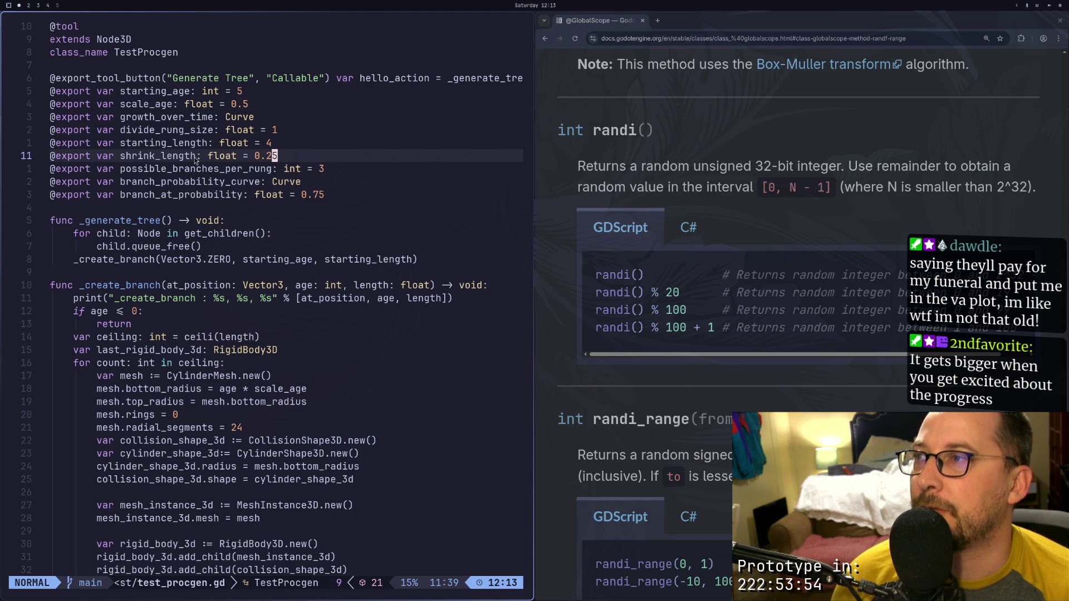
{"action": "key", "text": "a"}
{"action": "key", "text": "BackSpace"}
{"action": "key", "text": "BackSpace"}
{"action": "type", "text": "7"}
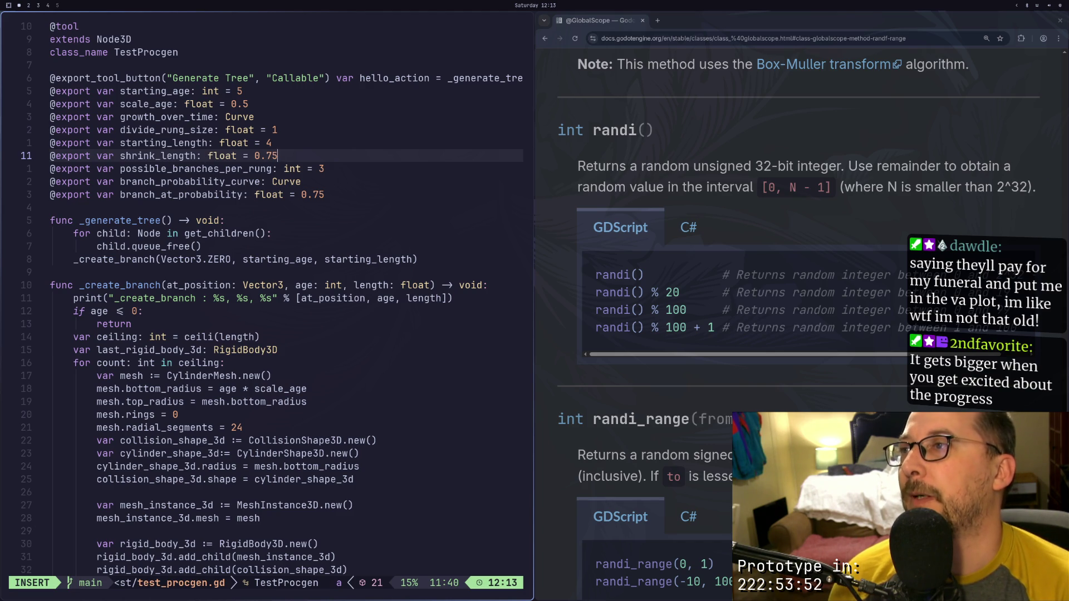
{"action": "key", "text": "Escape"}
{"action": "type", "text": ":w"}
{"action": "key", "text": "Return"}
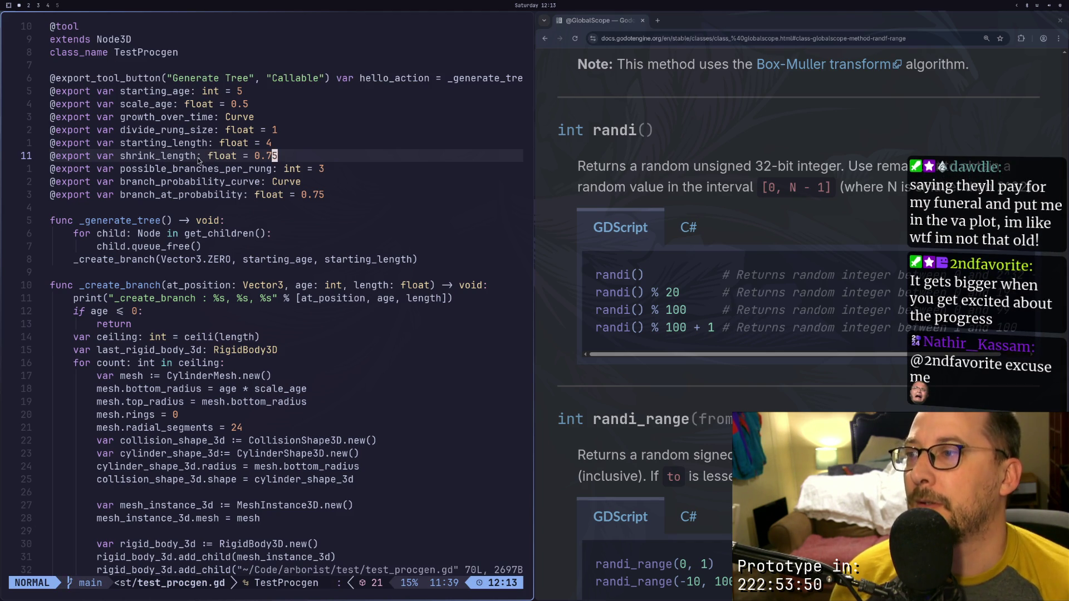
{"action": "key", "text": "super+2"}
Regenerate the tree twice from the saved script, scrolling through the Inspector
{"action": "left_click", "coordinate": [957, 114]}
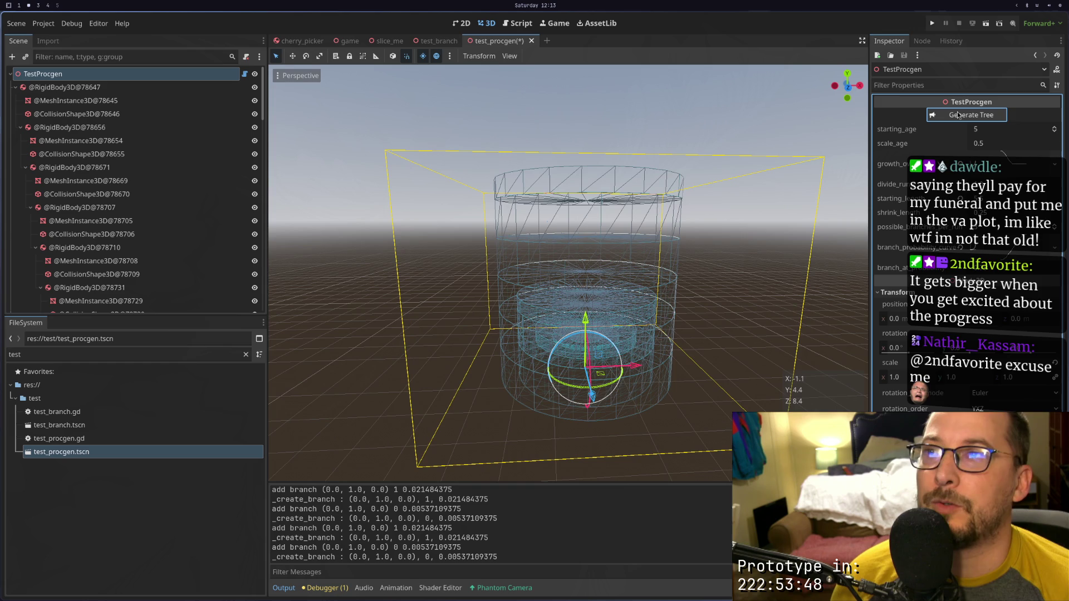
{"action": "scroll", "coordinate": [608, 247], "scroll_direction": "down", "scroll_amount": 4}
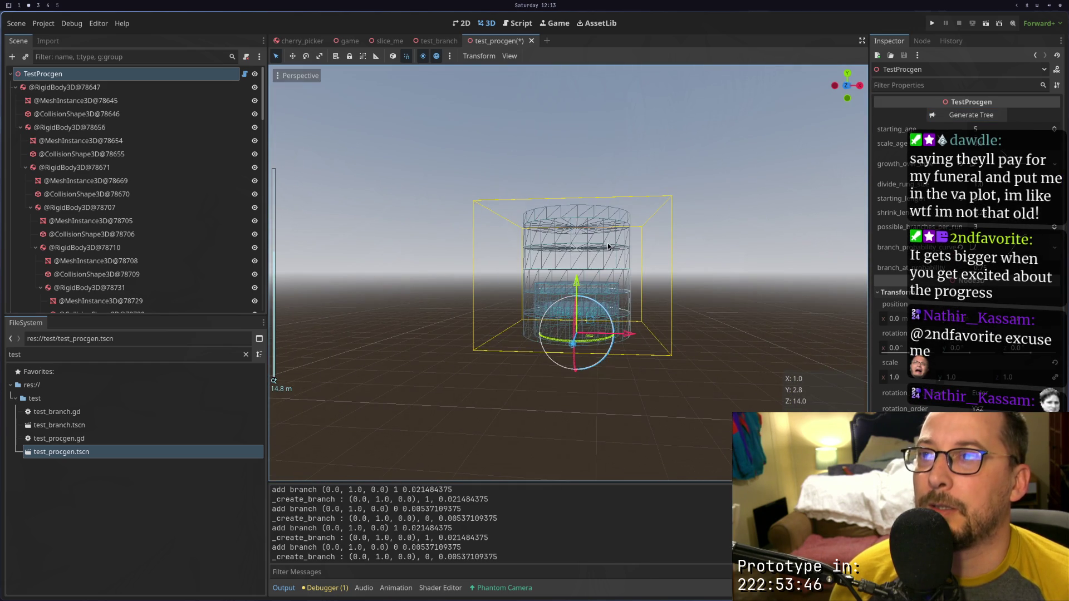
{"action": "scroll", "coordinate": [608, 248], "scroll_direction": "up", "scroll_amount": 2}
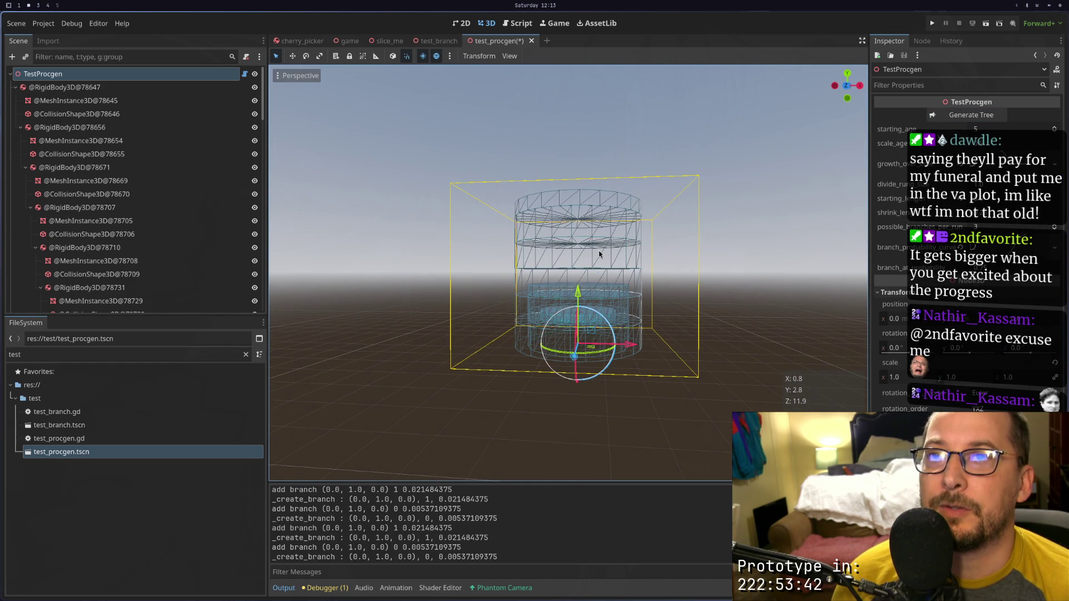
{"action": "scroll", "coordinate": [602, 271], "scroll_direction": "up", "scroll_amount": 4}
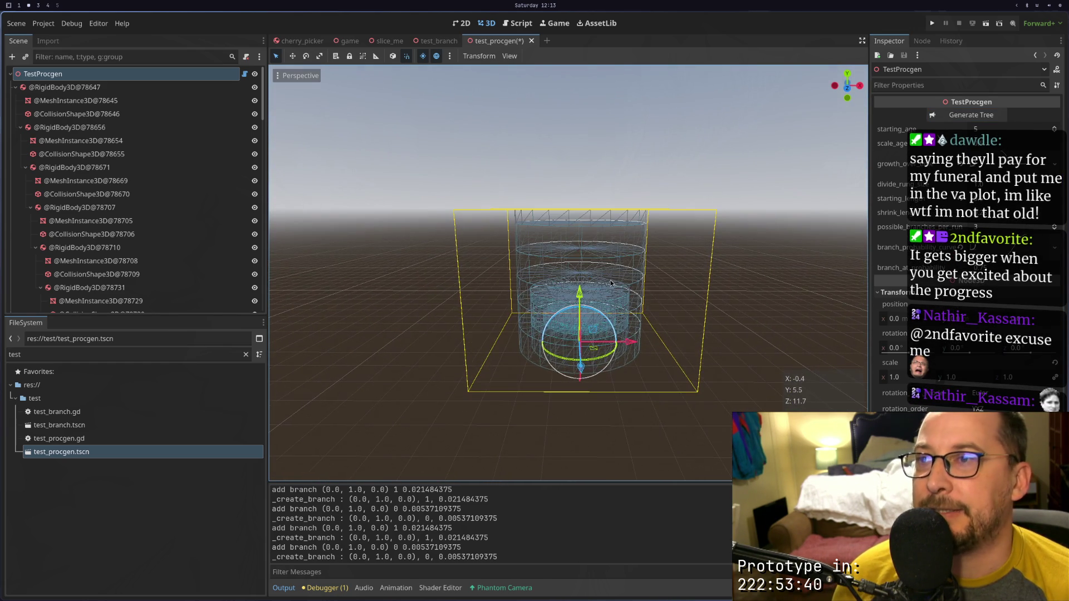
{"action": "scroll", "coordinate": [609, 281], "scroll_direction": "up", "scroll_amount": 3}
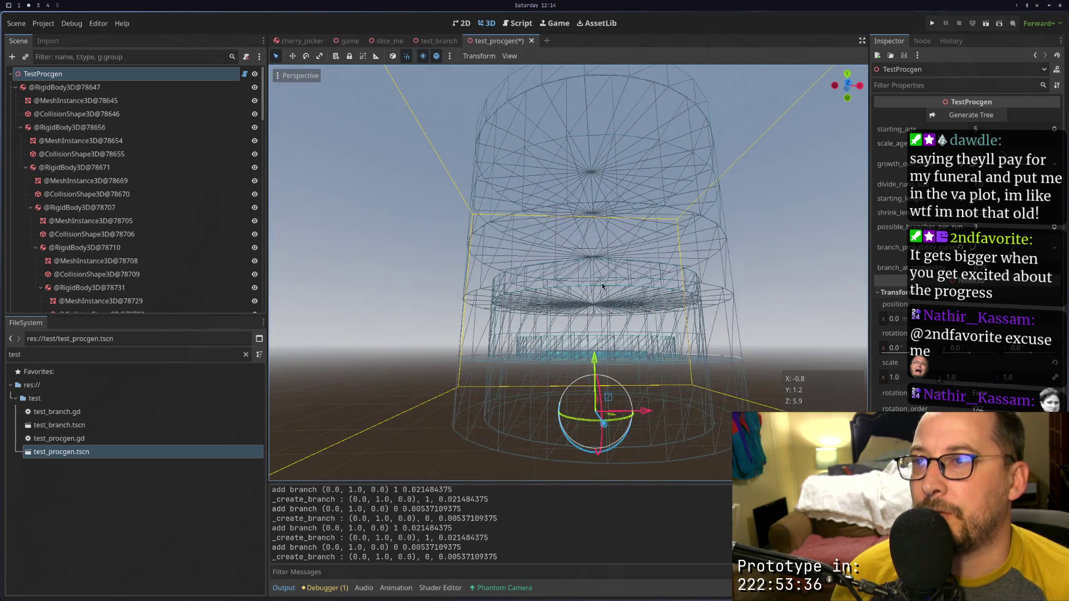
{"action": "scroll", "coordinate": [610, 398], "scroll_direction": "down", "scroll_amount": 3}
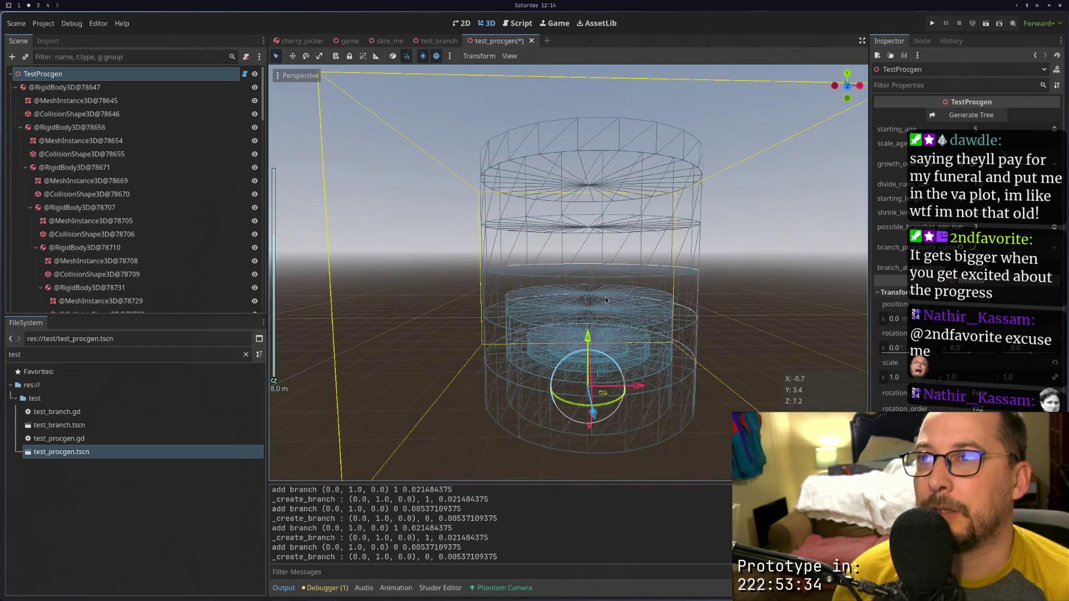
{"action": "left_click", "coordinate": [978, 114]}
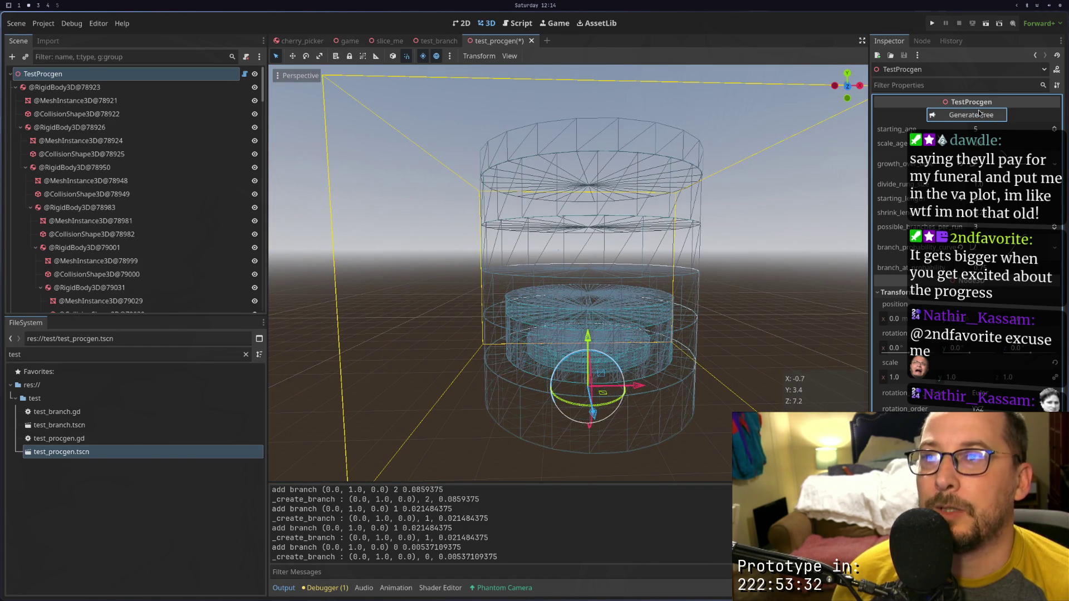
Confirm shrink_length reads 0.75, regenerate the tree and orbit to view it from above
{"action": "key", "text": "super+1"}
{"action": "key", "text": "super+2"}
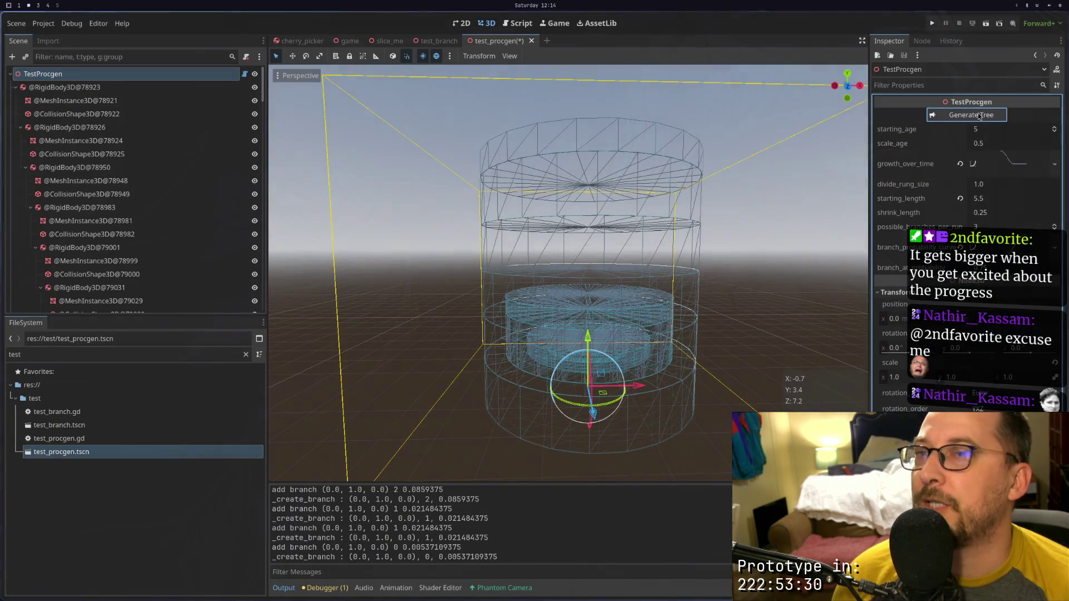
{"action": "left_click", "coordinate": [995, 214]}
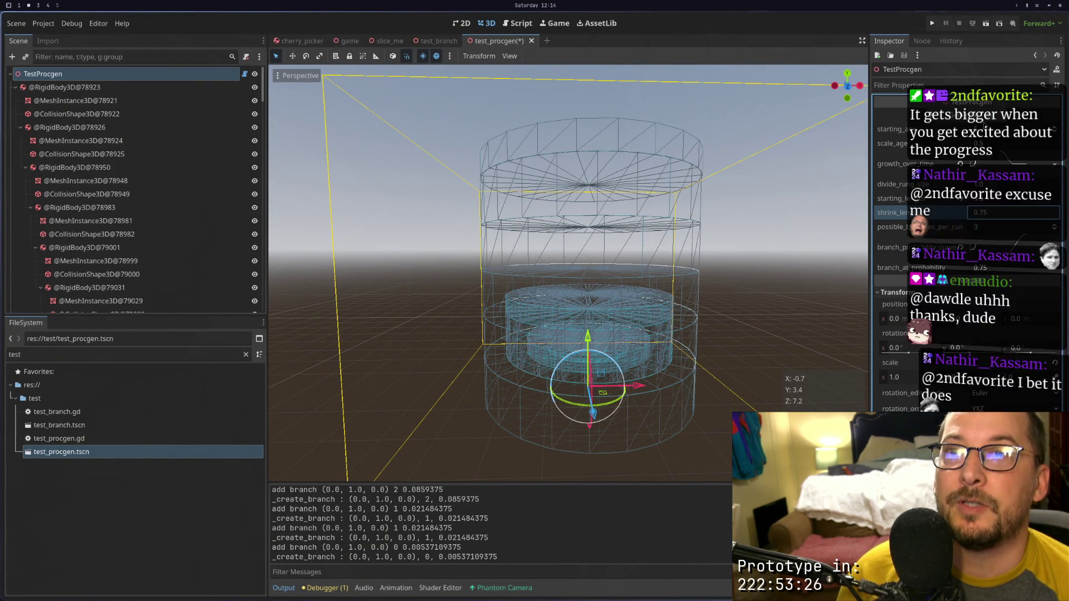
{"action": "left_click", "coordinate": [995, 112]}
{"action": "mouse_move", "coordinate": [750, 248]}
{"action": "left_mouse_down"}
{"action": "mouse_move", "coordinate": [749, 273]}
{"action": "mouse_move", "coordinate": [726, 295]}
{"action": "mouse_move", "coordinate": [724, 384]}
{"action": "mouse_move", "coordinate": [736, 240]}
{"action": "mouse_move", "coordinate": [736, 256]}
{"action": "left_mouse_up"}
Move to the position argument of the recursive _create_branch call on line 70
{"action": "key", "text": "super+1"}
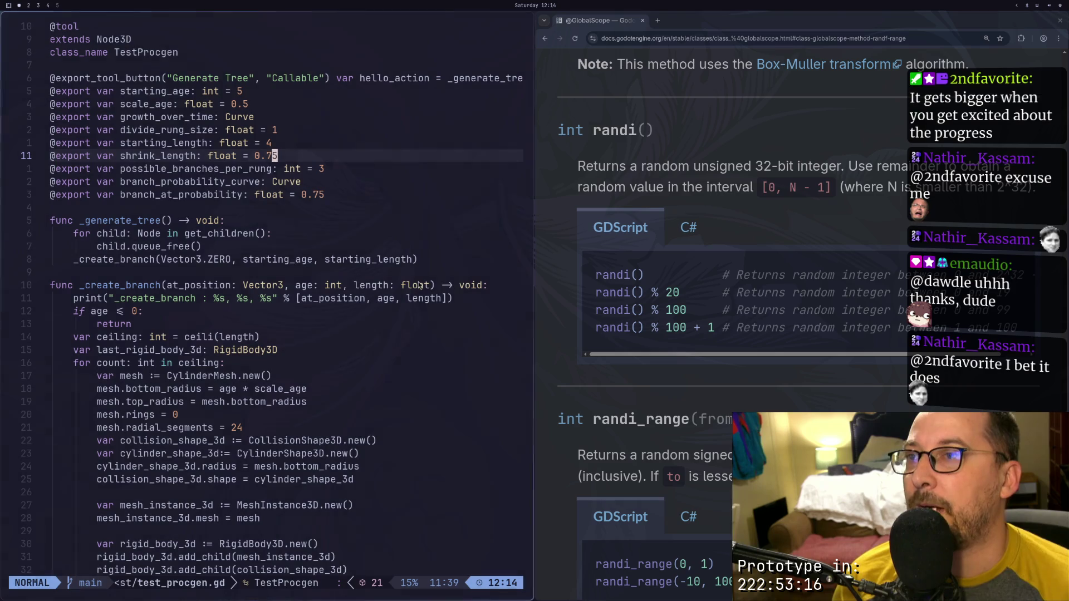
{"action": "scroll", "coordinate": [315, 289], "scroll_direction": "down", "scroll_amount": 4}
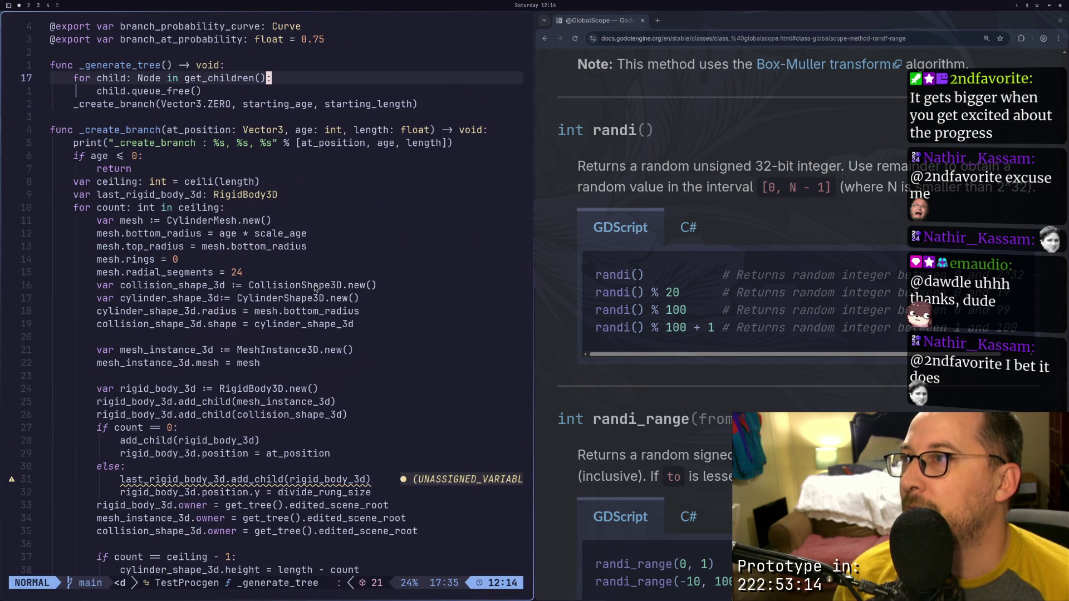
{"action": "scroll", "coordinate": [315, 284], "scroll_direction": "down", "scroll_amount": 9}
{"action": "left_click", "coordinate": [245, 389]}
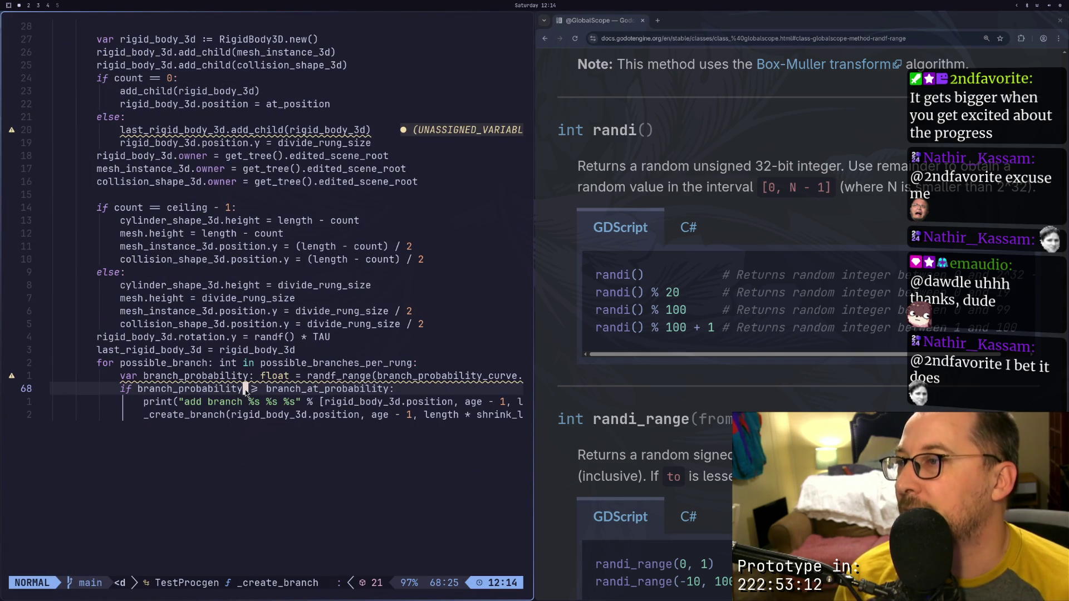
{"action": "key", "text": "Escape"}
{"action": "key", "text": "j"}
{"action": "key", "text": "j"}
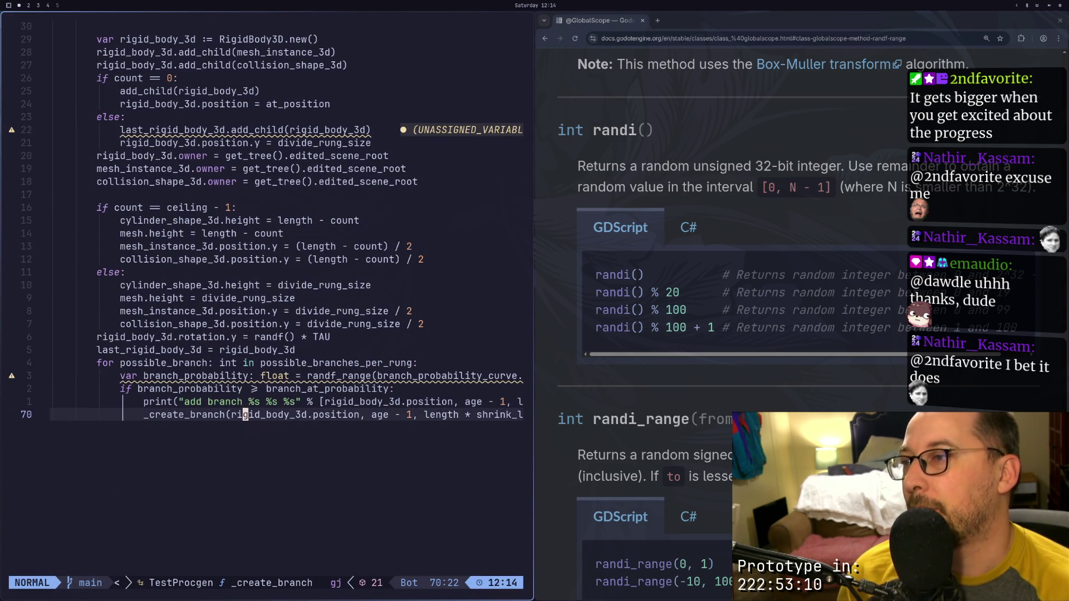
{"action": "key", "text": "l"}
{"action": "key", "text": "l"}
{"action": "key", "text": "l"}
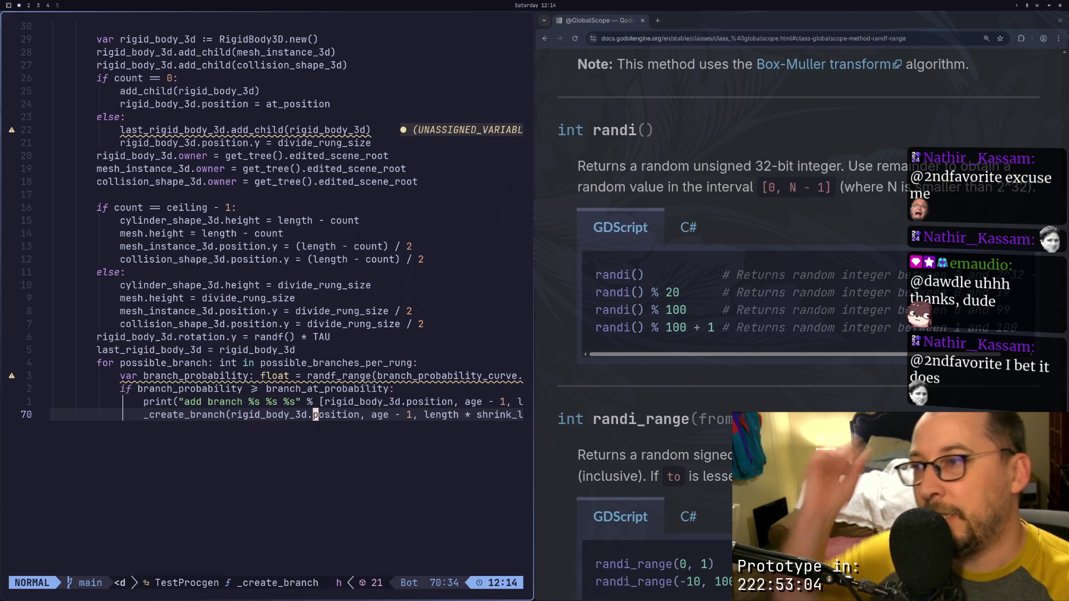
Change rigid_body_3d.position to rigid_body_3d.global_position and save the script with :w
{"action": "key", "text": "b"}
{"action": "key", "text": "i"}
{"action": "key", "text": "ctrl+space"}
{"action": "type", "text": "lobal_"}
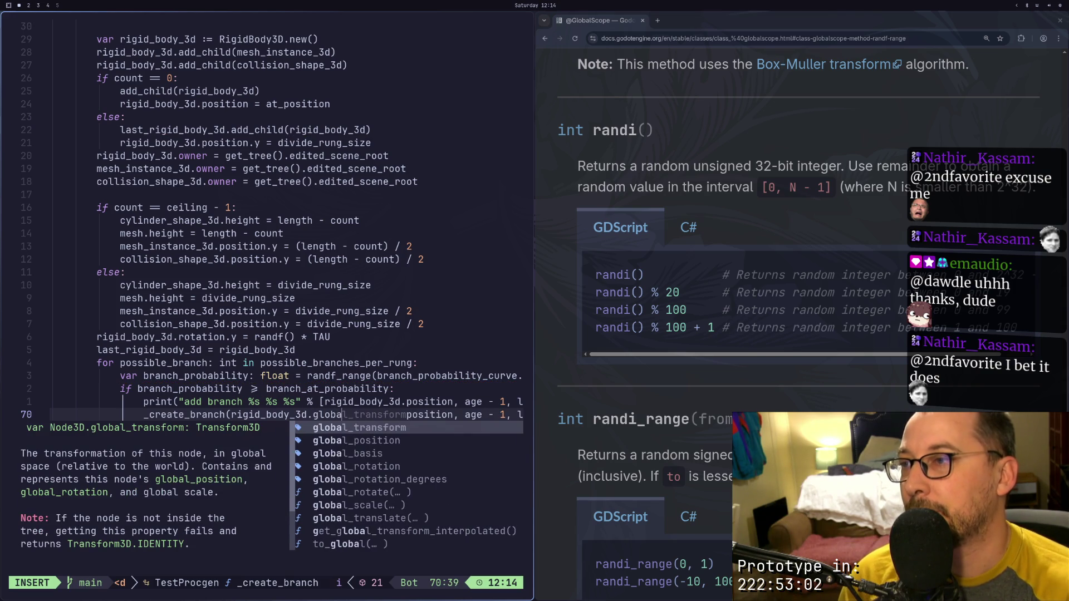
{"action": "key", "text": "Escape"}
{"action": "type", "text": ":w"}
{"action": "key", "text": "Return"}
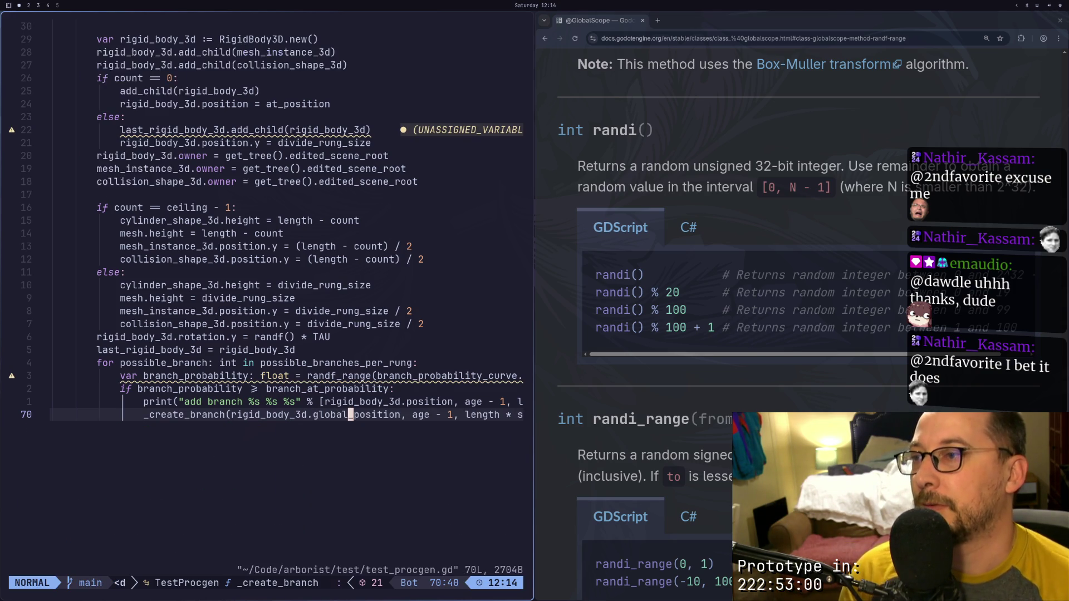
{"action": "key", "text": "super+2"}
Regenerate the tree twice with the updated script and scroll through the logged output
{"action": "left_click", "coordinate": [970, 115]}
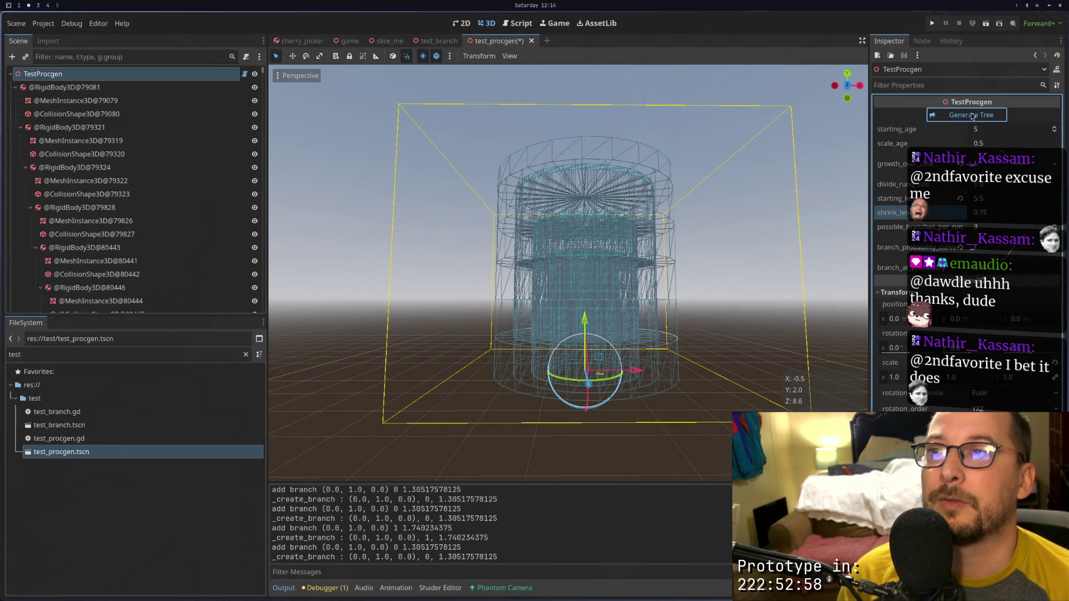
{"action": "left_click", "coordinate": [960, 118]}
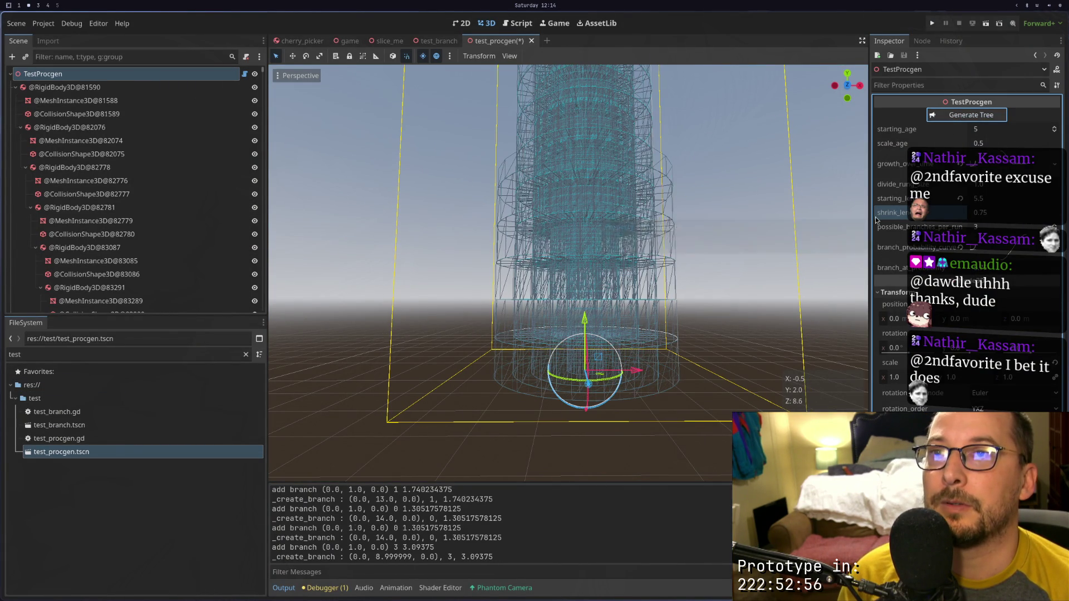
{"action": "scroll", "coordinate": [684, 320], "scroll_direction": "down", "scroll_amount": 3}
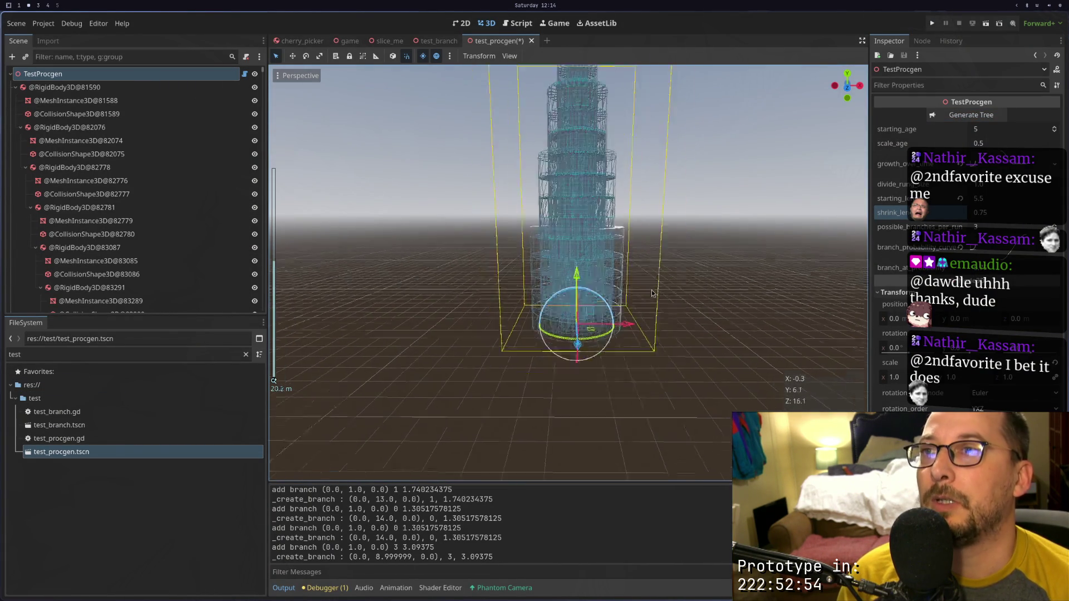
{"action": "scroll", "coordinate": [647, 317], "scroll_direction": "down", "scroll_amount": 3}
{"action": "scroll", "coordinate": [646, 314], "scroll_direction": "up", "scroll_amount": 4}
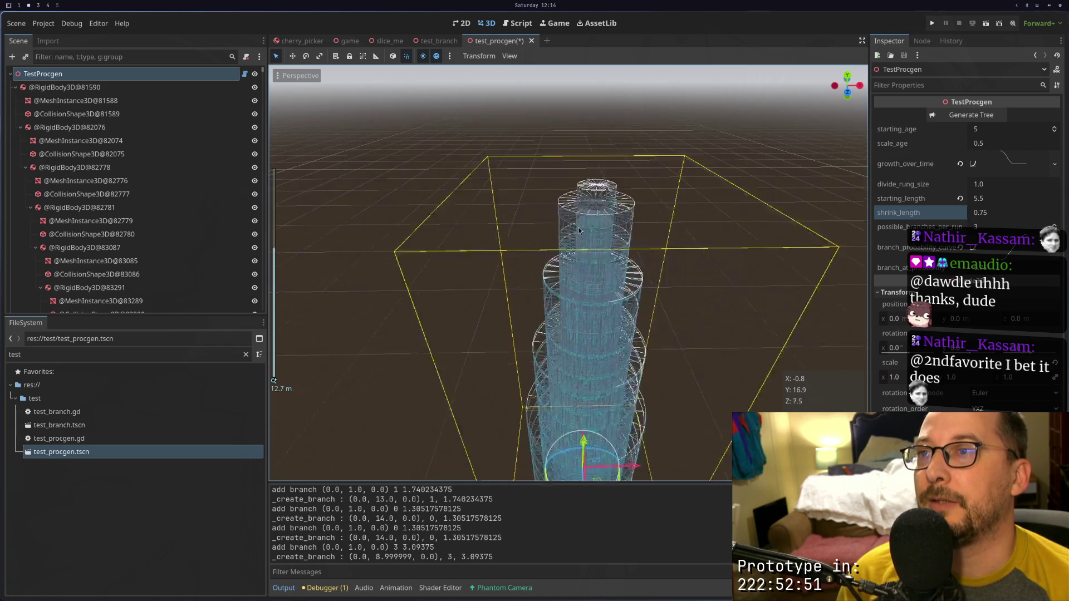
{"action": "scroll", "coordinate": [582, 233], "scroll_direction": "up", "scroll_amount": 3}
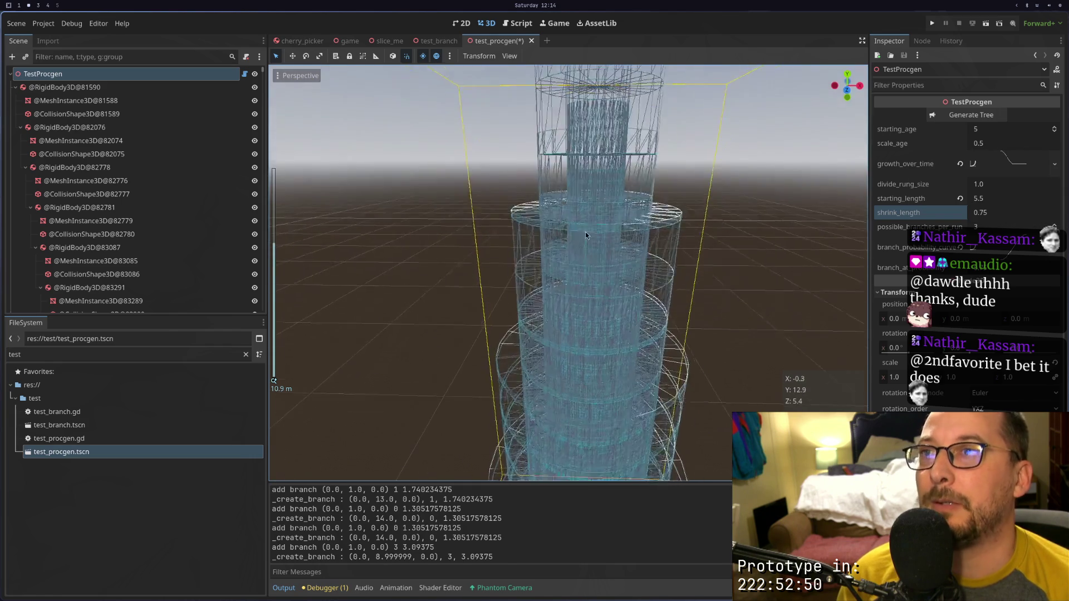
{"action": "scroll", "coordinate": [584, 240], "scroll_direction": "down", "scroll_amount": 3}
Orbit to a low side view and select a generated mesh instance and its parent RigidBody3D
{"action": "mouse_move", "coordinate": [592, 248]}
{"action": "left_mouse_down"}
{"action": "mouse_move", "coordinate": [595, 181]}
{"action": "mouse_move", "coordinate": [593, 293]}
{"action": "mouse_move", "coordinate": [600, 236]}
{"action": "mouse_move", "coordinate": [619, 301]}
{"action": "left_mouse_up"}
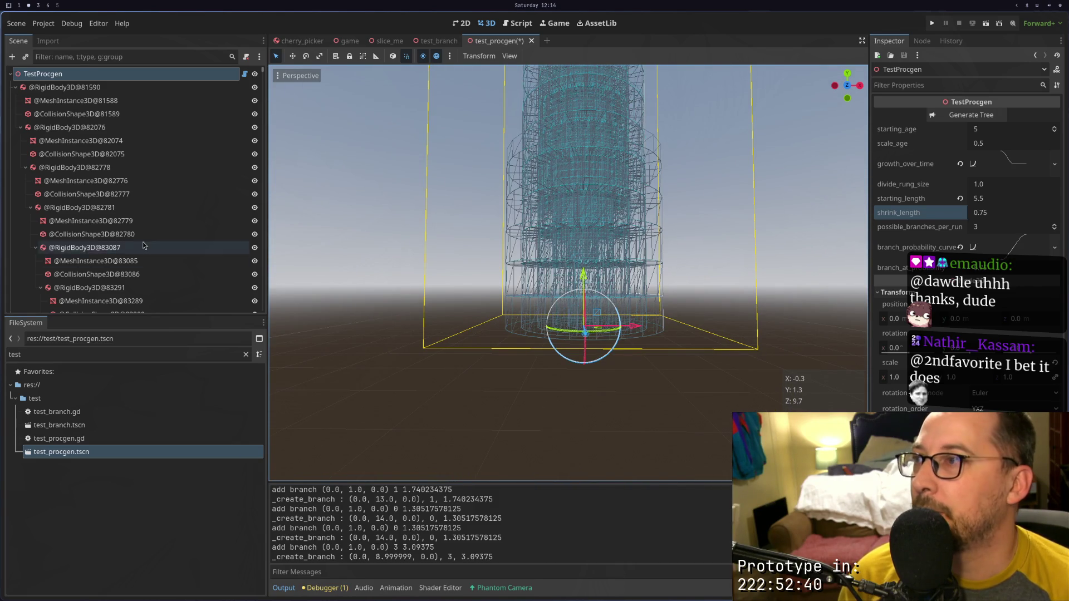
{"action": "scroll", "coordinate": [56, 247], "scroll_direction": "down", "scroll_amount": 5}
{"action": "left_click", "coordinate": [45, 128]}
{"action": "left_click", "coordinate": [45, 114]}
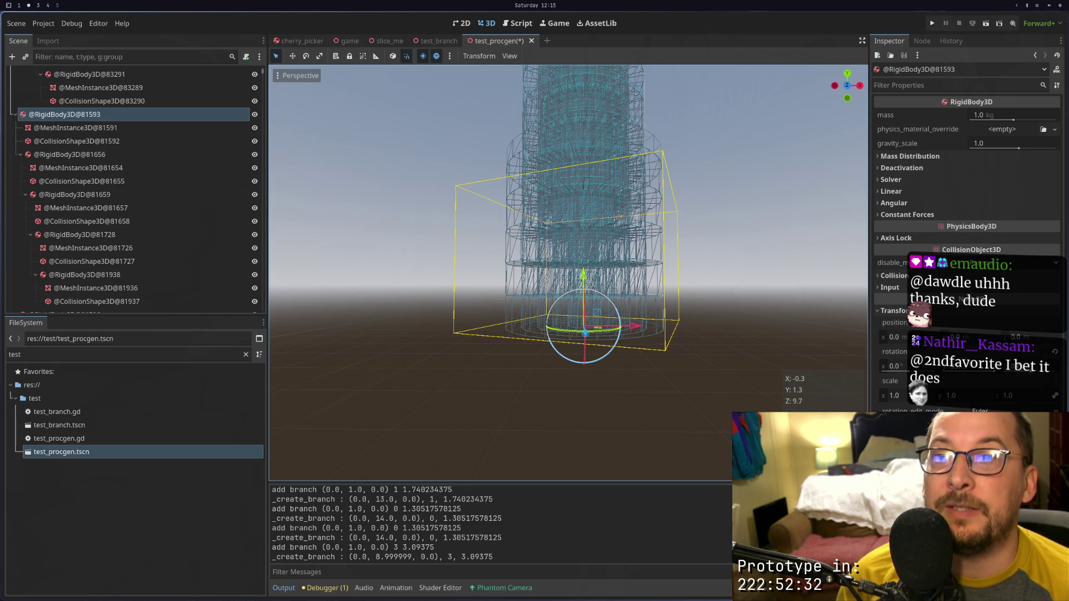
Scroll the script around the add branch print line in _create_branch
{"action": "key", "text": "super+1"}
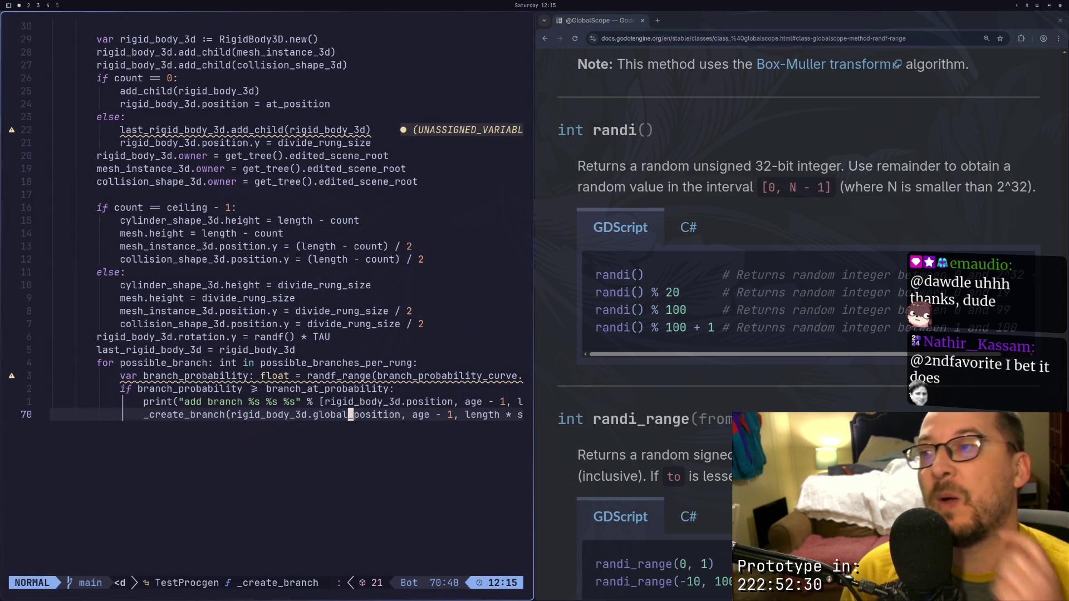
{"action": "left_click", "coordinate": [368, 401]}
{"action": "scroll", "coordinate": [313, 316], "scroll_direction": "up", "scroll_amount": 1}
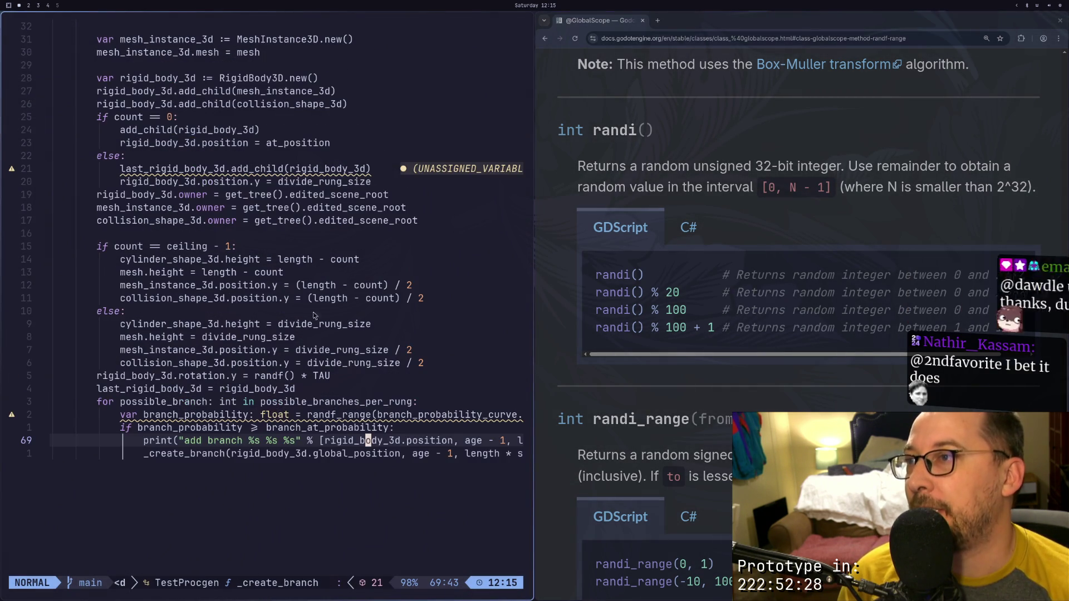
{"action": "scroll", "coordinate": [277, 261], "scroll_direction": "up", "scroll_amount": 1}
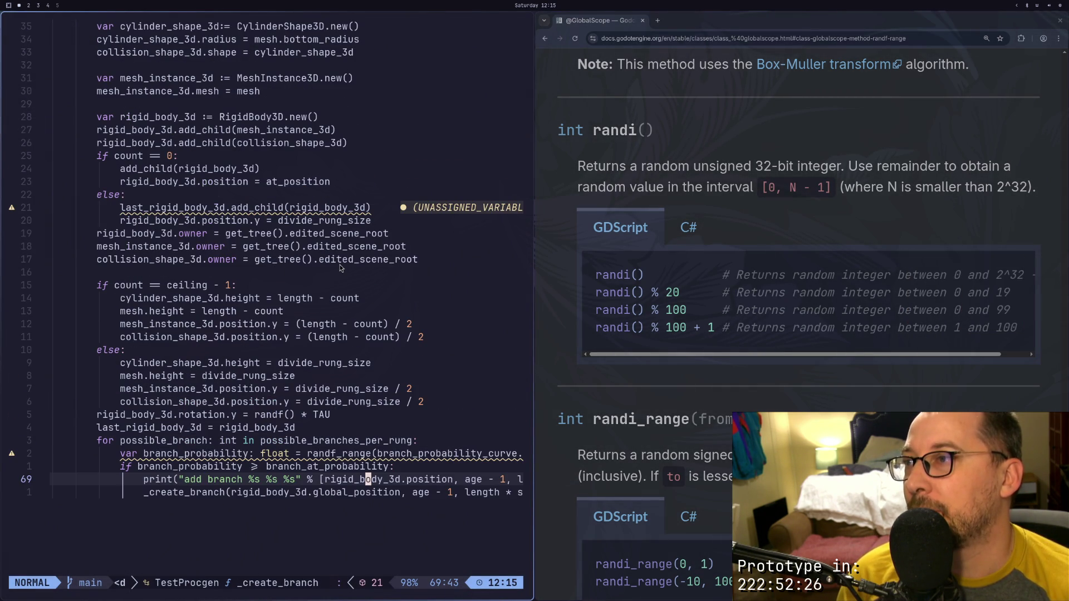
{"action": "scroll", "coordinate": [340, 265], "scroll_direction": "down", "scroll_amount": 1}
{"action": "scroll", "coordinate": [305, 287], "scroll_direction": "up", "scroll_amount": 5}
{"action": "scroll", "coordinate": [305, 287], "scroll_direction": "up", "scroll_amount": 2}
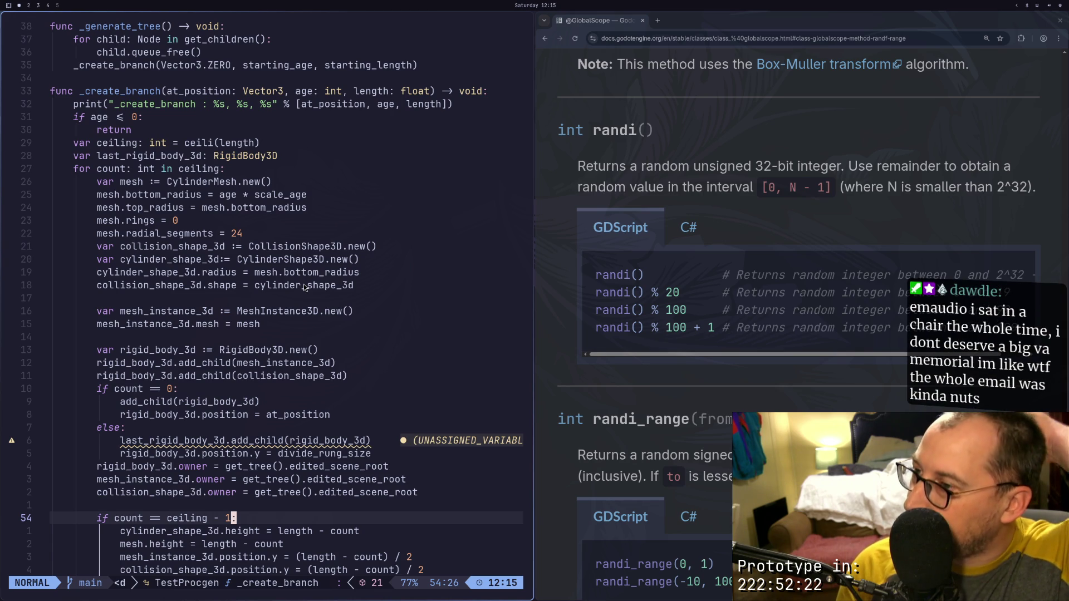
{"action": "scroll", "coordinate": [427, 441], "scroll_direction": "down", "scroll_amount": 7}
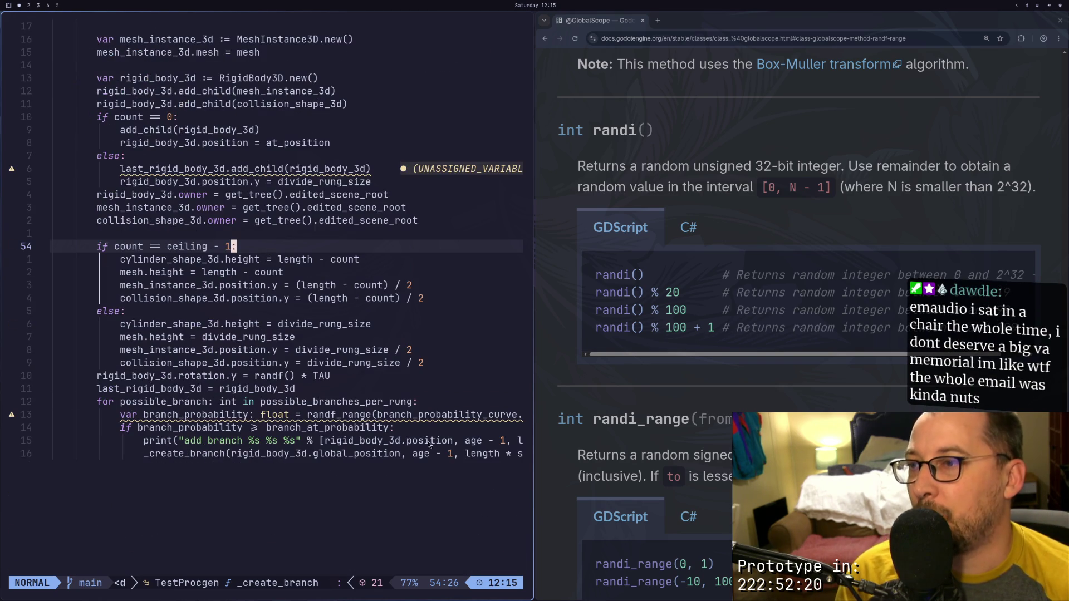
Place the caret at the end of the shrink_length argument in the recursive _create_branch call
{"action": "left_click", "coordinate": [473, 453]}
{"action": "key", "text": "l"}
{"action": "key", "text": "l"}
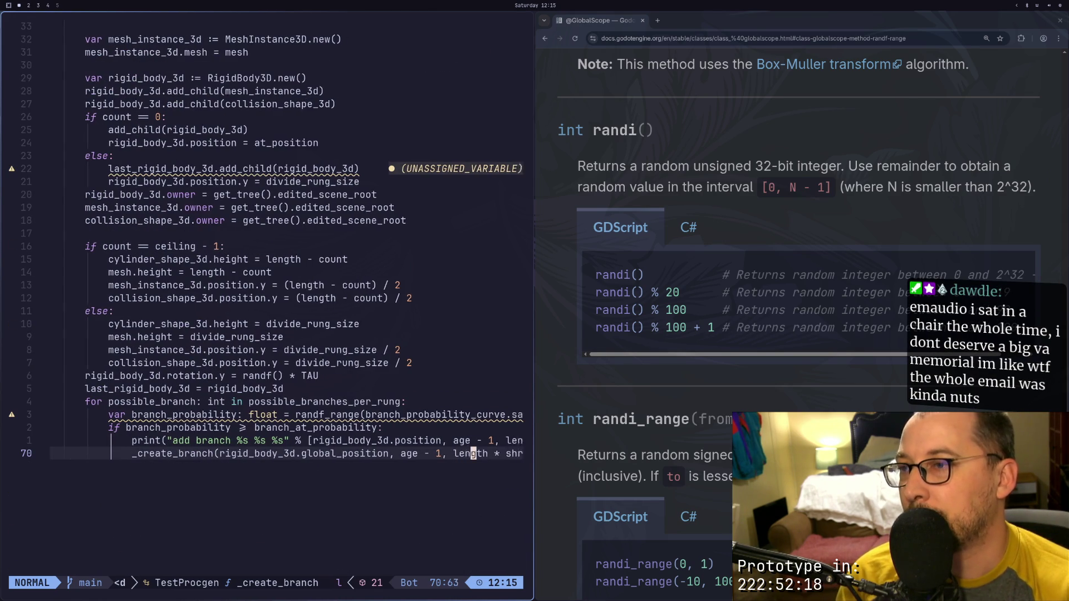
{"action": "key", "text": "dollar"}
{"action": "key", "text": "h"}
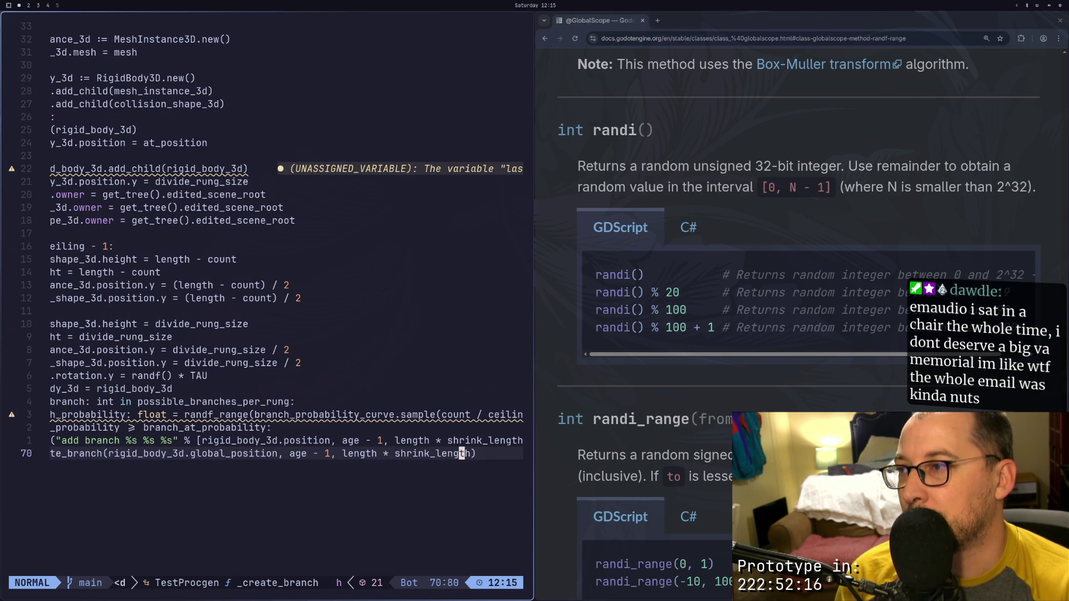
{"action": "key", "text": "h"}
{"action": "key", "text": "h"}
{"action": "key", "text": "h"}
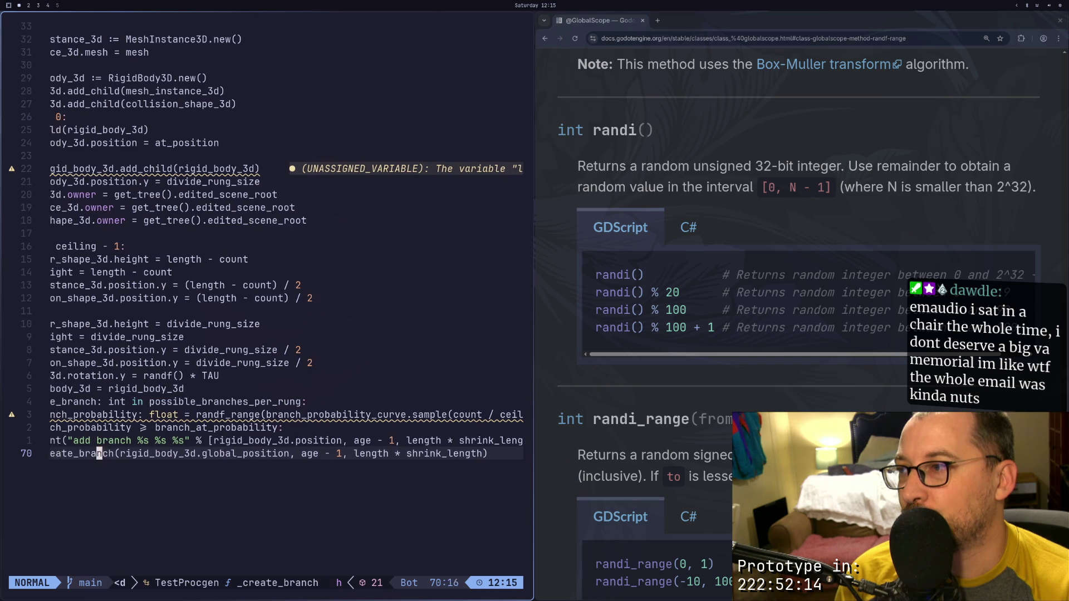
{"action": "key", "text": "h"}
{"action": "key", "text": "h"}
{"action": "key", "text": "h"}
{"action": "key", "text": "l"}
{"action": "key", "text": "l"}
{"action": "key", "text": "l"}
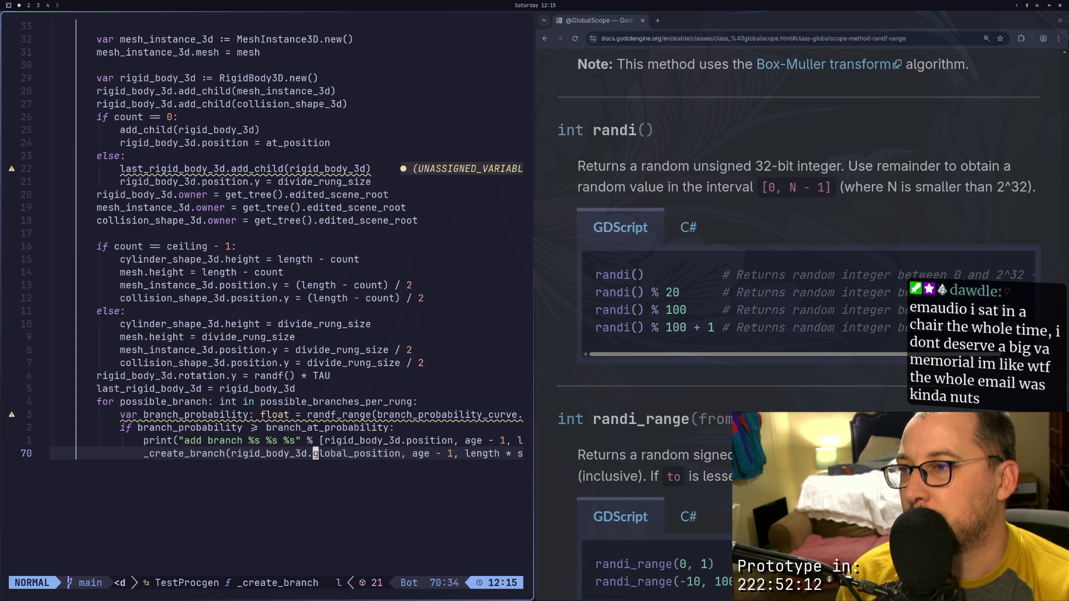
{"action": "key", "text": "l"}
{"action": "key", "text": "l"}
{"action": "key", "text": "l"}
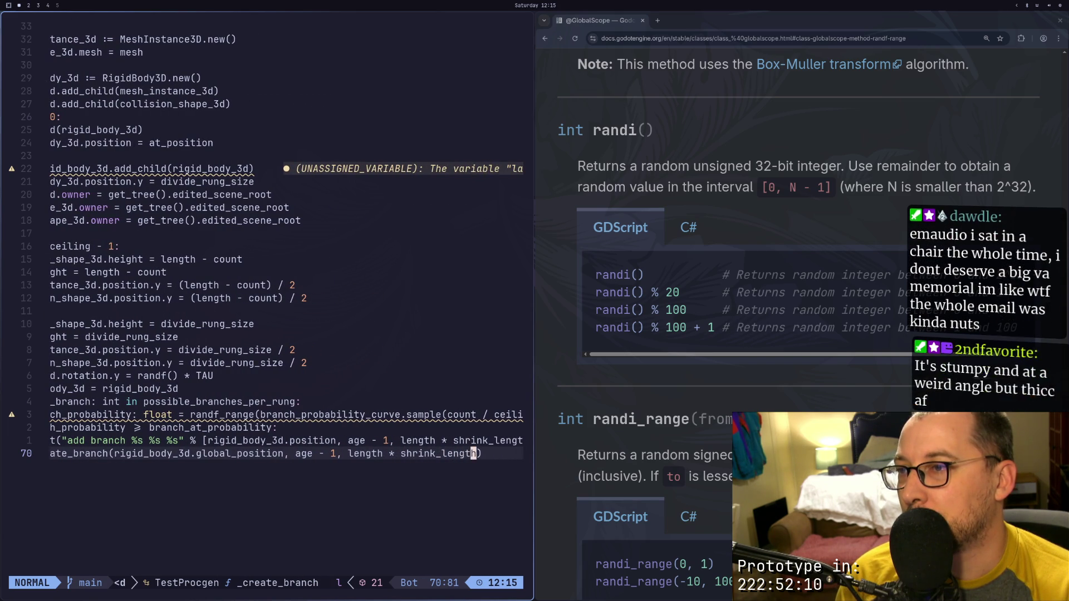
Append 45 as an extra argument after length * shrink_length, then jump to the _create_branch definition
{"action": "type", "text": "a"}
{"action": "type", "text": ", "}
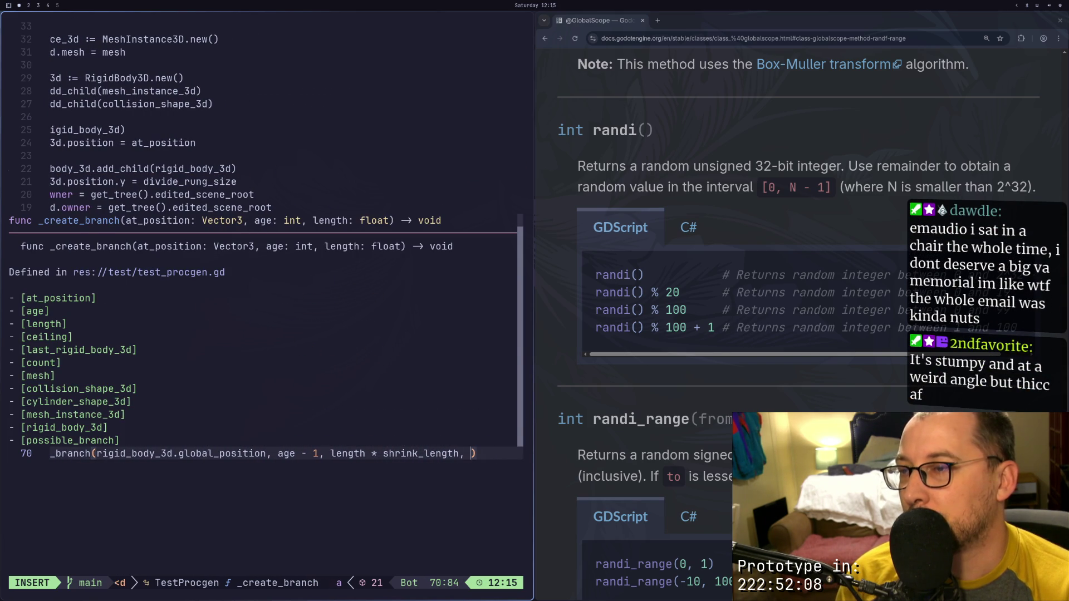
{"action": "type", "text": "angle"}
{"action": "key", "text": "Escape"}
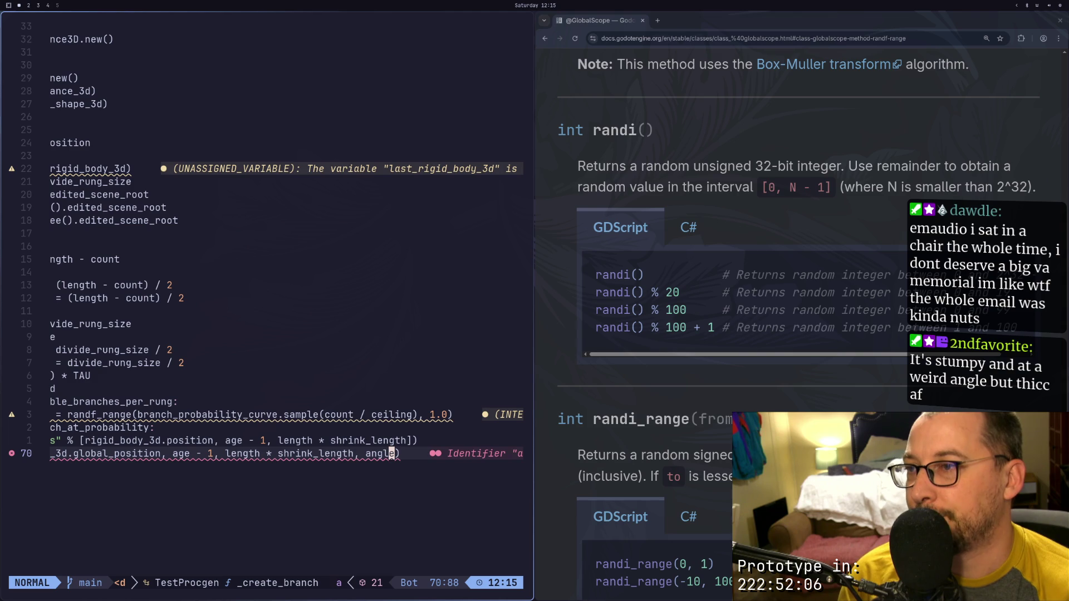
{"action": "key", "text": "a"}
{"action": "key", "text": "BackSpace"}
{"action": "key", "text": "BackSpace"}
{"action": "key", "text": "BackSpace"}
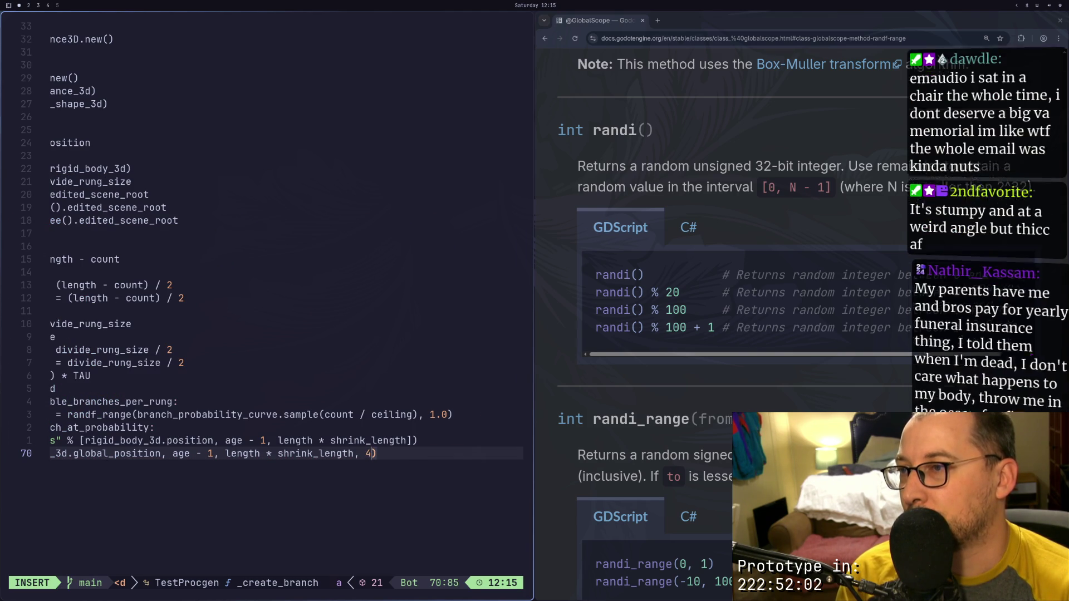
{"action": "type", "text": "45"}
{"action": "key", "text": "Escape"}
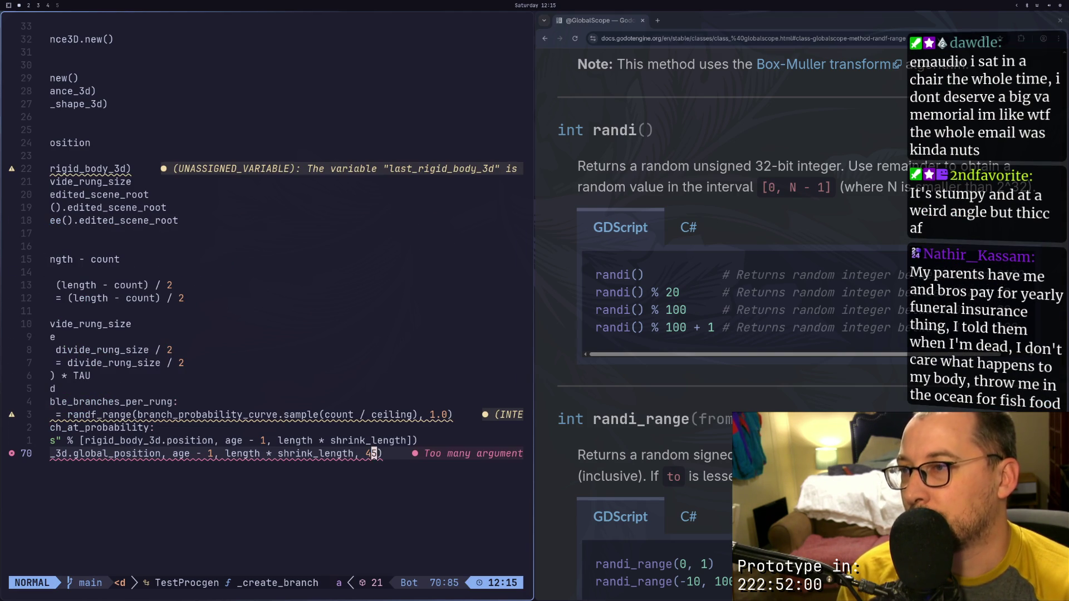
{"action": "key", "text": "7"}
{"action": "key", "text": "k"}
{"action": "key", "text": "k"}
{"action": "key", "text": "k"}
{"action": "key", "text": "k"}
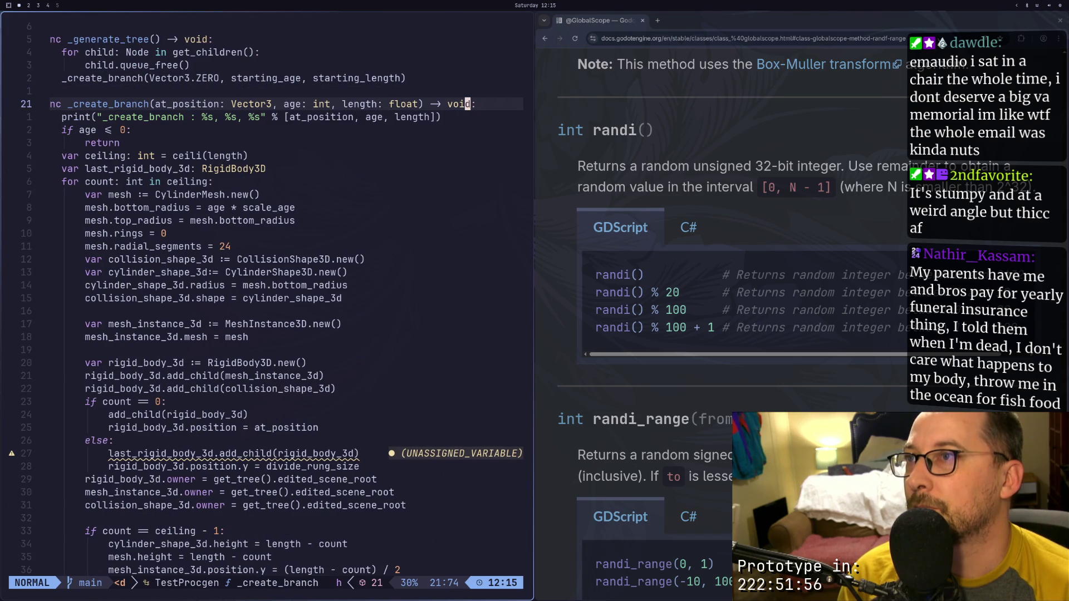
Add an 'angle: float = 0' parameter to the _create_branch signature
{"action": "key", "text": "F"}
{"action": "key", "text": "parenright"}
{"action": "key", "text": "i"}
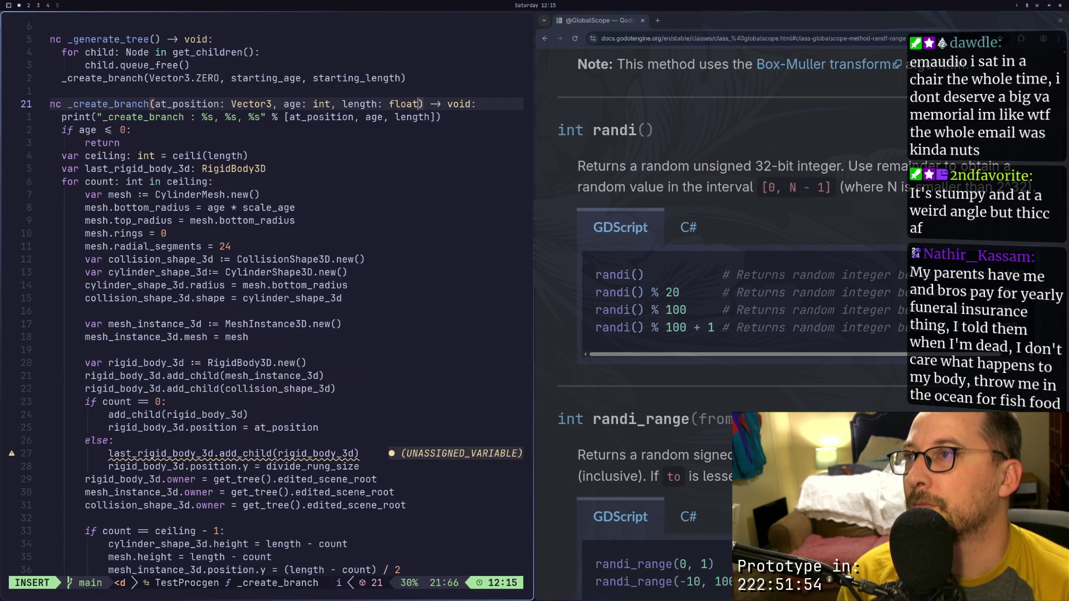
{"action": "type", "text": ","}
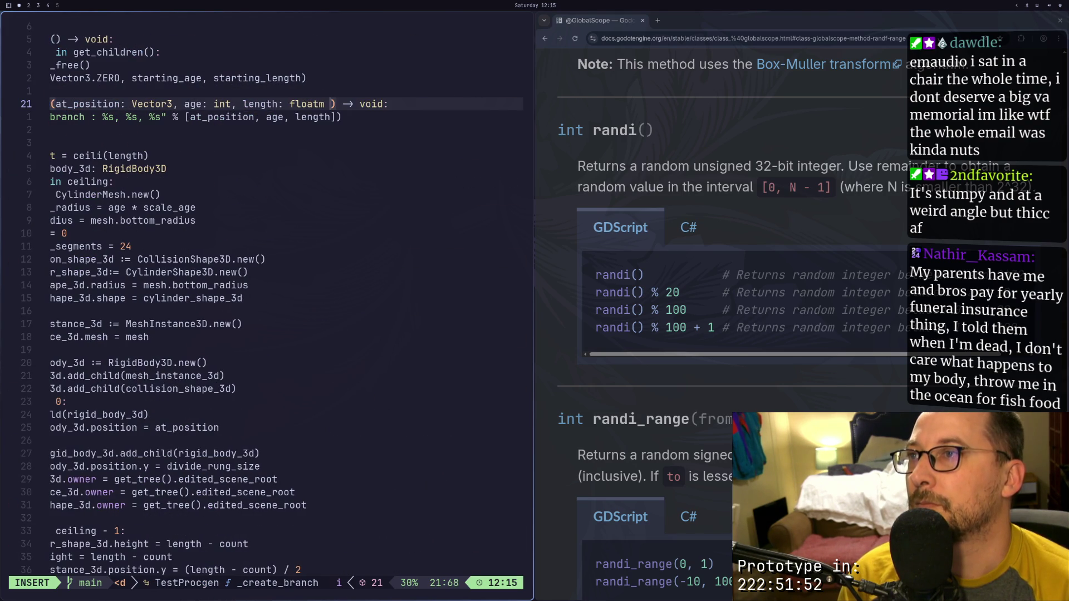
{"action": "type", "text": " angle"}
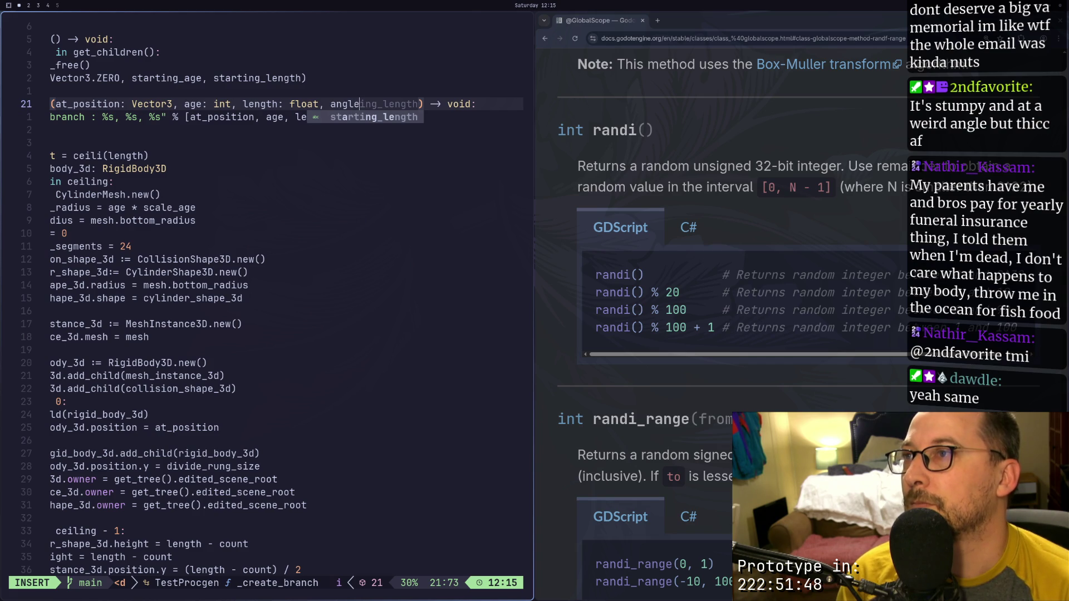
{"action": "type", "text": ": float ="}
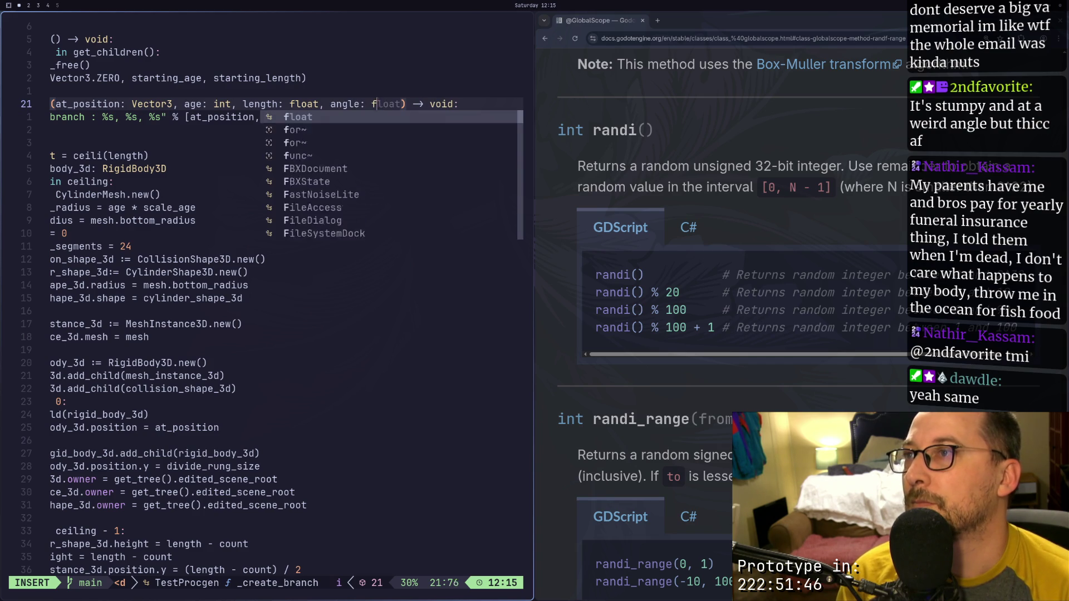
{"action": "type", "text": " 0"}
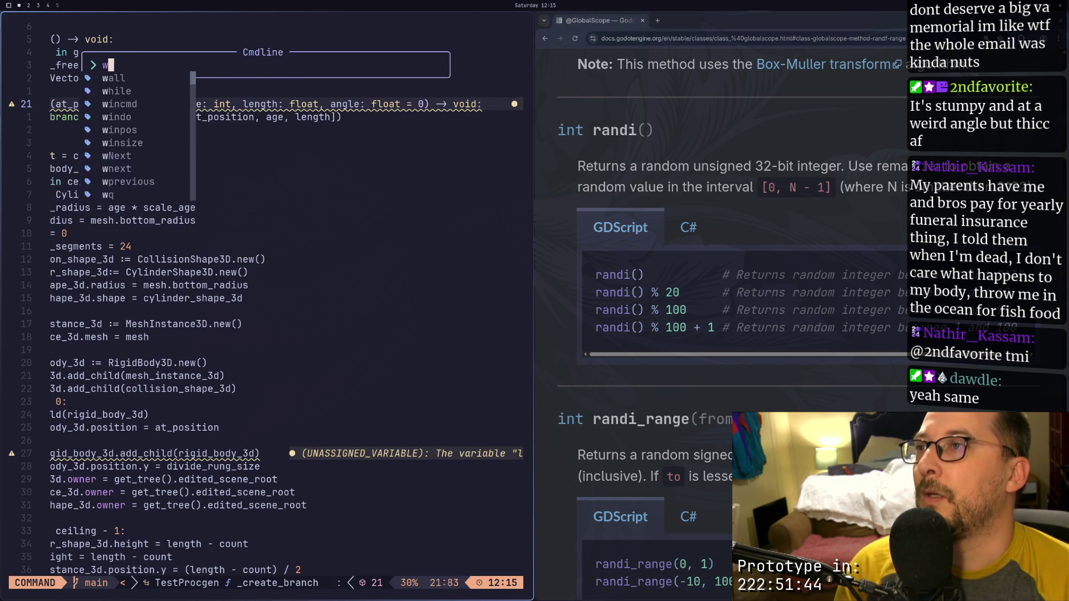
{"action": "key", "text": "Escape"}
Undo an accidentally pasted line and move to the else block near the rotation line
{"action": "scroll", "coordinate": [282, 589], "scroll_direction": "down", "scroll_amount": 3}
{"action": "left_click_drag", "start_coordinate": [119, 323], "coordinate": [220, 336]}
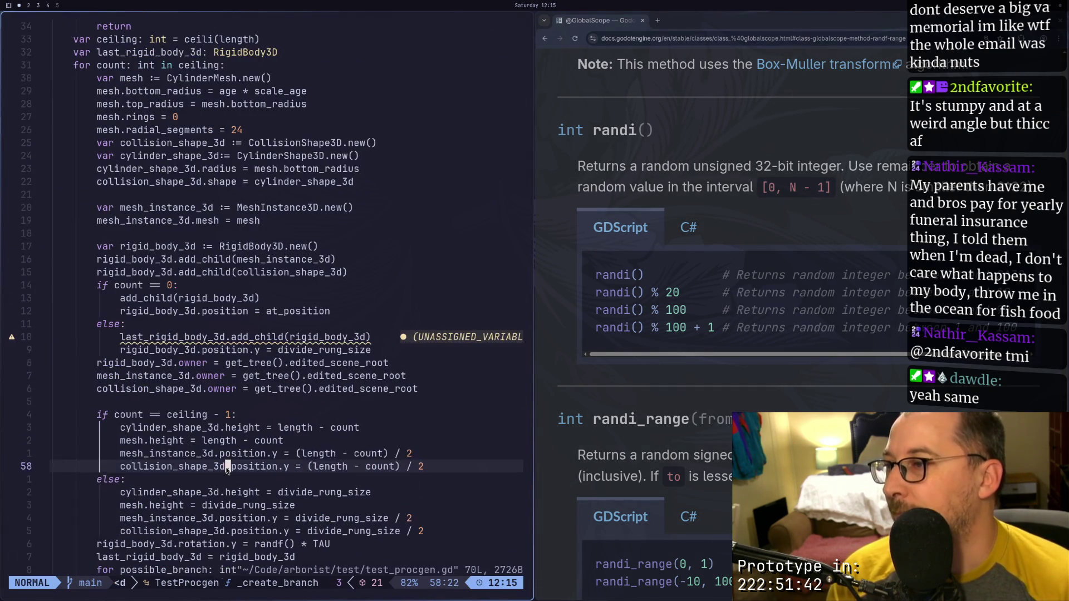
{"action": "key", "text": "p"}
{"action": "left_click", "coordinate": [215, 403]}
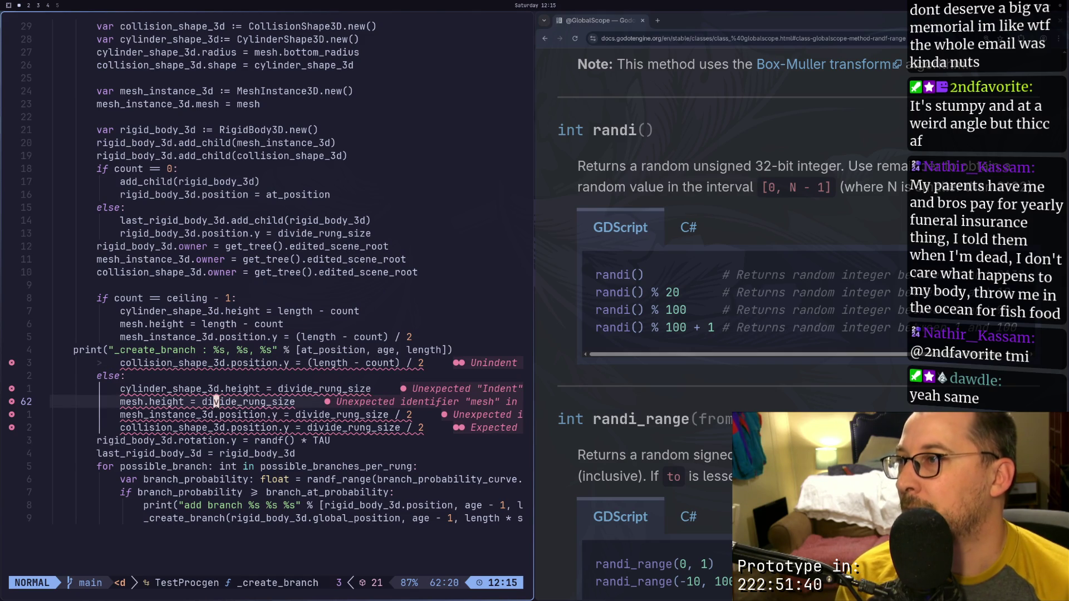
{"action": "key", "text": "u"}
{"action": "key", "text": "k"}
{"action": "key", "text": "j"}
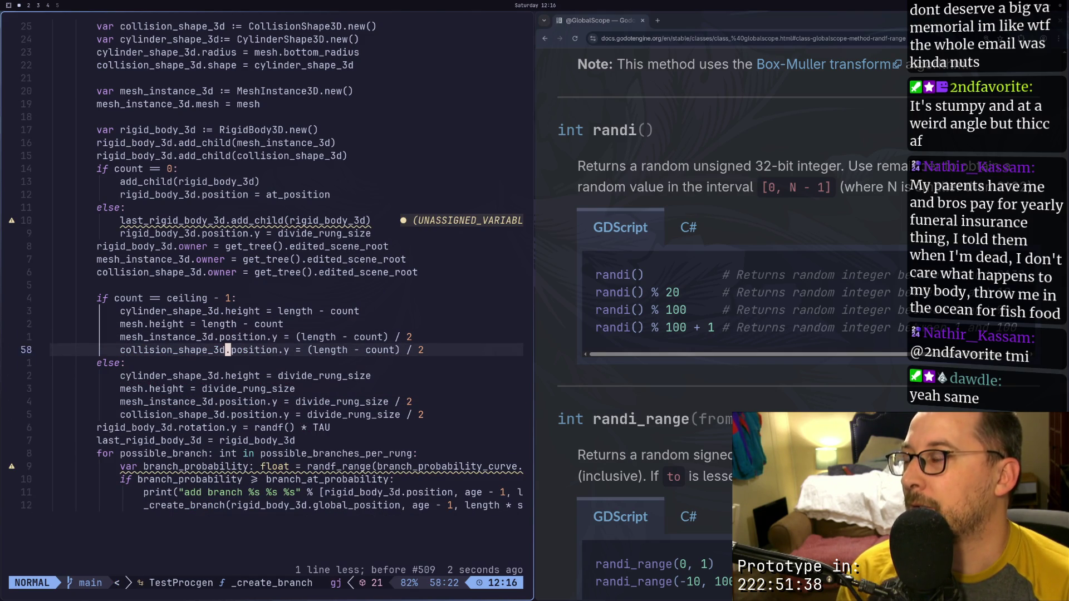
{"action": "key", "text": "j"}
{"action": "key", "text": "j"}
{"action": "key", "text": "j"}
{"action": "key", "text": "k"}
{"action": "key", "text": "k"}
Open a new line starting with rigid_body_3d after the rotation.y line, fixing a mistyped letter
{"action": "key", "text": "j"}
{"action": "key", "text": "j"}
{"action": "key", "text": "j"}
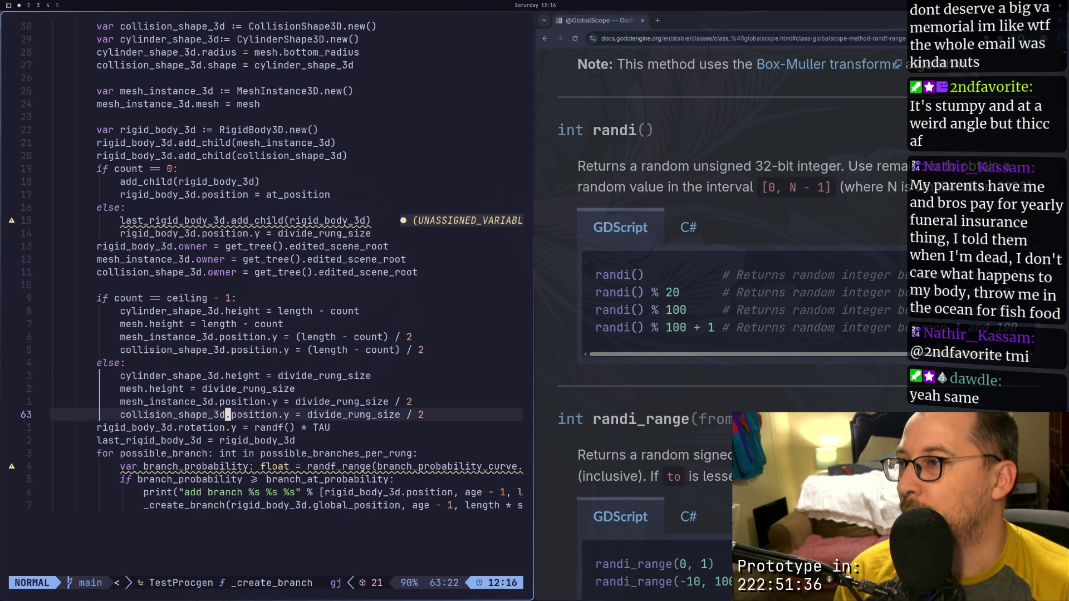
{"action": "key", "text": "l"}
{"action": "key", "text": "l"}
{"action": "key", "text": "l"}
{"action": "type", "text": "o"}
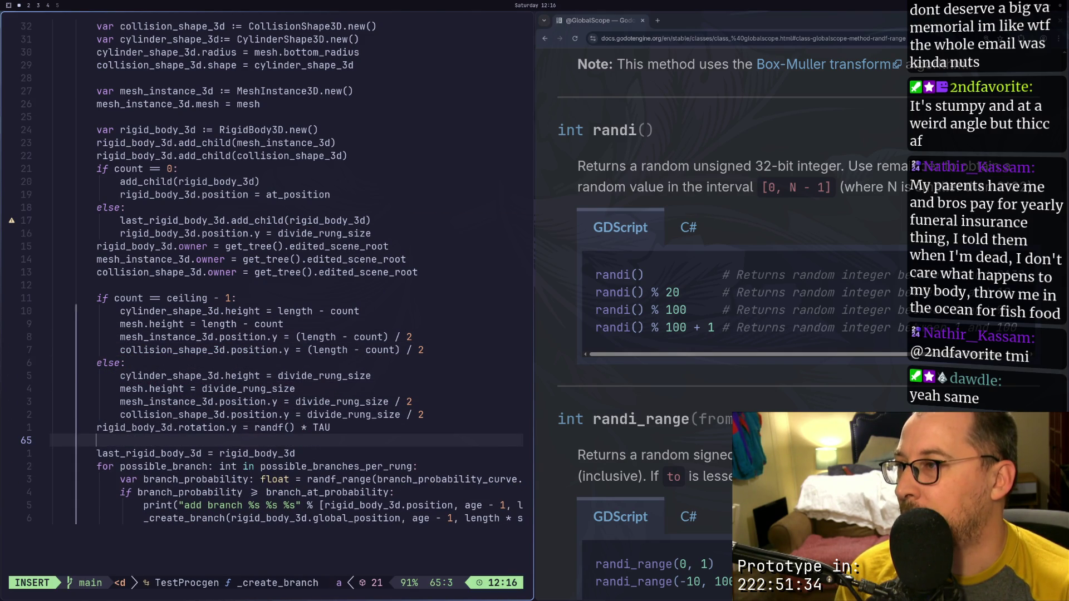
{"action": "type", "text": "rigid_body_3d."}
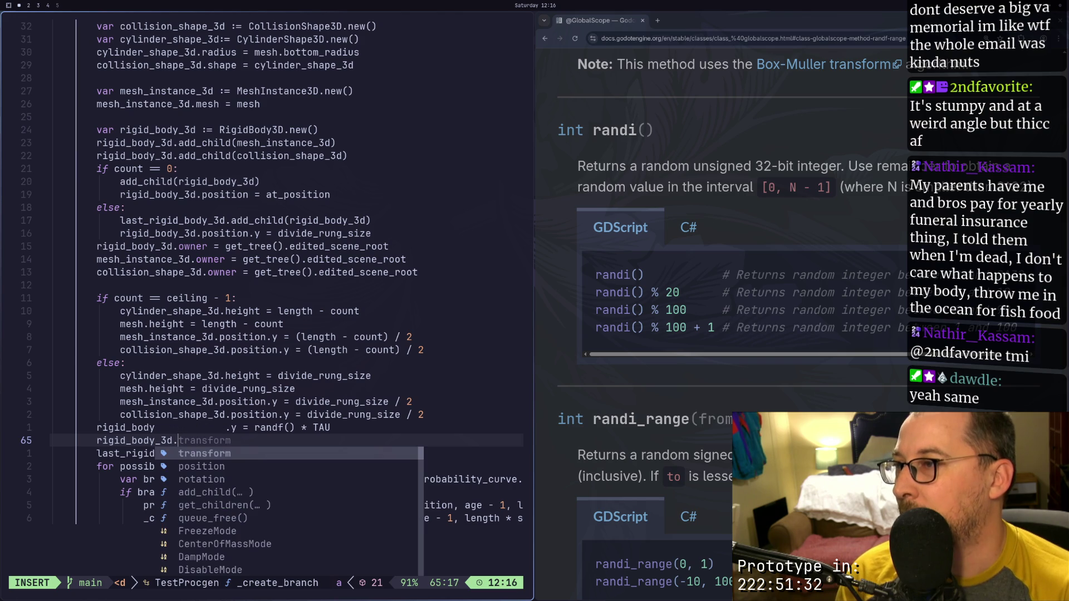
{"action": "type", "text": "an"}
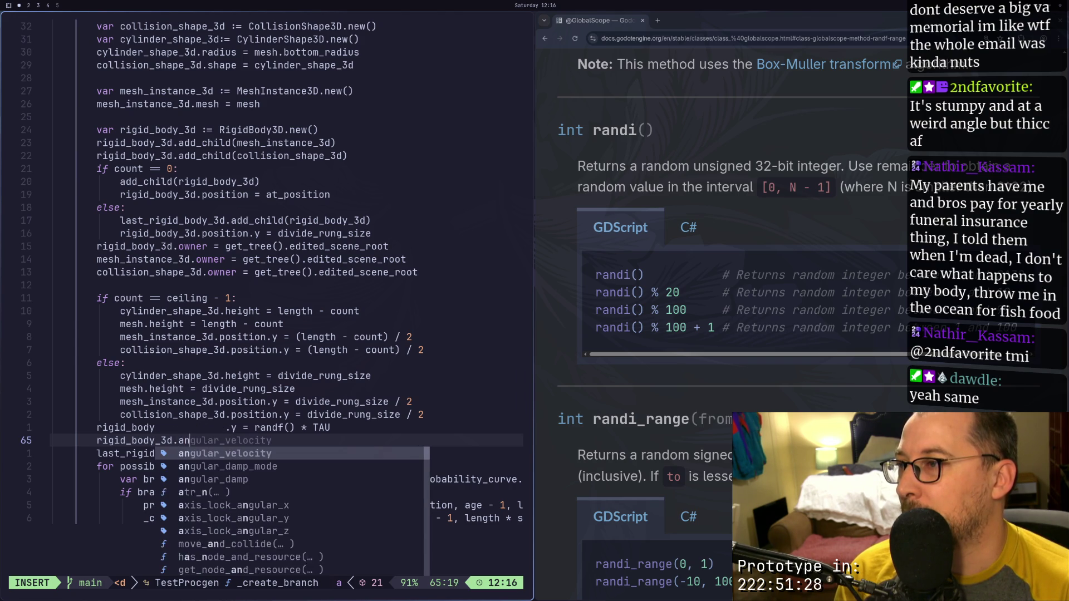
{"action": "key", "text": "Down"}
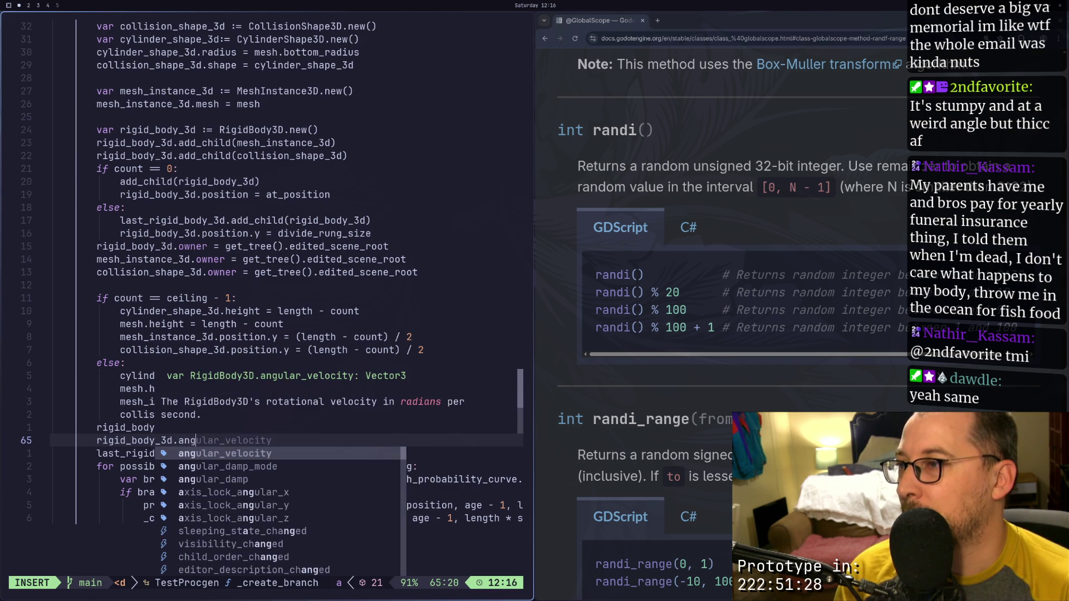
{"action": "key", "text": "Up"}
{"action": "key", "text": "BackSpace"}
{"action": "key", "text": "super+2"}
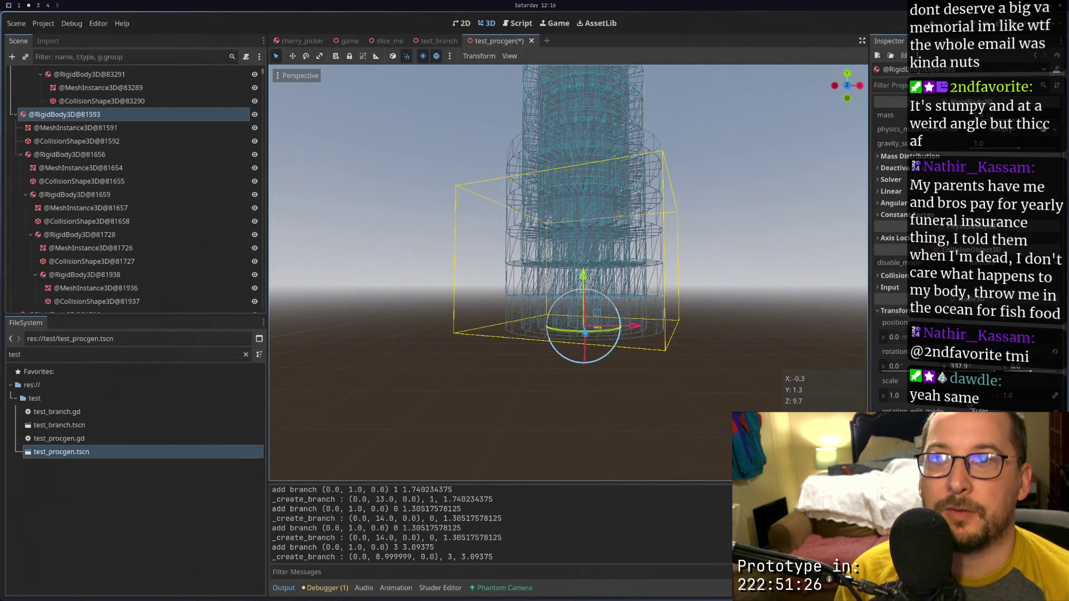
Complete the line as rigid_body_3d.rotation.z = angle and save the script with :w
{"action": "key", "text": "super+1"}
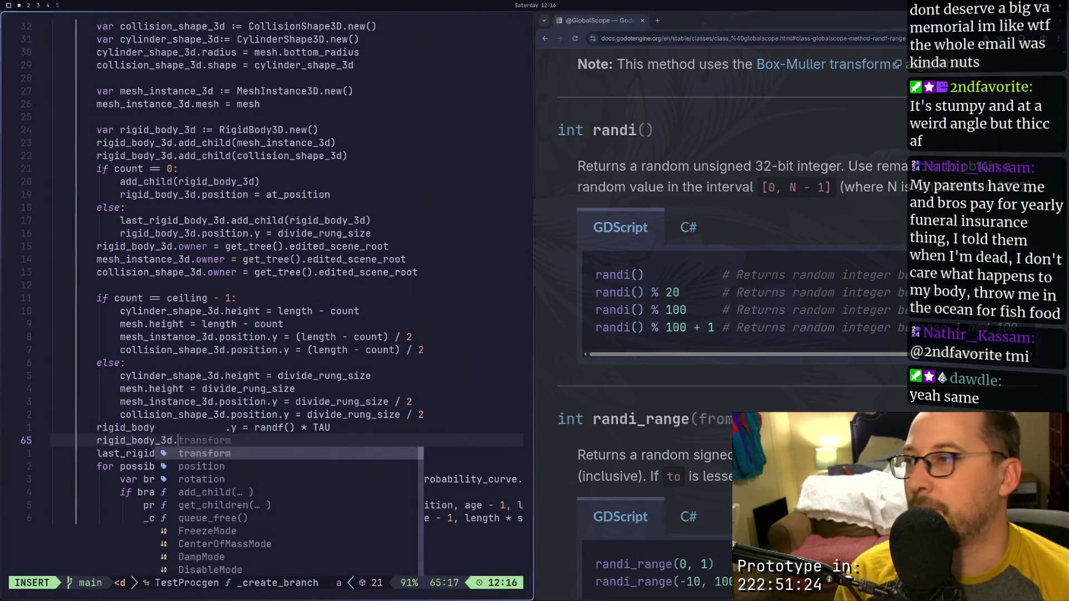
{"action": "type", "text": "rotationa"}
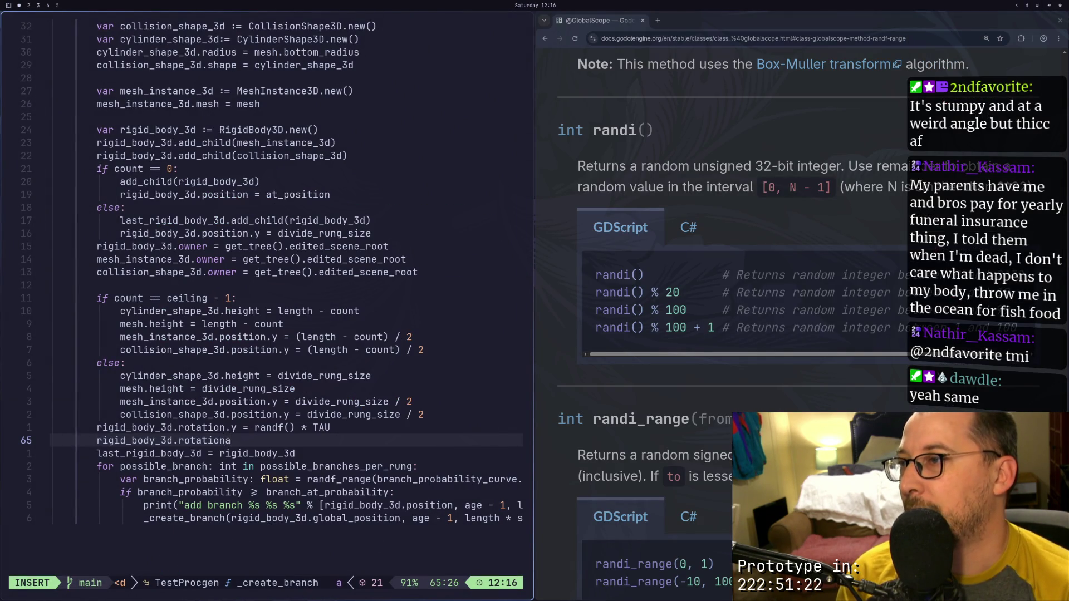
{"action": "key", "text": "BackSpace"}
{"action": "type", "text": ".z = "}
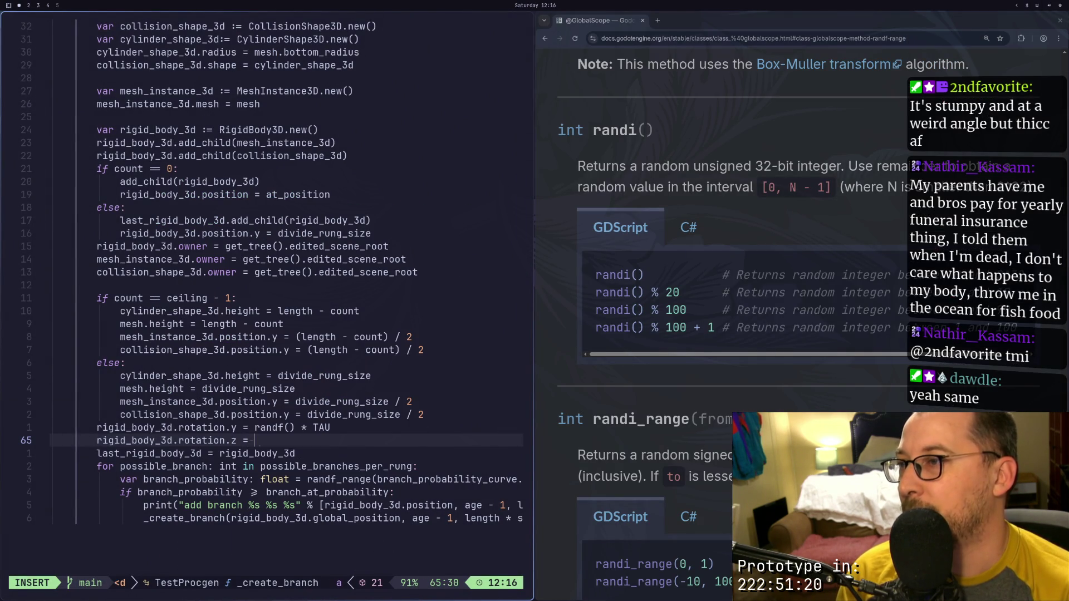
{"action": "type", "text": "angle"}
{"action": "key", "text": "Escape"}
{"action": "type", "text": ":w"}
{"action": "key", "text": "Return"}
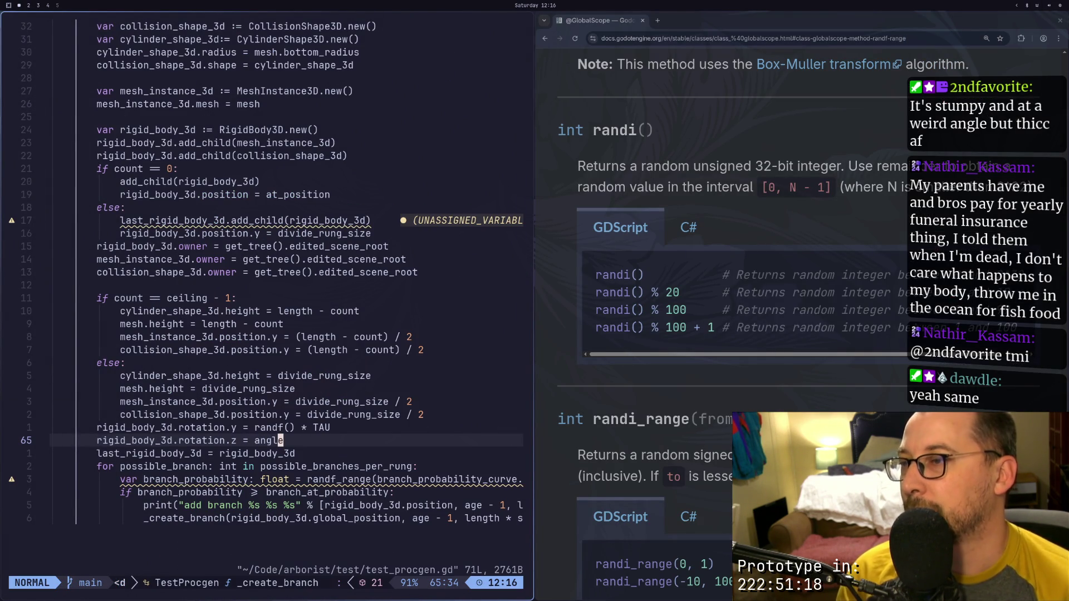
Check that the recursive _create_branch call on the last line passes 45
{"action": "key", "text": "j"}
{"action": "key", "text": "j"}
{"action": "key", "text": "j"}
{"action": "key", "text": "l"}
{"action": "key", "text": "l"}
{"action": "key", "text": "l"}
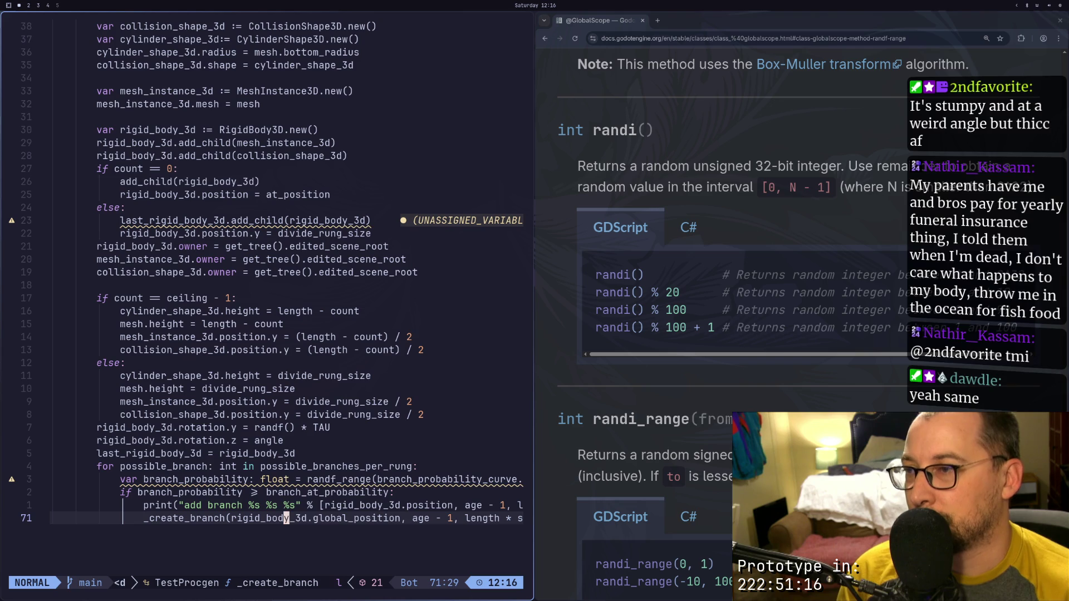
{"action": "key", "text": "l"}
{"action": "key", "text": "l"}
{"action": "key", "text": "l"}
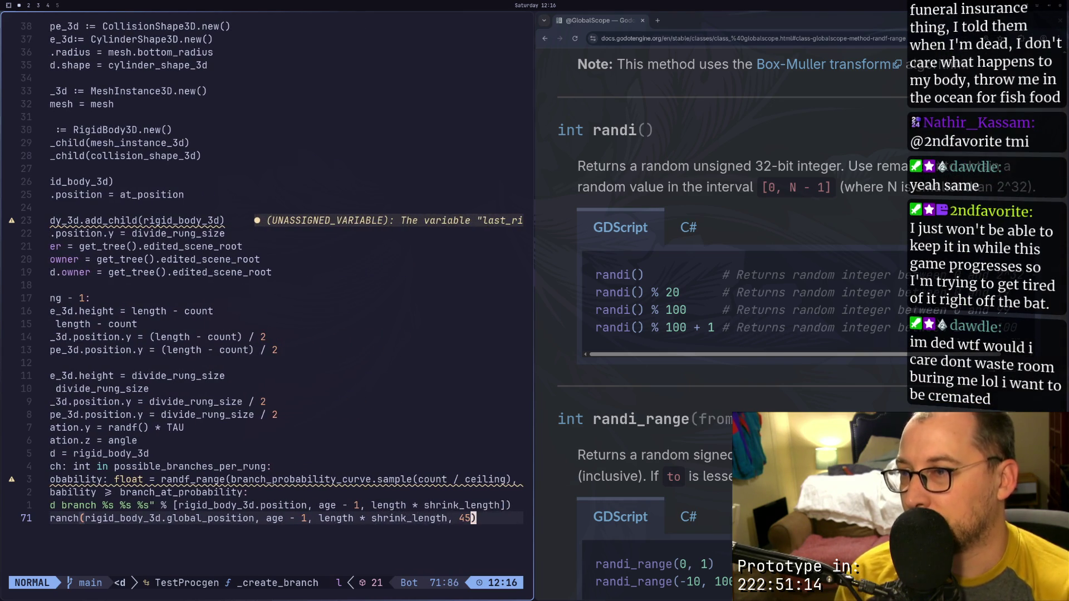
{"action": "key", "text": "super+2"}
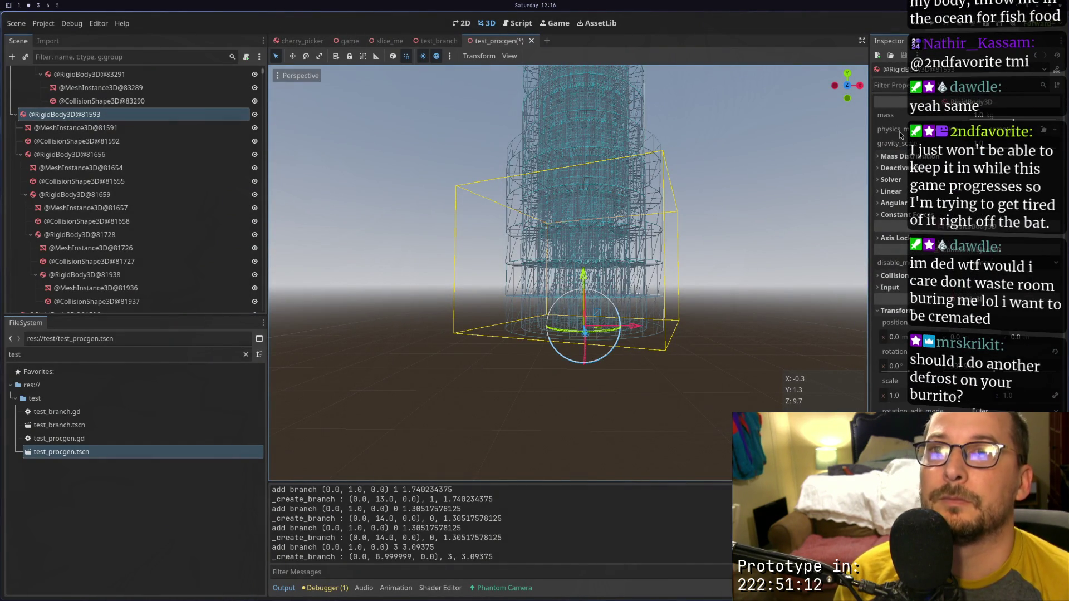
Select the TestProcgen root and regenerate the tree with 45-degree splayed branches
{"action": "scroll", "coordinate": [158, 103], "scroll_direction": "up", "scroll_amount": 5}
{"action": "left_click", "coordinate": [152, 78]}
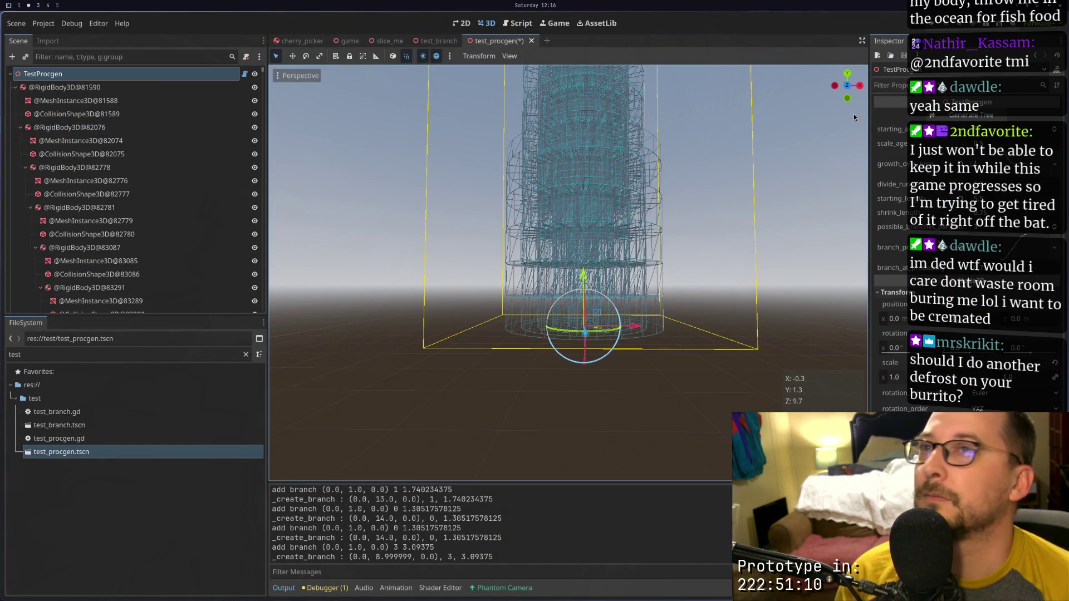
{"action": "left_click", "coordinate": [937, 117]}
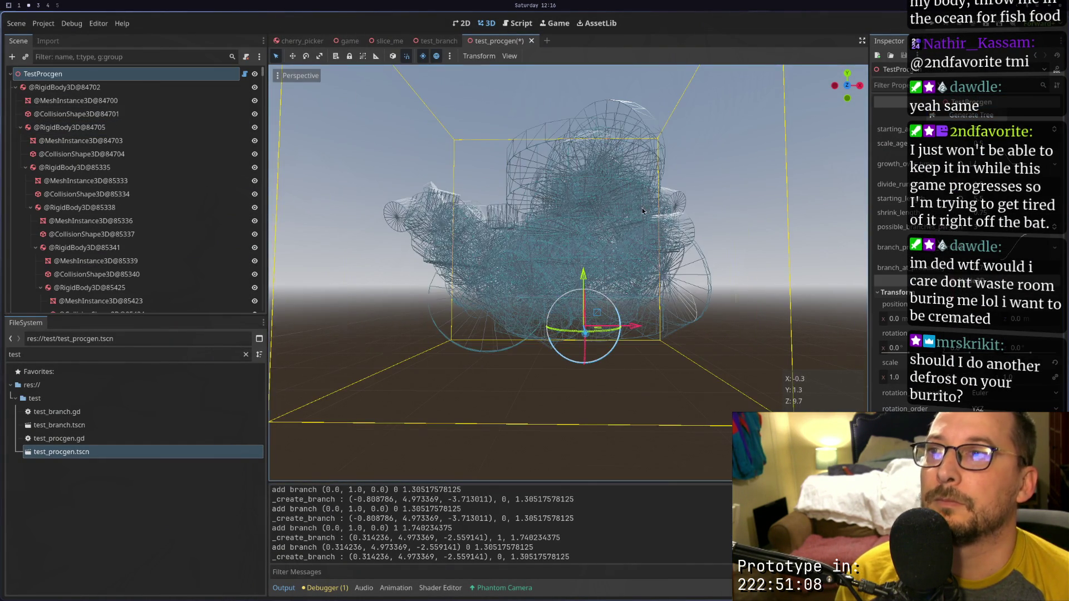
Orbit and zoom around the tangled tree to inspect it, then return to Neovim
{"action": "scroll", "coordinate": [703, 271], "scroll_direction": "up", "scroll_amount": 3}
{"action": "mouse_move", "coordinate": [704, 271]}
{"action": "left_mouse_down"}
{"action": "mouse_move", "coordinate": [691, 253]}
{"action": "mouse_move", "coordinate": [706, 238]}
{"action": "mouse_move", "coordinate": [763, 283]}
{"action": "mouse_move", "coordinate": [573, 251]}
{"action": "mouse_move", "coordinate": [603, 219]}
{"action": "mouse_move", "coordinate": [649, 222]}
{"action": "mouse_move", "coordinate": [613, 249]}
{"action": "mouse_move", "coordinate": [719, 266]}
{"action": "mouse_move", "coordinate": [590, 231]}
{"action": "mouse_move", "coordinate": [610, 215]}
{"action": "mouse_move", "coordinate": [593, 233]}
{"action": "mouse_move", "coordinate": [619, 258]}
{"action": "mouse_move", "coordinate": [611, 236]}
{"action": "mouse_move", "coordinate": [612, 279]}
{"action": "mouse_move", "coordinate": [616, 221]}
{"action": "mouse_move", "coordinate": [834, 254]}
{"action": "mouse_move", "coordinate": [718, 234]}
{"action": "mouse_move", "coordinate": [644, 248]}
{"action": "mouse_move", "coordinate": [522, 248]}
{"action": "left_mouse_up"}
{"action": "scroll", "coordinate": [574, 251], "scroll_direction": "up", "scroll_amount": 3}
{"action": "scroll", "coordinate": [649, 221], "scroll_direction": "down", "scroll_amount": 5}
{"action": "scroll", "coordinate": [590, 232], "scroll_direction": "up", "scroll_amount": 4}
{"action": "scroll", "coordinate": [620, 222], "scroll_direction": "down", "scroll_amount": 5}
{"action": "scroll", "coordinate": [716, 232], "scroll_direction": "up", "scroll_amount": 3}
{"action": "scroll", "coordinate": [715, 232], "scroll_direction": "up", "scroll_amount": 4}
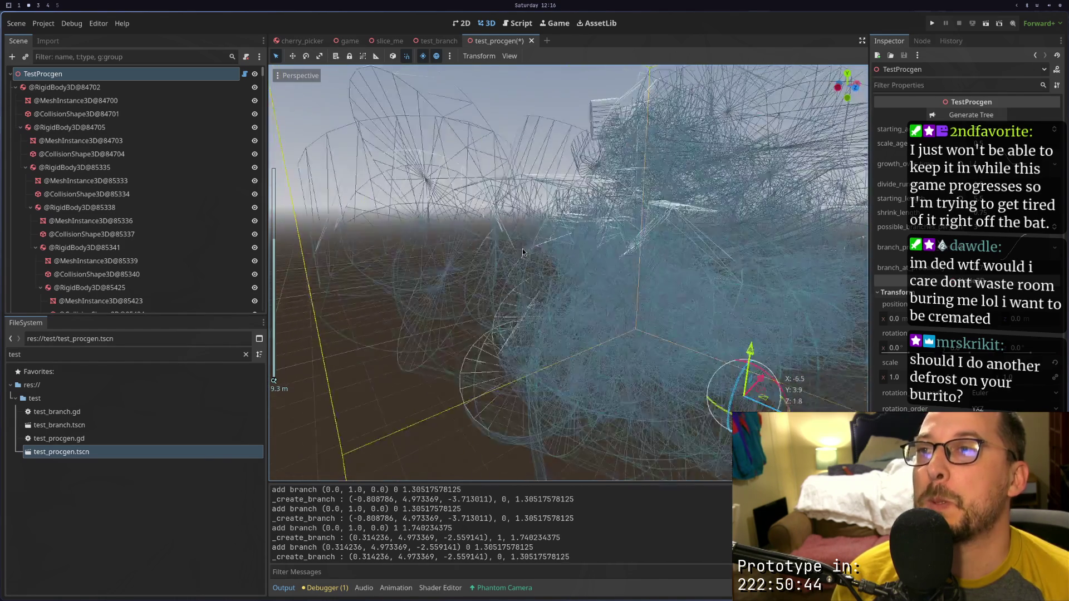
{"action": "scroll", "coordinate": [522, 248], "scroll_direction": "down", "scroll_amount": 3}
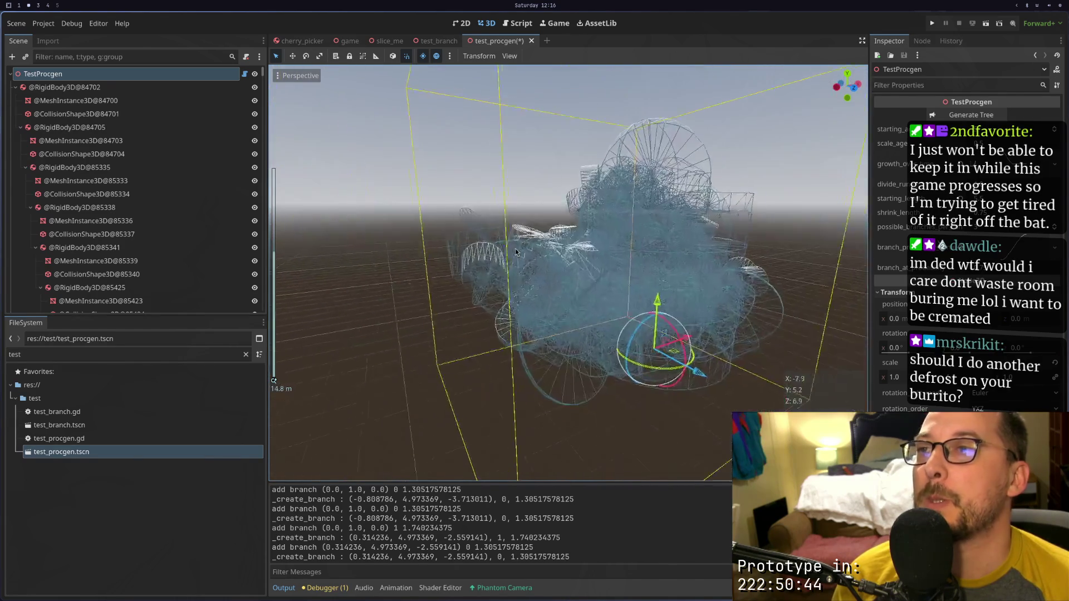
{"action": "key", "text": "super+1"}
{"action": "scroll", "coordinate": [382, 119], "scroll_direction": "up", "scroll_amount": 9}
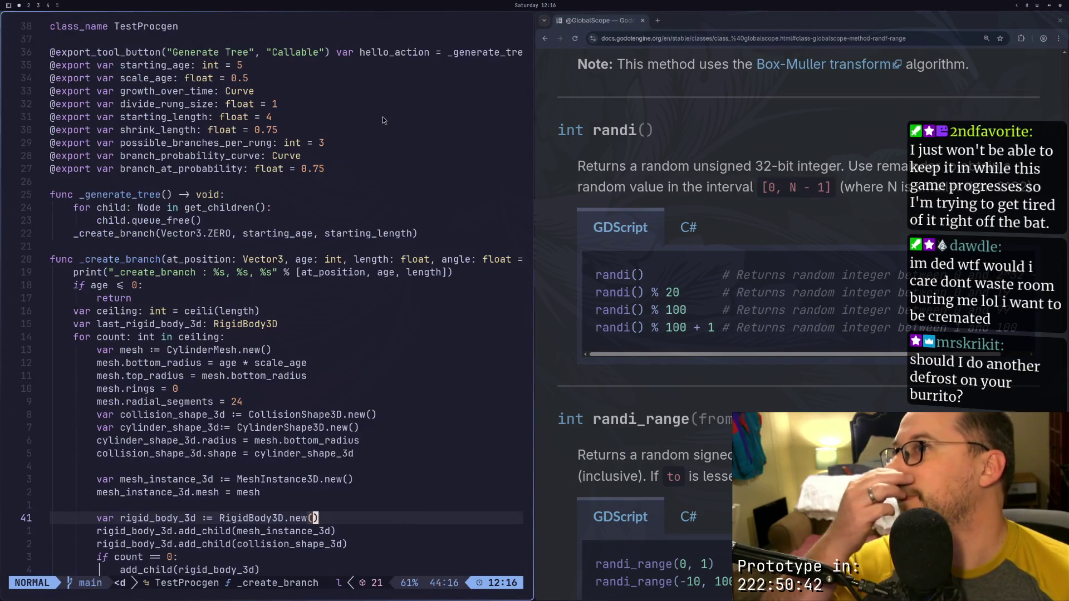
Change the shrink_length default to 0.9 and save test_procgen.gd
{"action": "left_click", "coordinate": [275, 157]}
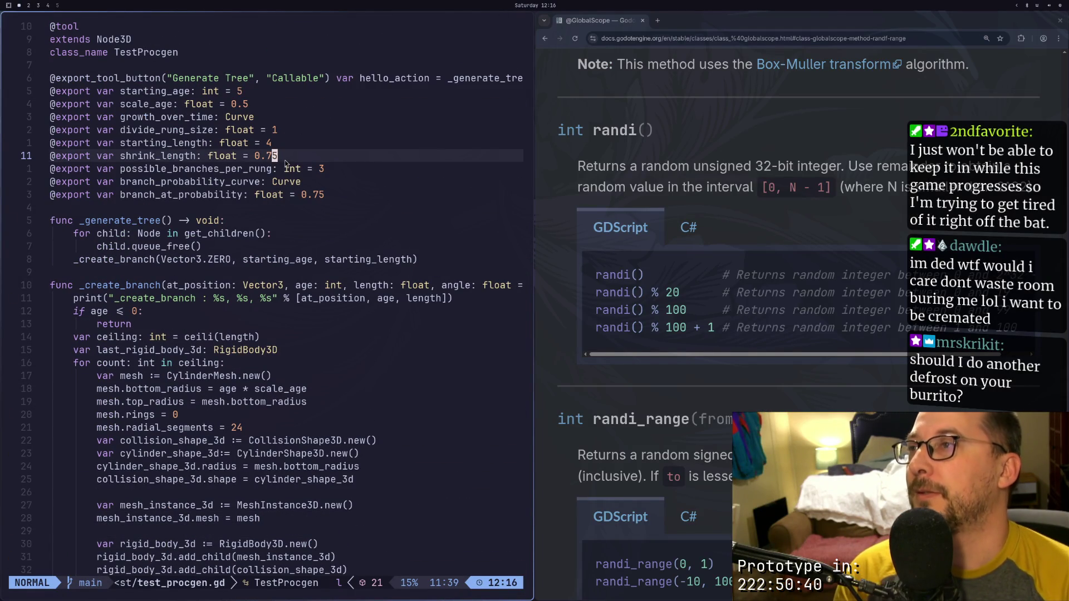
{"action": "key", "text": "x"}
{"action": "key", "text": "x"}
{"action": "type", "text": "a9"}
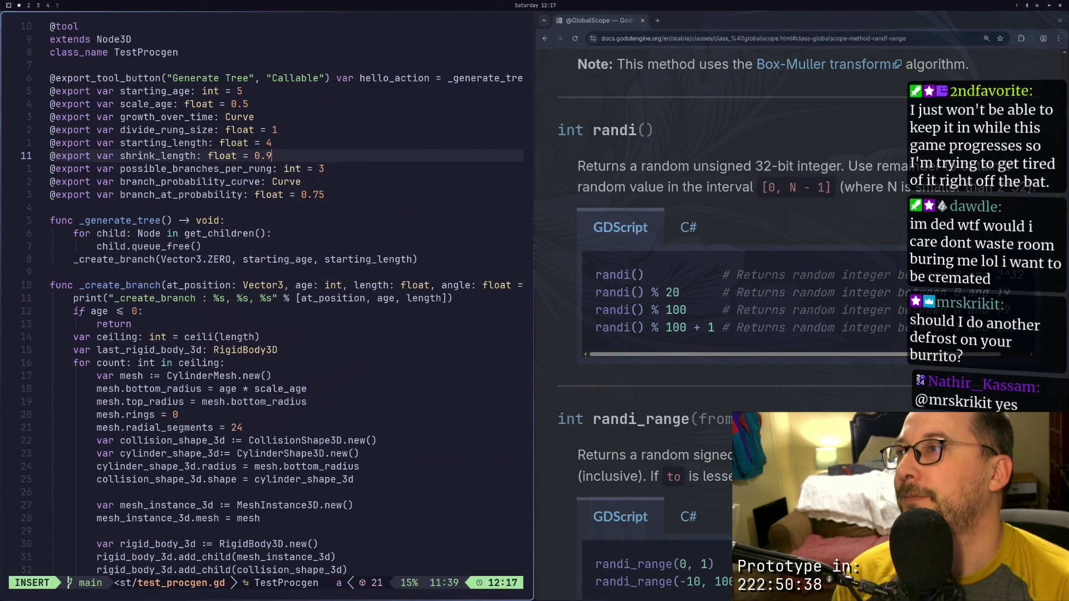
{"action": "key", "text": "Escape"}
{"action": "type", "text": ":w"}
{"action": "key", "text": "Return"}
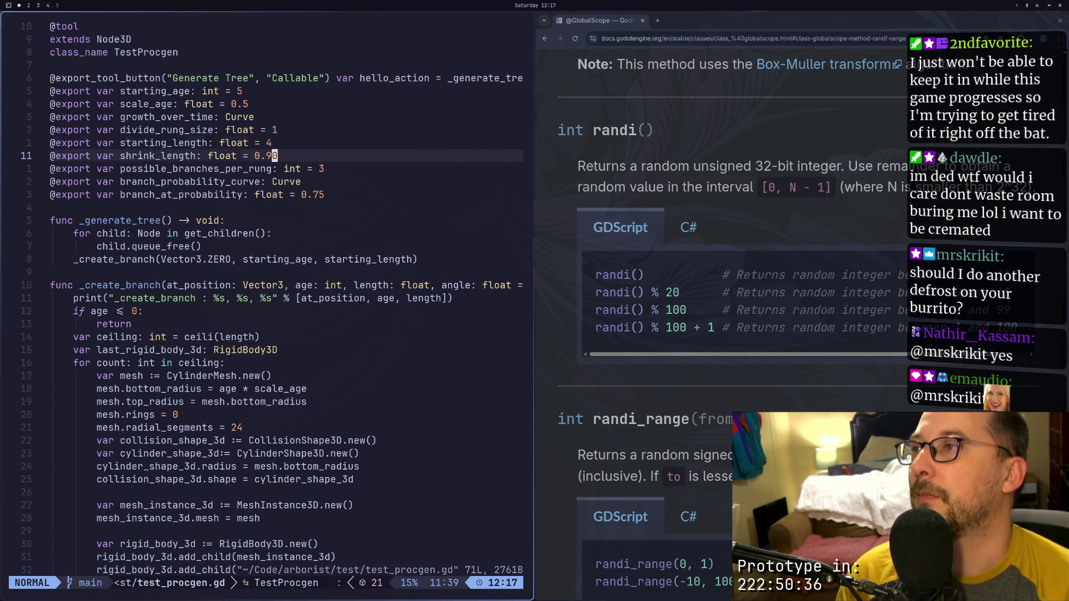
Change the starting_length default from 4 to 10, save, and return to Godot
{"action": "key", "text": "k"}
{"action": "key", "text": "k"}
{"action": "key", "text": "k"}
{"action": "key", "text": "j"}
{"action": "key", "text": "j"}
{"action": "key", "text": "j"}
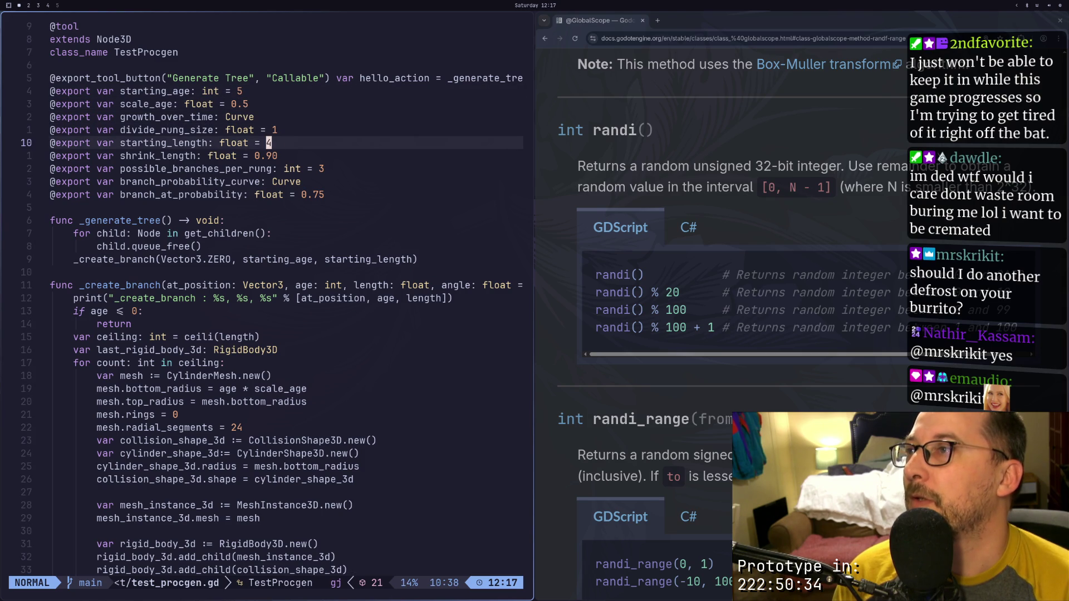
{"action": "key", "text": "x"}
{"action": "key", "text": "a"}
{"action": "type", "text": "10"}
{"action": "key", "text": "Escape"}
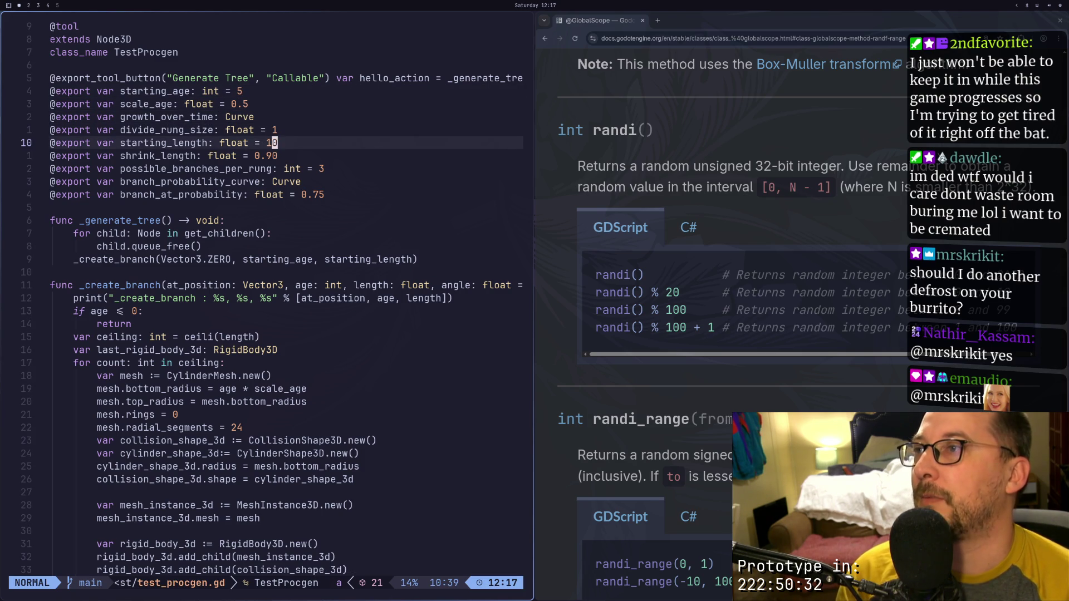
{"action": "type", "text": ":w"}
{"action": "key", "text": "Return"}
{"action": "key", "text": "super+2"}
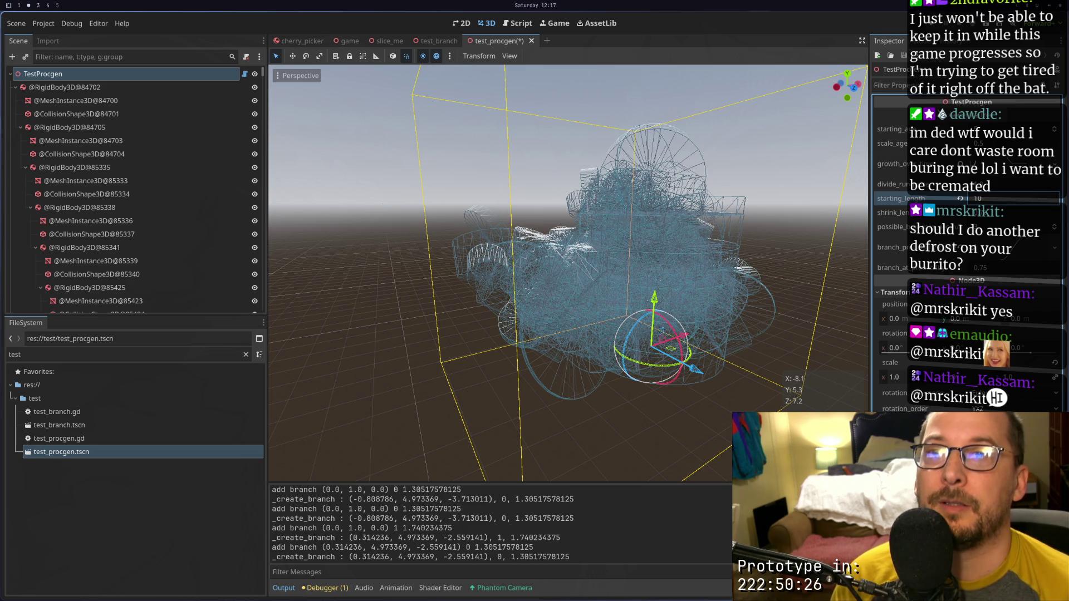
Commit starting_length 10 and shrink_length 0.90 on TestProcgen's Inspector fields
{"action": "key", "text": "Return"}
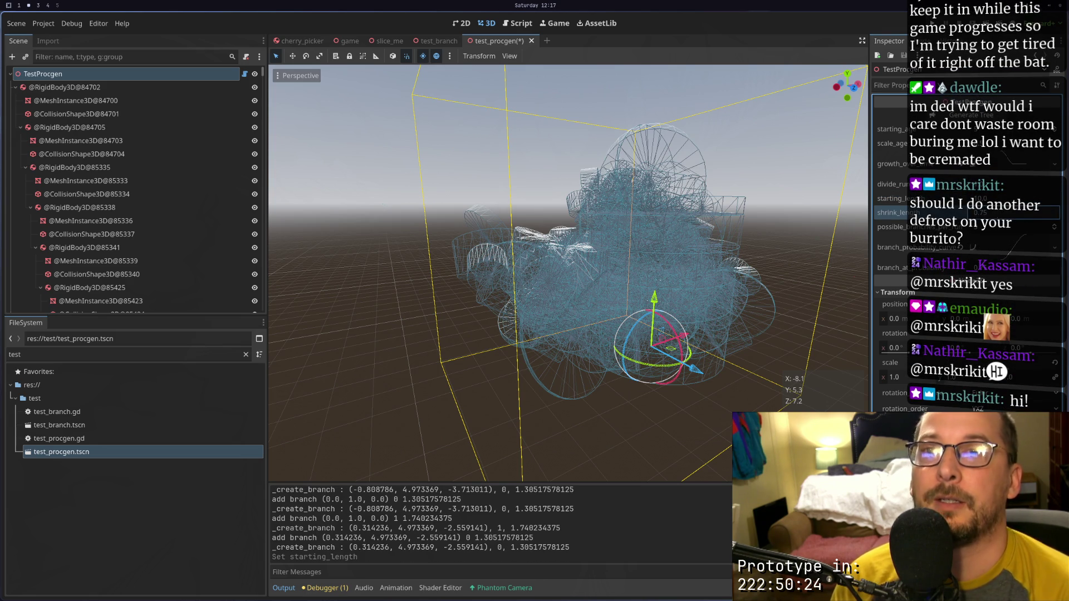
{"action": "key", "text": "Return"}
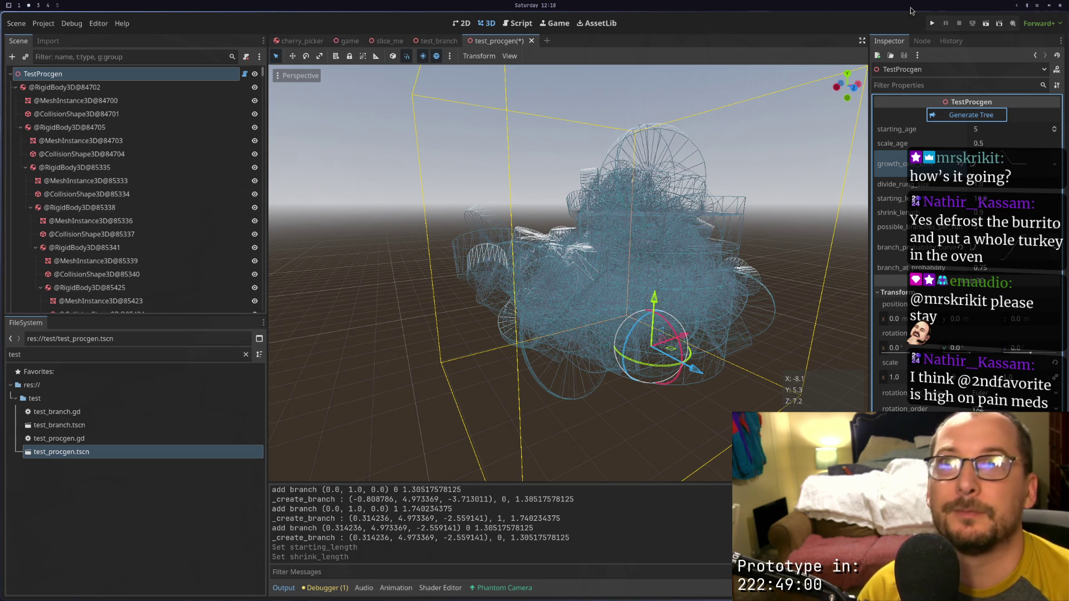
Open btop full screen and browse the running process list
{"action": "key", "text": "super+s"}
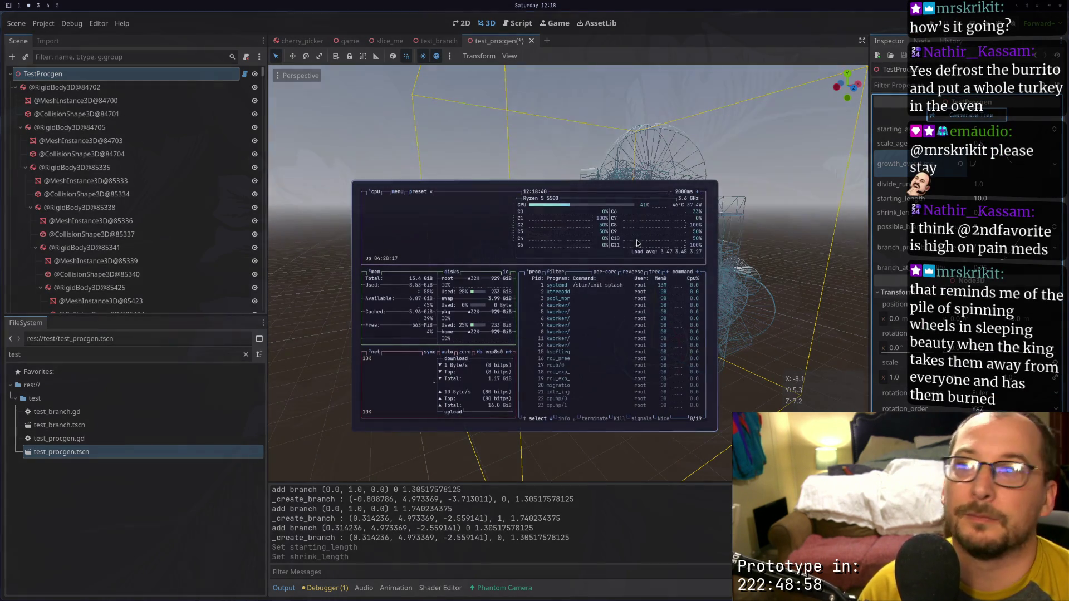
{"action": "left_click", "coordinate": [553, 326]}
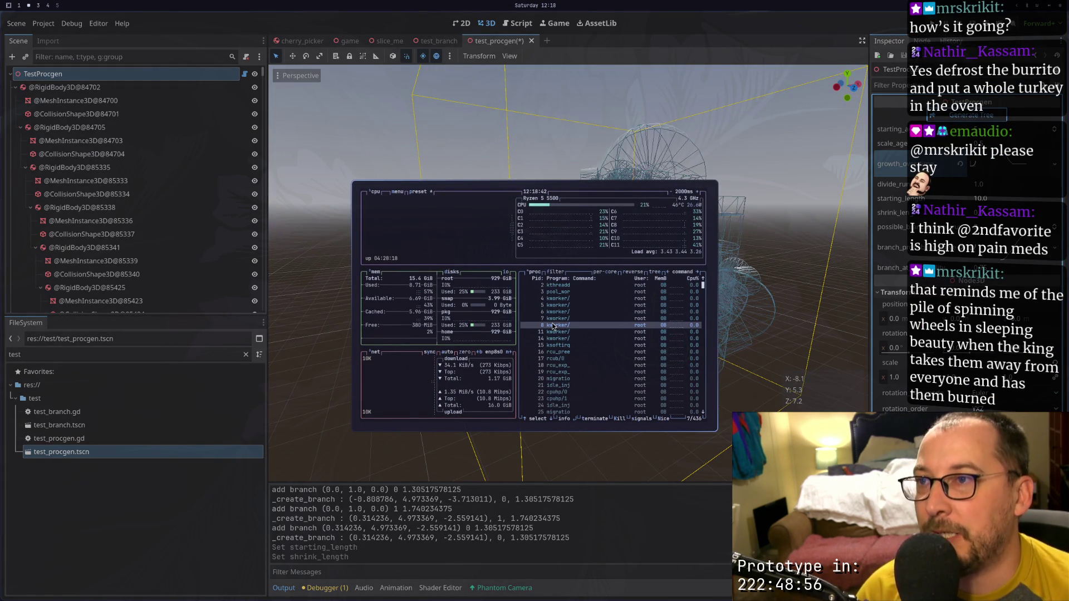
{"action": "key", "text": "super+f"}
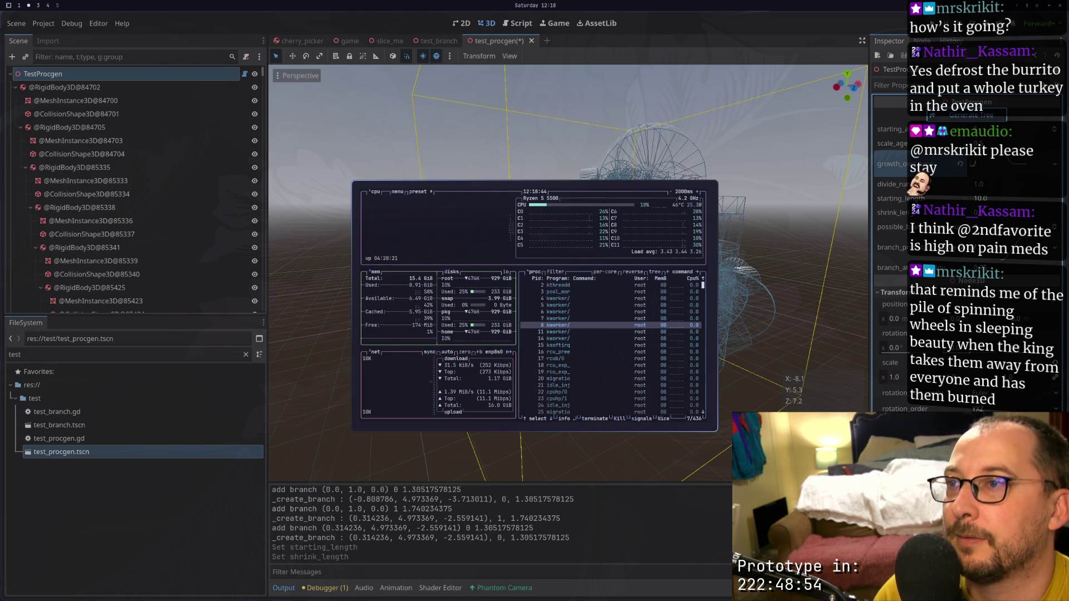
{"action": "key", "text": "Up"}
{"action": "key", "text": "Up"}
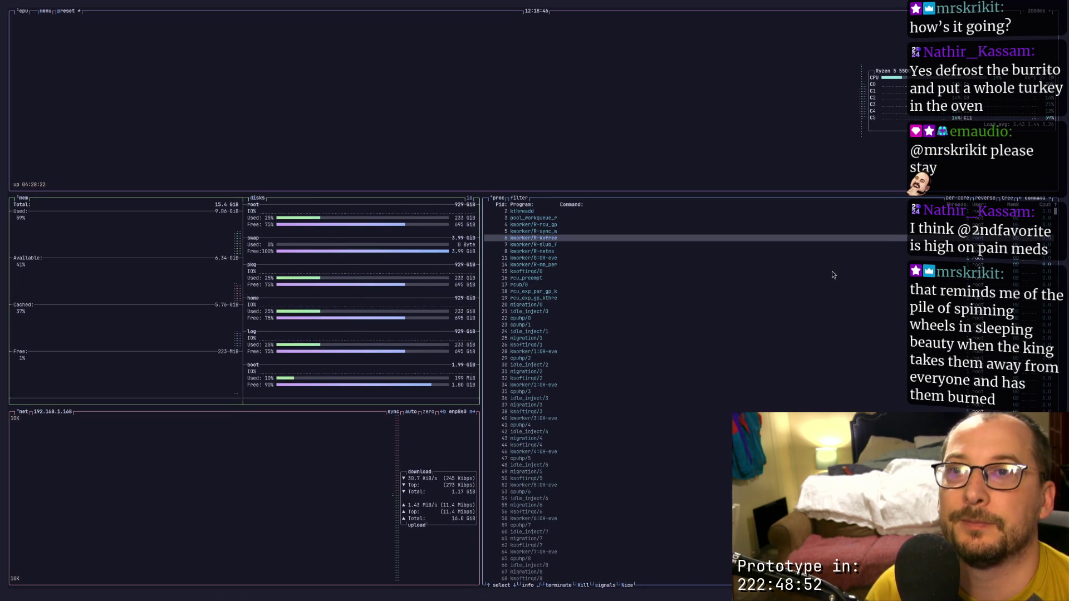
{"action": "key", "text": "Escape"}
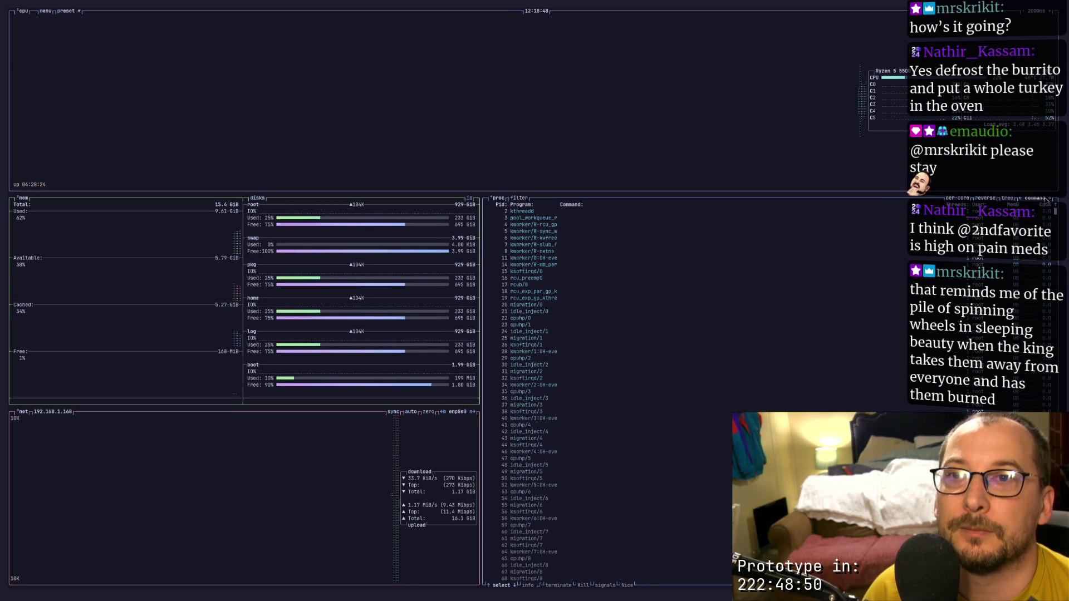
Sort btop by thread count, select waybar, then cancel Godot's 'Save before closing?' prompt
{"action": "left_click", "coordinate": [1050, 198]}
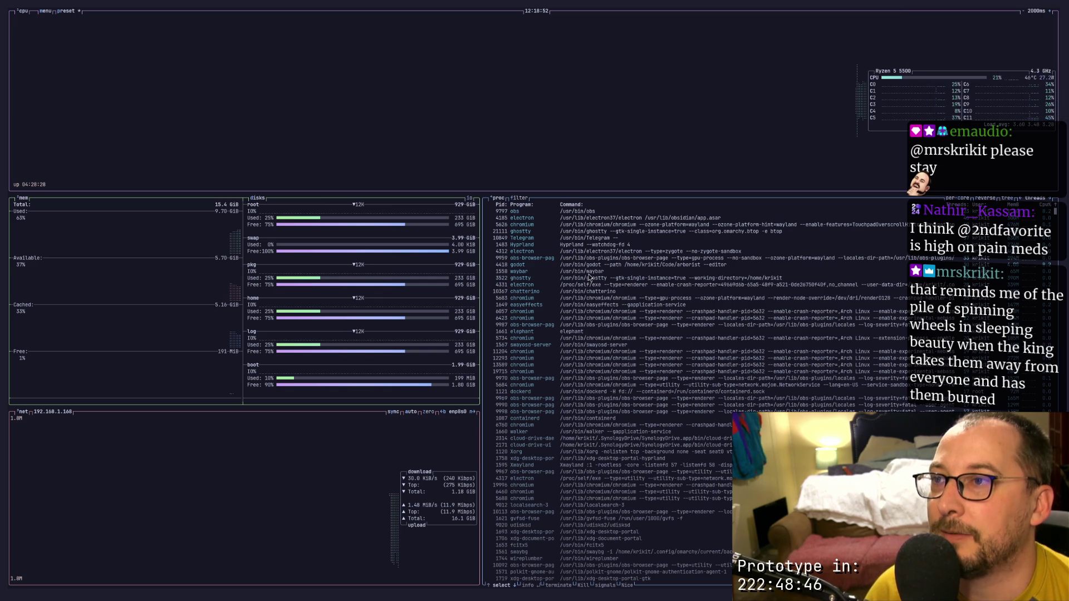
{"action": "left_click", "coordinate": [589, 272]}
{"action": "scroll", "coordinate": [632, 308], "scroll_direction": "down", "scroll_amount": 4}
{"action": "key", "text": "t"}
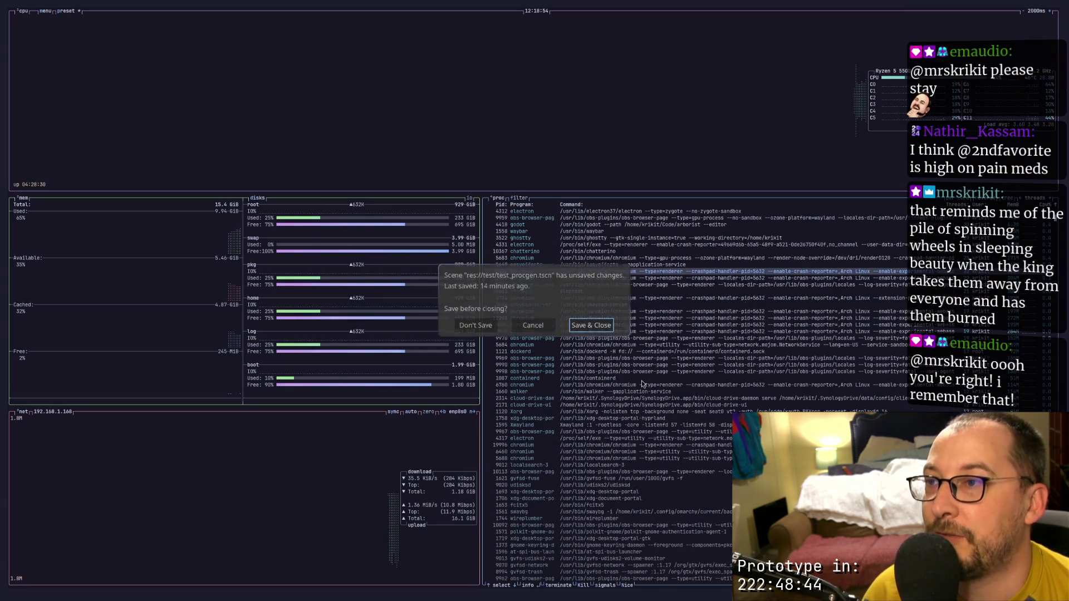
{"action": "left_click", "coordinate": [534, 328]}
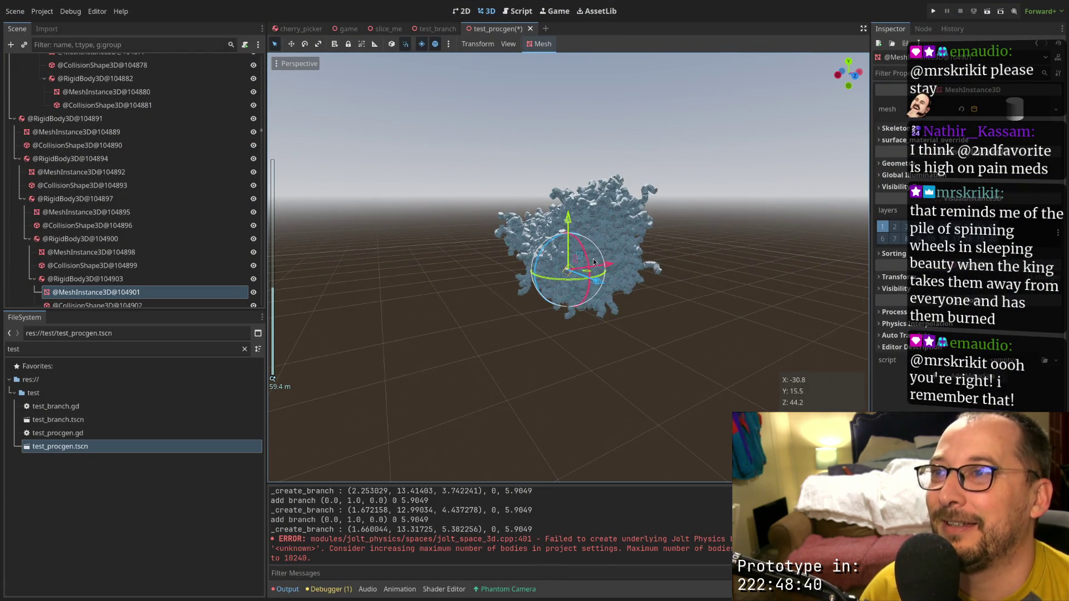
Zoom and orbit around the dense wireframe tree, then bring up the Perspective view menu
{"action": "scroll", "coordinate": [594, 262], "scroll_direction": "up", "scroll_amount": 6}
{"action": "scroll", "coordinate": [594, 262], "scroll_direction": "up", "scroll_amount": 4}
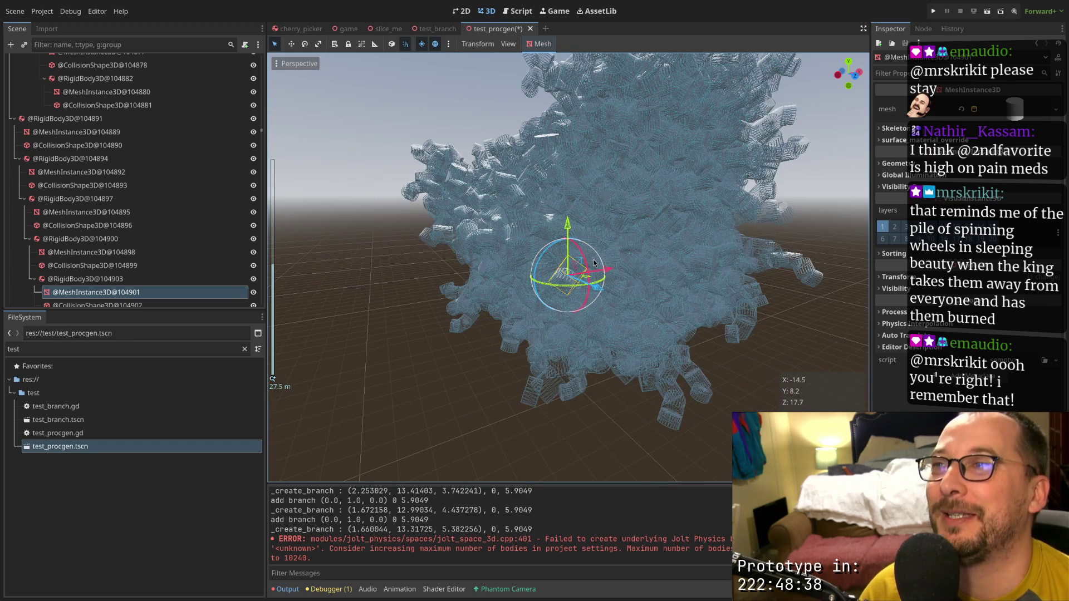
{"action": "scroll", "coordinate": [589, 255], "scroll_direction": "down", "scroll_amount": 4}
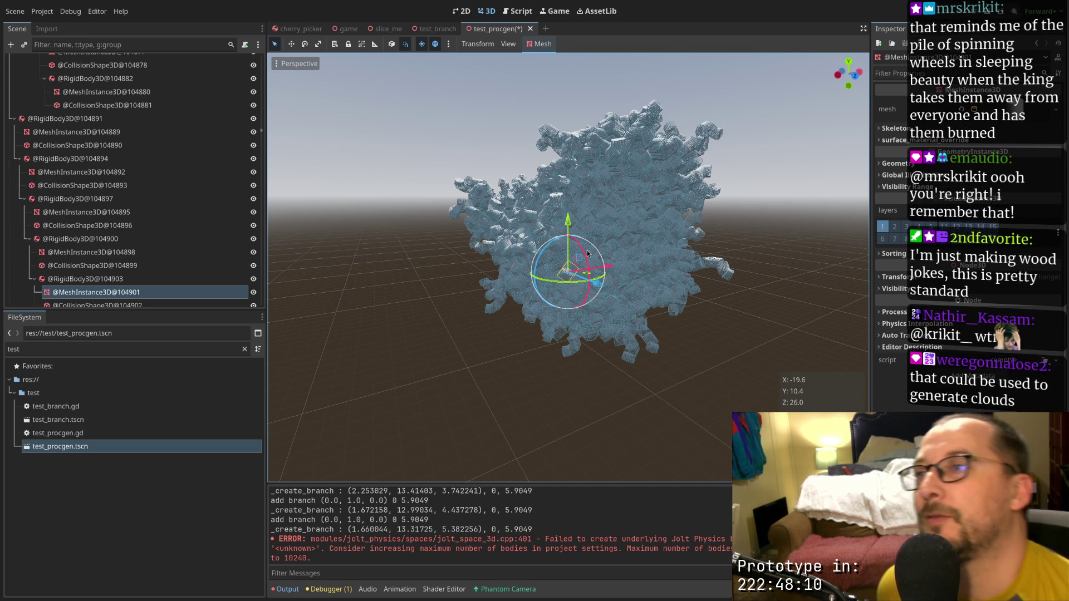
{"action": "scroll", "coordinate": [546, 285], "scroll_direction": "up", "scroll_amount": 5}
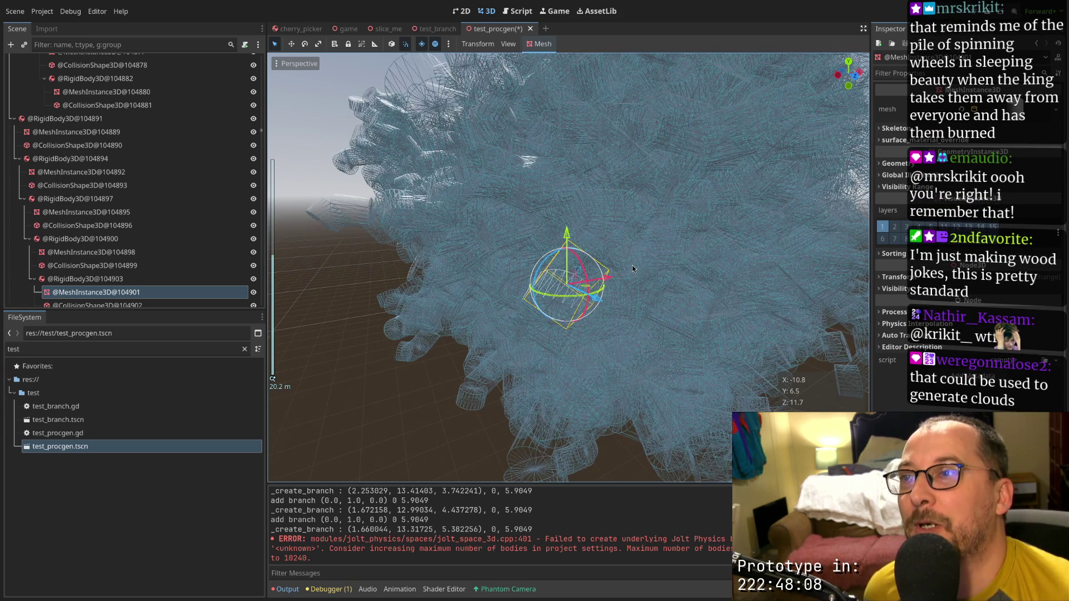
{"action": "scroll", "coordinate": [632, 265], "scroll_direction": "down", "scroll_amount": 5}
{"action": "mouse_move", "coordinate": [586, 272]}
{"action": "left_mouse_down"}
{"action": "mouse_move", "coordinate": [571, 279]}
{"action": "mouse_move", "coordinate": [587, 288]}
{"action": "mouse_move", "coordinate": [586, 303]}
{"action": "left_mouse_up"}
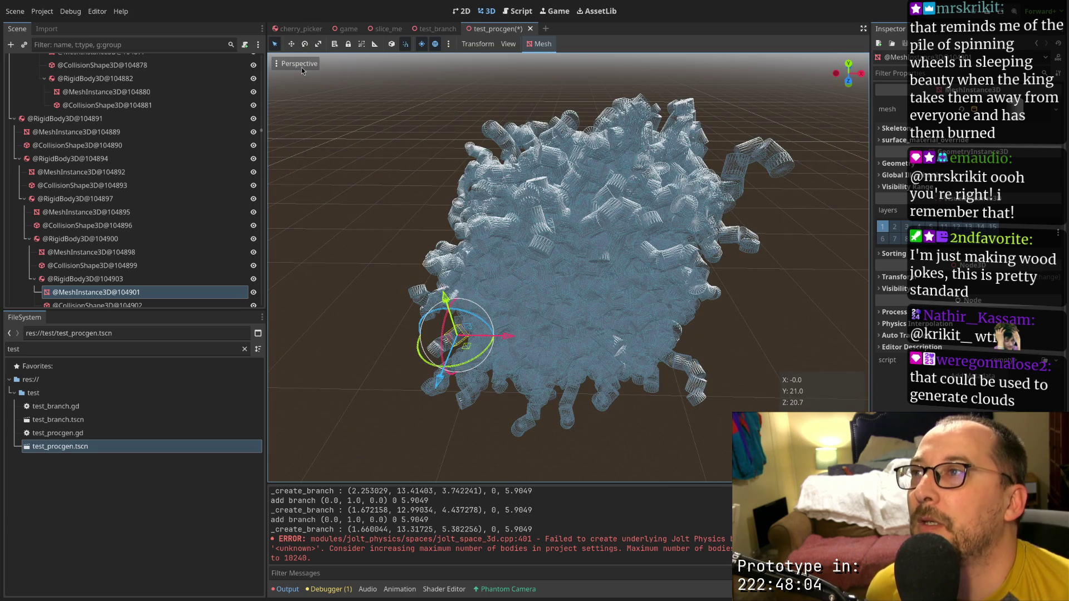
{"action": "left_click", "coordinate": [301, 65]}
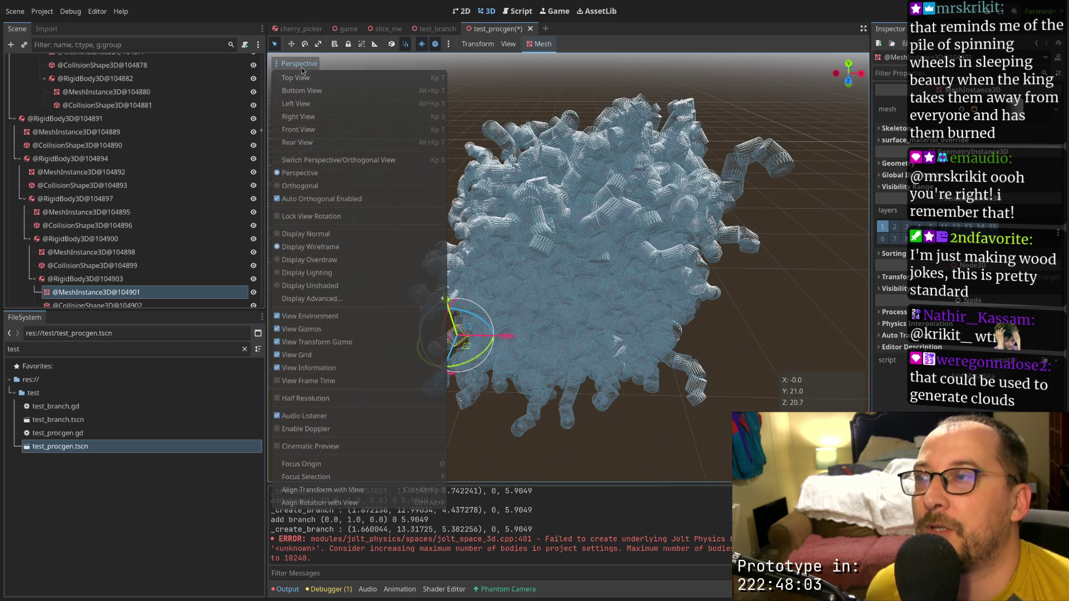
Switch the viewport to Display Normal solid shading and view the tree from another angle
{"action": "left_click", "coordinate": [321, 234]}
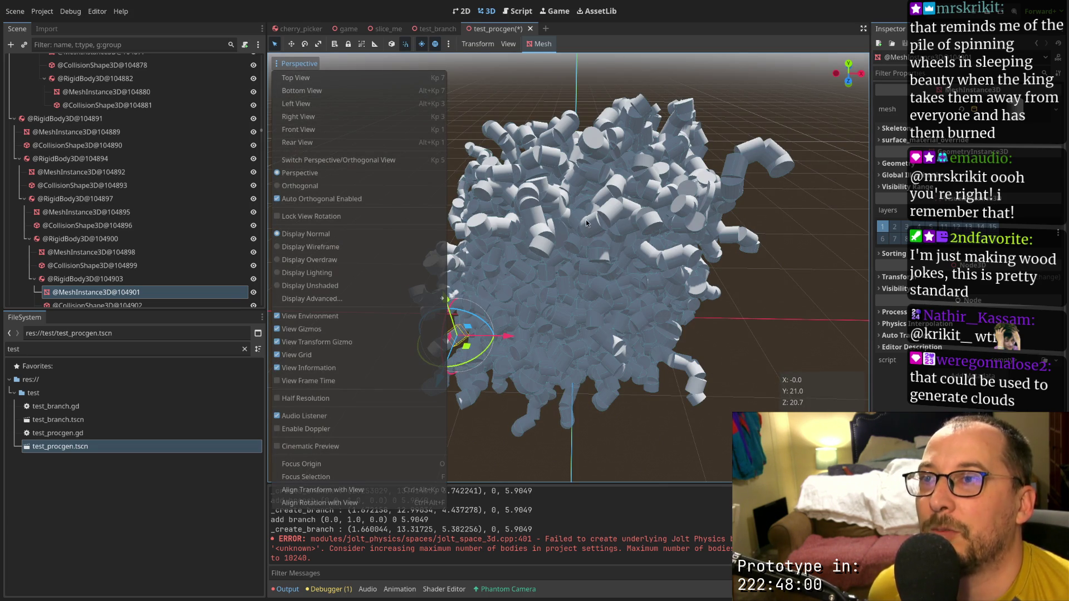
{"action": "left_click", "coordinate": [729, 263]}
{"action": "mouse_move", "coordinate": [729, 262]}
{"action": "left_mouse_down"}
{"action": "mouse_move", "coordinate": [731, 249]}
{"action": "mouse_move", "coordinate": [709, 259]}
{"action": "left_mouse_up"}
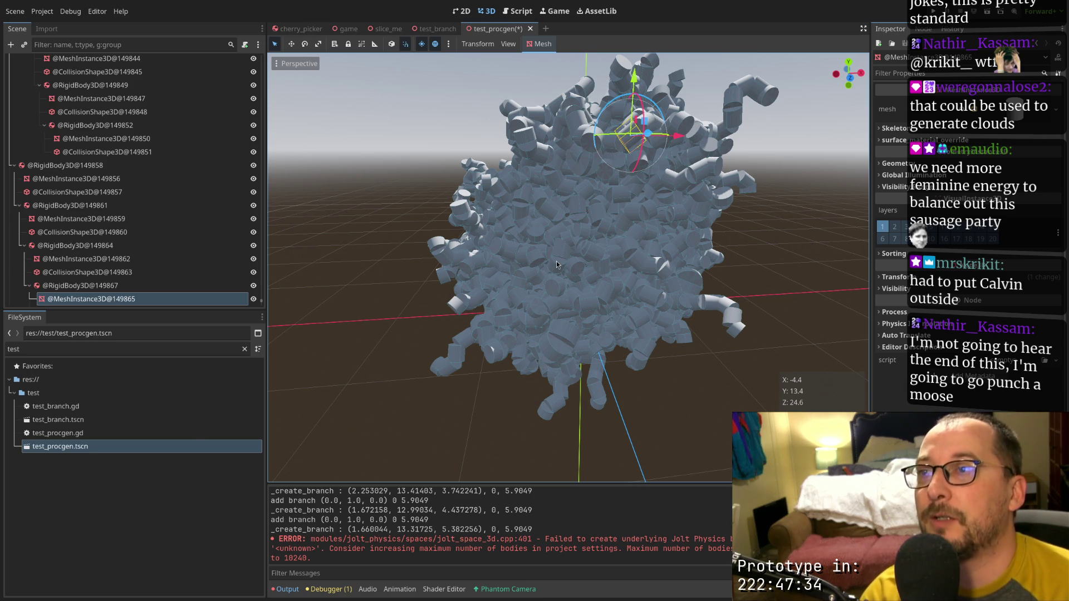
Place the Neovim cursor on line 29's age term in bottom_radius = age * scale_age
{"action": "key", "text": "super+1"}
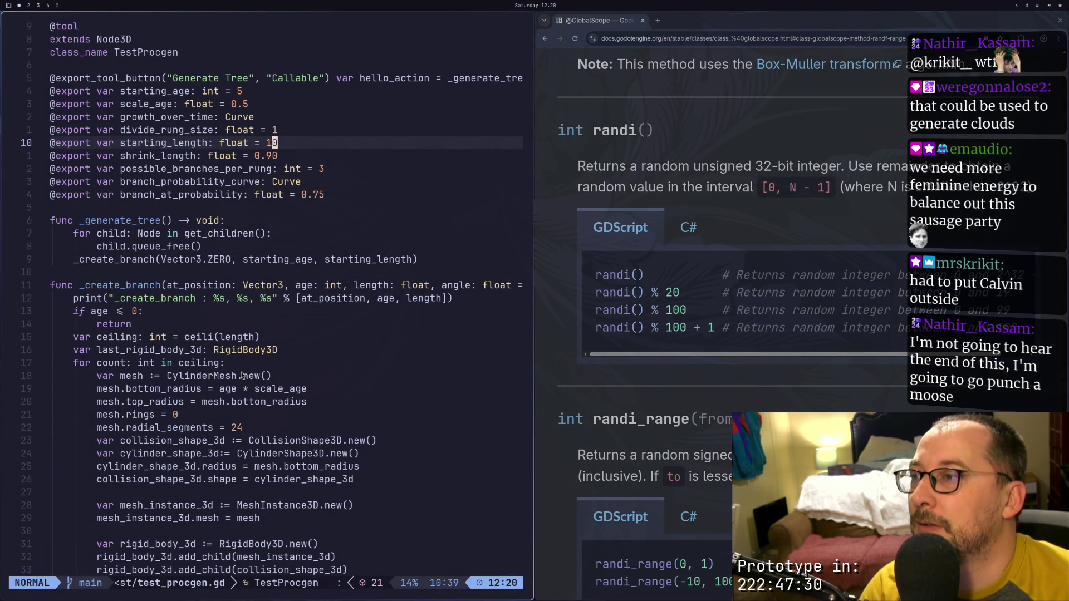
{"action": "left_click", "coordinate": [239, 389]}
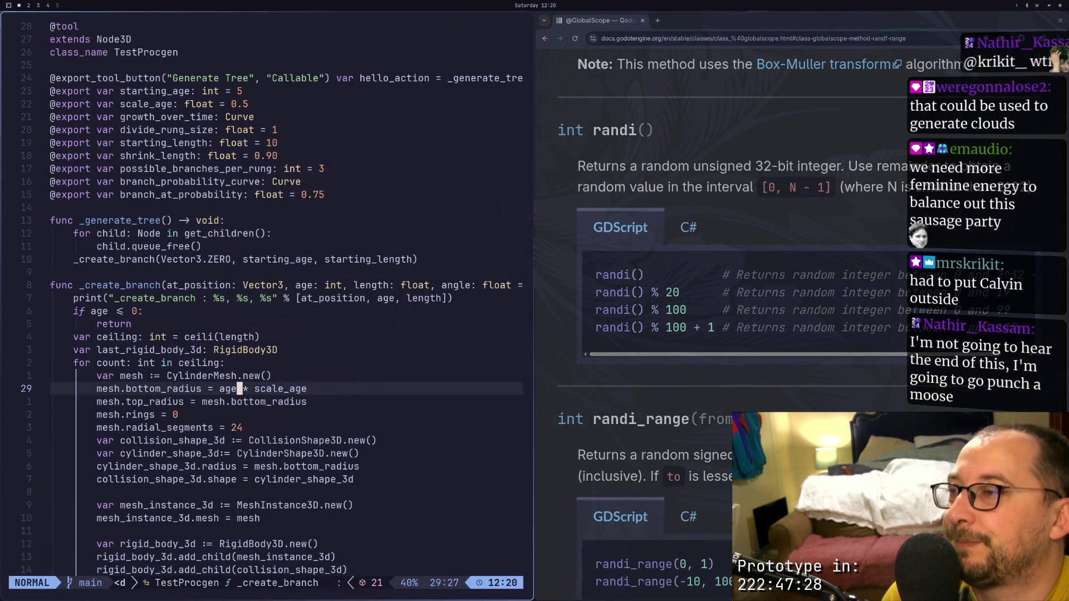
{"action": "left_click", "coordinate": [234, 401]}
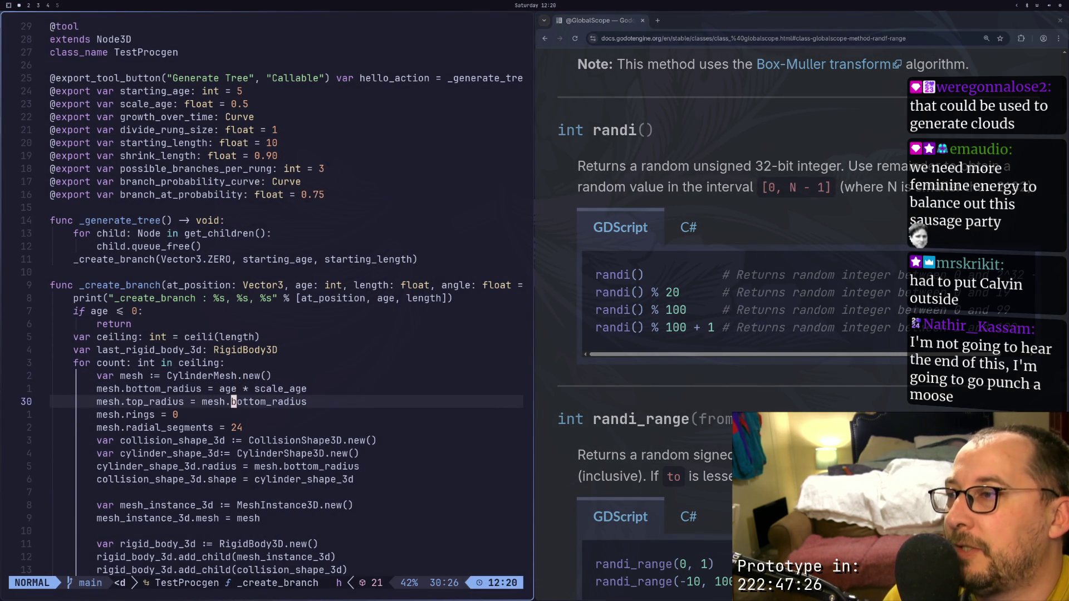
{"action": "key", "text": "k"}
{"action": "key", "text": "k"}
{"action": "key", "text": "j"}
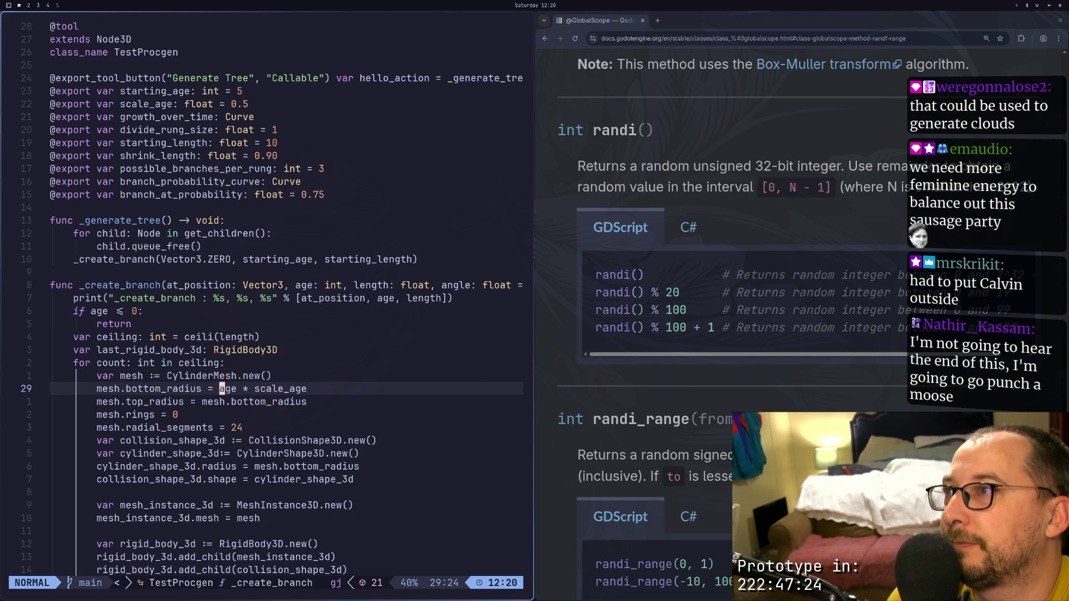
{"action": "key", "text": "l"}
{"action": "key", "text": "l"}
{"action": "key", "text": "l"}
{"action": "key", "text": "super+2"}
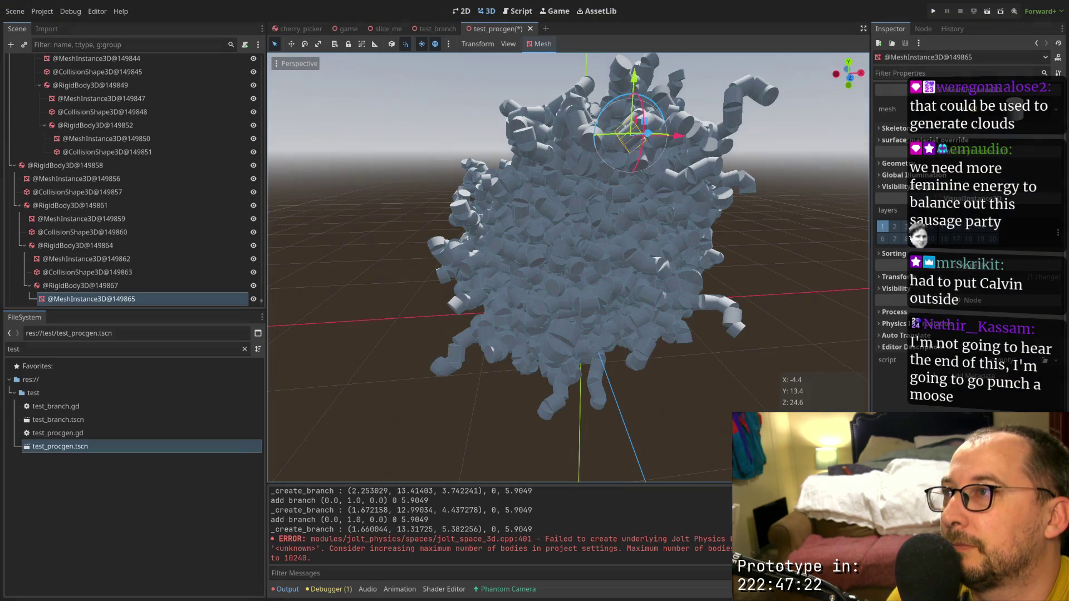
{"action": "key", "text": "super+1"}
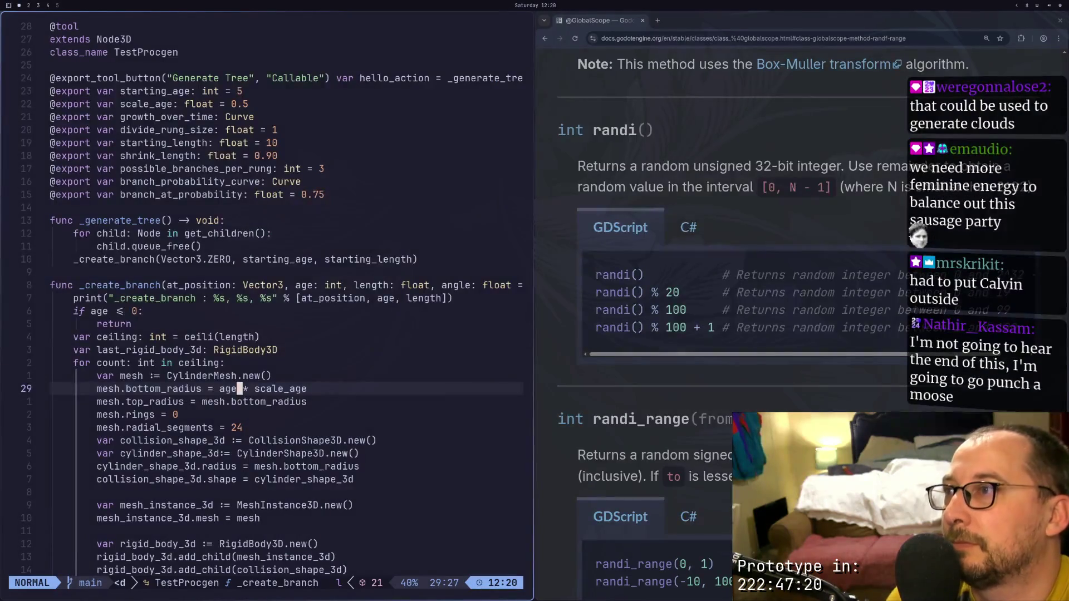
Compute 5 × 0.9 = 4.5 in the Calculator app
{"action": "key", "text": "super+d"}
{"action": "type", "text": "ca"}
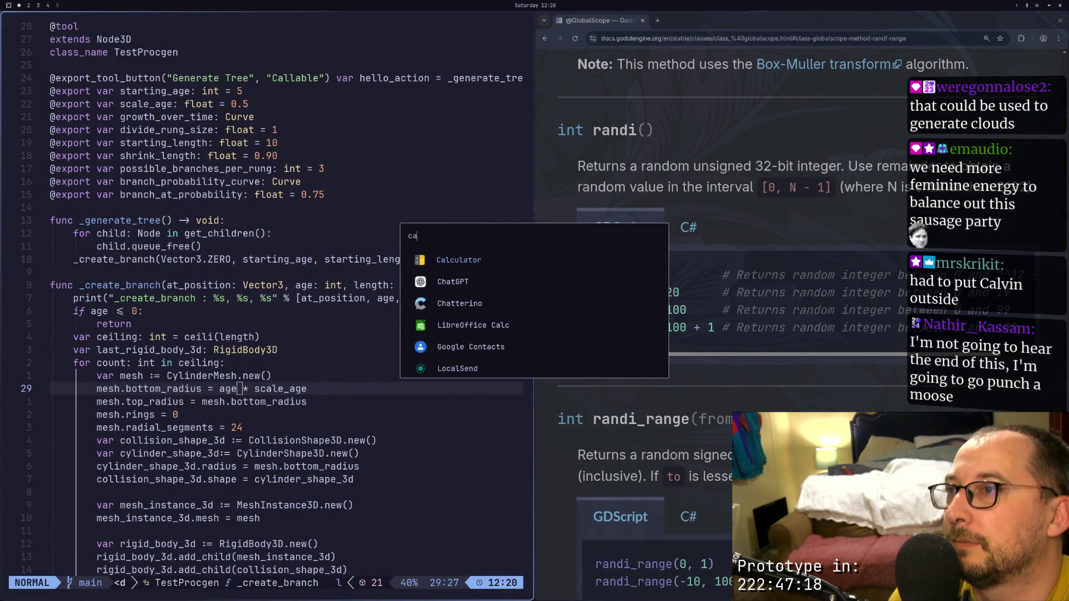
{"action": "key", "text": "Return"}
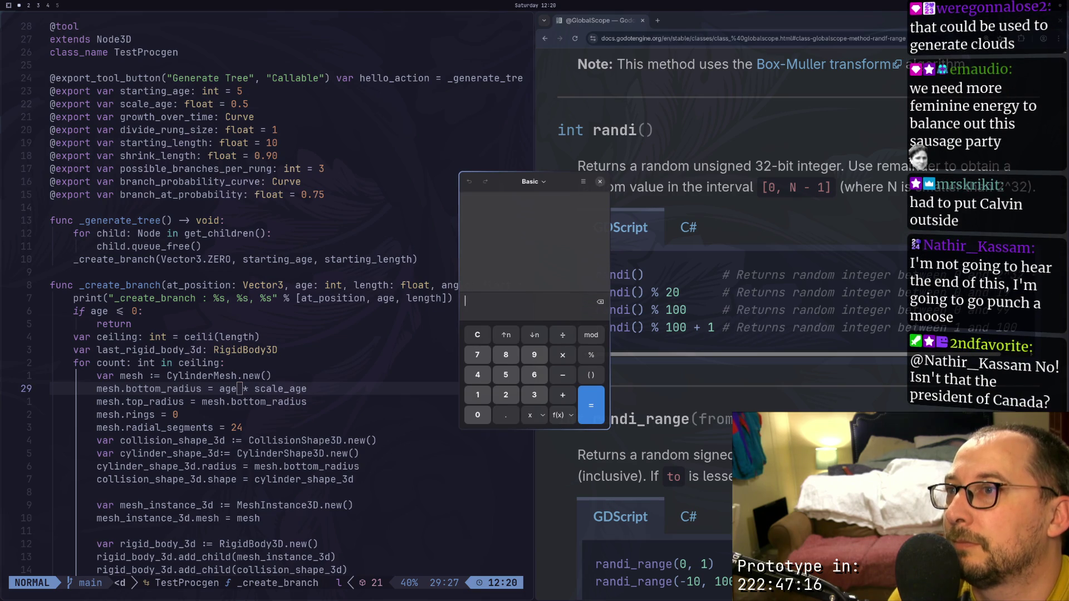
{"action": "type", "text": "5*"}
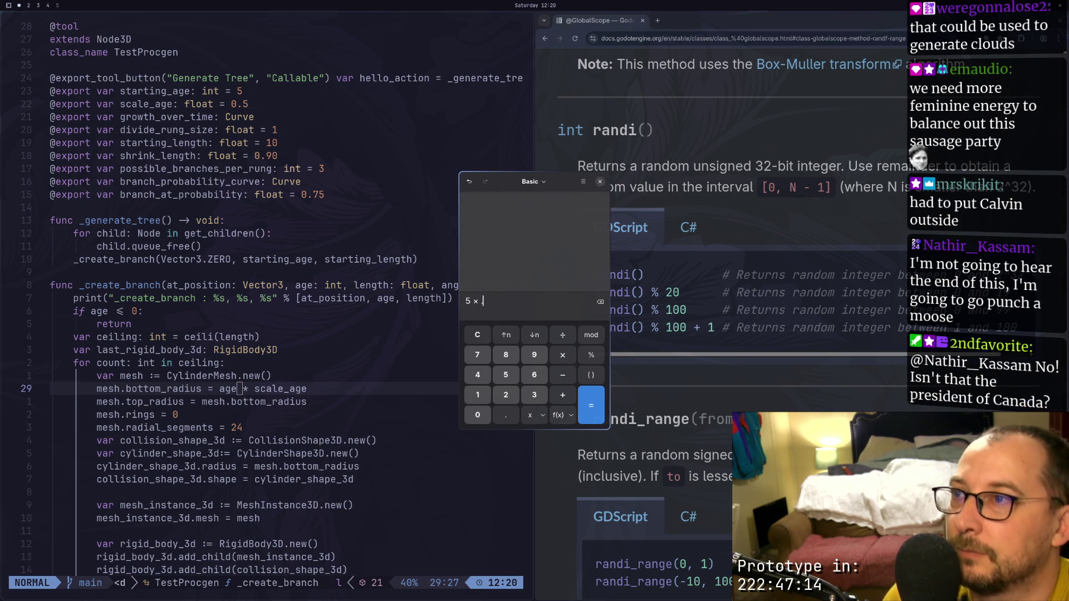
{"action": "type", "text": ".9"}
{"action": "key", "text": "Return"}
{"action": "type", "text": "4"}
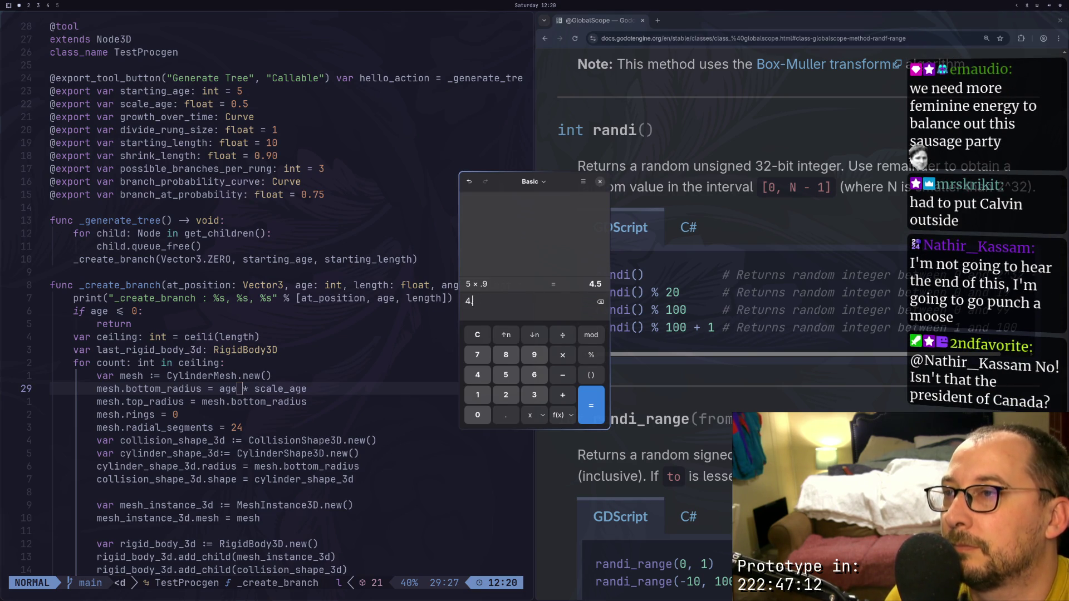
{"action": "key", "text": "BackSpace"}
Change the scale_age default on line 7 from 0.5 to 0.1, save, and return to Godot
{"action": "left_click", "coordinate": [259, 103]}
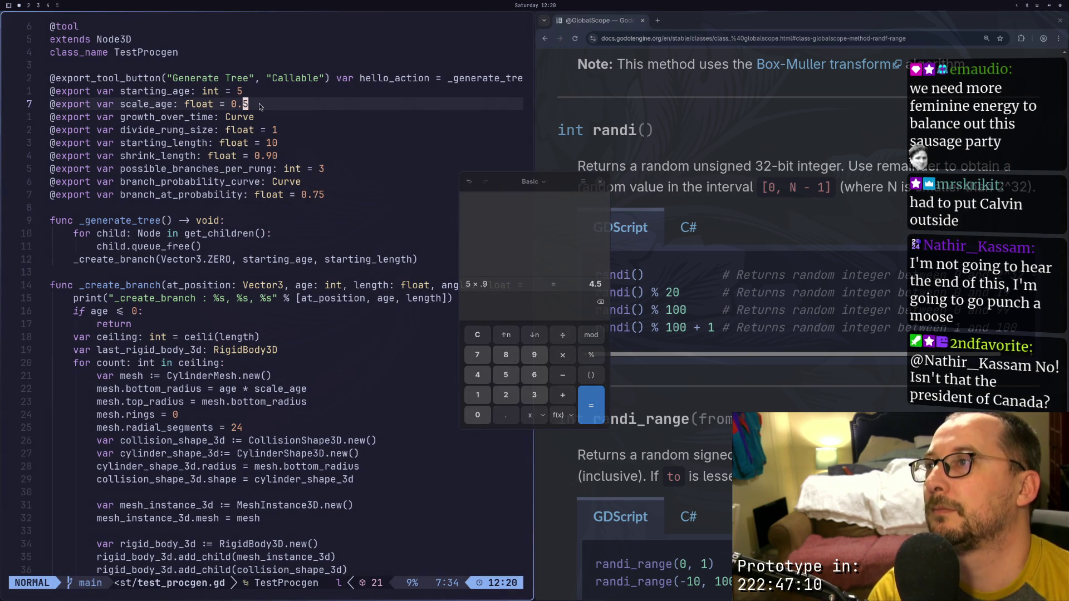
{"action": "type", "text": "xa1"}
{"action": "key", "text": "Escape"}
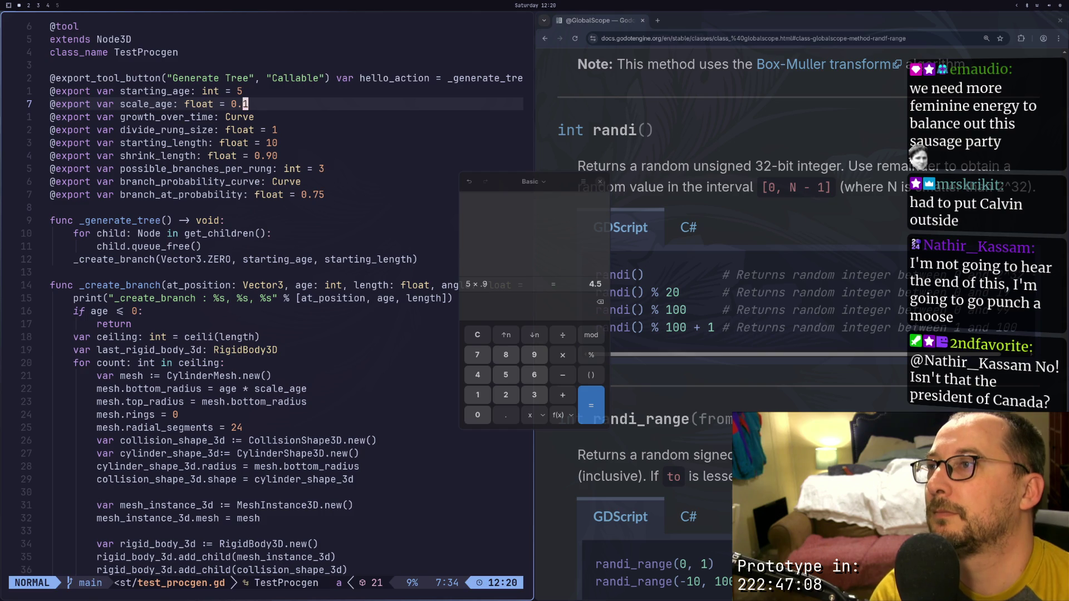
{"action": "key", "text": "ctrl+s"}
{"action": "key", "text": "super+2"}
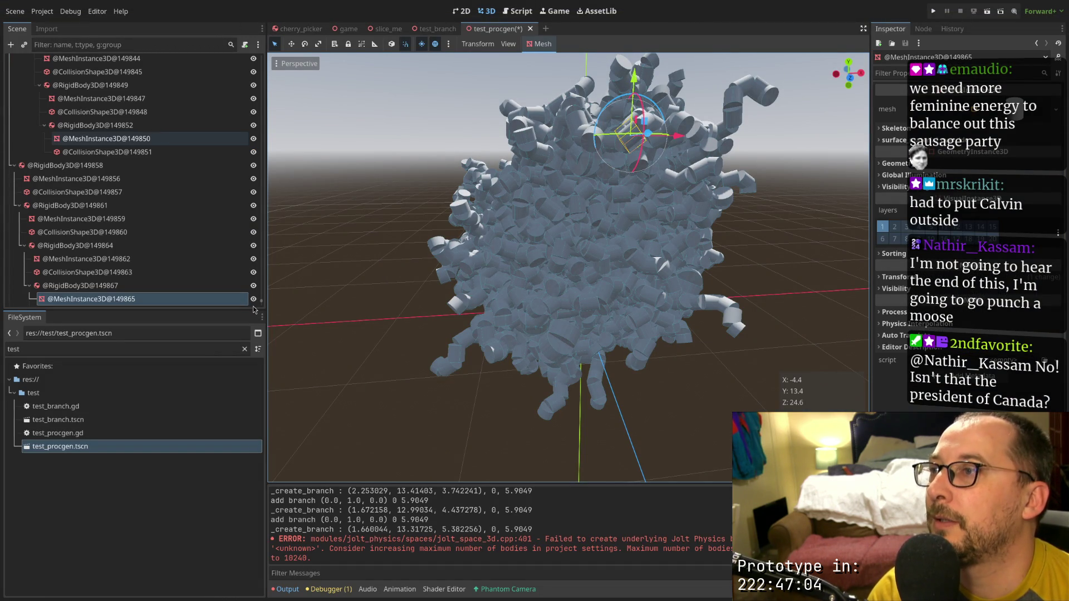
Select the TestProcgen root node and set scale_age to 0.25 in the Inspector
{"action": "left_click_drag", "start_coordinate": [261, 303], "coordinate": [261, 53]}
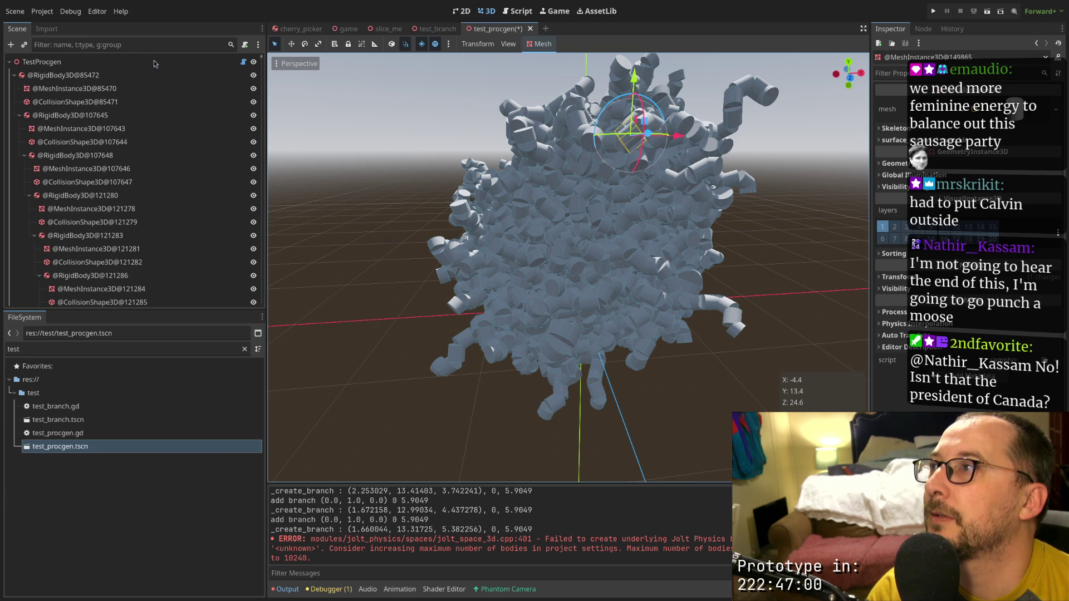
{"action": "left_click", "coordinate": [41, 61]}
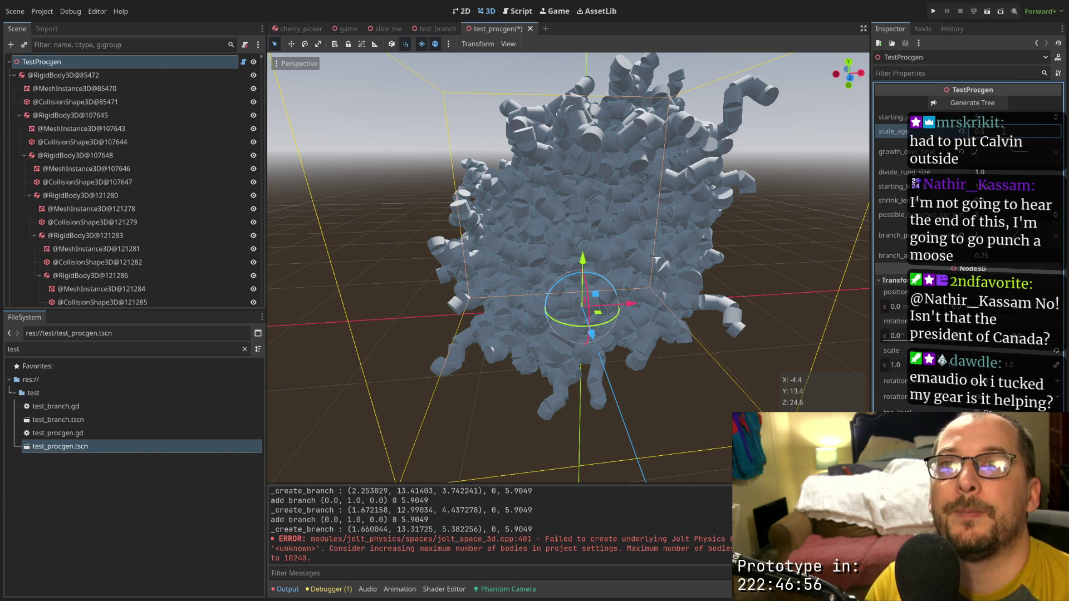
{"action": "left_click", "coordinate": [892, 151]}
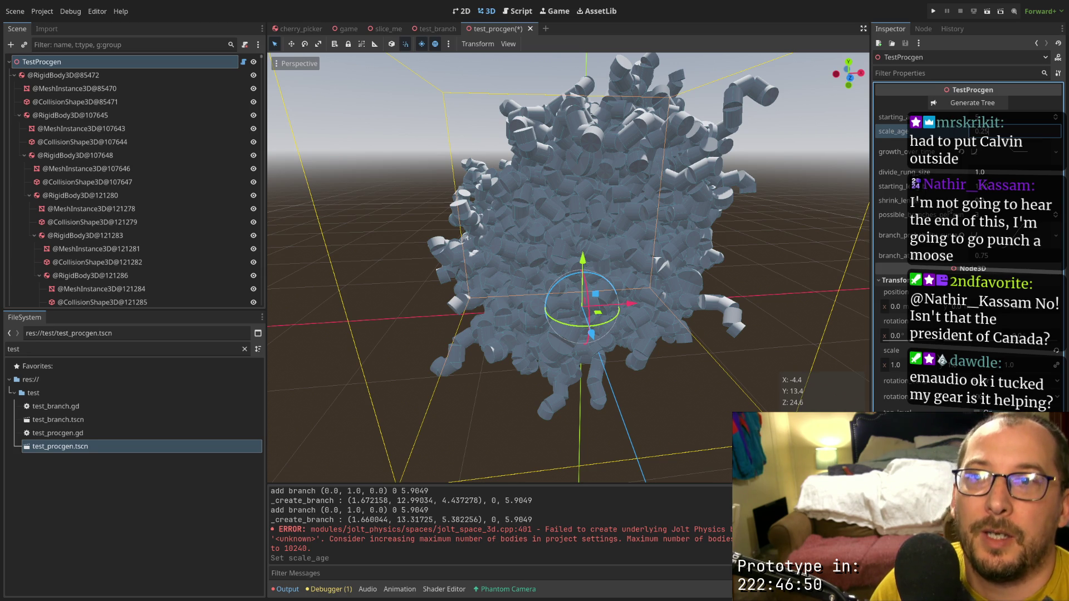
{"action": "key", "text": "Return"}
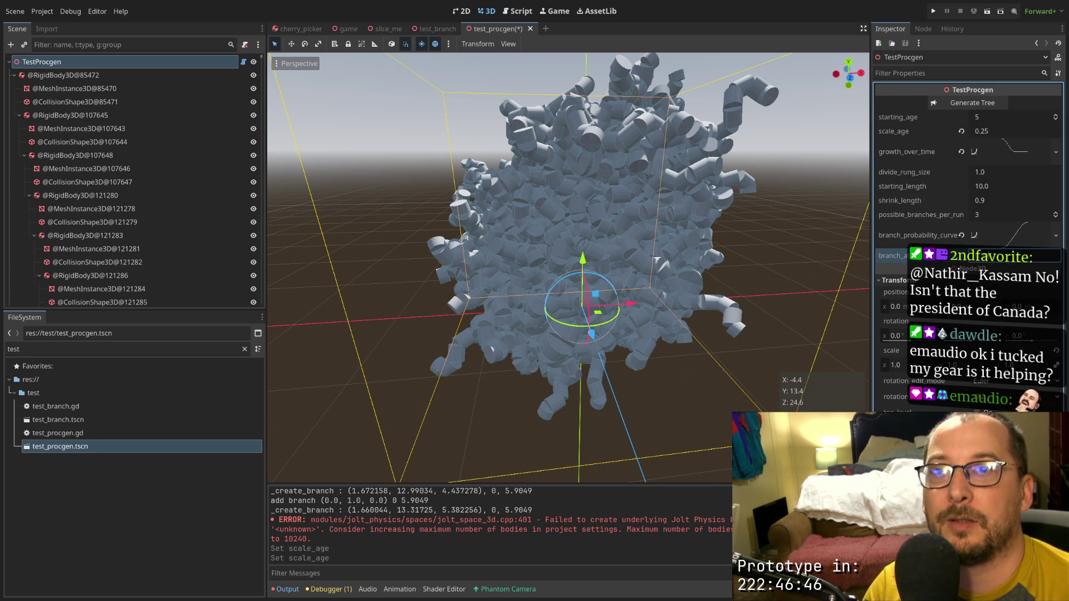
Generate the tree with scale_age 0.25, inspect its thin curling branches, then return to the code
{"action": "left_click", "coordinate": [990, 105]}
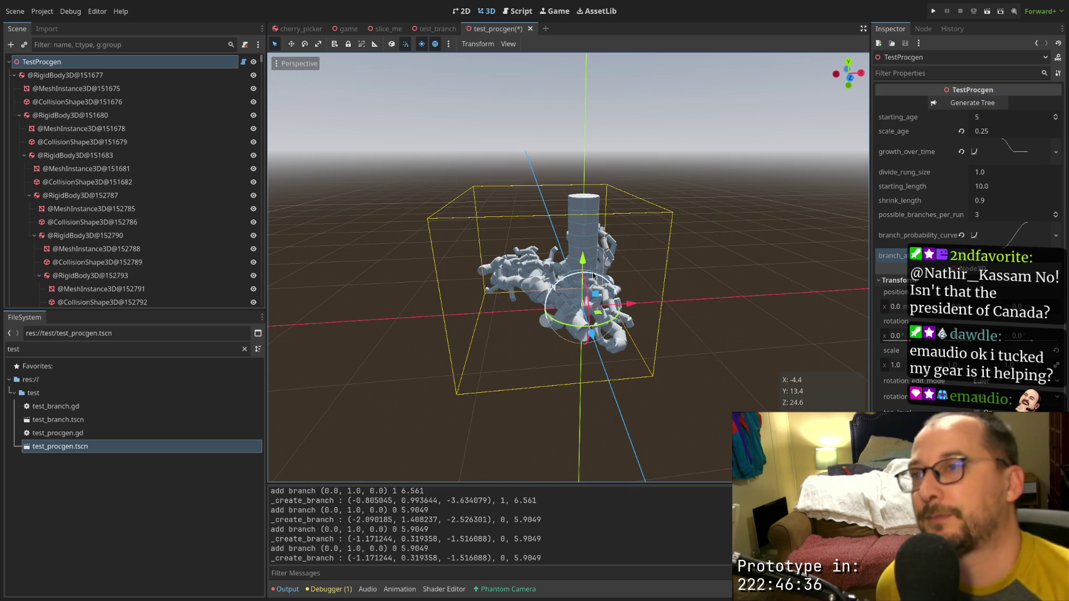
{"action": "scroll", "coordinate": [646, 313], "scroll_direction": "up", "scroll_amount": 10}
{"action": "scroll", "coordinate": [645, 313], "scroll_direction": "down", "scroll_amount": 5}
{"action": "mouse_move", "coordinate": [646, 313]}
{"action": "left_mouse_down"}
{"action": "mouse_move", "coordinate": [732, 293]}
{"action": "mouse_move", "coordinate": [694, 302]}
{"action": "mouse_move", "coordinate": [613, 273]}
{"action": "mouse_move", "coordinate": [565, 284]}
{"action": "mouse_move", "coordinate": [629, 262]}
{"action": "mouse_move", "coordinate": [673, 286]}
{"action": "mouse_move", "coordinate": [627, 302]}
{"action": "mouse_move", "coordinate": [632, 245]}
{"action": "mouse_move", "coordinate": [640, 261]}
{"action": "left_mouse_up"}
{"action": "scroll", "coordinate": [649, 289], "scroll_direction": "up", "scroll_amount": 3}
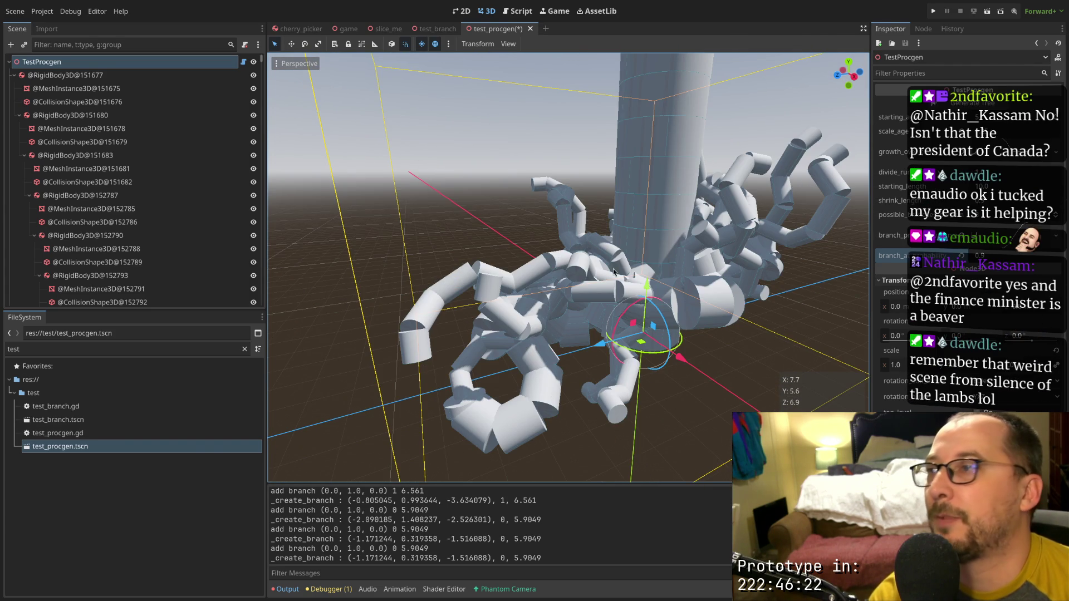
{"action": "key", "text": "super+1"}
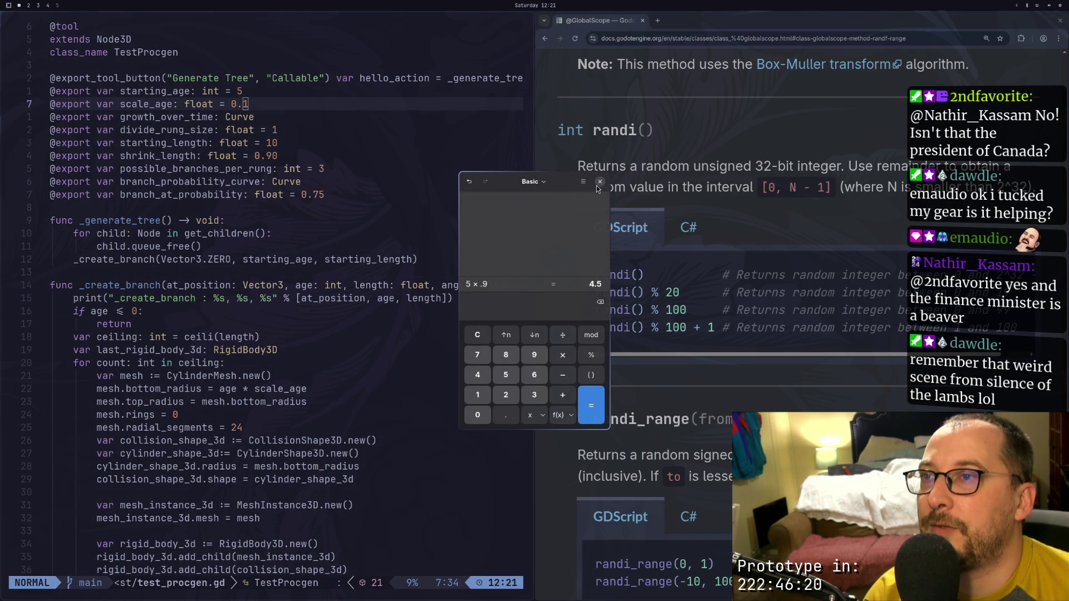
Close the calculator and scroll test_procgen.gd to the _create_branch function definition
{"action": "left_click", "coordinate": [599, 184]}
{"action": "scroll", "coordinate": [354, 418], "scroll_direction": "down", "scroll_amount": 13}
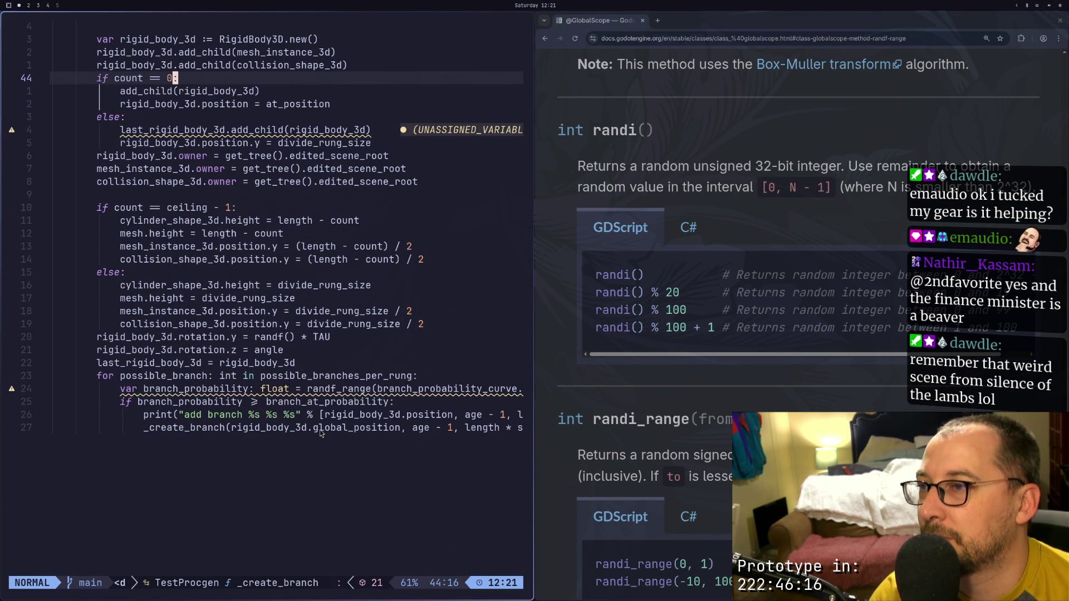
{"action": "left_click", "coordinate": [359, 426]}
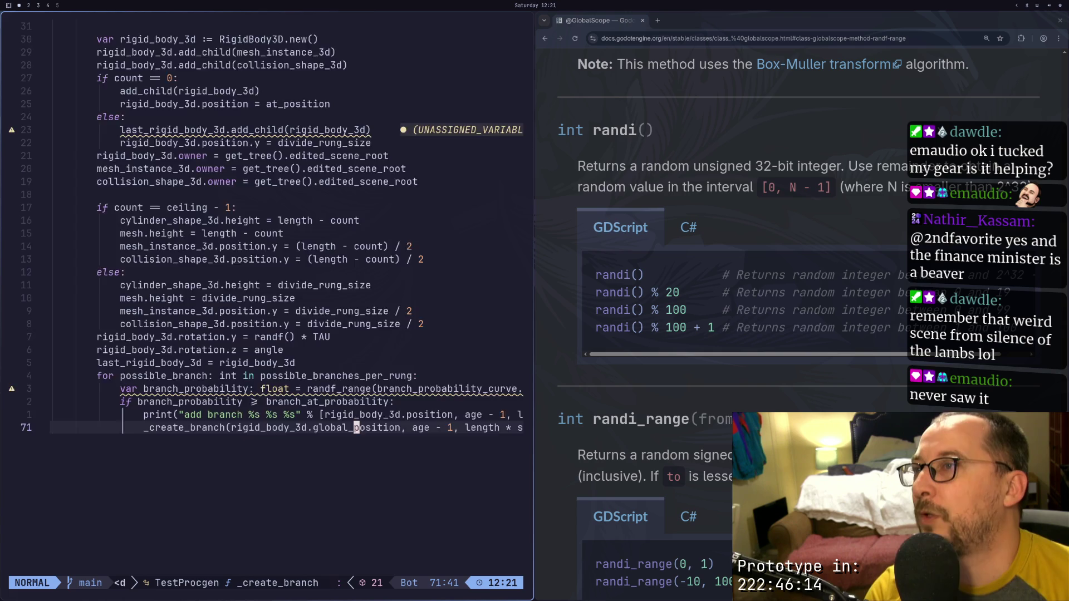
{"action": "scroll", "coordinate": [363, 407], "scroll_direction": "up", "scroll_amount": 10}
{"action": "scroll", "coordinate": [368, 388], "scroll_direction": "up", "scroll_amount": 1}
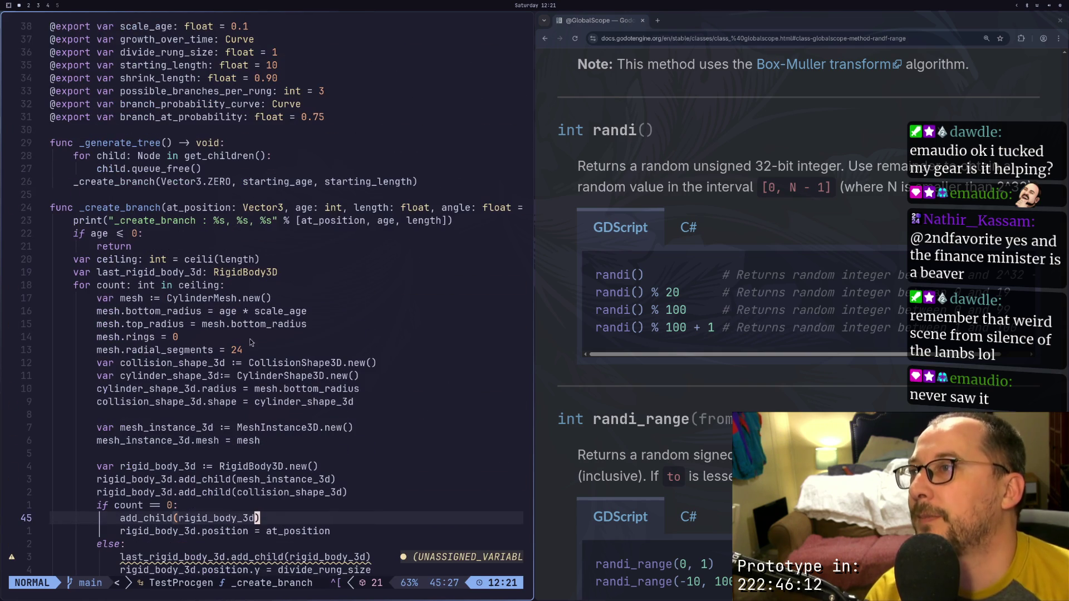
{"action": "left_click", "coordinate": [205, 207]}
{"action": "scroll", "coordinate": [219, 215], "scroll_direction": "down", "scroll_amount": 9}
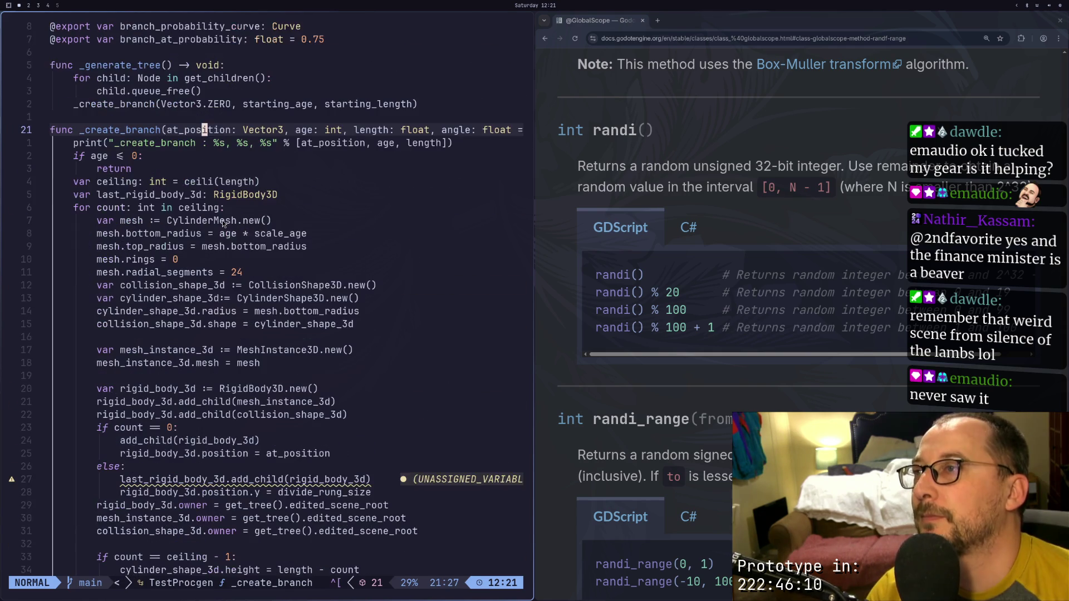
{"action": "scroll", "coordinate": [227, 240], "scroll_direction": "down", "scroll_amount": 3}
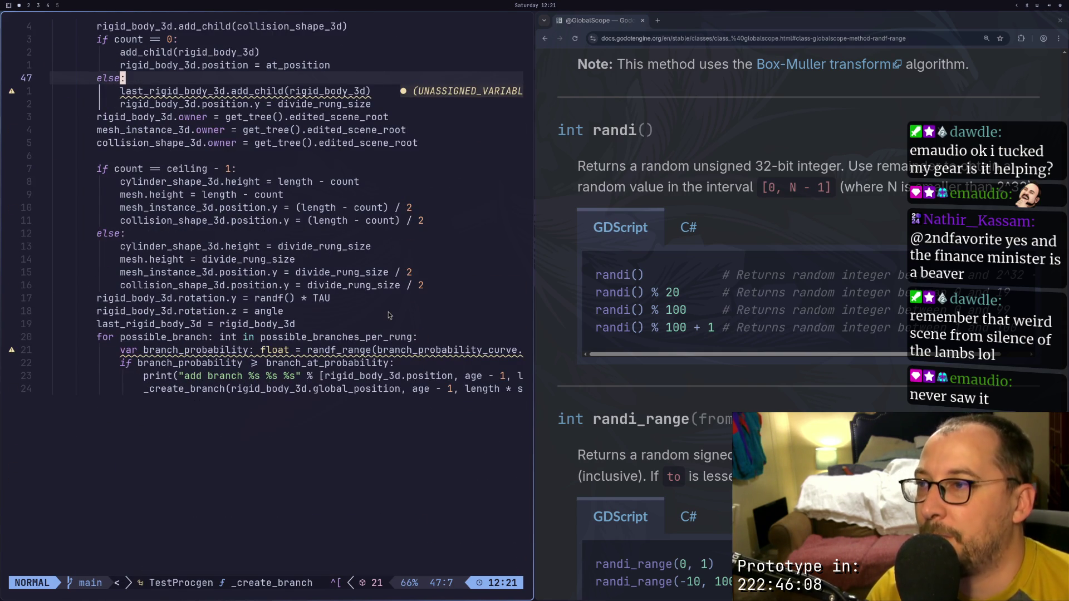
Change the first trunk body's placement under 'if count == 0' from position to global_position
{"action": "key", "text": "j"}
{"action": "key", "text": "j"}
{"action": "key", "text": "j"}
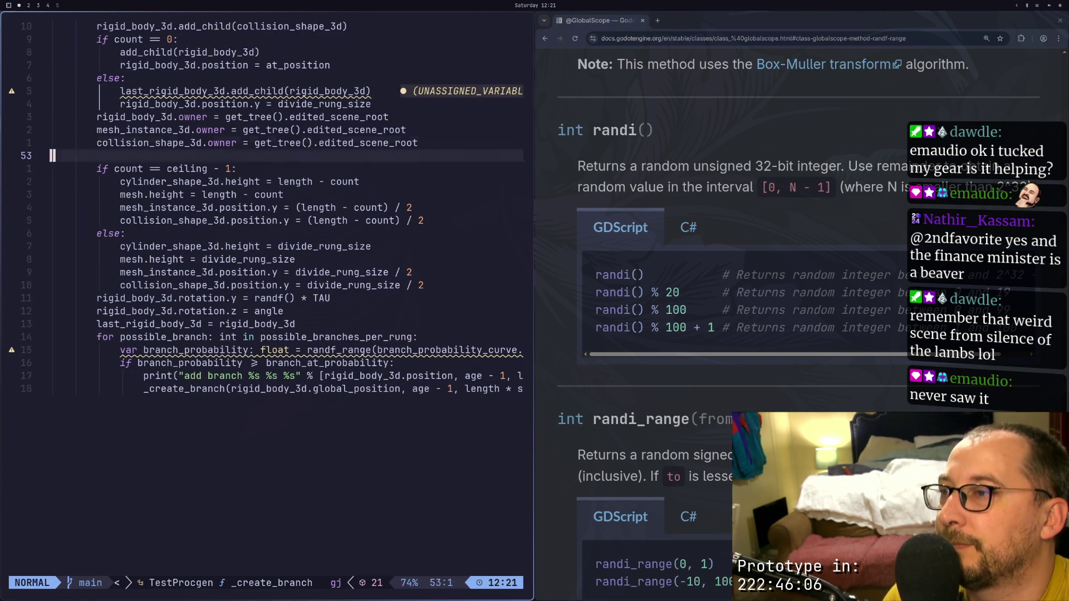
{"action": "key", "text": "l"}
{"action": "key", "text": "l"}
{"action": "key", "text": "l"}
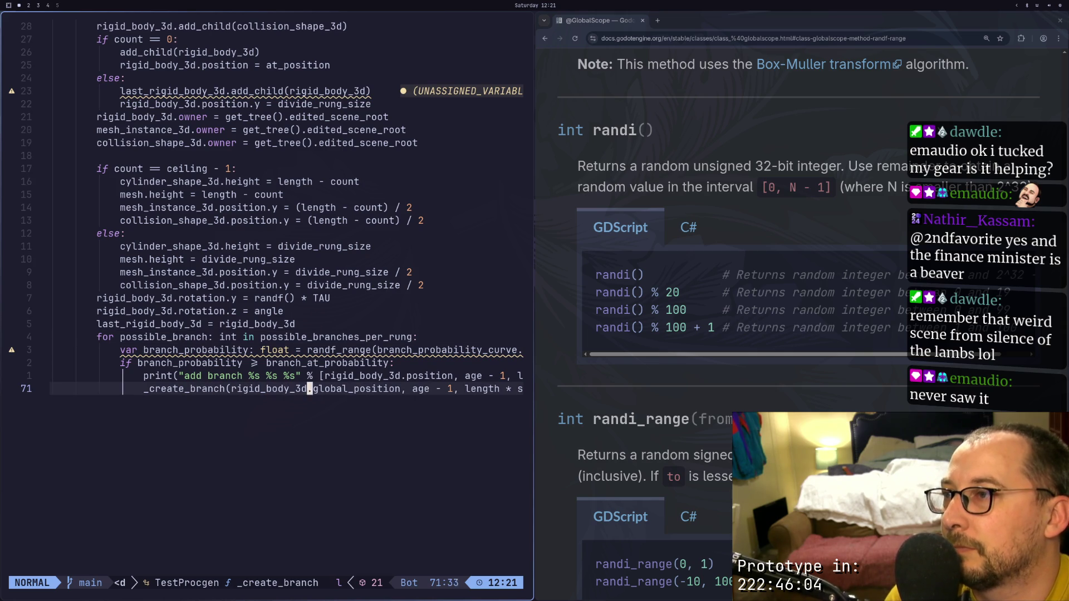
{"action": "key", "text": "k"}
{"action": "key", "text": "k"}
{"action": "key", "text": "k"}
{"action": "key", "text": "k"}
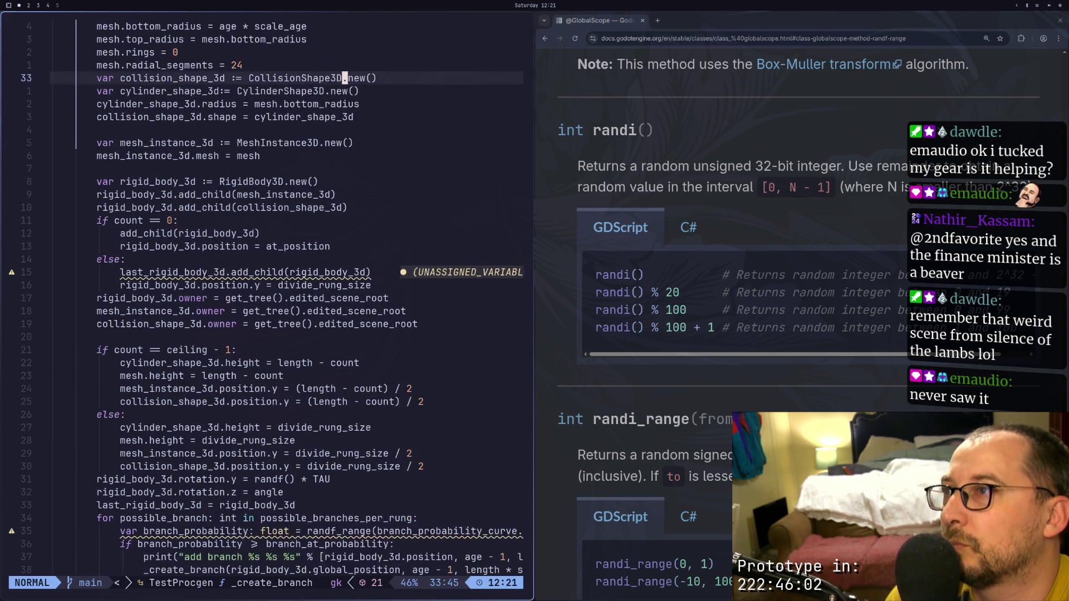
{"action": "key", "text": "j"}
{"action": "key", "text": "j"}
{"action": "key", "text": "j"}
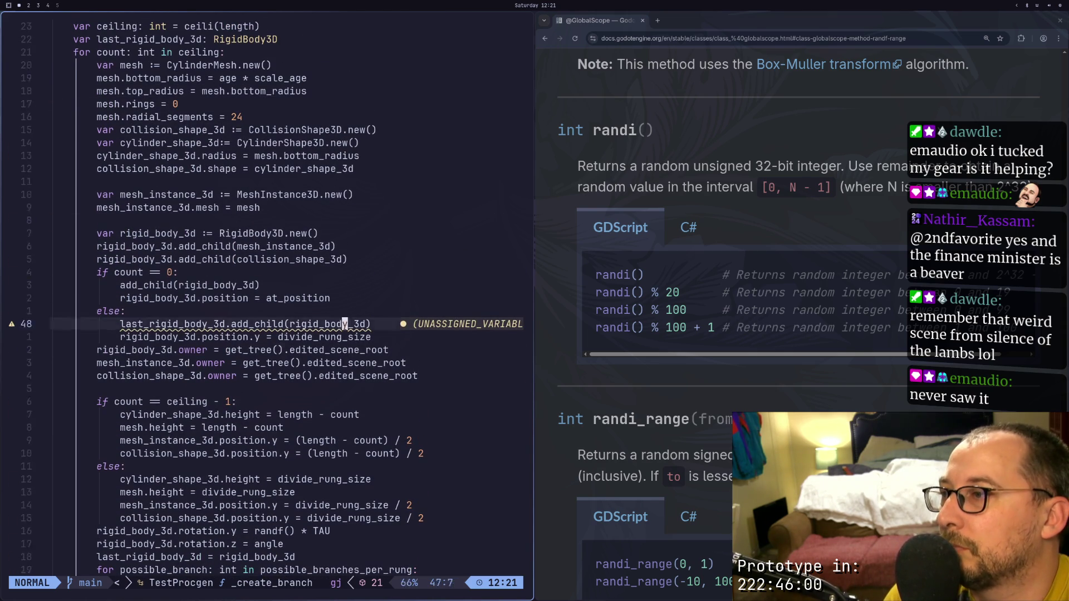
{"action": "key", "text": "j"}
{"action": "key", "text": "j"}
{"action": "key", "text": "j"}
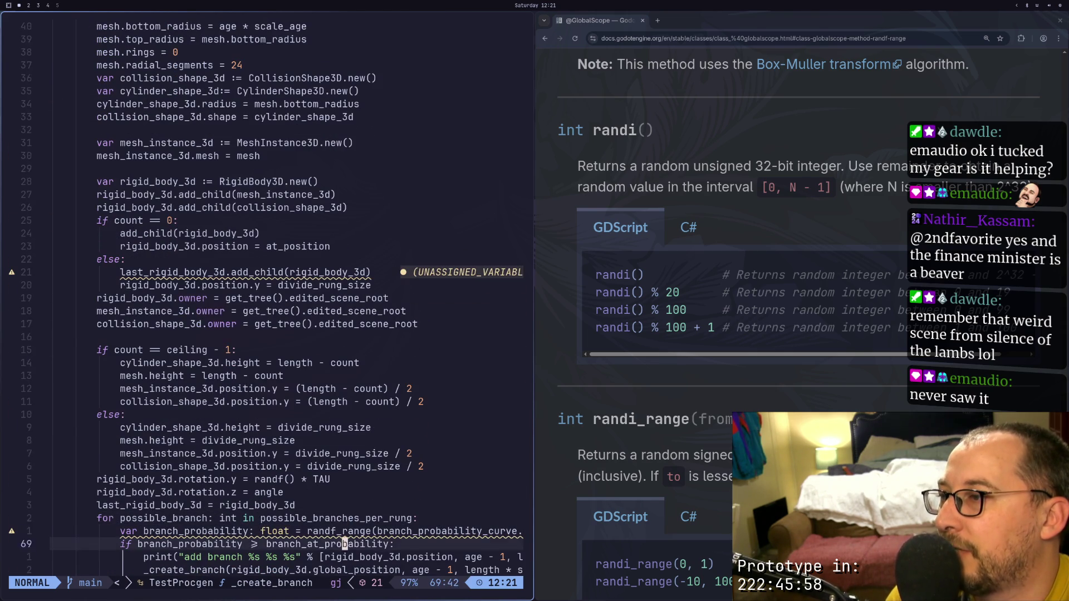
{"action": "key", "text": "k"}
{"action": "key", "text": "k"}
{"action": "key", "text": "k"}
{"action": "key", "text": "k"}
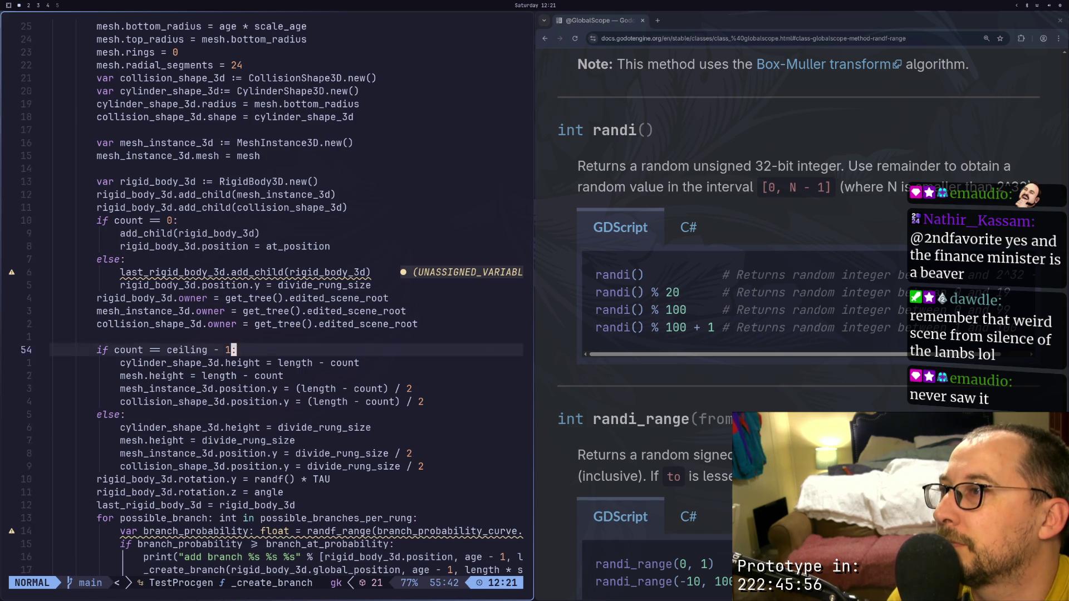
{"action": "key", "text": "j"}
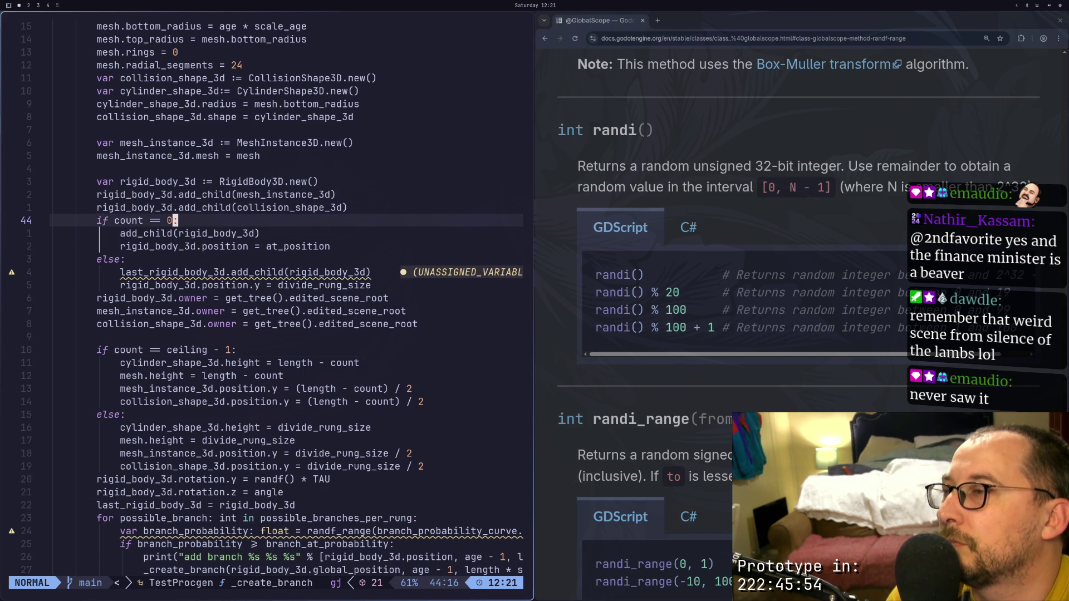
{"action": "key", "text": "j"}
{"action": "key", "text": "j"}
{"action": "type", "text": "h"}
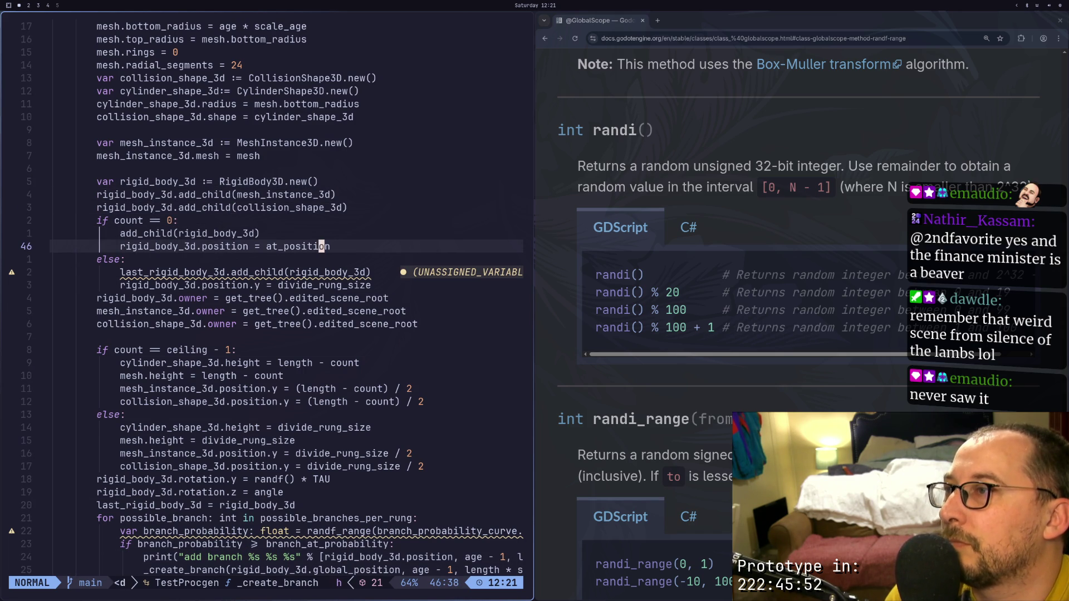
{"action": "type", "text": "biglobal_"}
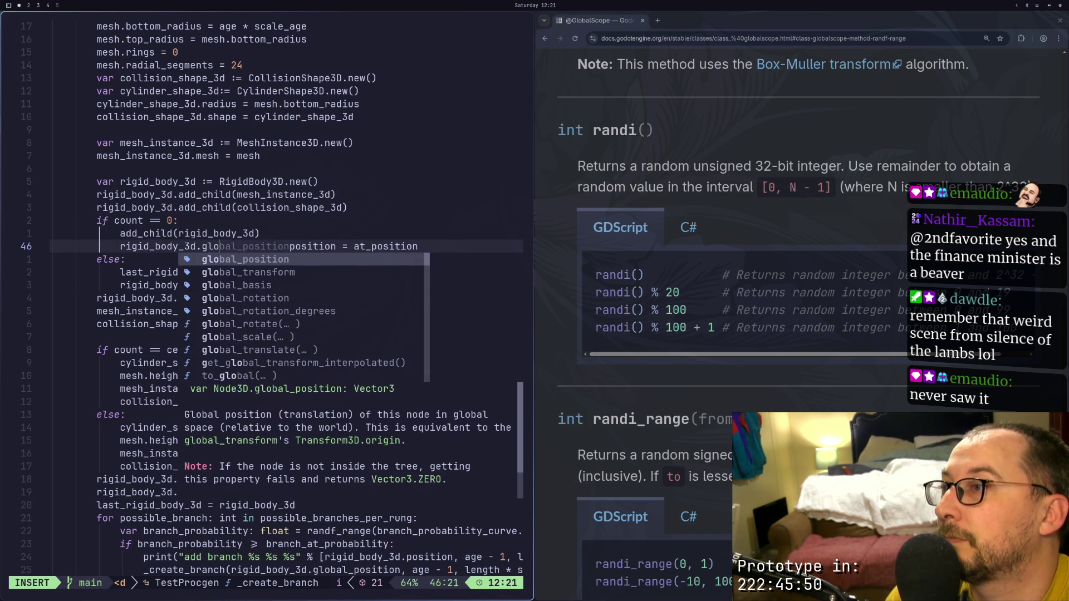
{"action": "type", "text": "positi"}
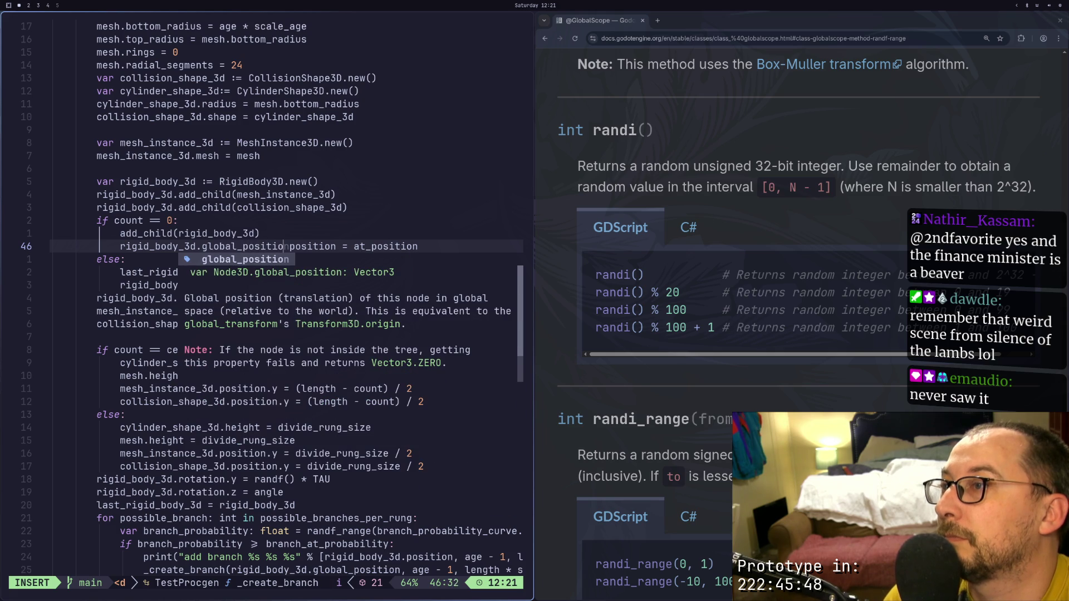
{"action": "type", "text": "n"}
{"action": "key", "text": "Delete"}
{"action": "key", "text": "Delete"}
{"action": "key", "text": "Delete"}
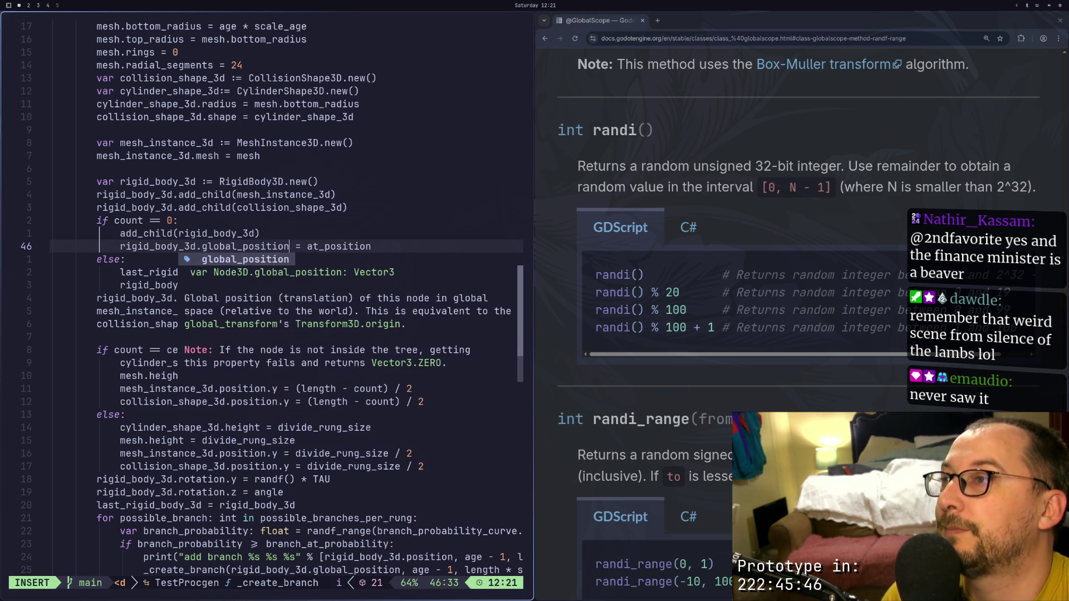
{"action": "key", "text": "Escape"}
Save the script with :w and regenerate the tree using the Generate Tree button
{"action": "type", "text": ":w"}
{"action": "key", "text": "Return"}
{"action": "key", "text": "alt+Tab"}
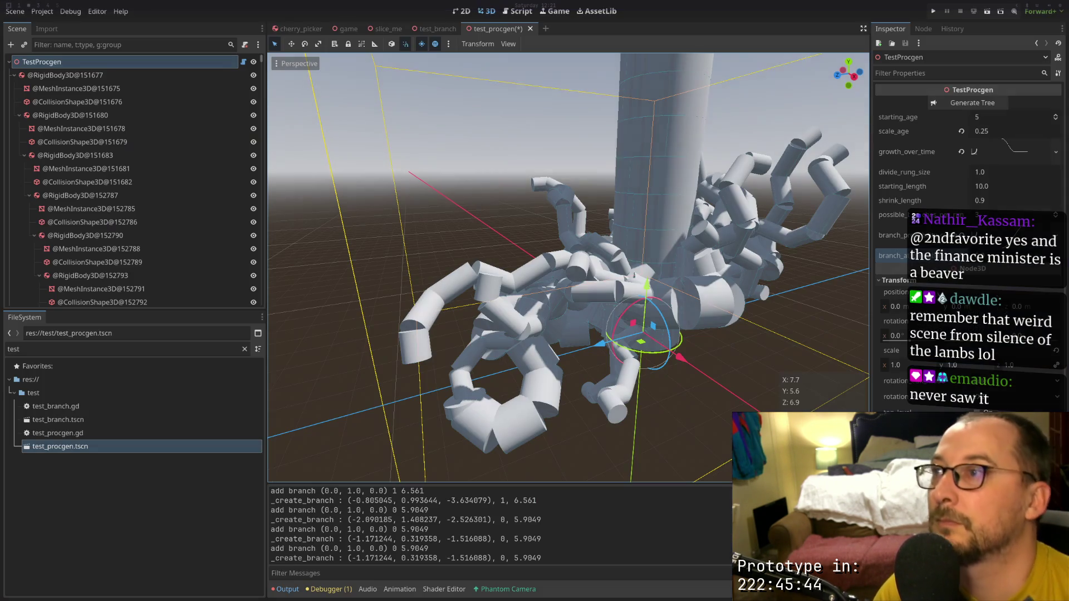
{"action": "left_click", "coordinate": [981, 102]}
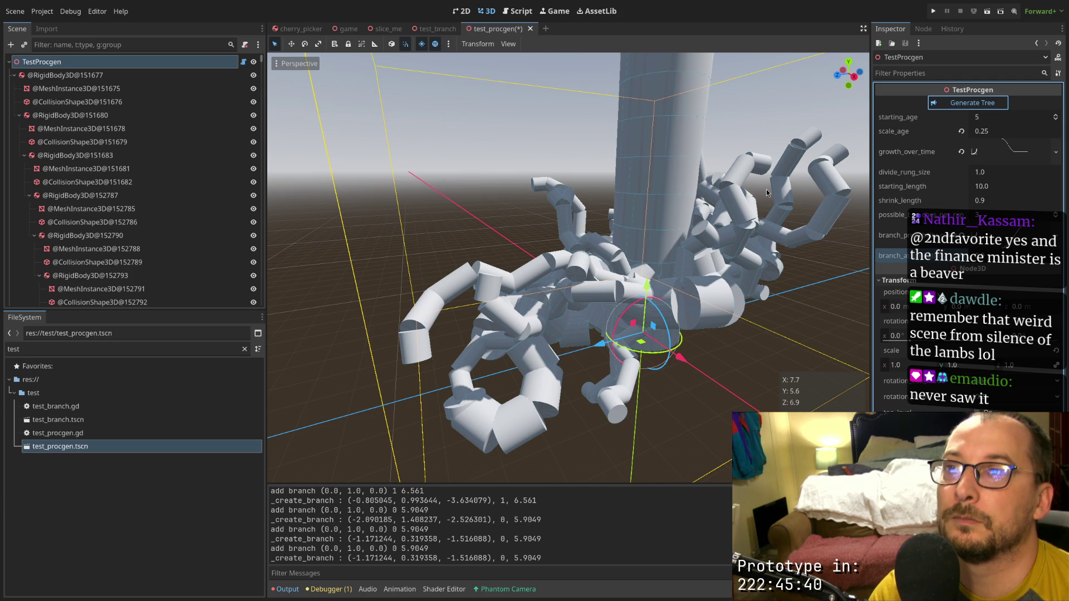
Orbit and zoom the viewport to inspect the regenerated tree's trunk and curling crown
{"action": "scroll", "coordinate": [746, 198], "scroll_direction": "down", "scroll_amount": 10}
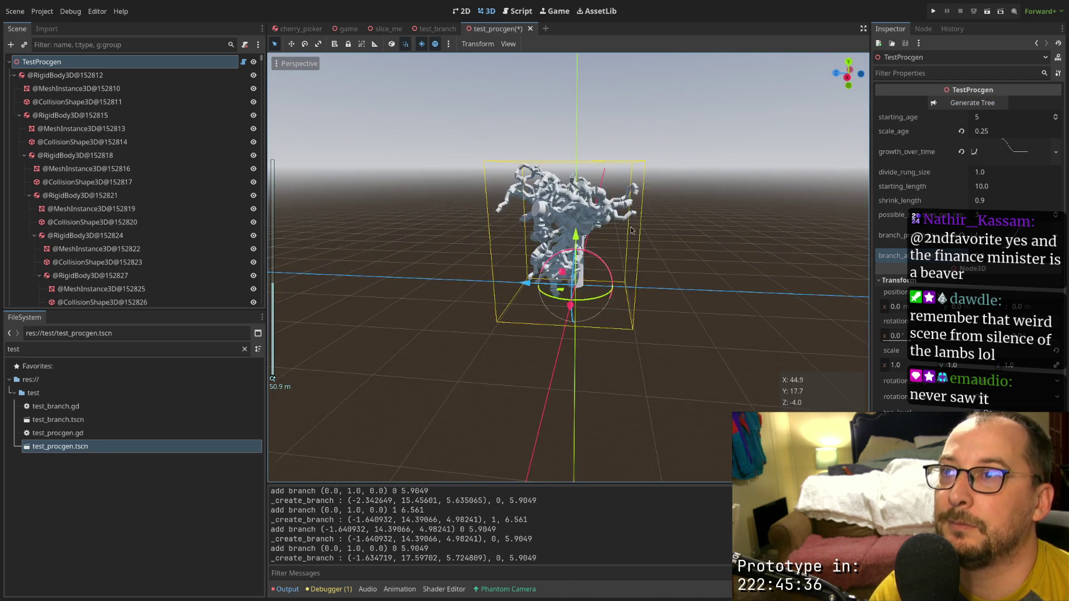
{"action": "scroll", "coordinate": [576, 222], "scroll_direction": "up", "scroll_amount": 5}
{"action": "mouse_move", "coordinate": [576, 223]}
{"action": "left_mouse_down"}
{"action": "mouse_move", "coordinate": [515, 237]}
{"action": "mouse_move", "coordinate": [554, 218]}
{"action": "mouse_move", "coordinate": [656, 270]}
{"action": "mouse_move", "coordinate": [533, 210]}
{"action": "mouse_move", "coordinate": [817, 222]}
{"action": "mouse_move", "coordinate": [454, 192]}
{"action": "mouse_move", "coordinate": [583, 219]}
{"action": "mouse_move", "coordinate": [567, 227]}
{"action": "left_mouse_up"}
{"action": "scroll", "coordinate": [675, 276], "scroll_direction": "down", "scroll_amount": 4}
{"action": "scroll", "coordinate": [638, 256], "scroll_direction": "up", "scroll_amount": 3}
{"action": "scroll", "coordinate": [563, 223], "scroll_direction": "up", "scroll_amount": 3}
{"action": "scroll", "coordinate": [635, 206], "scroll_direction": "down", "scroll_amount": 3}
{"action": "scroll", "coordinate": [560, 219], "scroll_direction": "up", "scroll_amount": 4}
{"action": "scroll", "coordinate": [583, 220], "scroll_direction": "down", "scroll_amount": 1}
{"action": "scroll", "coordinate": [569, 225], "scroll_direction": "down", "scroll_amount": 1}
{"action": "scroll", "coordinate": [570, 225], "scroll_direction": "down", "scroll_amount": 1}
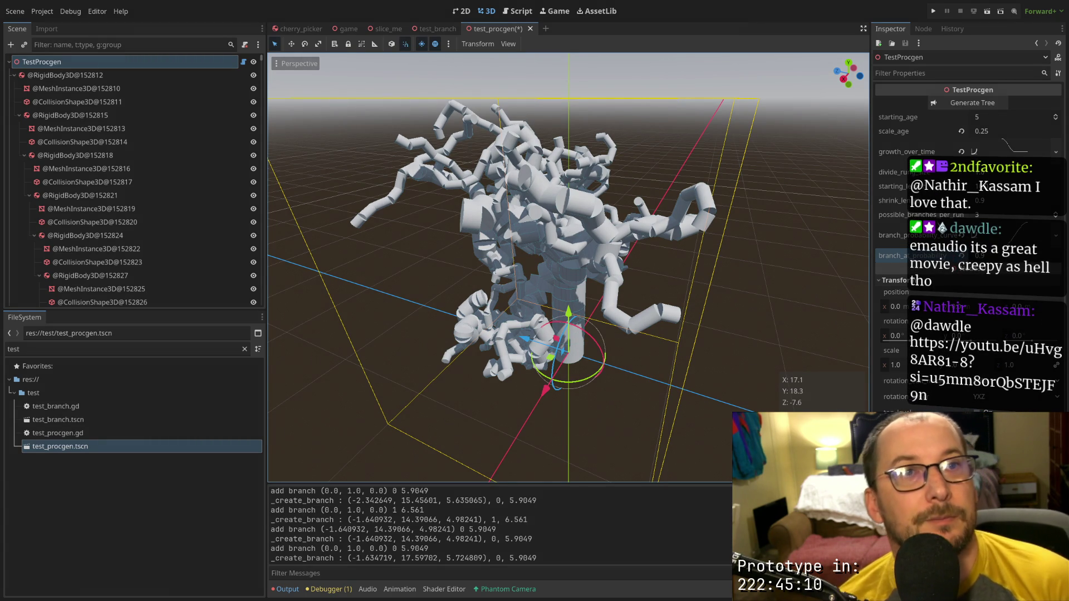
Orbit and zoom to see the tree from another side
{"action": "scroll", "coordinate": [539, 229], "scroll_direction": "up", "scroll_amount": 5}
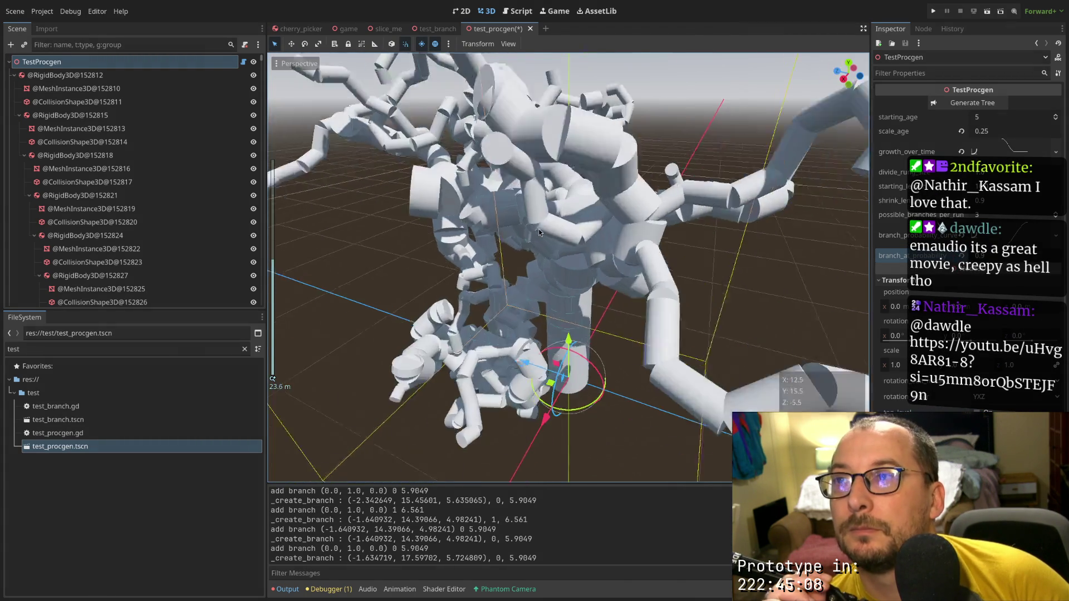
{"action": "scroll", "coordinate": [564, 202], "scroll_direction": "down", "scroll_amount": 5}
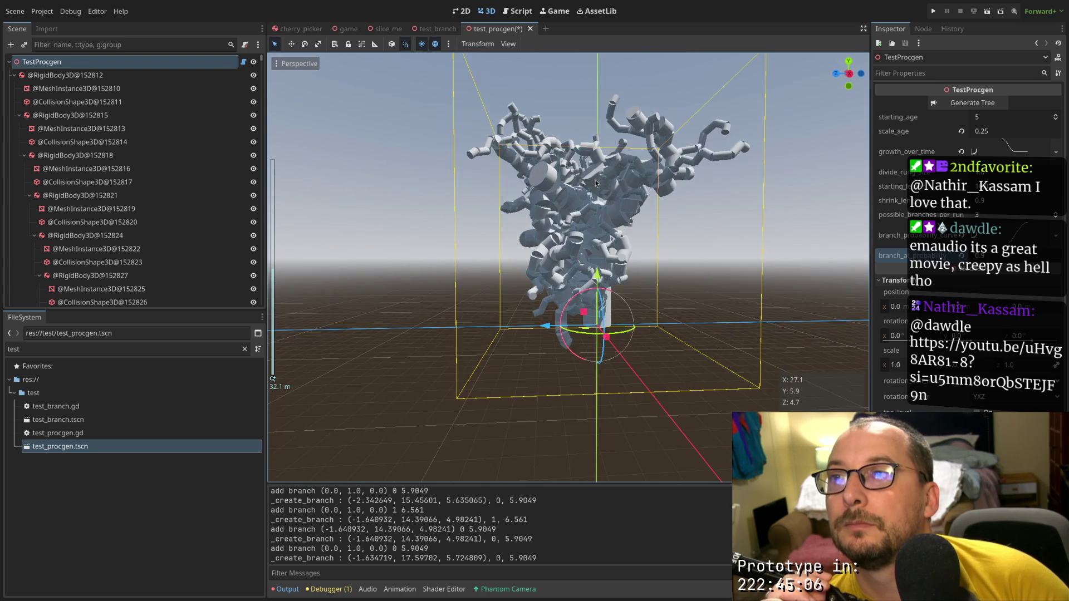
{"action": "scroll", "coordinate": [639, 176], "scroll_direction": "up", "scroll_amount": 6}
{"action": "mouse_move", "coordinate": [639, 176]}
{"action": "left_mouse_down"}
{"action": "mouse_move", "coordinate": [617, 189]}
{"action": "mouse_move", "coordinate": [489, 196]}
{"action": "mouse_move", "coordinate": [570, 166]}
{"action": "mouse_move", "coordinate": [713, 179]}
{"action": "mouse_move", "coordinate": [747, 166]}
{"action": "mouse_move", "coordinate": [813, 172]}
{"action": "mouse_move", "coordinate": [613, 168]}
{"action": "mouse_move", "coordinate": [575, 196]}
{"action": "mouse_move", "coordinate": [643, 218]}
{"action": "mouse_move", "coordinate": [612, 225]}
{"action": "left_mouse_up"}
{"action": "scroll", "coordinate": [613, 168], "scroll_direction": "up", "scroll_amount": 3}
{"action": "scroll", "coordinate": [574, 196], "scroll_direction": "down", "scroll_amount": 2}
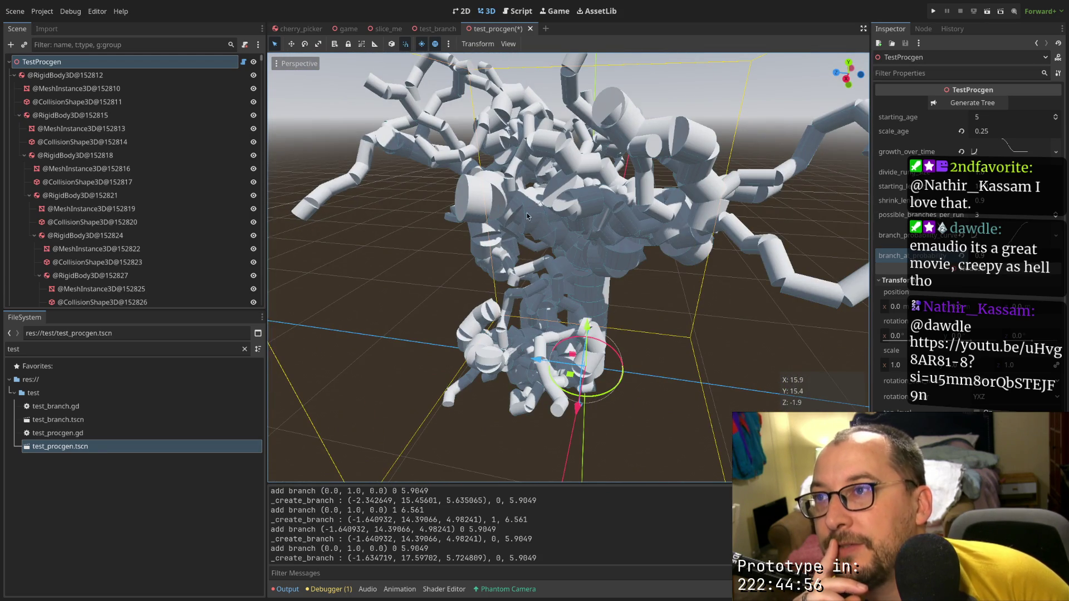
{"action": "mouse_move", "coordinate": [529, 217]}
{"action": "left_mouse_down"}
{"action": "mouse_move", "coordinate": [534, 233]}
{"action": "mouse_move", "coordinate": [654, 229]}
{"action": "mouse_move", "coordinate": [543, 235]}
{"action": "left_mouse_up"}
View the tree above the grid, open branch_probability_curve in the Inspector, then switch to Neovim
{"action": "scroll", "coordinate": [543, 235], "scroll_direction": "up", "scroll_amount": 6}
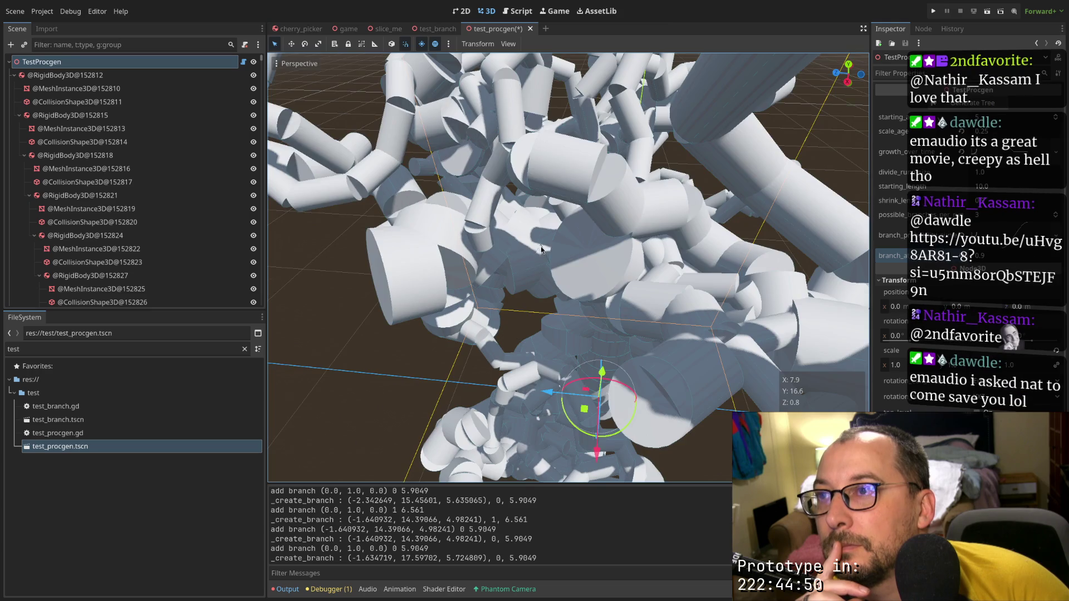
{"action": "mouse_move", "coordinate": [540, 250]}
{"action": "left_mouse_down"}
{"action": "mouse_move", "coordinate": [579, 226]}
{"action": "mouse_move", "coordinate": [543, 218]}
{"action": "mouse_move", "coordinate": [526, 232]}
{"action": "mouse_move", "coordinate": [652, 189]}
{"action": "mouse_move", "coordinate": [636, 204]}
{"action": "mouse_move", "coordinate": [673, 179]}
{"action": "mouse_move", "coordinate": [663, 202]}
{"action": "left_mouse_up"}
{"action": "scroll", "coordinate": [579, 225], "scroll_direction": "down", "scroll_amount": 3}
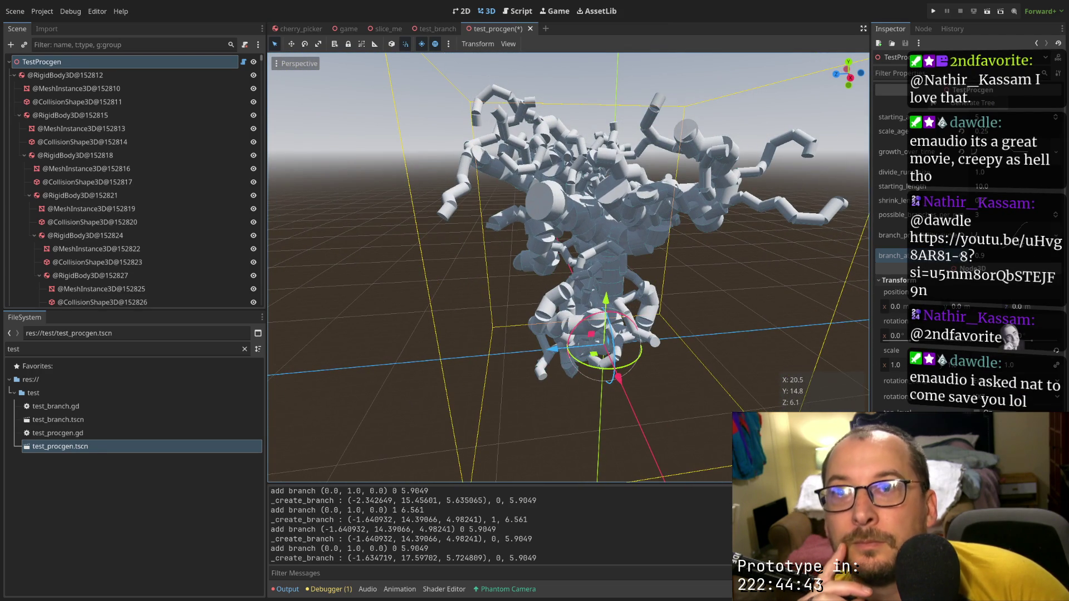
{"action": "left_click", "coordinate": [979, 234]}
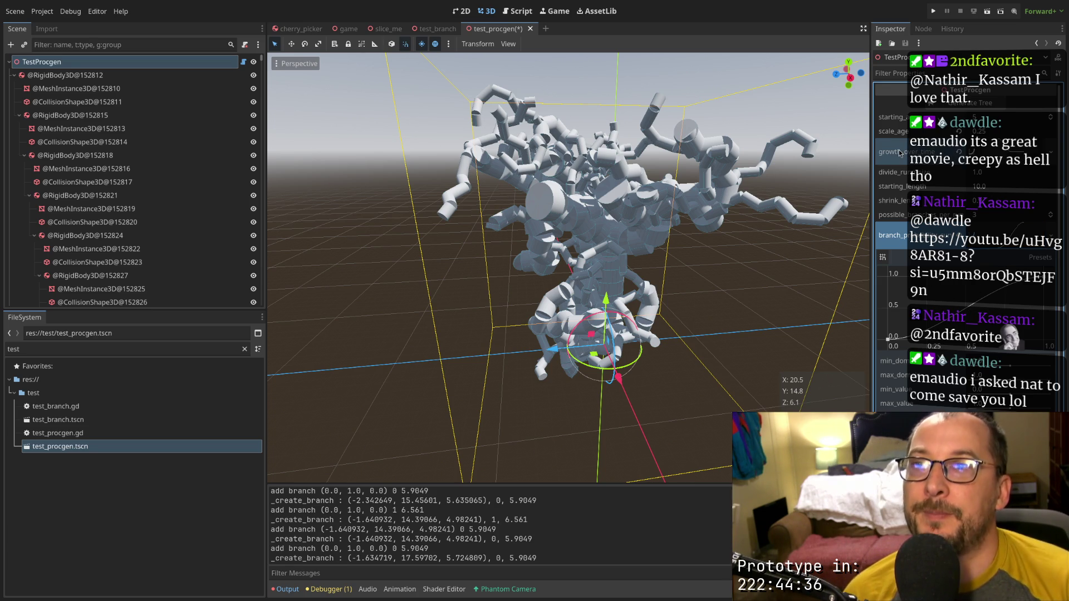
{"action": "key", "text": "super+1"}
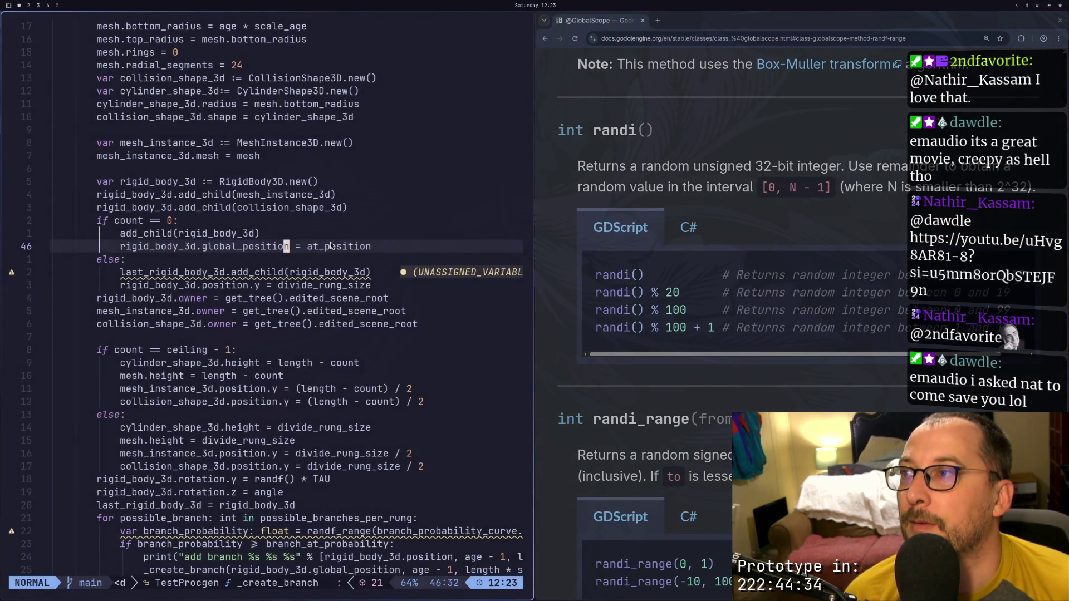
Go back to Godot and expand the growth_over_time curve in the Inspector
{"action": "scroll", "coordinate": [331, 245], "scroll_direction": "up", "scroll_amount": 5}
{"action": "scroll", "coordinate": [329, 245], "scroll_direction": "up", "scroll_amount": 3}
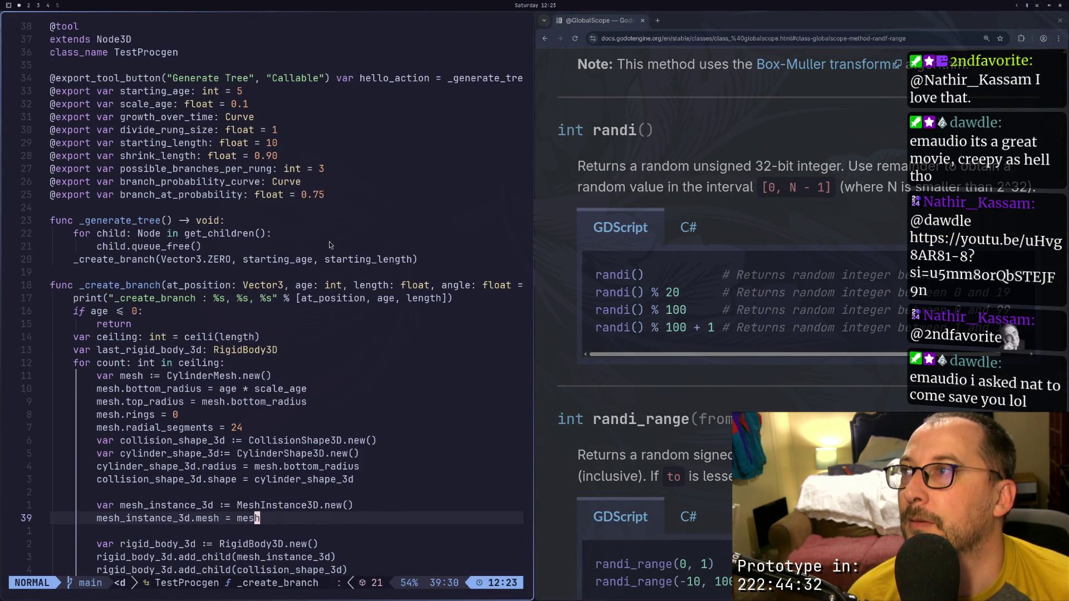
{"action": "key", "text": "super+2"}
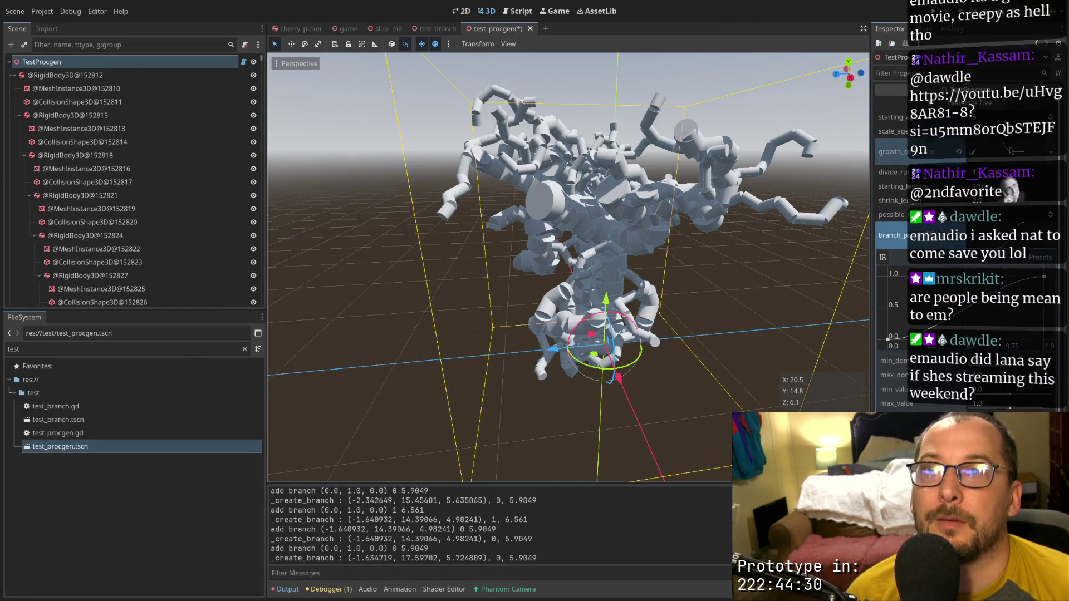
{"action": "left_click", "coordinate": [891, 152]}
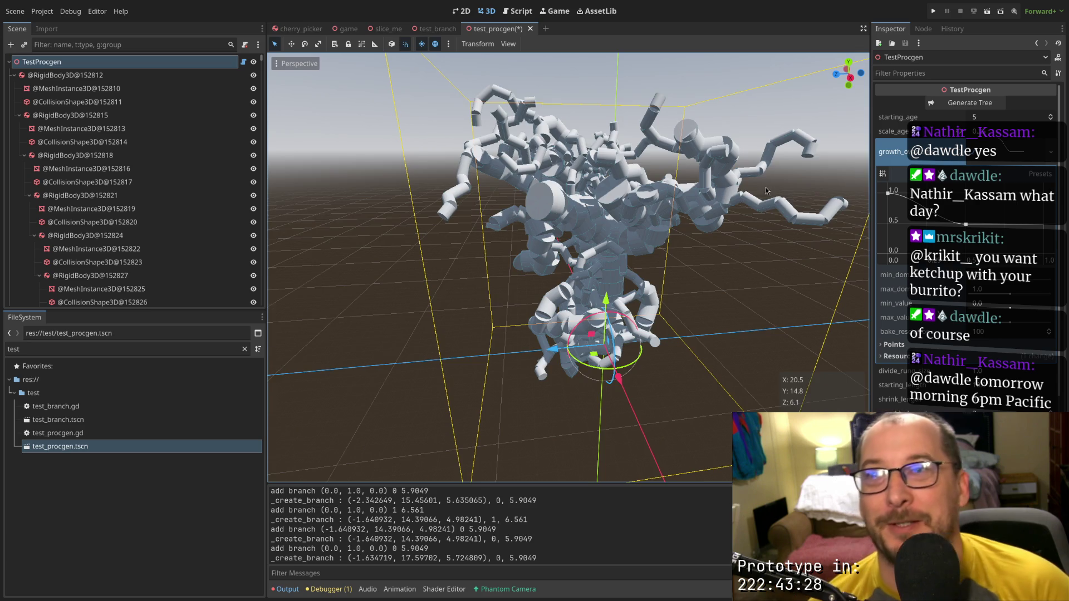
Orbit and zoom the 3D viewport around the tree
{"action": "mouse_move", "coordinate": [766, 191]}
{"action": "left_mouse_down"}
{"action": "mouse_move", "coordinate": [684, 209]}
{"action": "mouse_move", "coordinate": [653, 185]}
{"action": "mouse_move", "coordinate": [597, 194]}
{"action": "left_mouse_up"}
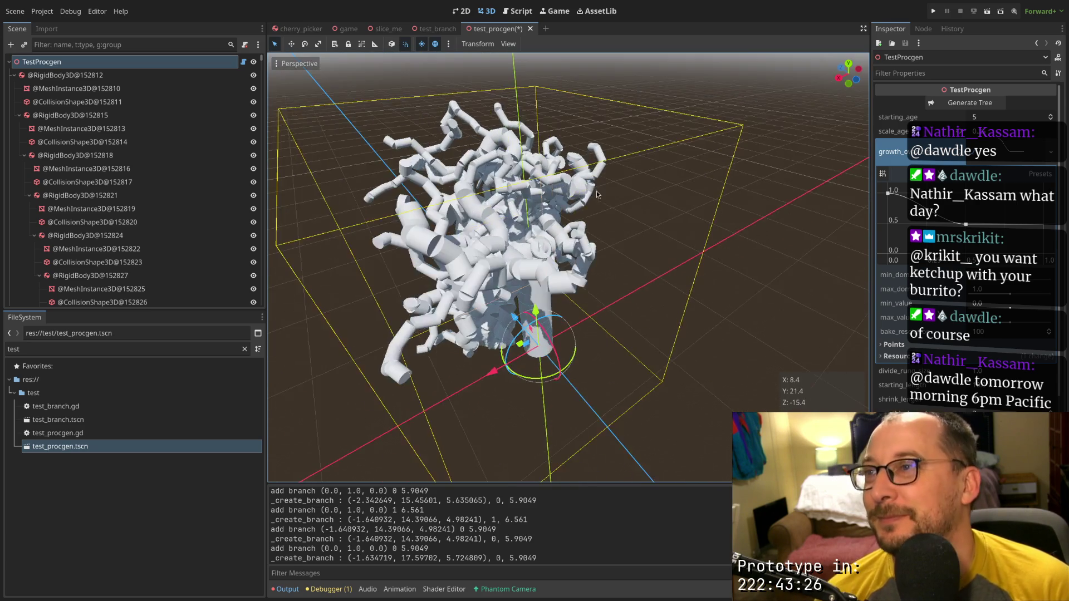
{"action": "scroll", "coordinate": [597, 194], "scroll_direction": "up", "scroll_amount": 5}
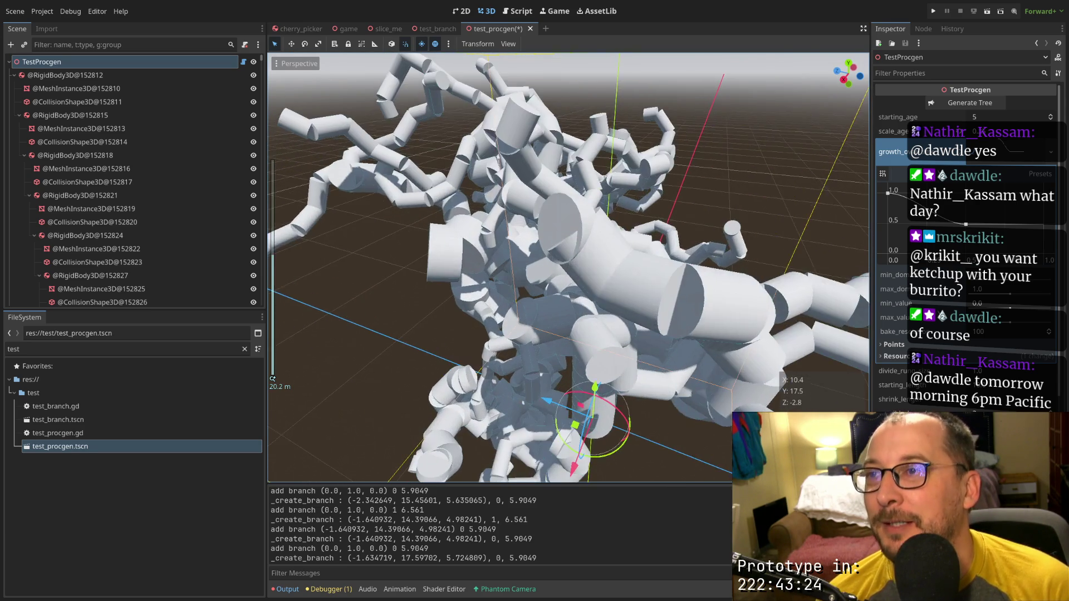
{"action": "scroll", "coordinate": [595, 232], "scroll_direction": "down", "scroll_amount": 5}
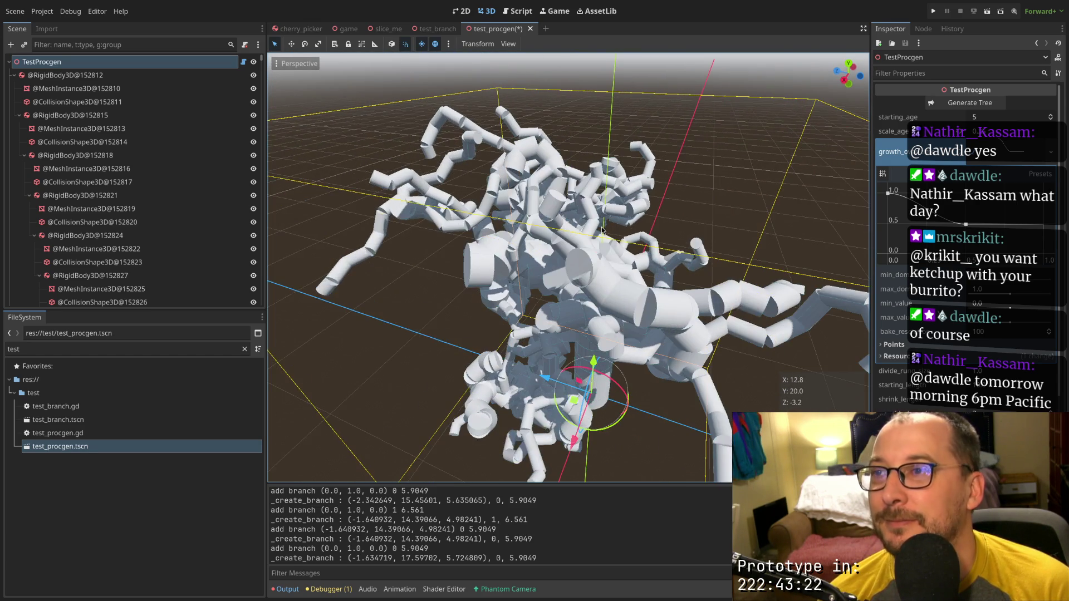
{"action": "scroll", "coordinate": [601, 228], "scroll_direction": "up", "scroll_amount": 4}
{"action": "scroll", "coordinate": [622, 232], "scroll_direction": "up", "scroll_amount": 3}
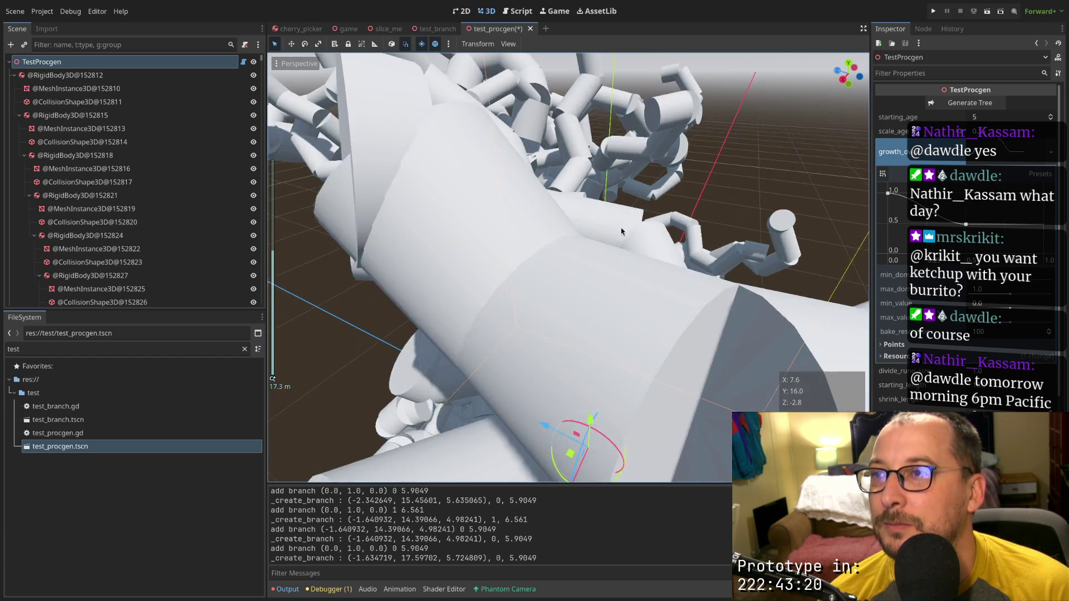
{"action": "scroll", "coordinate": [622, 226], "scroll_direction": "down", "scroll_amount": 5}
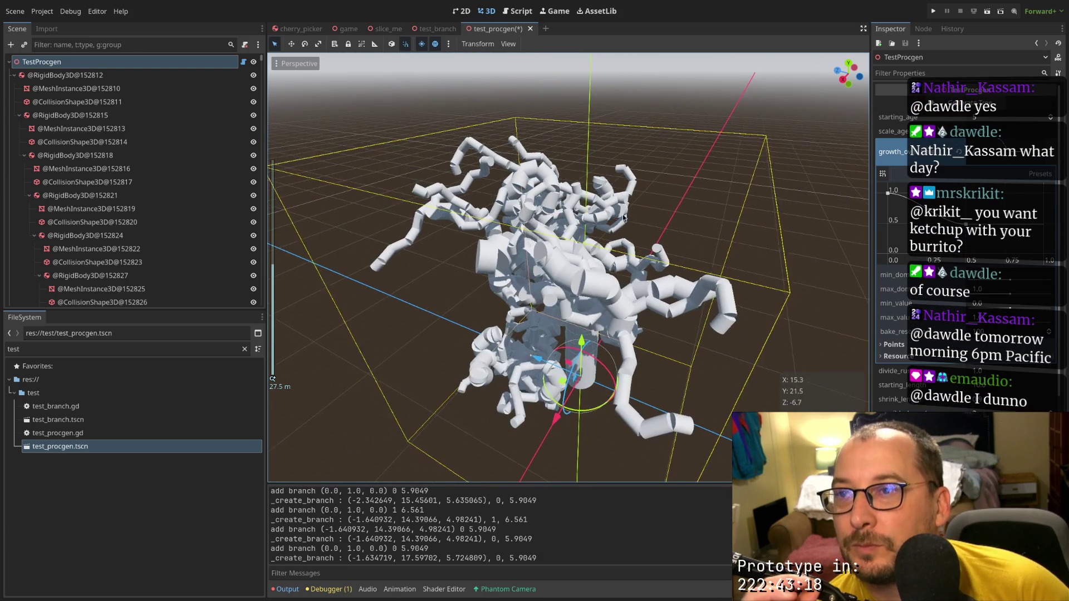
{"action": "scroll", "coordinate": [623, 214], "scroll_direction": "up", "scroll_amount": 4}
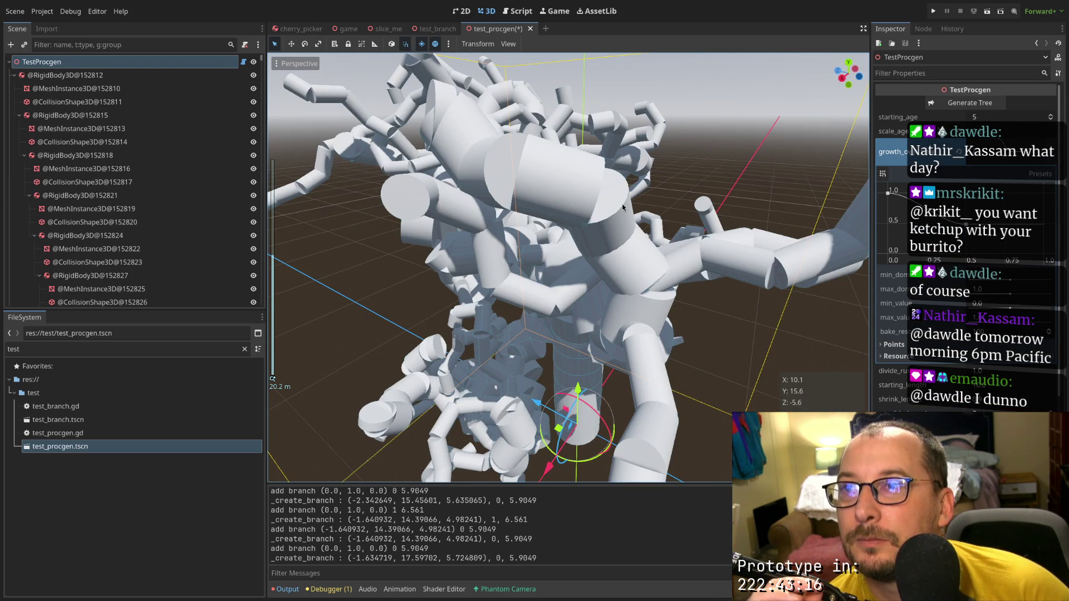
{"action": "scroll", "coordinate": [627, 206], "scroll_direction": "down", "scroll_amount": 4}
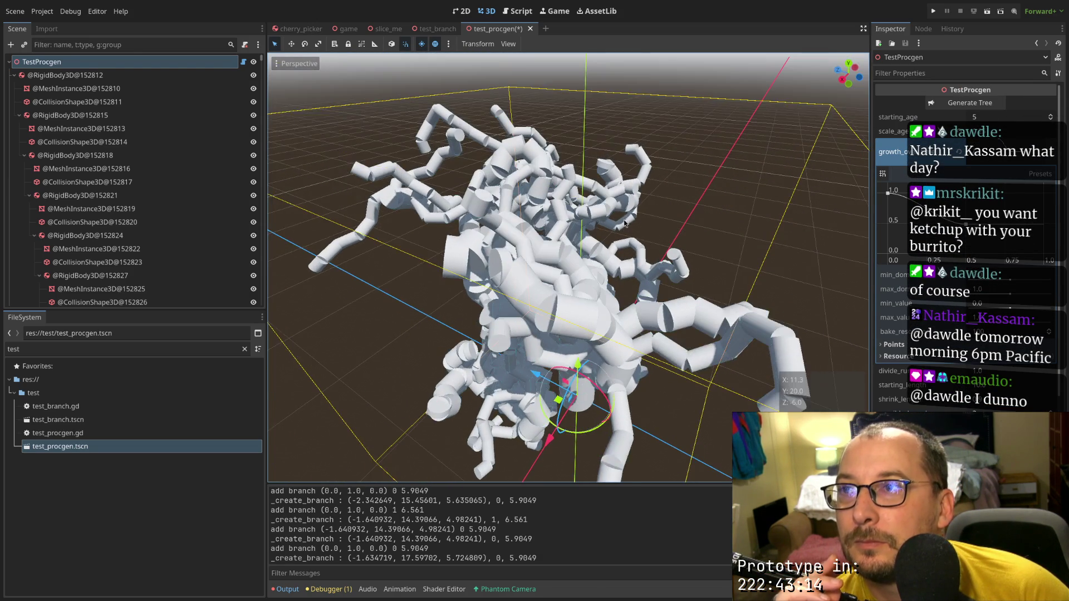
{"action": "scroll", "coordinate": [626, 220], "scroll_direction": "up", "scroll_amount": 10}
{"action": "scroll", "coordinate": [624, 222], "scroll_direction": "down", "scroll_amount": 8}
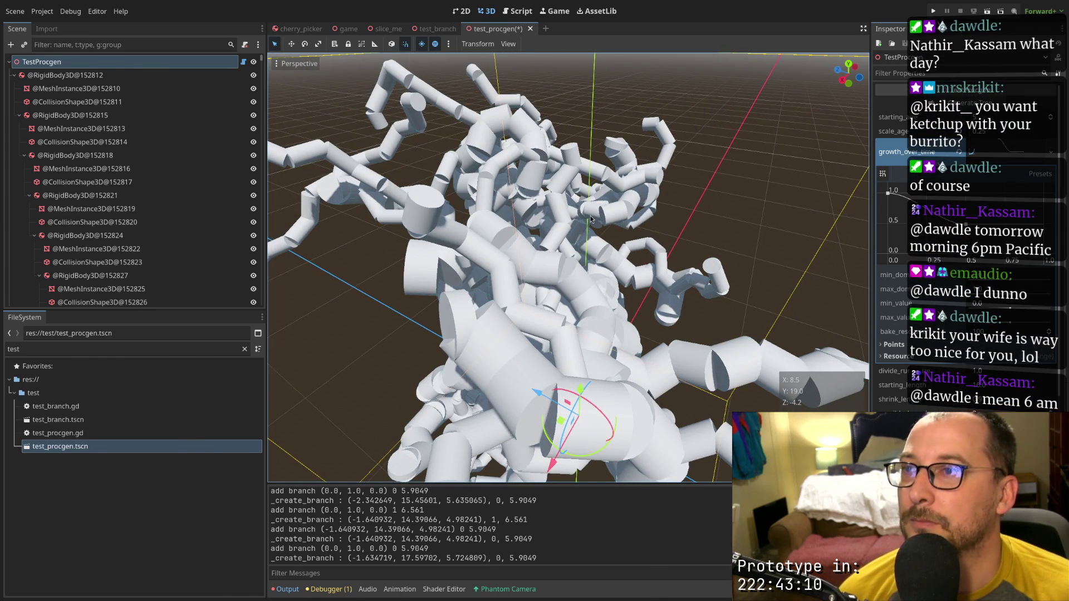
Return to Neovim and scroll the rest of _create_branch into view with zt
{"action": "key", "text": "super+1"}
{"action": "key", "text": "z"}
{"action": "key", "text": "t"}
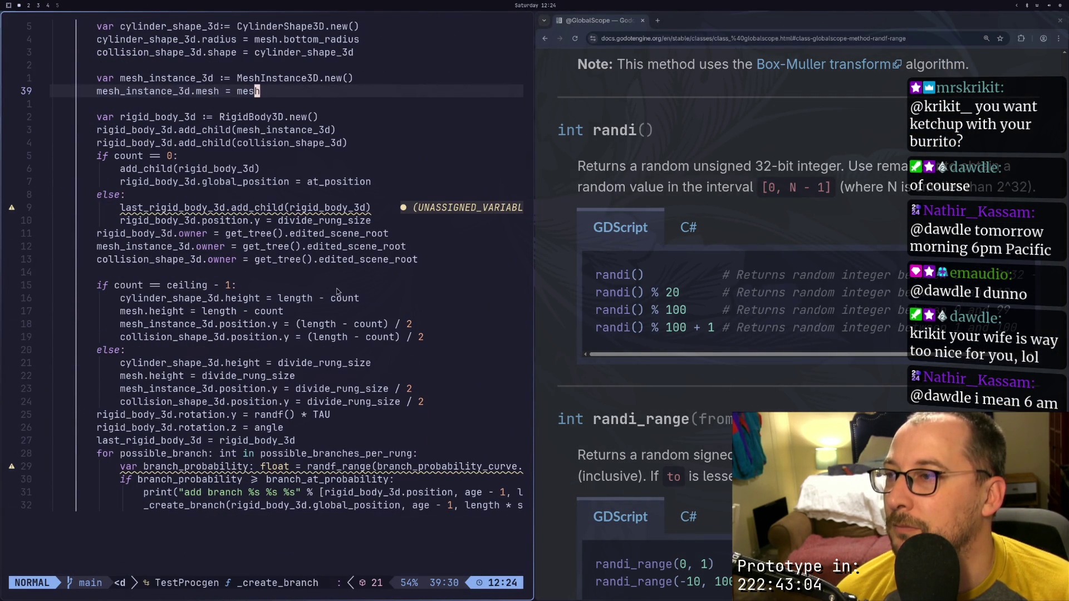
Glance at the scene, then locate the rotation.z = angle line in the script
{"action": "key", "text": "super+2"}
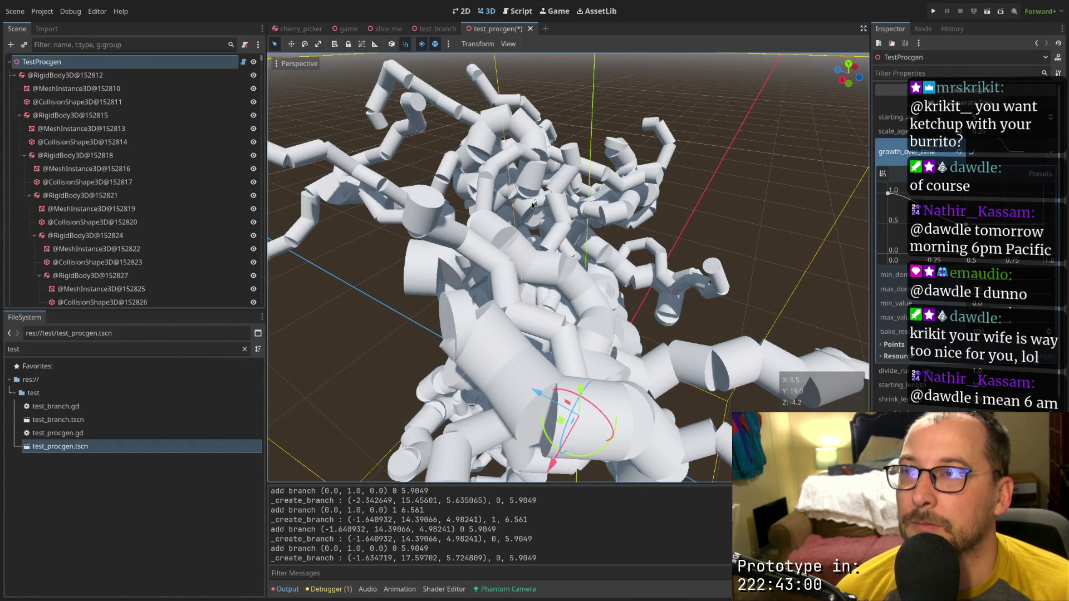
{"action": "key", "text": "super+1"}
{"action": "left_click", "coordinate": [263, 429]}
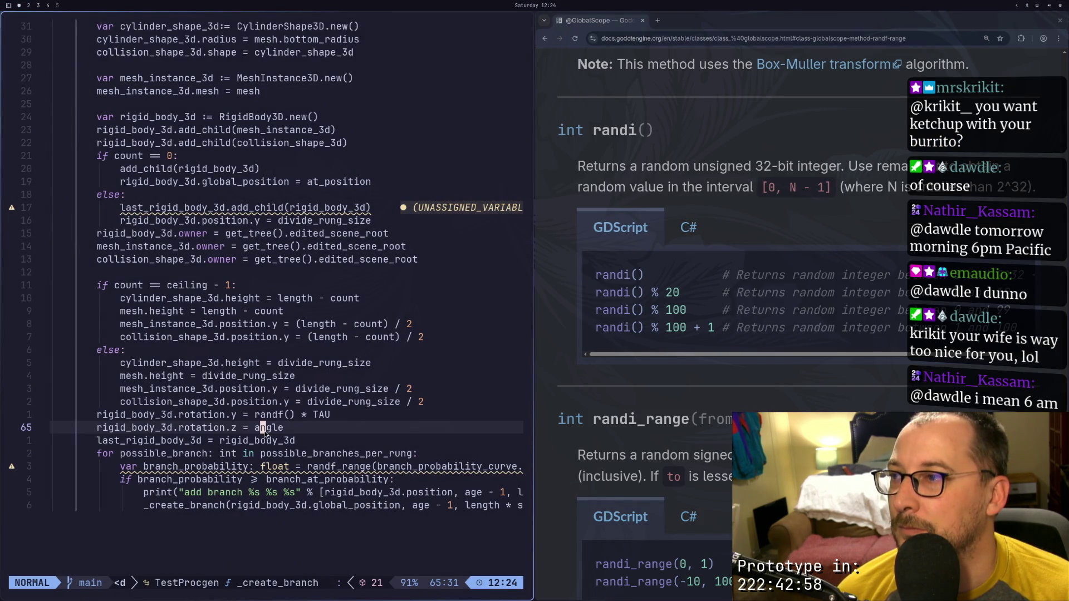
{"action": "left_click", "coordinate": [293, 430]}
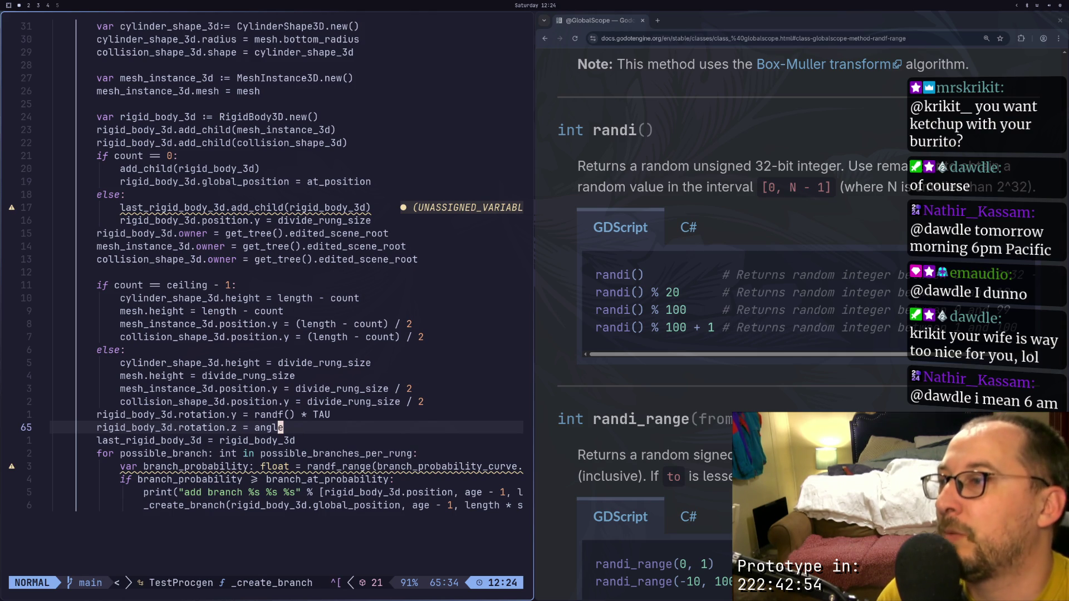
{"action": "key", "text": "u"}
{"action": "key", "text": "k"}
{"action": "key", "text": "k"}
{"action": "key", "text": "k"}
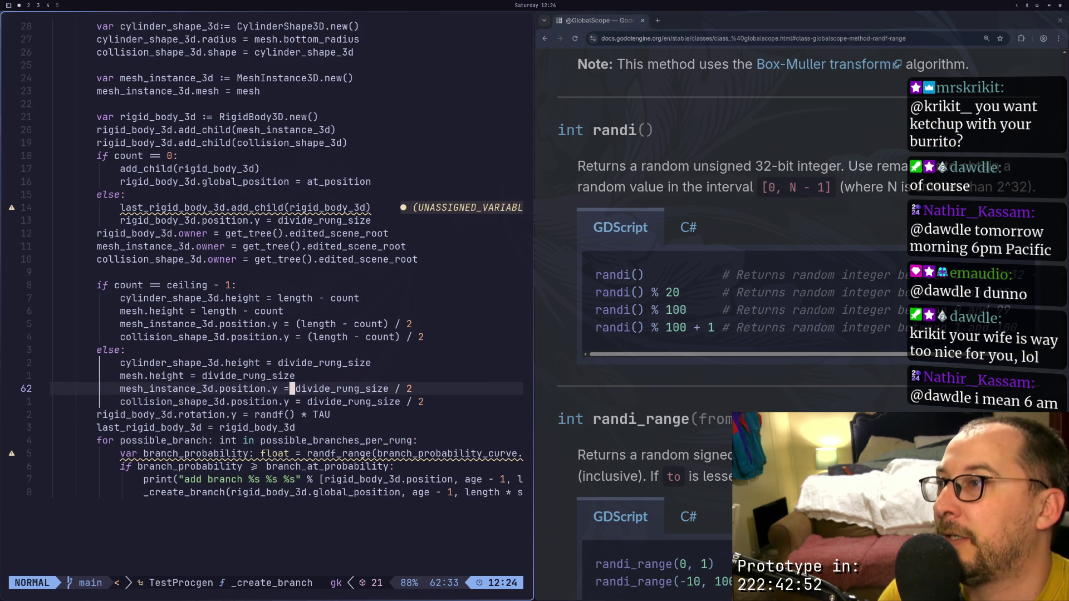
{"action": "key", "text": "k"}
{"action": "key", "text": "k"}
{"action": "key", "text": "k"}
{"action": "key", "text": "j"}
{"action": "key", "text": "j"}
{"action": "key", "text": "j"}
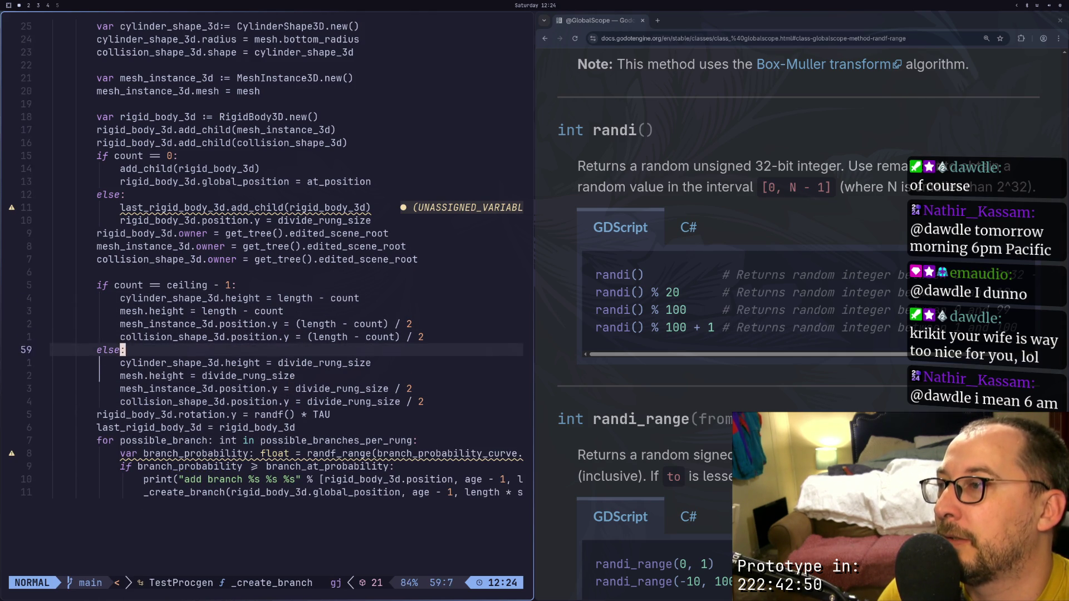
{"action": "key", "text": "k"}
{"action": "key", "text": "k"}
{"action": "key", "text": "k"}
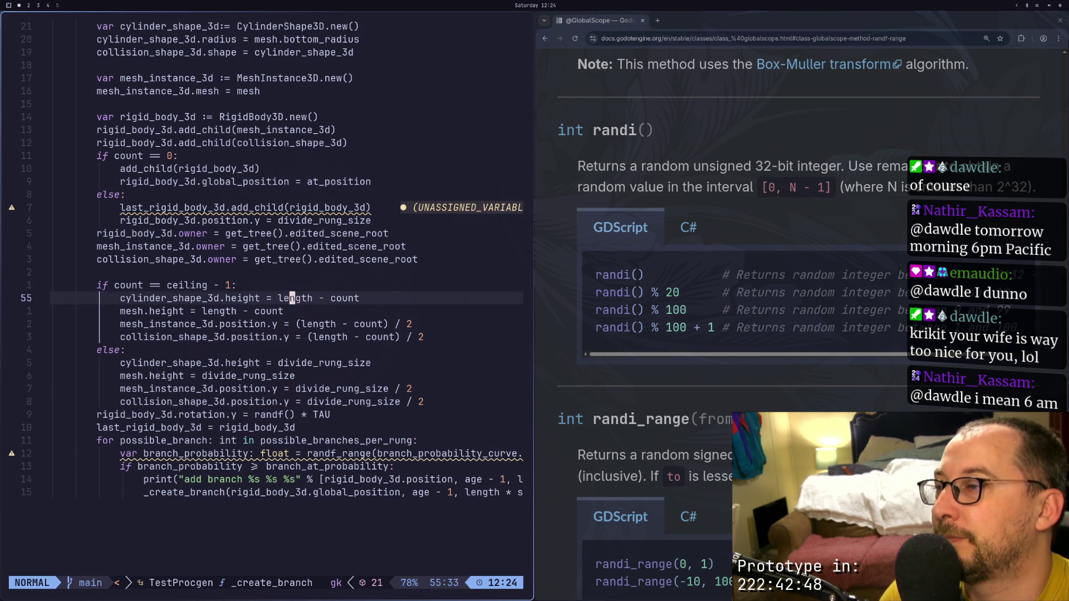
{"action": "key", "text": "j"}
{"action": "key", "text": "j"}
{"action": "key", "text": "j"}
{"action": "key", "text": "j"}
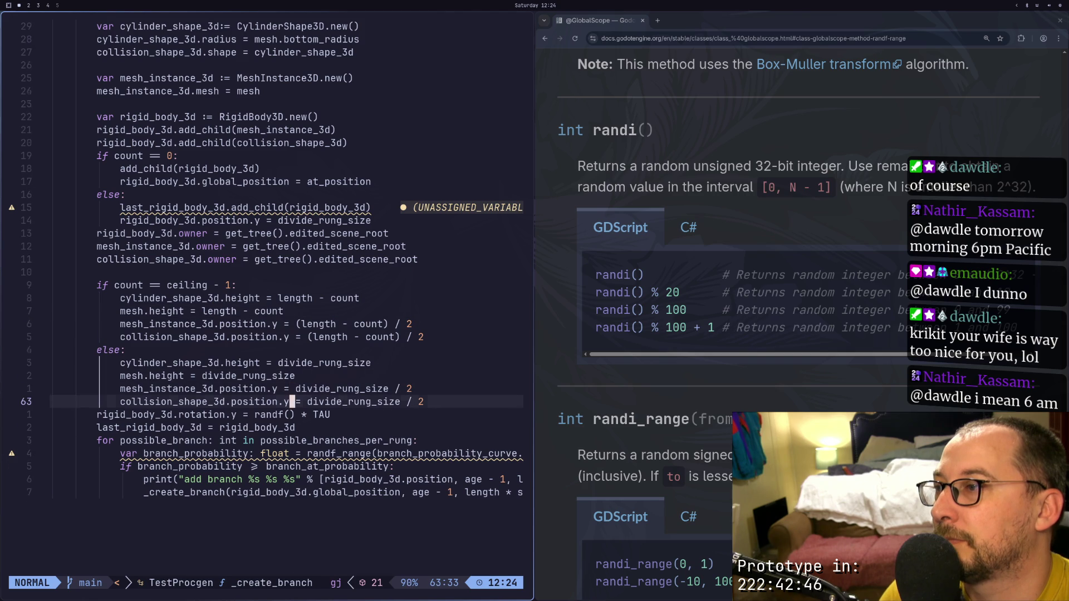
{"action": "key", "text": "u"}
Cut rotation.z = angle, add 'if count == 0:' above the y rotation, and paste it below
{"action": "key", "text": "d"}
{"action": "key", "text": "d"}
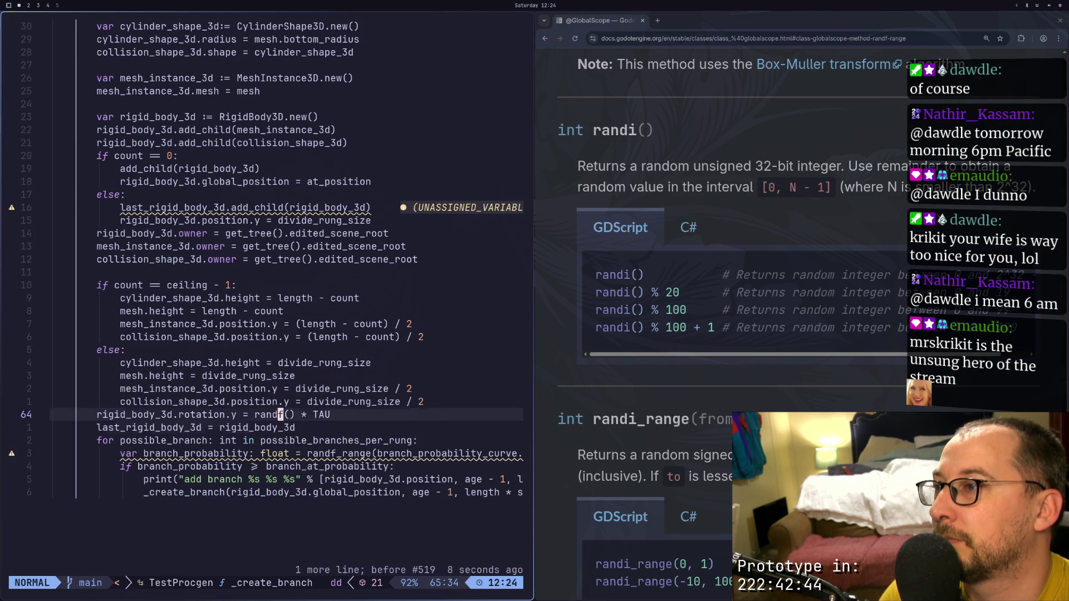
{"action": "key", "text": "k"}
{"action": "key", "text": "O"}
{"action": "key", "text": "BackSpace"}
{"action": "type", "text": "if "}
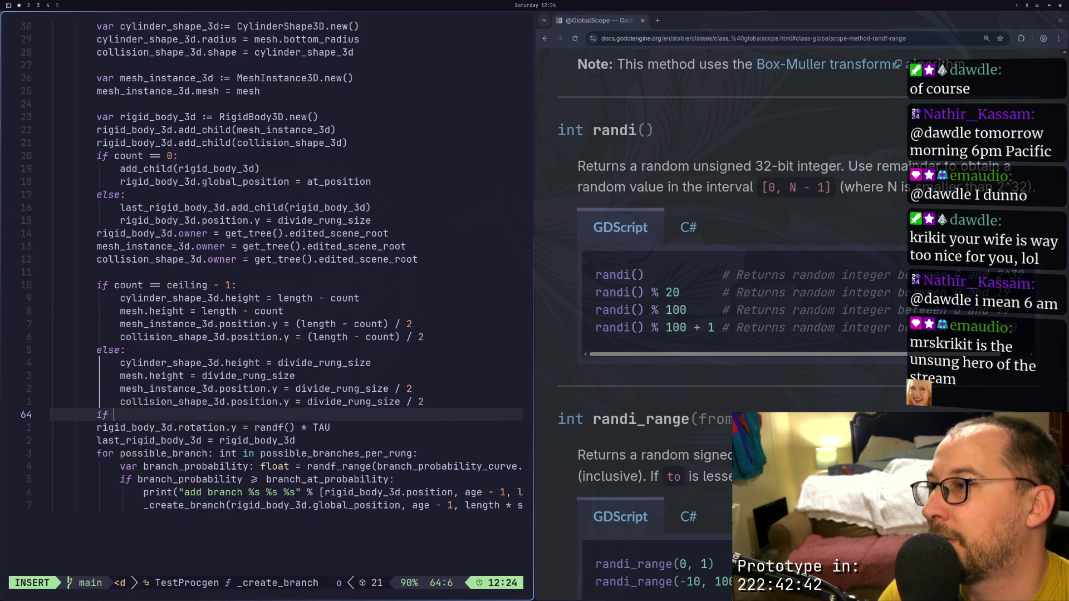
{"action": "type", "text": "count =="}
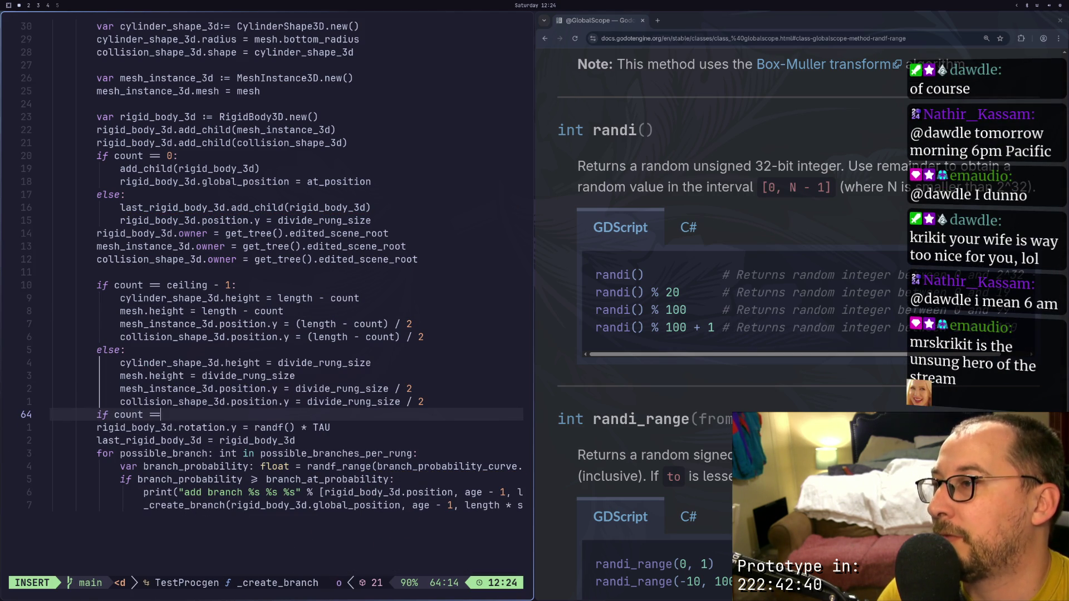
{"action": "type", "text": " 0:"}
{"action": "key", "text": "Return"}
{"action": "key", "text": "Escape"}
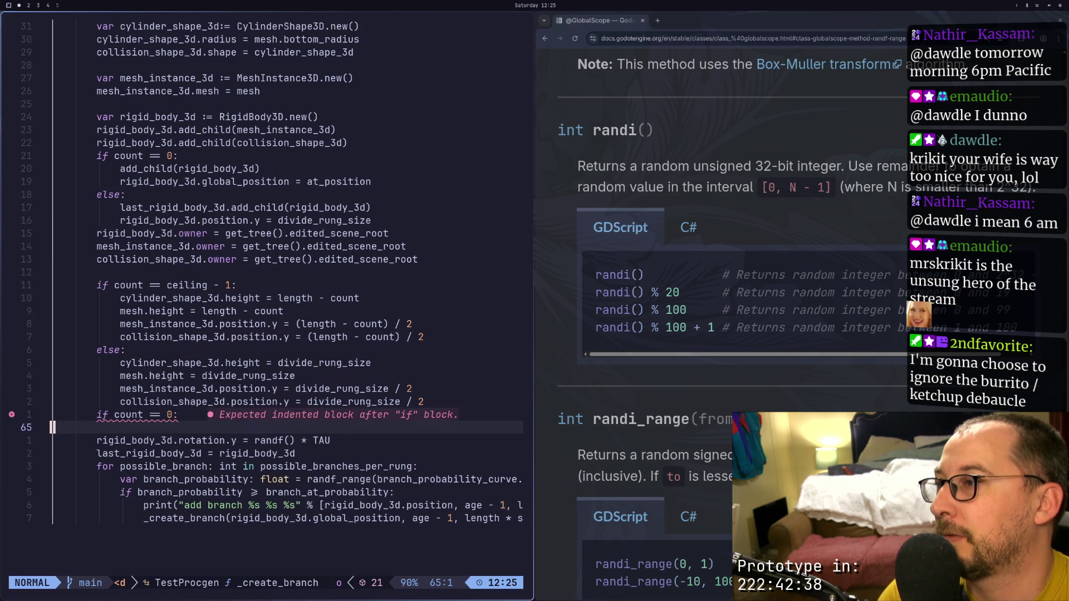
{"action": "key", "text": "o"}
{"action": "key", "text": "Escape"}
{"action": "key", "text": "p"}
Indent rotation.z under the condition, remove blank lines, save with :w, and return to Godot
{"action": "key", "text": "j"}
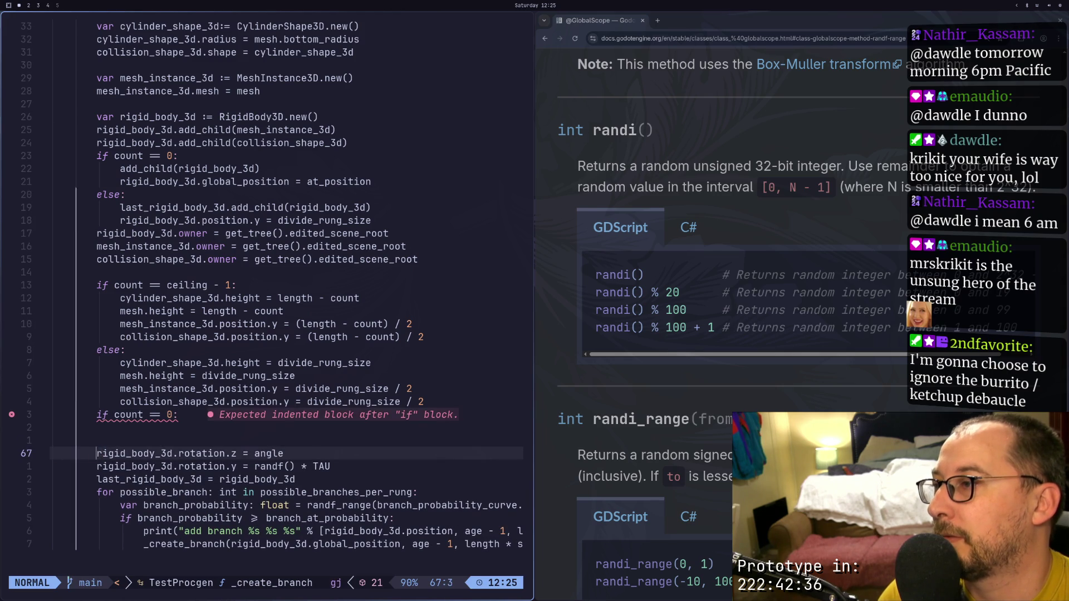
{"action": "key", "text": "i"}
{"action": "key", "text": "Tab"}
{"action": "key", "text": "Escape"}
{"action": "key", "text": "k"}
{"action": "key", "text": "k"}
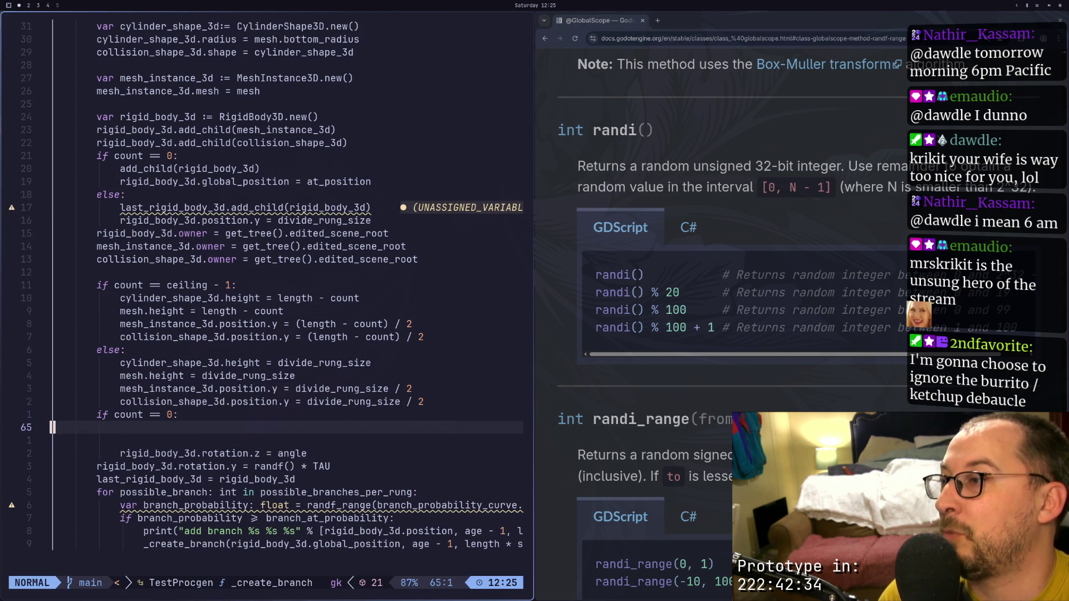
{"action": "key", "text": "d"}
{"action": "key", "text": "d"}
{"action": "key", "text": "d"}
{"action": "key", "text": "d"}
{"action": "type", "text": ":w"}
{"action": "key", "text": "Return"}
{"action": "key", "text": "super+2"}
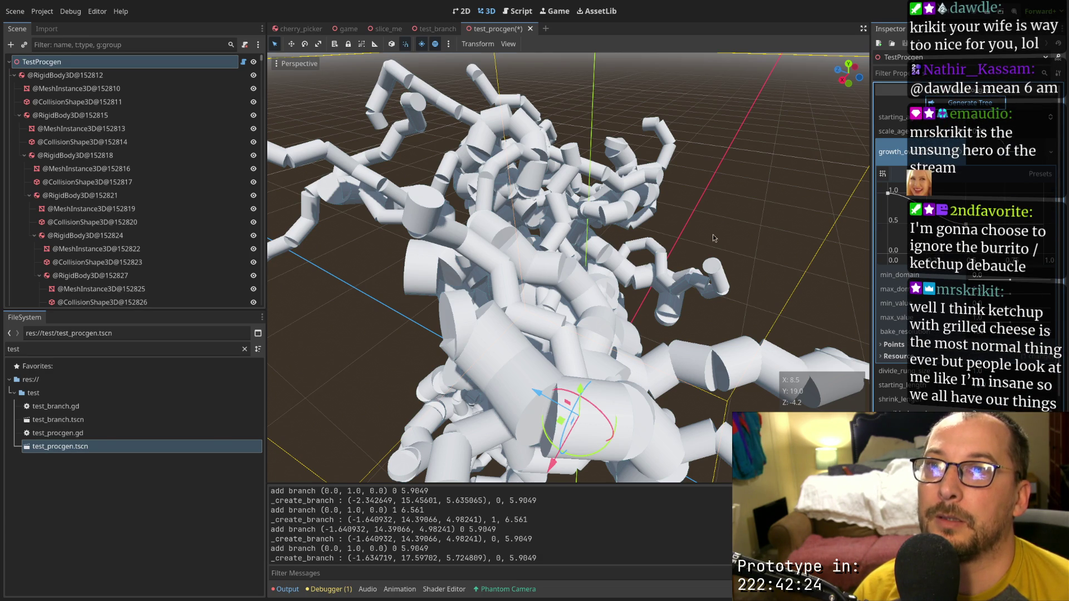
Orbit and zoom around the rebuilt tree to inspect its outward-spreading branches
{"action": "mouse_move", "coordinate": [714, 238]}
{"action": "left_mouse_down"}
{"action": "mouse_move", "coordinate": [532, 203]}
{"action": "mouse_move", "coordinate": [450, 232]}
{"action": "mouse_move", "coordinate": [570, 208]}
{"action": "mouse_move", "coordinate": [807, 212]}
{"action": "left_mouse_up"}
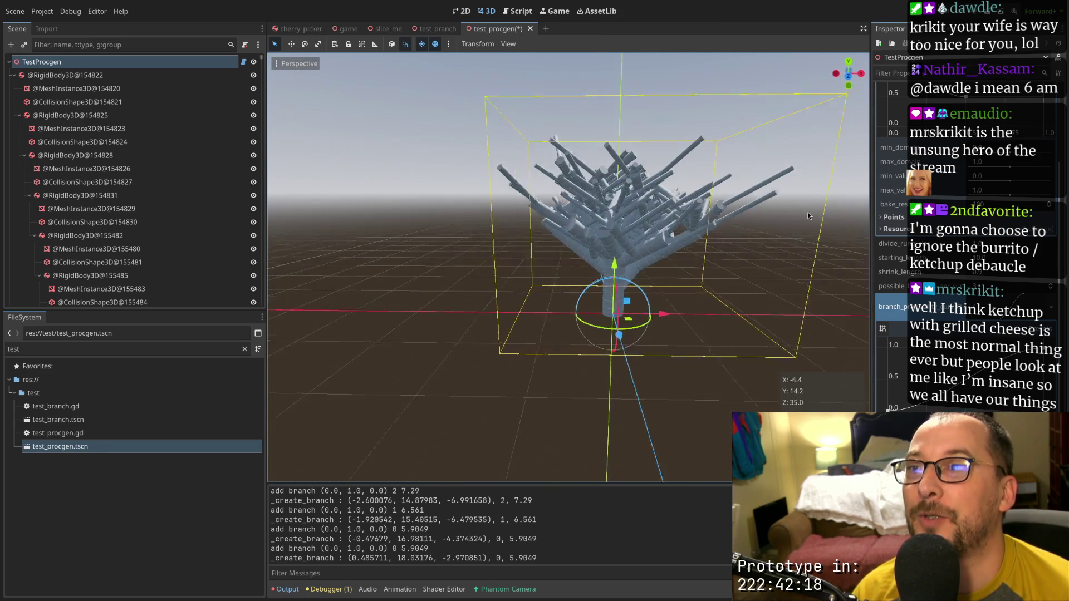
{"action": "scroll", "coordinate": [699, 236], "scroll_direction": "up", "scroll_amount": 8}
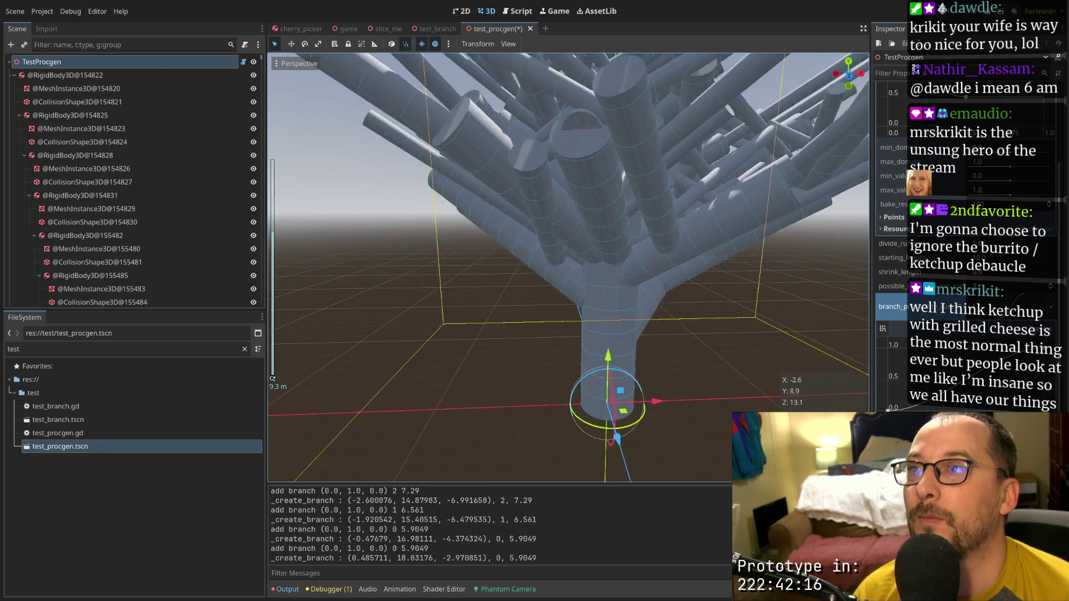
{"action": "scroll", "coordinate": [617, 262], "scroll_direction": "down", "scroll_amount": 5}
{"action": "mouse_move", "coordinate": [617, 262]}
{"action": "left_mouse_down"}
{"action": "mouse_move", "coordinate": [613, 246]}
{"action": "mouse_move", "coordinate": [602, 251]}
{"action": "mouse_move", "coordinate": [632, 183]}
{"action": "mouse_move", "coordinate": [493, 215]}
{"action": "mouse_move", "coordinate": [475, 246]}
{"action": "mouse_move", "coordinate": [404, 262]}
{"action": "mouse_move", "coordinate": [384, 239]}
{"action": "mouse_move", "coordinate": [613, 267]}
{"action": "mouse_move", "coordinate": [640, 240]}
{"action": "mouse_move", "coordinate": [717, 220]}
{"action": "mouse_move", "coordinate": [616, 244]}
{"action": "mouse_move", "coordinate": [600, 262]}
{"action": "left_mouse_up"}
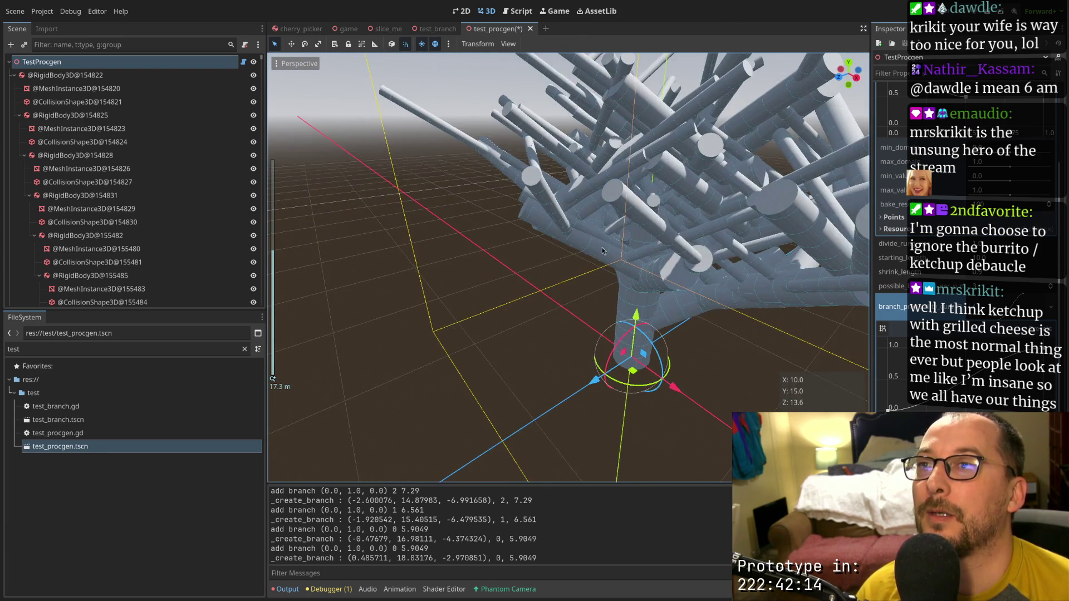
{"action": "scroll", "coordinate": [640, 239], "scroll_direction": "down", "scroll_amount": 5}
{"action": "scroll", "coordinate": [717, 220], "scroll_direction": "up", "scroll_amount": 5}
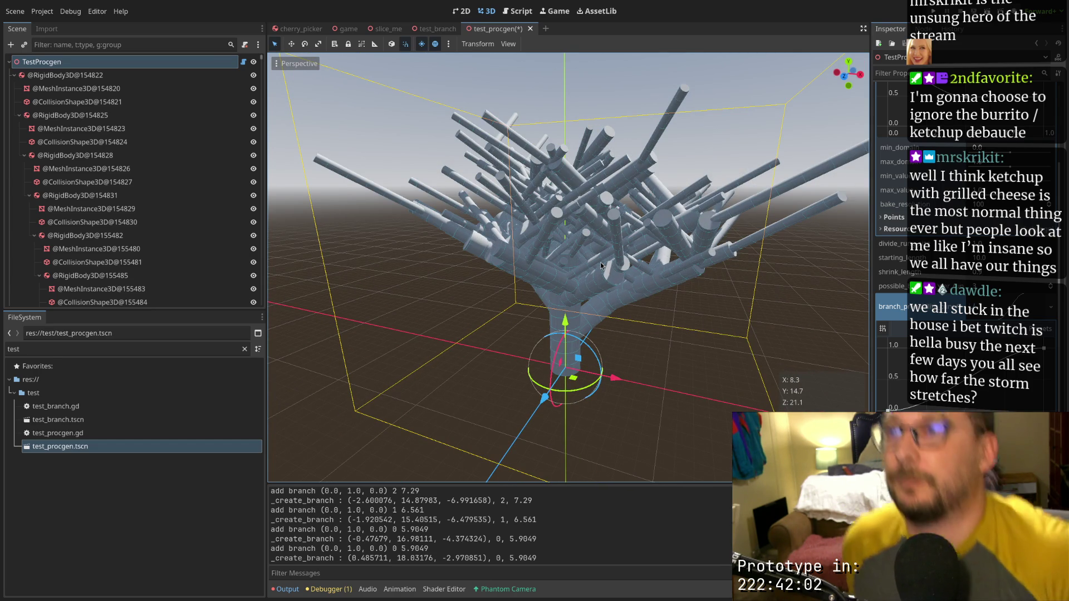
{"action": "scroll", "coordinate": [457, 232], "scroll_direction": "up", "scroll_amount": 5}
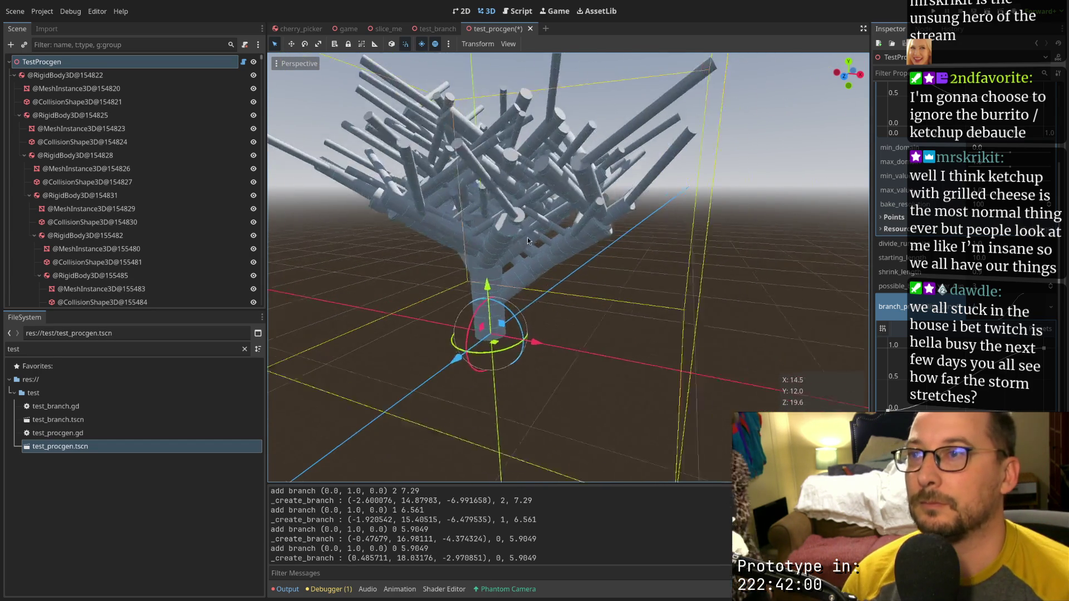
Swing in close around the trunk and orbit among the branches from several angles
{"action": "left_click_drag", "start_coordinate": [440, 239], "coordinate": [457, 232]}
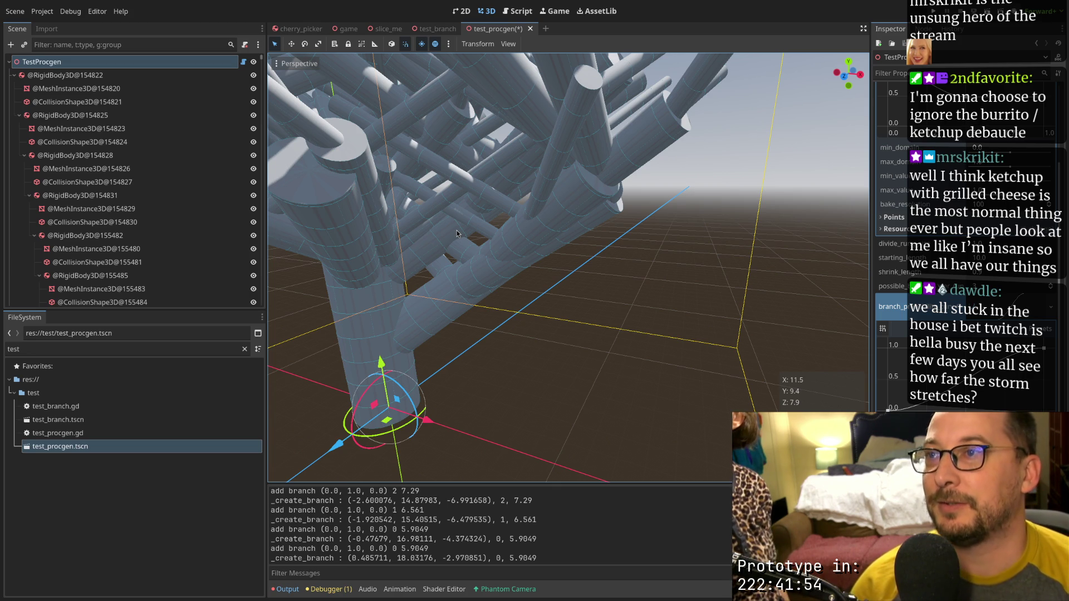
{"action": "scroll", "coordinate": [496, 260], "scroll_direction": "down", "scroll_amount": 5}
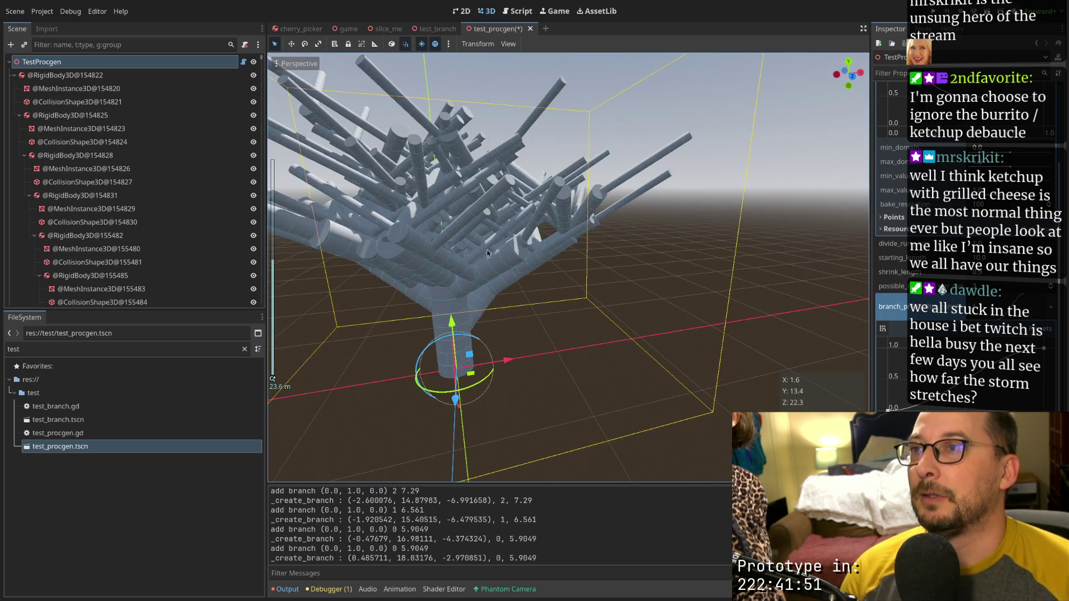
{"action": "mouse_move", "coordinate": [486, 250]}
{"action": "left_mouse_down"}
{"action": "mouse_move", "coordinate": [572, 256]}
{"action": "mouse_move", "coordinate": [559, 275]}
{"action": "mouse_move", "coordinate": [481, 288]}
{"action": "mouse_move", "coordinate": [579, 243]}
{"action": "mouse_move", "coordinate": [569, 305]}
{"action": "mouse_move", "coordinate": [626, 277]}
{"action": "mouse_move", "coordinate": [606, 263]}
{"action": "left_mouse_up"}
{"action": "scroll", "coordinate": [606, 263], "scroll_direction": "up", "scroll_amount": 5}
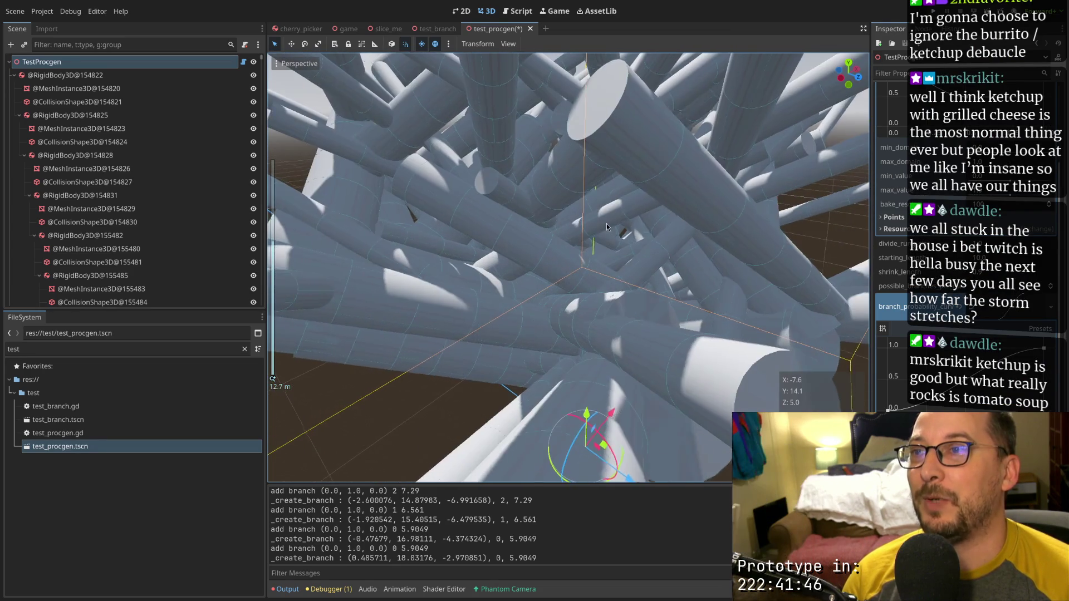
{"action": "scroll", "coordinate": [646, 261], "scroll_direction": "down", "scroll_amount": 3}
{"action": "mouse_move", "coordinate": [613, 259]}
{"action": "left_mouse_down"}
{"action": "mouse_move", "coordinate": [539, 261]}
{"action": "mouse_move", "coordinate": [582, 245]}
{"action": "left_mouse_up"}
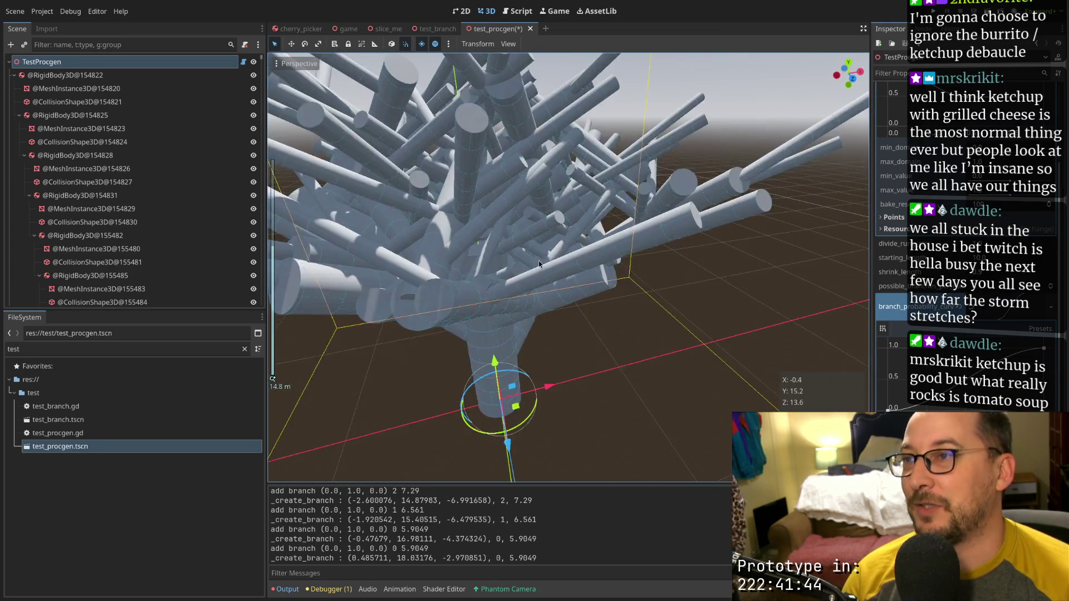
{"action": "mouse_move", "coordinate": [502, 247]}
{"action": "left_mouse_down"}
{"action": "mouse_move", "coordinate": [498, 269]}
{"action": "mouse_move", "coordinate": [516, 283]}
{"action": "mouse_move", "coordinate": [479, 282]}
{"action": "mouse_move", "coordinate": [476, 303]}
{"action": "mouse_move", "coordinate": [513, 316]}
{"action": "mouse_move", "coordinate": [479, 319]}
{"action": "left_mouse_up"}
{"action": "scroll", "coordinate": [510, 306], "scroll_direction": "up", "scroll_amount": 3}
{"action": "scroll", "coordinate": [505, 300], "scroll_direction": "down", "scroll_amount": 3}
{"action": "scroll", "coordinate": [478, 318], "scroll_direction": "up", "scroll_amount": 3}
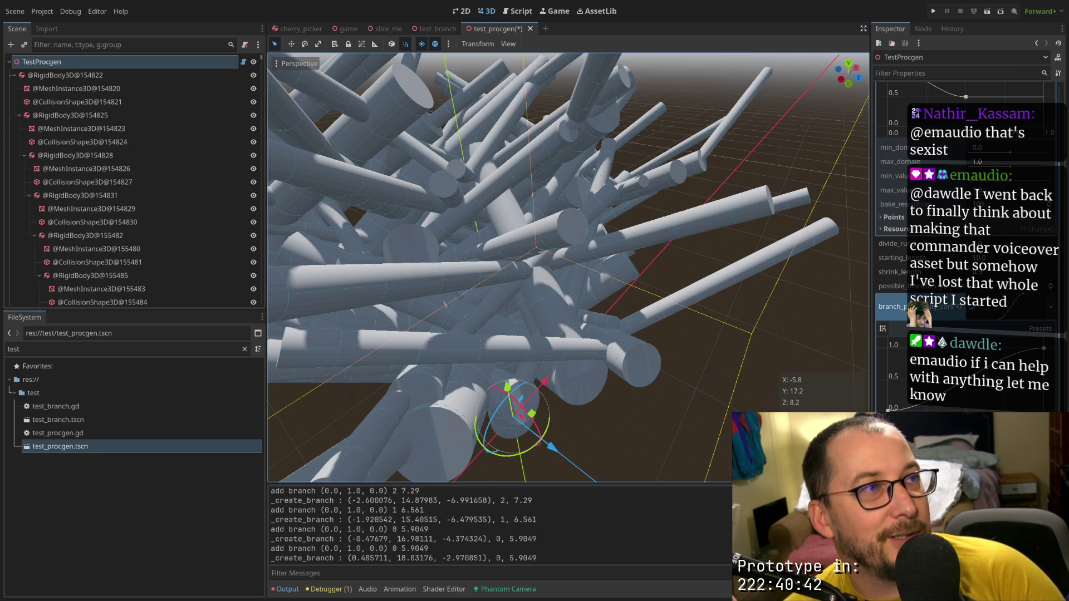
Orbit to view the whole crown level, from below, and from the side
{"action": "scroll", "coordinate": [572, 197], "scroll_direction": "down", "scroll_amount": 5}
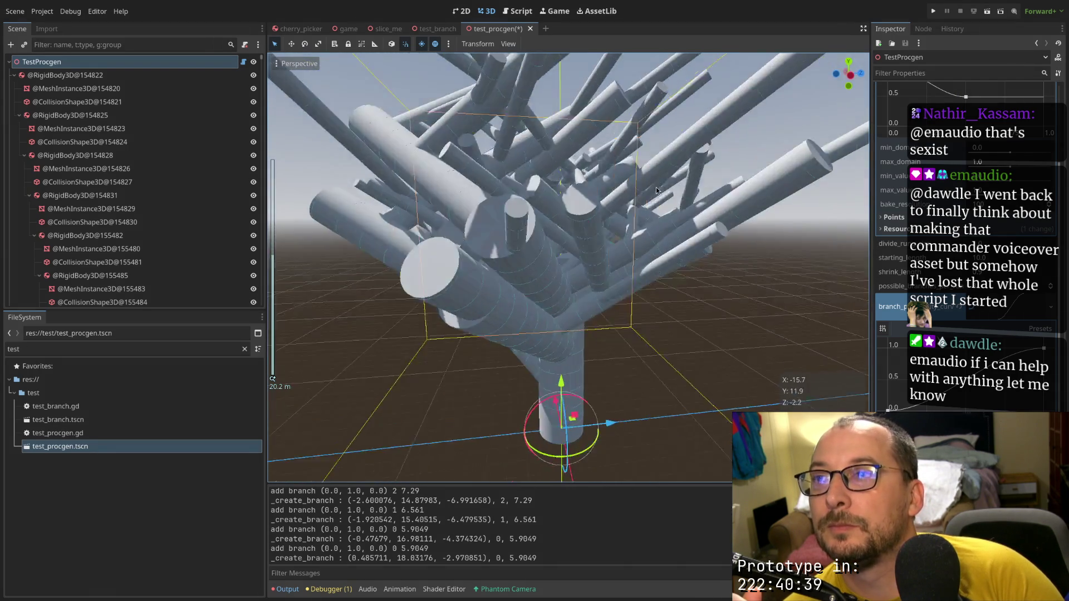
{"action": "mouse_move", "coordinate": [657, 191]}
{"action": "left_mouse_down"}
{"action": "mouse_move", "coordinate": [753, 172]}
{"action": "mouse_move", "coordinate": [781, 189]}
{"action": "mouse_move", "coordinate": [615, 245]}
{"action": "mouse_move", "coordinate": [684, 229]}
{"action": "mouse_move", "coordinate": [630, 212]}
{"action": "left_mouse_up"}
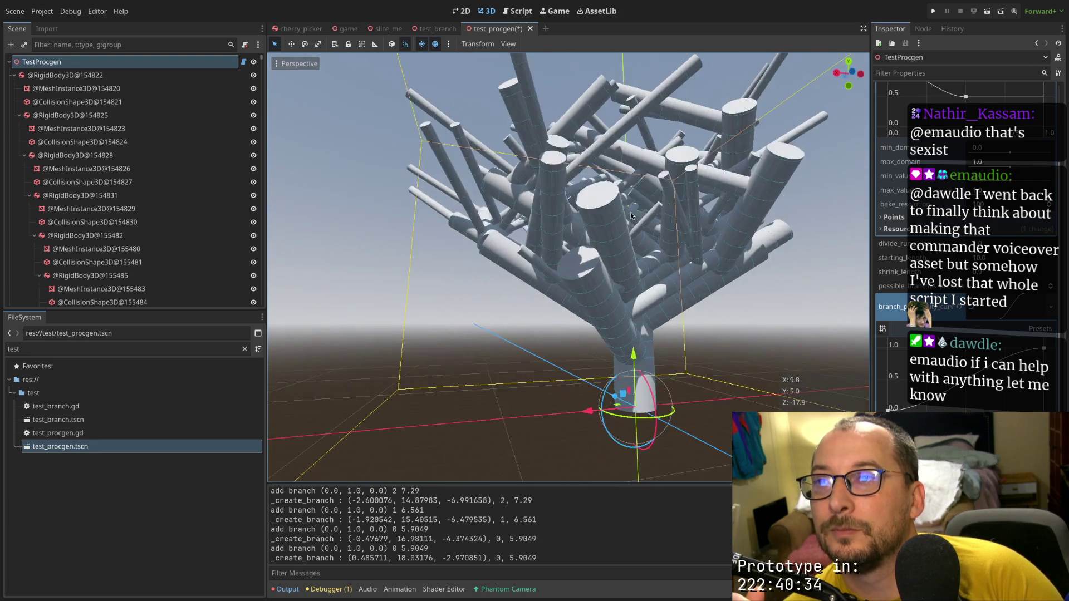
{"action": "scroll", "coordinate": [557, 211], "scroll_direction": "up", "scroll_amount": 5}
{"action": "mouse_move", "coordinate": [492, 208]}
{"action": "left_mouse_down"}
{"action": "mouse_move", "coordinate": [395, 205]}
{"action": "mouse_move", "coordinate": [327, 228]}
{"action": "mouse_move", "coordinate": [305, 218]}
{"action": "mouse_move", "coordinate": [453, 163]}
{"action": "mouse_move", "coordinate": [544, 218]}
{"action": "mouse_move", "coordinate": [645, 232]}
{"action": "mouse_move", "coordinate": [571, 223]}
{"action": "left_mouse_up"}
{"action": "scroll", "coordinate": [534, 222], "scroll_direction": "up", "scroll_amount": 6}
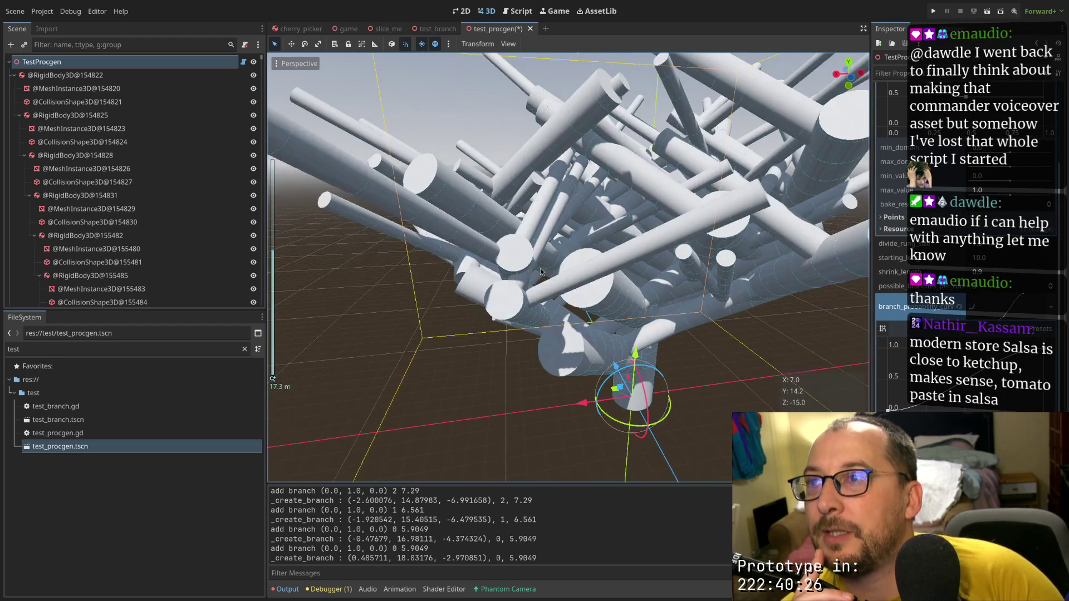
{"action": "left_click_drag", "start_coordinate": [518, 277], "coordinate": [542, 235]}
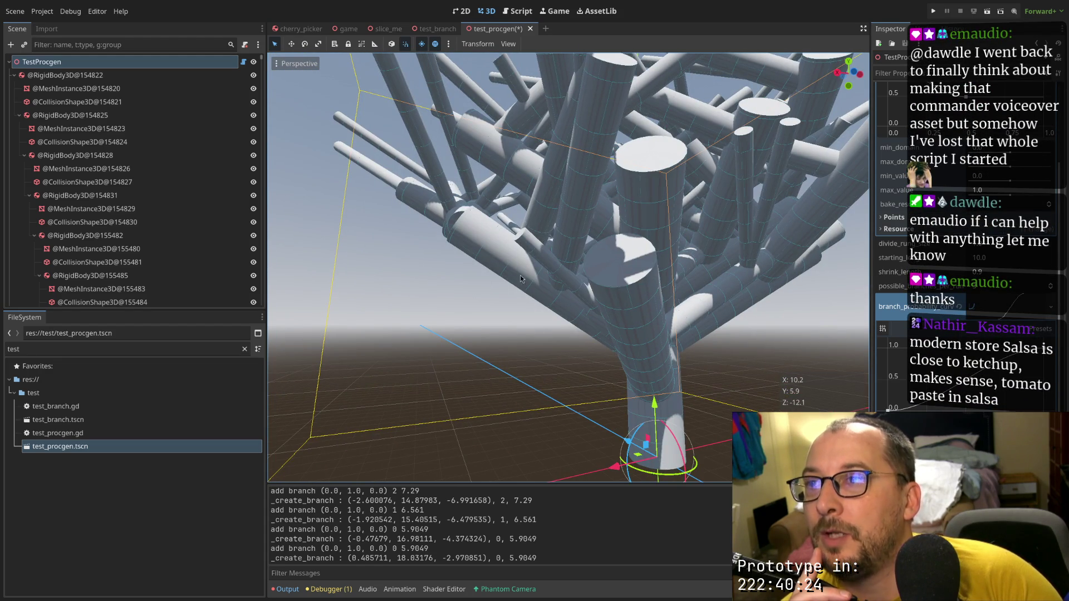
{"action": "mouse_move", "coordinate": [475, 230]}
{"action": "left_mouse_down"}
{"action": "mouse_move", "coordinate": [583, 261]}
{"action": "mouse_move", "coordinate": [624, 295]}
{"action": "mouse_move", "coordinate": [603, 276]}
{"action": "mouse_move", "coordinate": [584, 278]}
{"action": "mouse_move", "coordinate": [629, 333]}
{"action": "mouse_move", "coordinate": [709, 236]}
{"action": "left_mouse_up"}
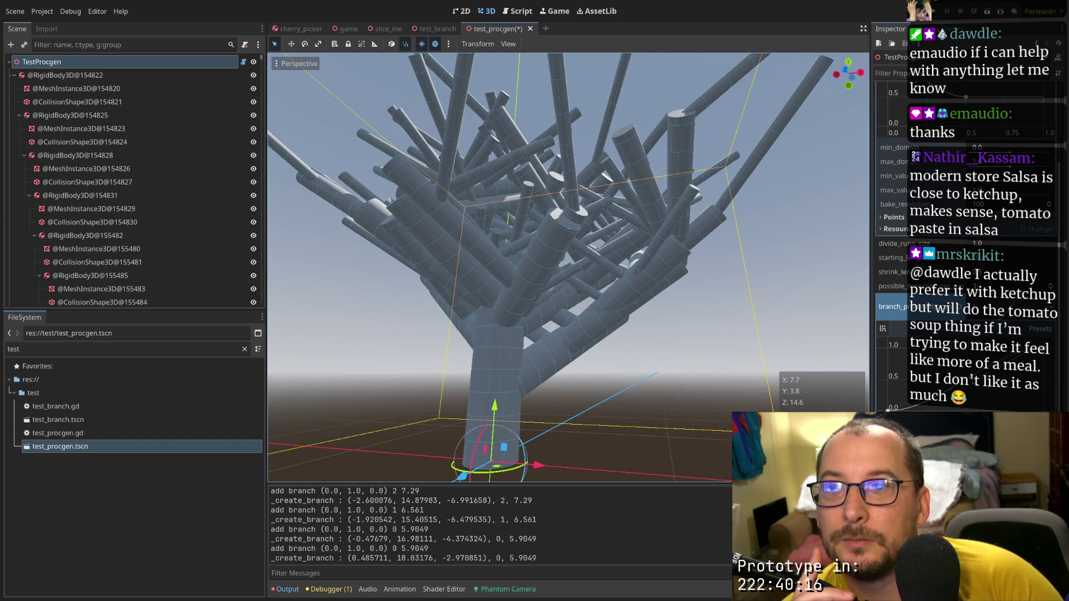
Add a point on the branch probability curve and drag its tangent handle
{"action": "left_click", "coordinate": [971, 380]}
{"action": "left_click_drag", "start_coordinate": [986, 364], "coordinate": [987, 363]}
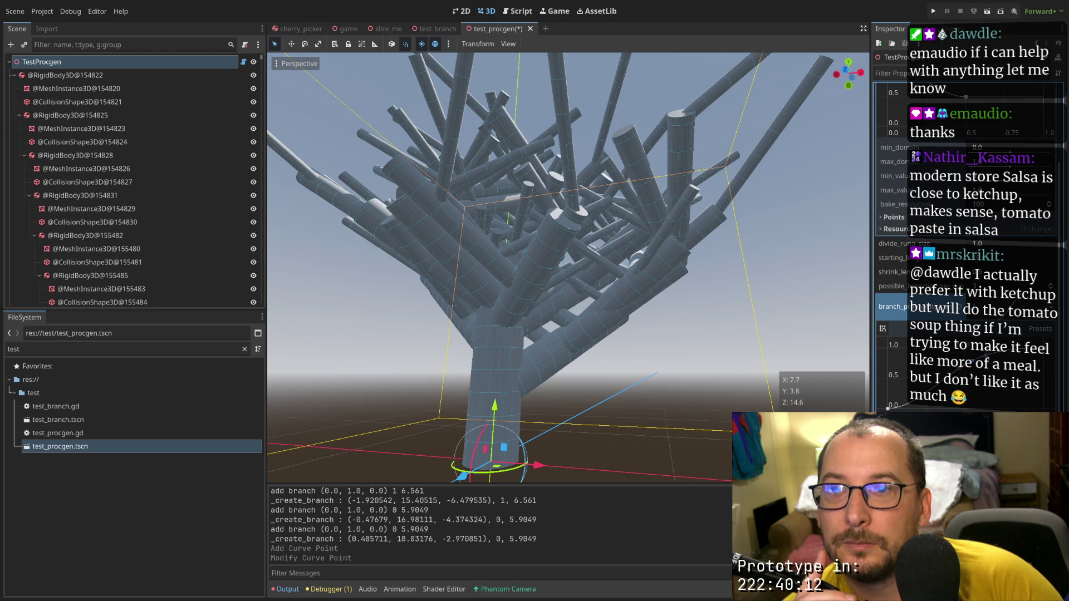
{"action": "left_click_drag", "start_coordinate": [987, 363], "coordinate": [979, 356]}
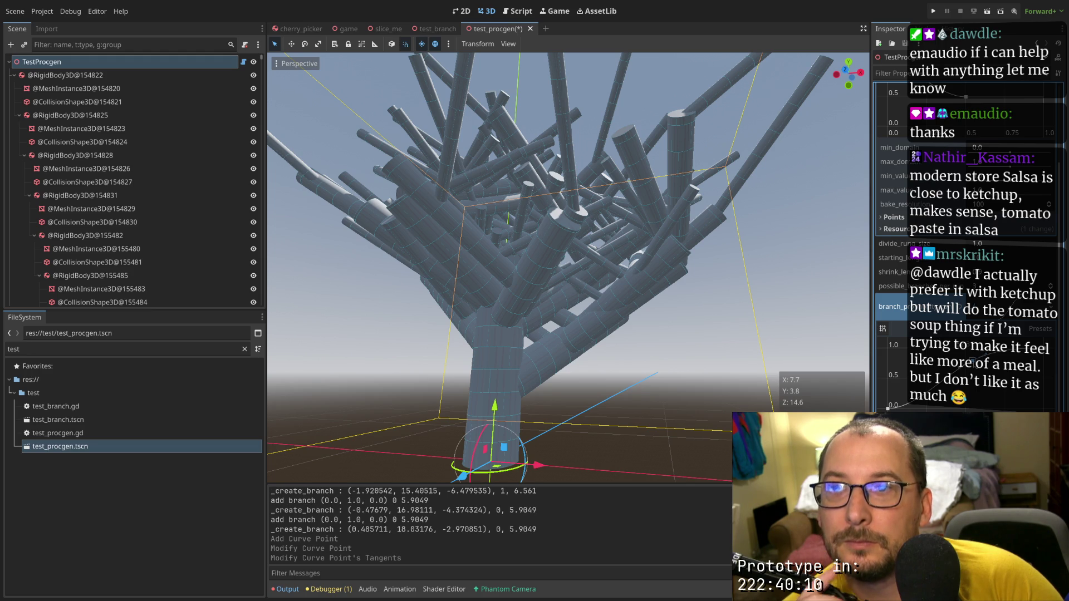
{"action": "scroll", "coordinate": [975, 98], "scroll_direction": "up", "scroll_amount": 5}
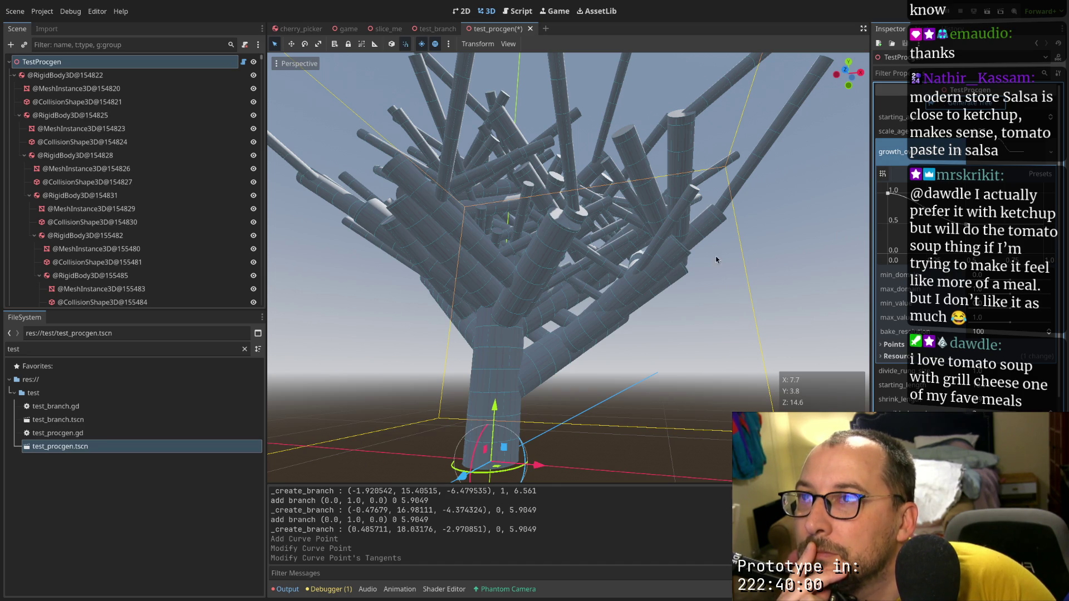
Look down on the denser, spikier tree and collapse the RigidBody3D@158053 branch in the Scene dock
{"action": "scroll", "coordinate": [703, 273], "scroll_direction": "down", "scroll_amount": 3}
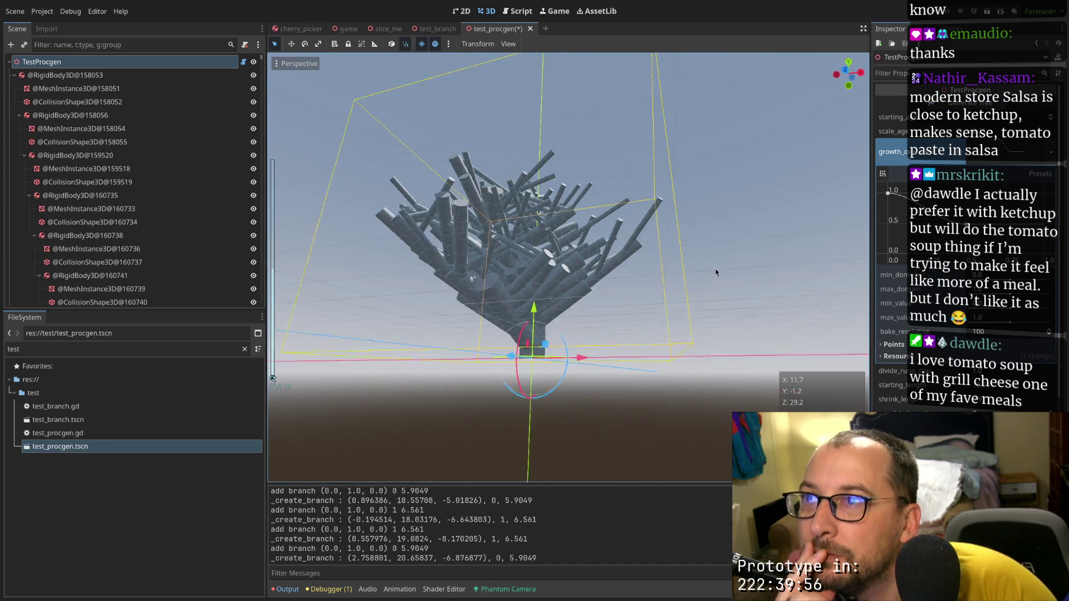
{"action": "mouse_move", "coordinate": [714, 275]}
{"action": "left_mouse_down"}
{"action": "mouse_move", "coordinate": [732, 343]}
{"action": "mouse_move", "coordinate": [776, 309]}
{"action": "mouse_move", "coordinate": [844, 360]}
{"action": "mouse_move", "coordinate": [656, 242]}
{"action": "mouse_move", "coordinate": [727, 206]}
{"action": "mouse_move", "coordinate": [677, 229]}
{"action": "mouse_move", "coordinate": [732, 215]}
{"action": "mouse_move", "coordinate": [720, 222]}
{"action": "mouse_move", "coordinate": [803, 294]}
{"action": "mouse_move", "coordinate": [860, 248]}
{"action": "mouse_move", "coordinate": [823, 225]}
{"action": "mouse_move", "coordinate": [691, 279]}
{"action": "mouse_move", "coordinate": [643, 261]}
{"action": "mouse_move", "coordinate": [738, 224]}
{"action": "mouse_move", "coordinate": [587, 359]}
{"action": "mouse_move", "coordinate": [606, 396]}
{"action": "mouse_move", "coordinate": [559, 356]}
{"action": "mouse_move", "coordinate": [372, 354]}
{"action": "mouse_move", "coordinate": [652, 379]}
{"action": "mouse_move", "coordinate": [704, 395]}
{"action": "mouse_move", "coordinate": [675, 394]}
{"action": "left_mouse_up"}
{"action": "scroll", "coordinate": [652, 379], "scroll_direction": "up", "scroll_amount": 5}
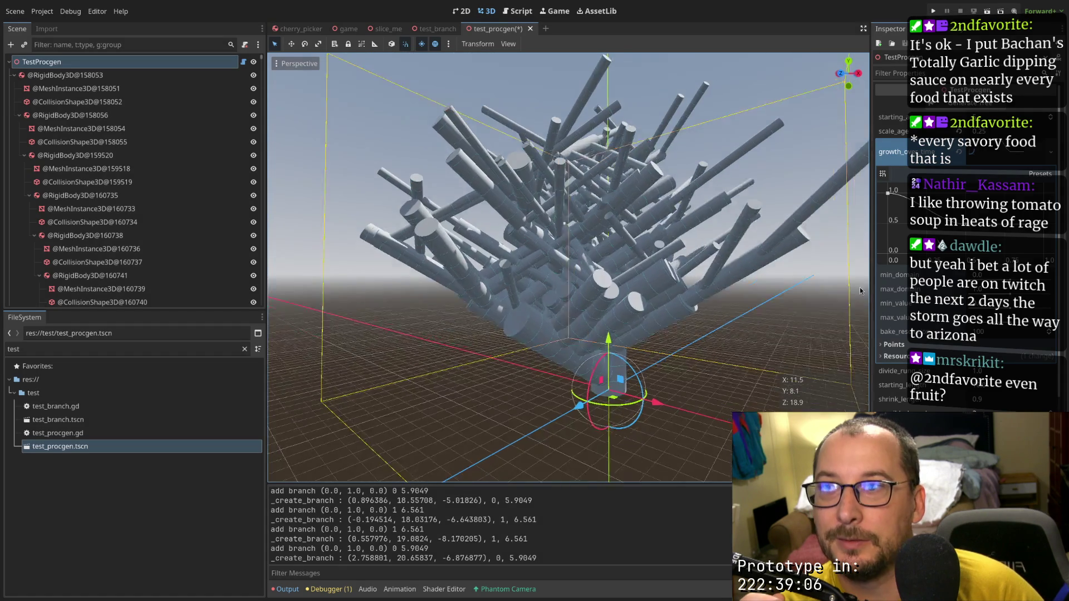
{"action": "scroll", "coordinate": [680, 255], "scroll_direction": "up", "scroll_amount": 3}
{"action": "scroll", "coordinate": [659, 249], "scroll_direction": "down", "scroll_amount": 5}
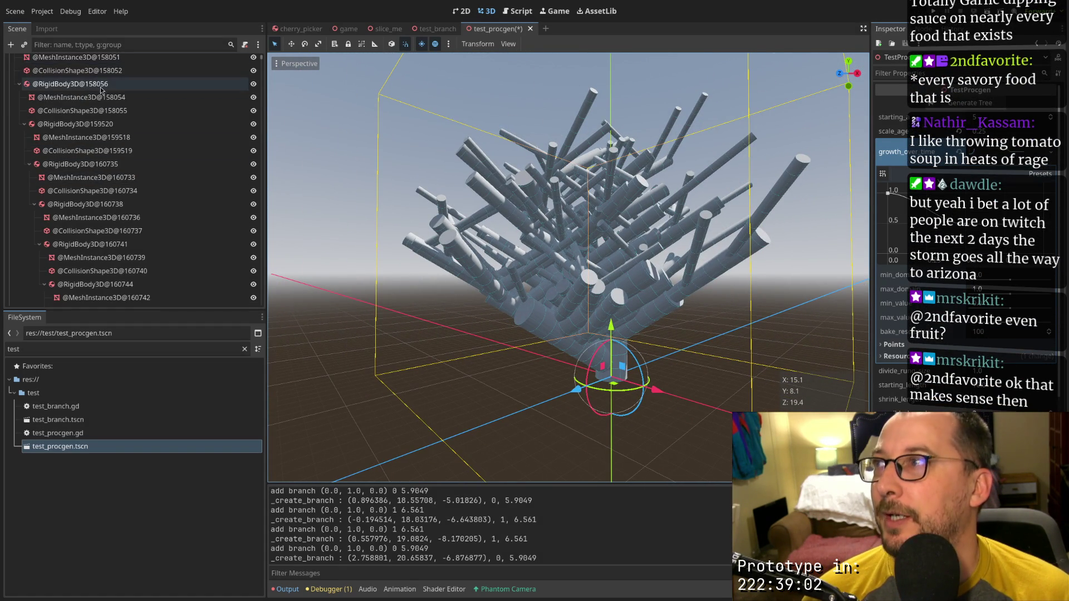
{"action": "left_click", "coordinate": [14, 75]}
{"action": "left_click", "coordinate": [14, 88]}
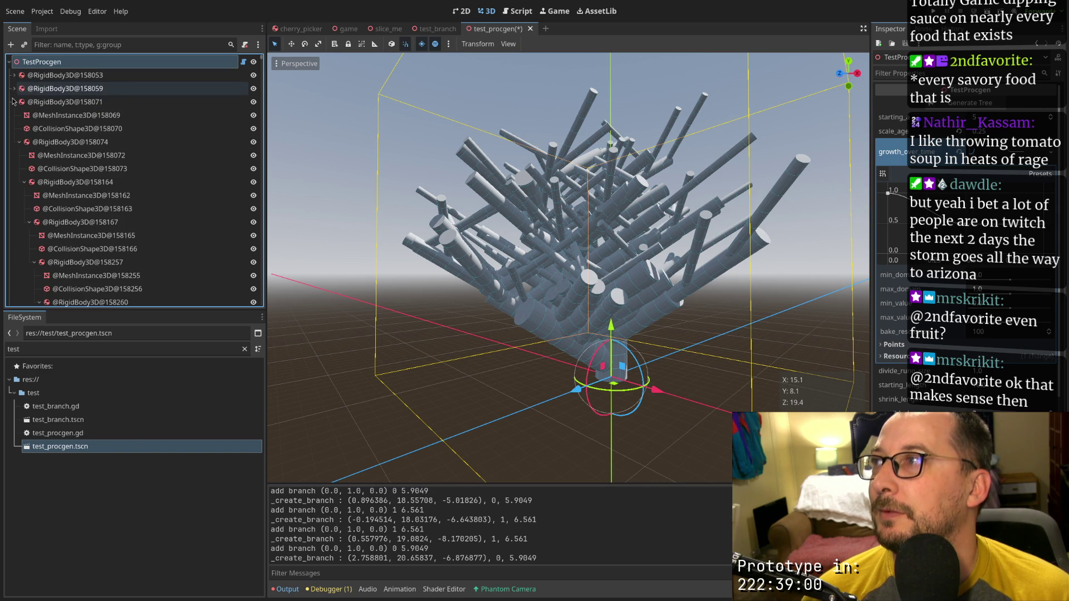
{"action": "left_click", "coordinate": [14, 102]}
{"action": "left_click", "coordinate": [14, 115]}
{"action": "scroll", "coordinate": [14, 139], "scroll_direction": "down", "scroll_amount": 5}
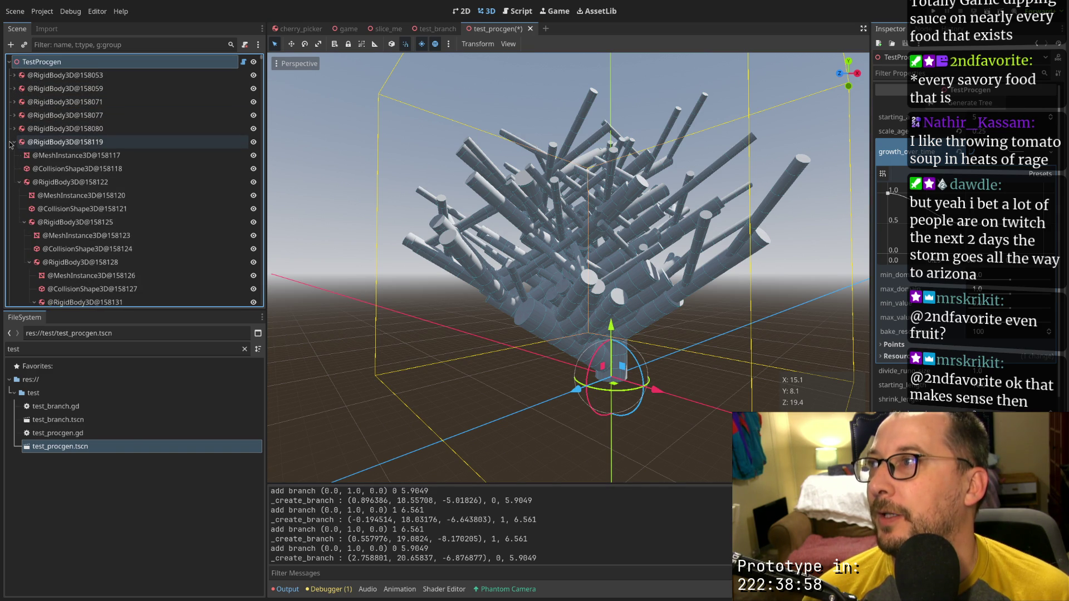
{"action": "left_click", "coordinate": [15, 151]}
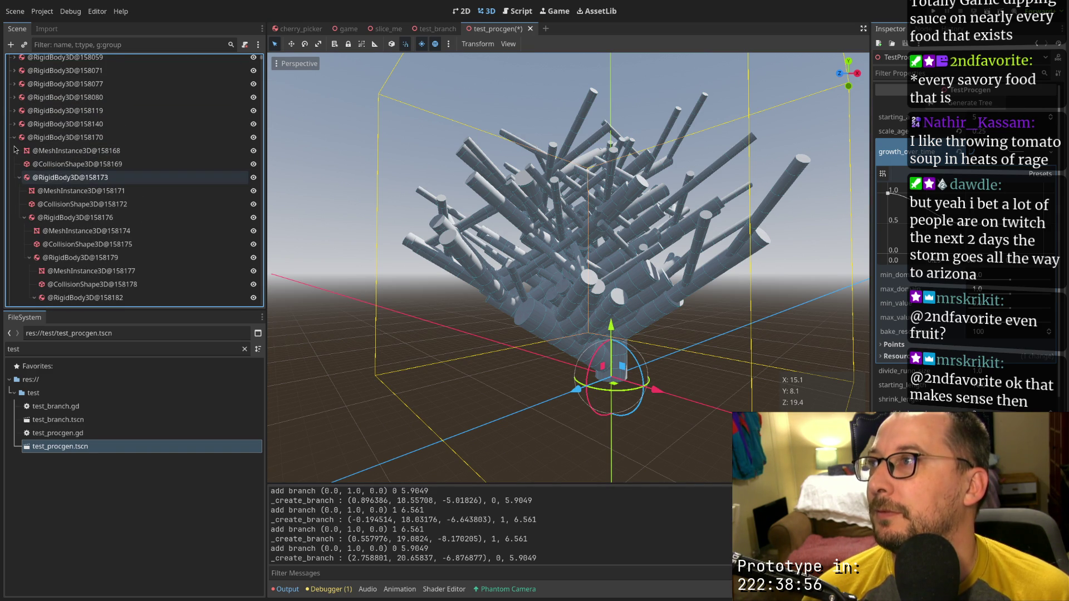
{"action": "left_click", "coordinate": [14, 151]}
{"action": "left_click", "coordinate": [14, 151]}
{"action": "left_click", "coordinate": [14, 151]}
{"action": "left_click", "coordinate": [14, 151]}
{"action": "left_click", "coordinate": [14, 164]}
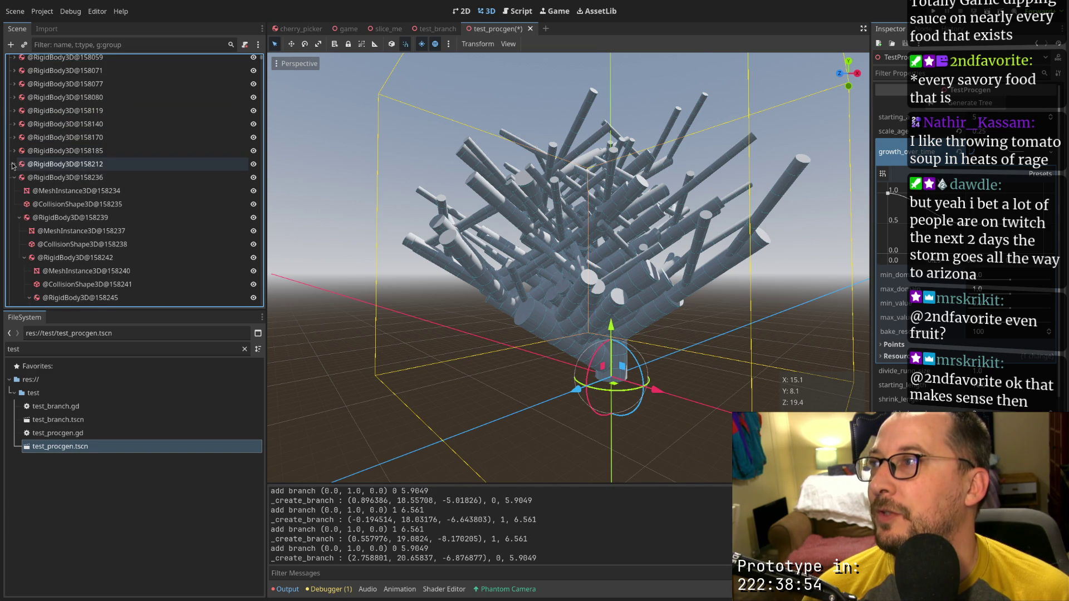
{"action": "left_click", "coordinate": [14, 177]}
{"action": "left_click", "coordinate": [14, 191]}
{"action": "left_click", "coordinate": [14, 204]}
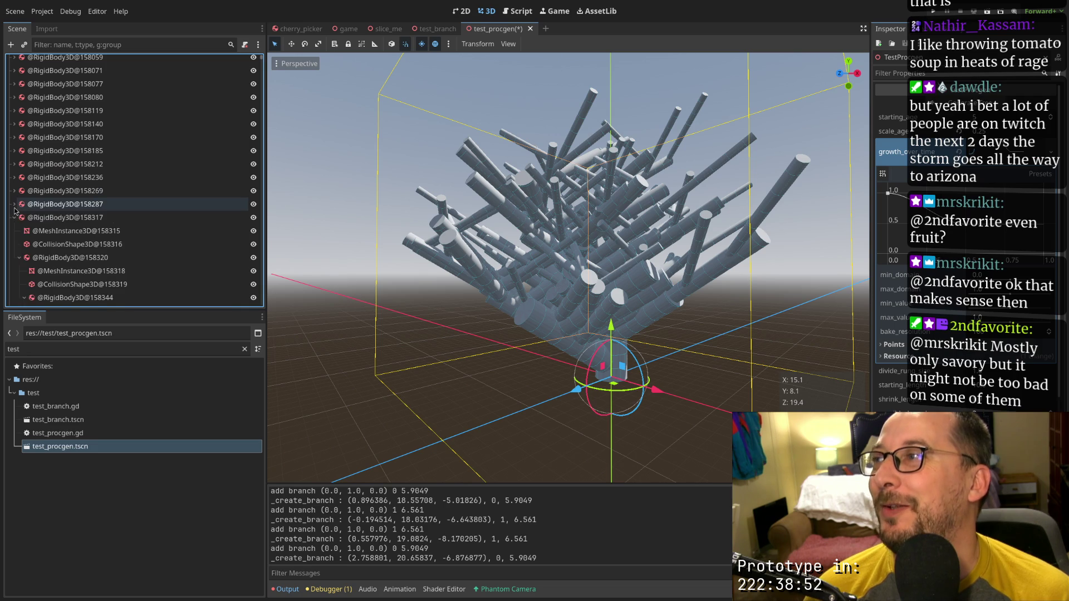
{"action": "scroll", "coordinate": [61, 167], "scroll_direction": "up", "scroll_amount": 3}
{"action": "scroll", "coordinate": [322, 204], "scroll_direction": "down", "scroll_amount": 5}
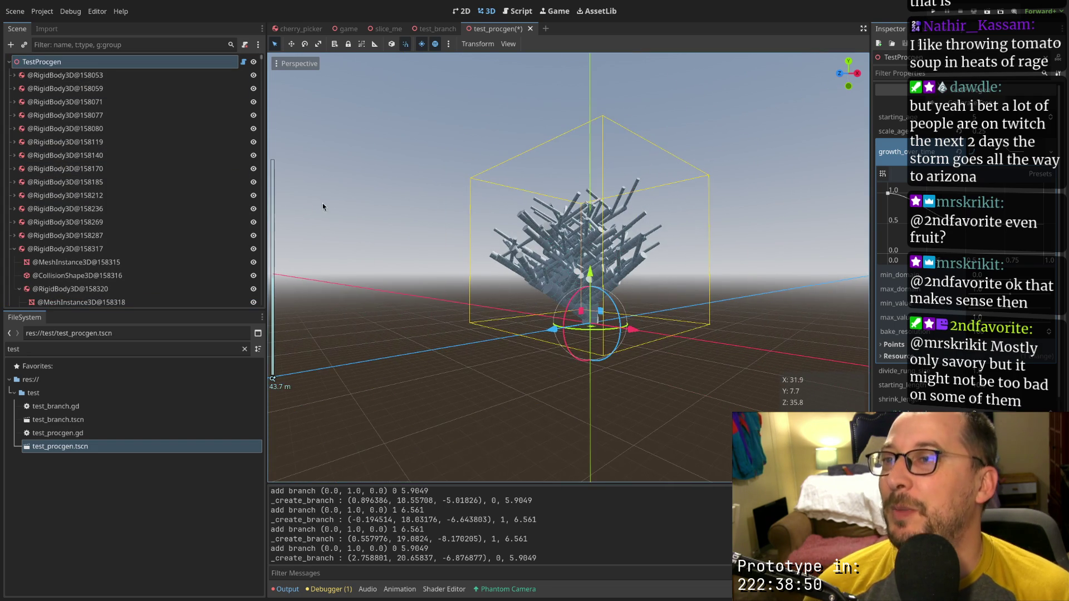
{"action": "scroll", "coordinate": [143, 255], "scroll_direction": "down", "scroll_amount": 10}
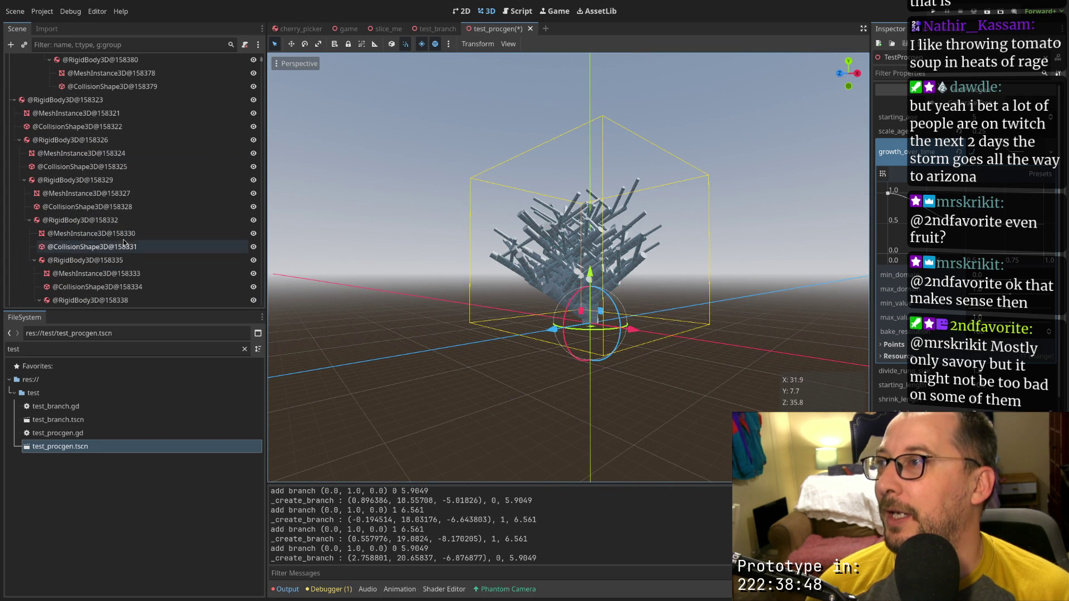
{"action": "left_click", "coordinate": [14, 99]}
{"action": "left_click", "coordinate": [14, 113]}
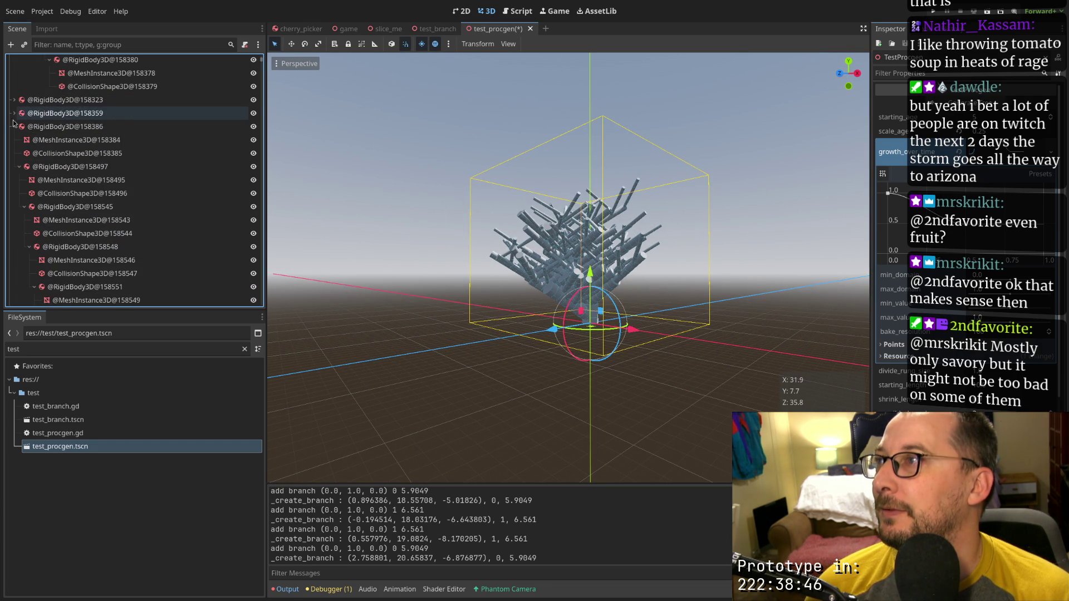
{"action": "left_click", "coordinate": [13, 127]}
{"action": "left_click", "coordinate": [14, 140]}
{"action": "left_click", "coordinate": [14, 153]}
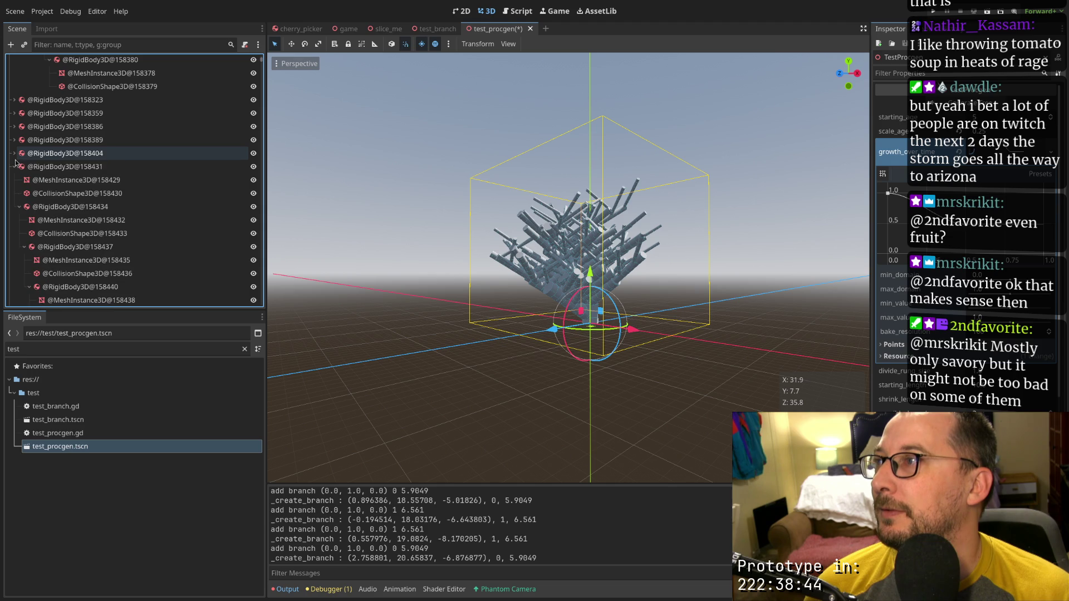
{"action": "left_click", "coordinate": [14, 166]}
{"action": "left_click", "coordinate": [14, 180]}
{"action": "scroll", "coordinate": [17, 162], "scroll_direction": "down", "scroll_amount": 1}
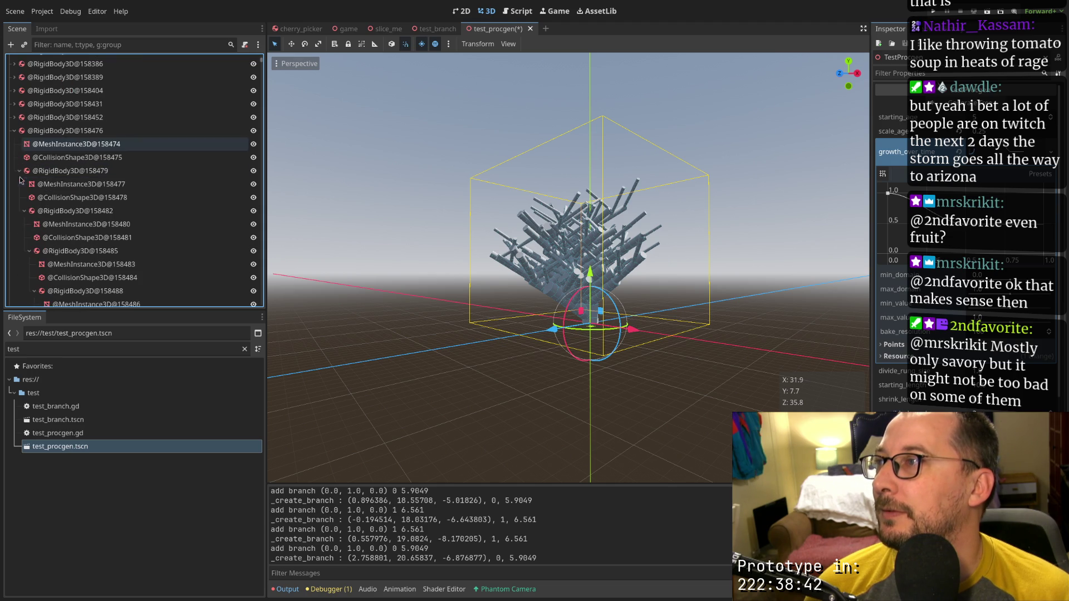
{"action": "left_click", "coordinate": [21, 146]}
{"action": "left_click", "coordinate": [14, 130]}
{"action": "left_click", "coordinate": [14, 144]}
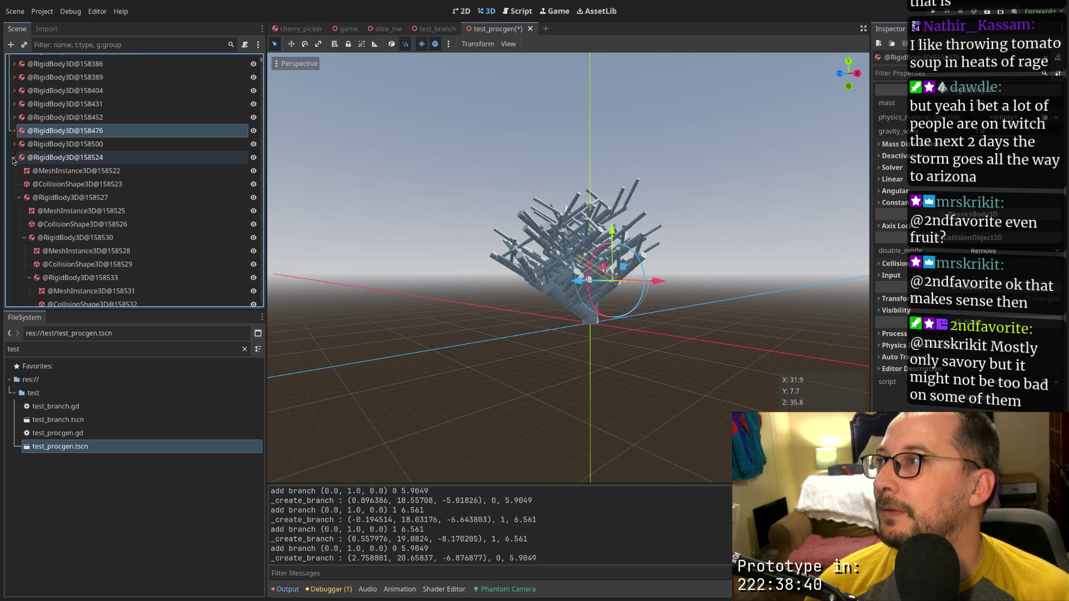
{"action": "left_click", "coordinate": [14, 157]}
{"action": "left_click", "coordinate": [14, 170]}
{"action": "left_click", "coordinate": [14, 184]}
{"action": "left_click", "coordinate": [14, 197]}
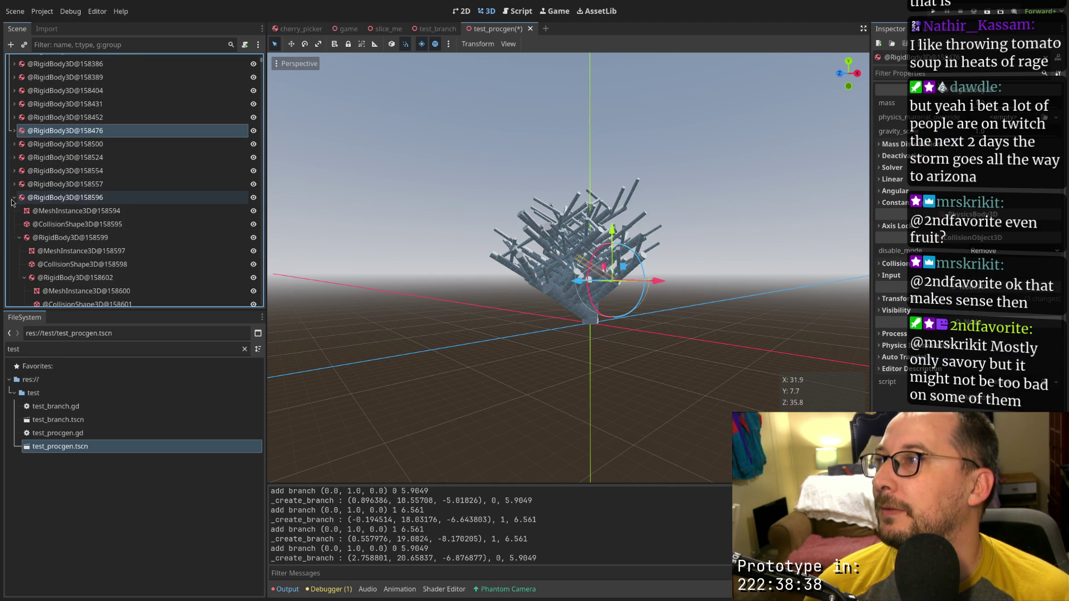
{"action": "left_click", "coordinate": [12, 208]}
{"action": "scroll", "coordinate": [12, 167], "scroll_direction": "down", "scroll_amount": 3}
{"action": "left_click", "coordinate": [12, 145]}
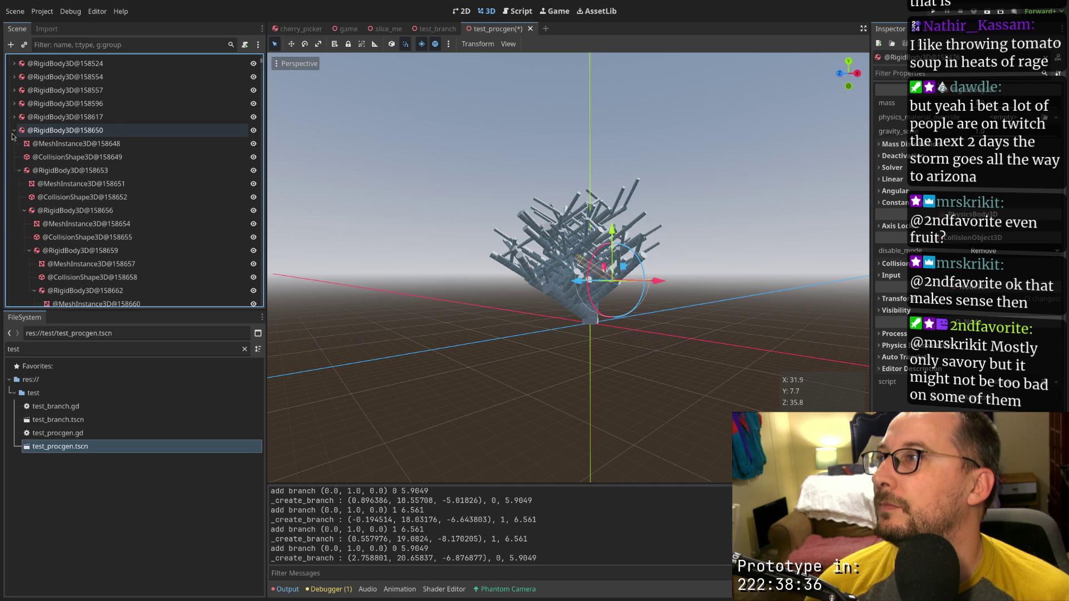
{"action": "left_click", "coordinate": [11, 147]}
{"action": "left_click", "coordinate": [12, 157]}
{"action": "left_click", "coordinate": [13, 170]}
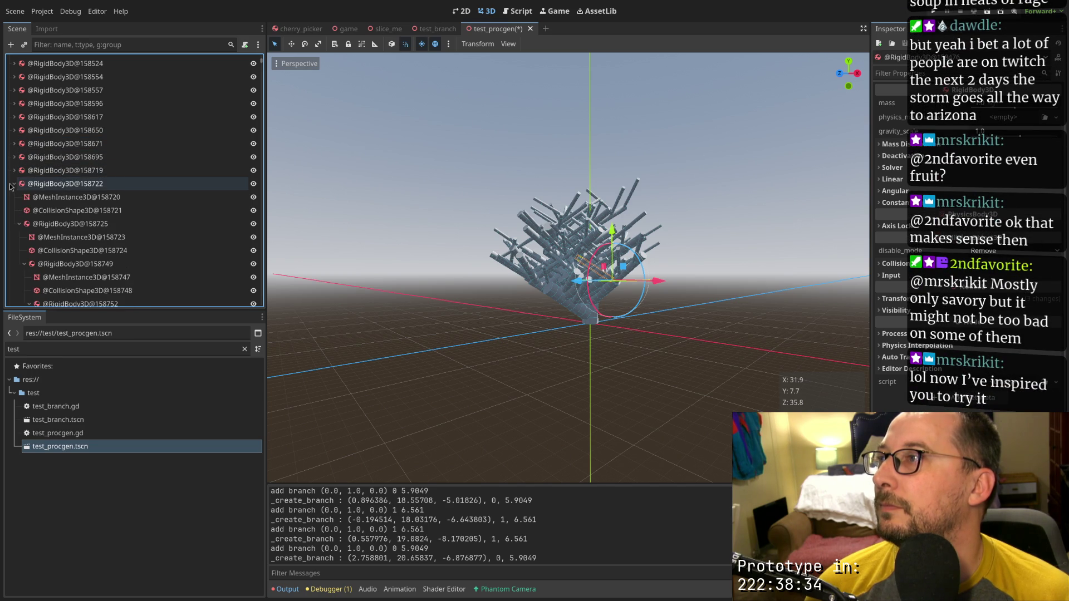
{"action": "left_click", "coordinate": [12, 183]}
{"action": "left_click", "coordinate": [12, 197]}
{"action": "left_click", "coordinate": [12, 211]}
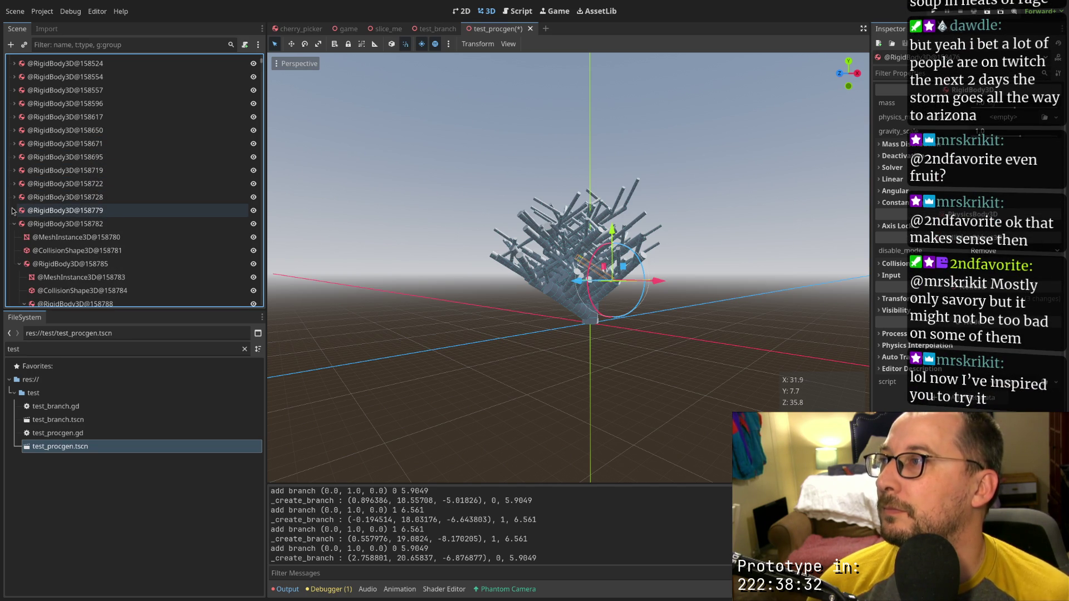
{"action": "left_click", "coordinate": [12, 224]}
{"action": "left_click", "coordinate": [12, 237]}
{"action": "left_click", "coordinate": [12, 251]}
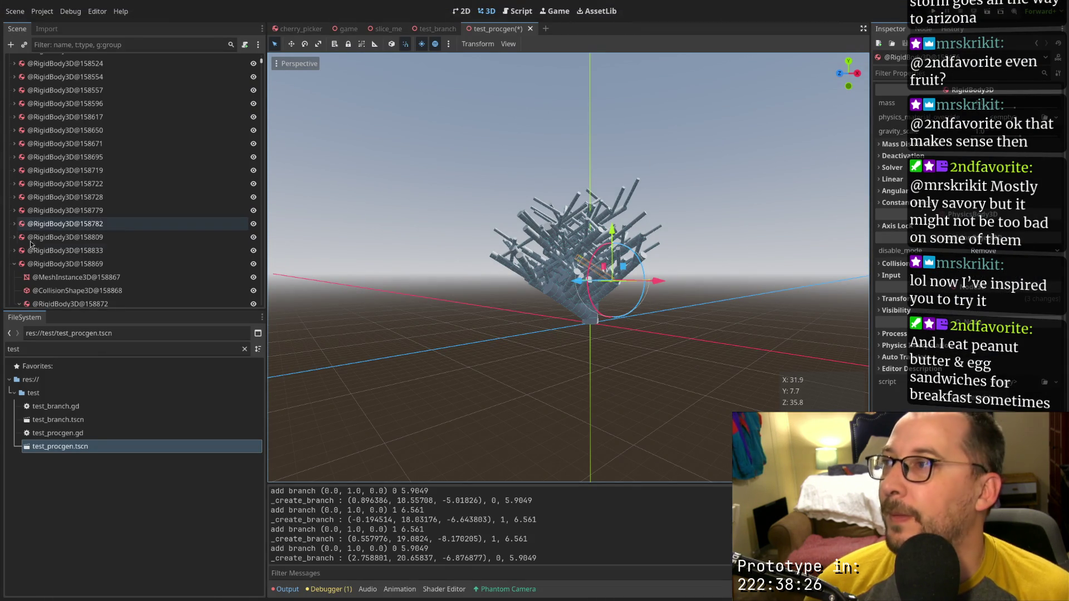
{"action": "left_click", "coordinate": [12, 264]}
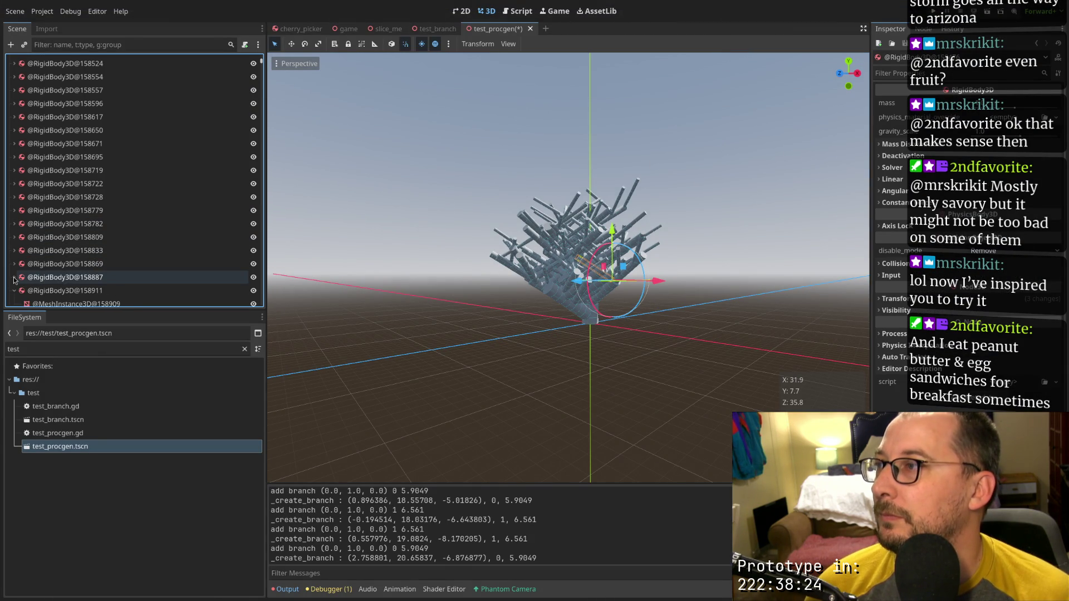
Return to the top of the Scene dock and select RigidBody3D@158053
{"action": "scroll", "coordinate": [22, 293], "scroll_direction": "down", "scroll_amount": 10}
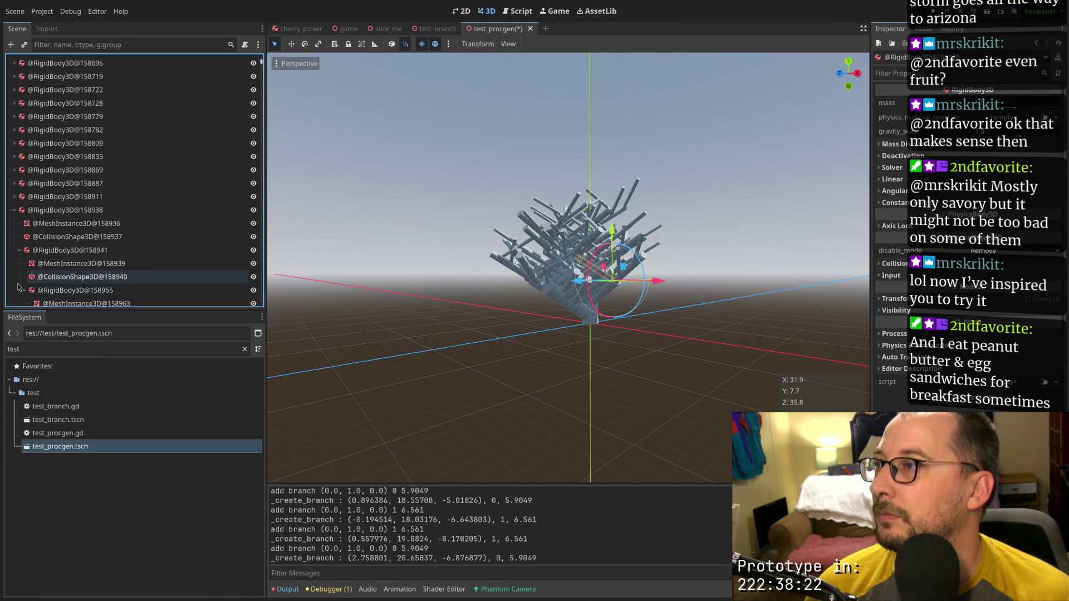
{"action": "scroll", "coordinate": [23, 275], "scroll_direction": "up", "scroll_amount": 15}
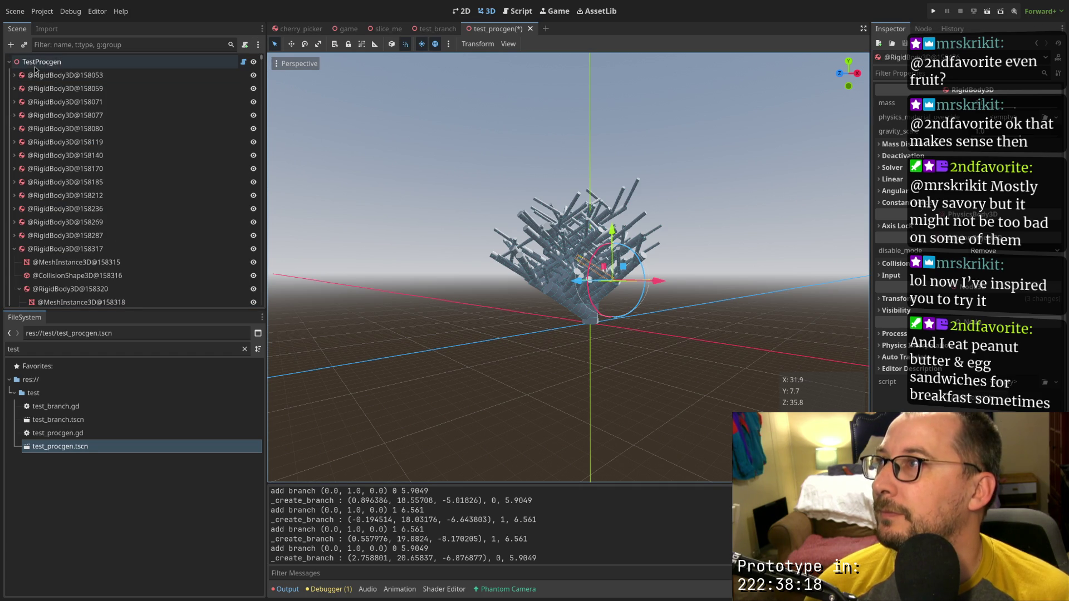
{"action": "left_click", "coordinate": [40, 75]}
Open the TestProcgen node's actions and the node chooser, then cancel without adding anything
{"action": "right_click", "coordinate": [39, 74]}
{"action": "left_click", "coordinate": [42, 68]}
{"action": "right_click", "coordinate": [42, 67]}
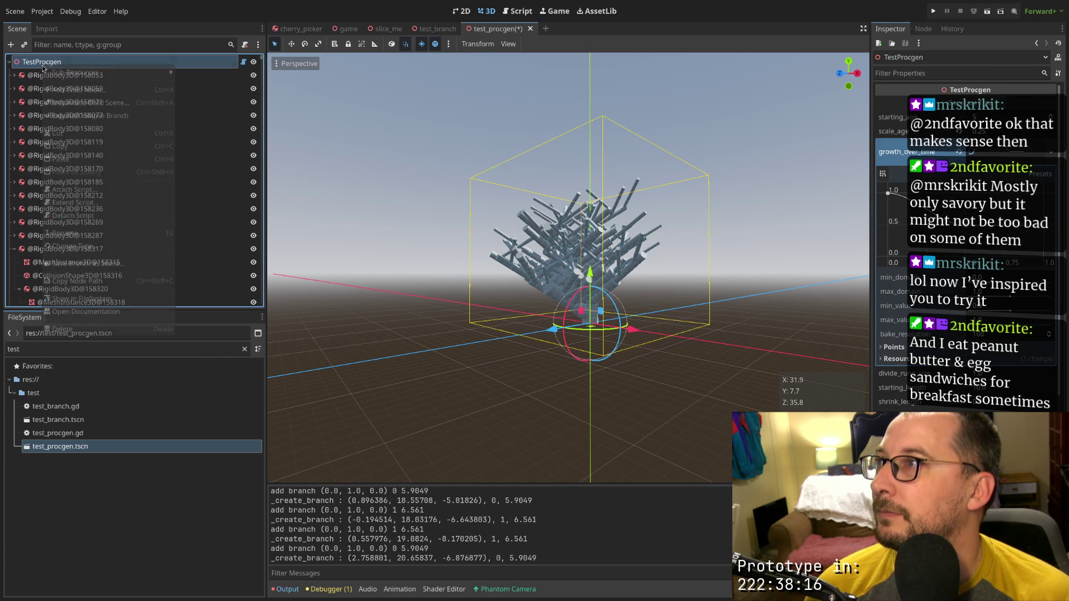
{"action": "key", "text": "ctrl+a"}
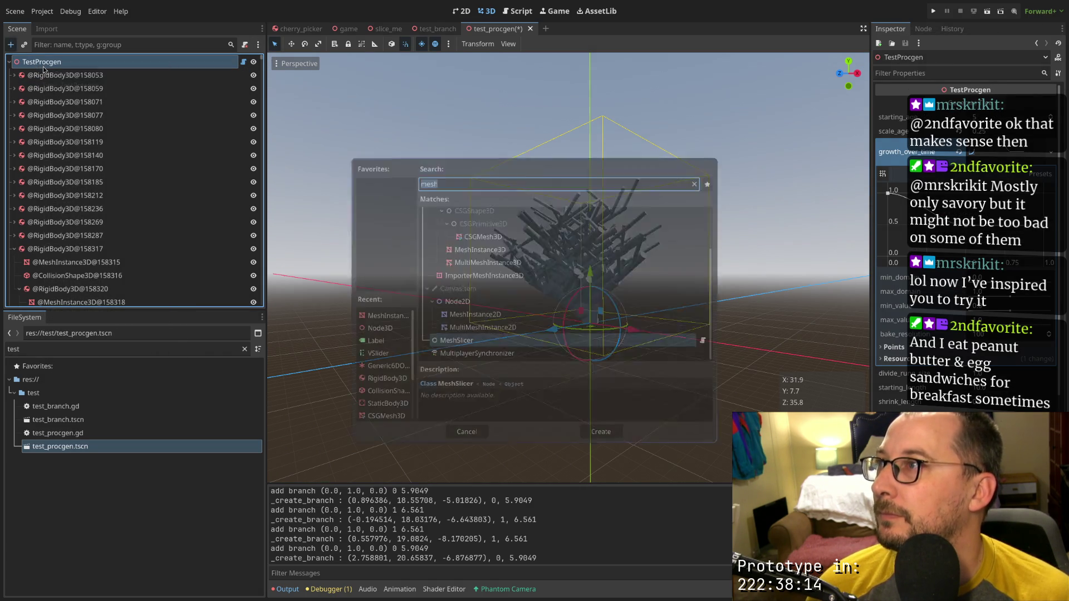
{"action": "left_click", "coordinate": [452, 436]}
{"action": "key", "text": "ctrl+a"}
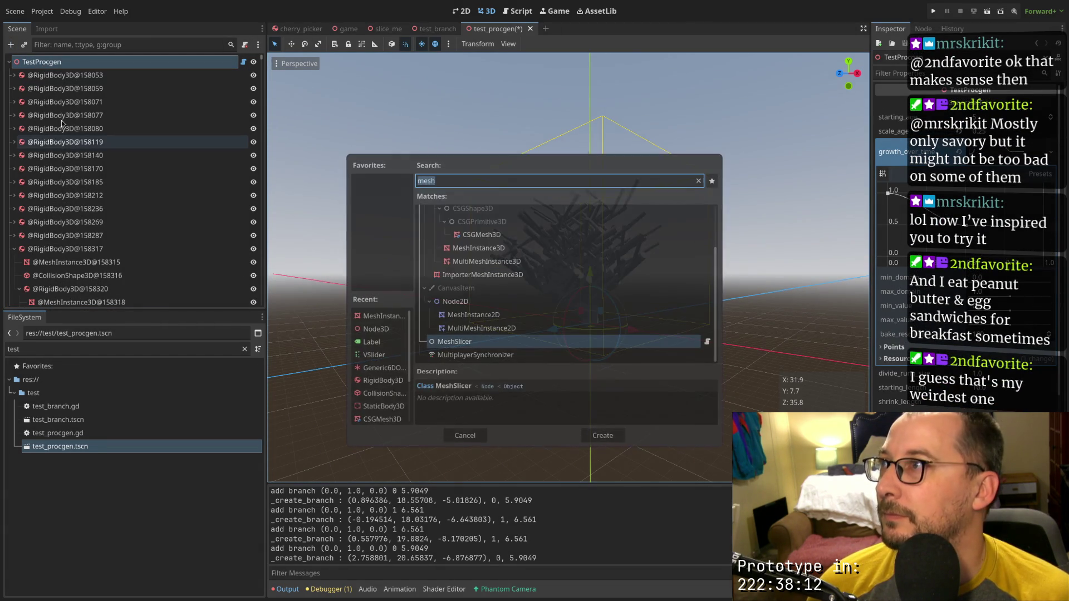
{"action": "left_click", "coordinate": [464, 435]}
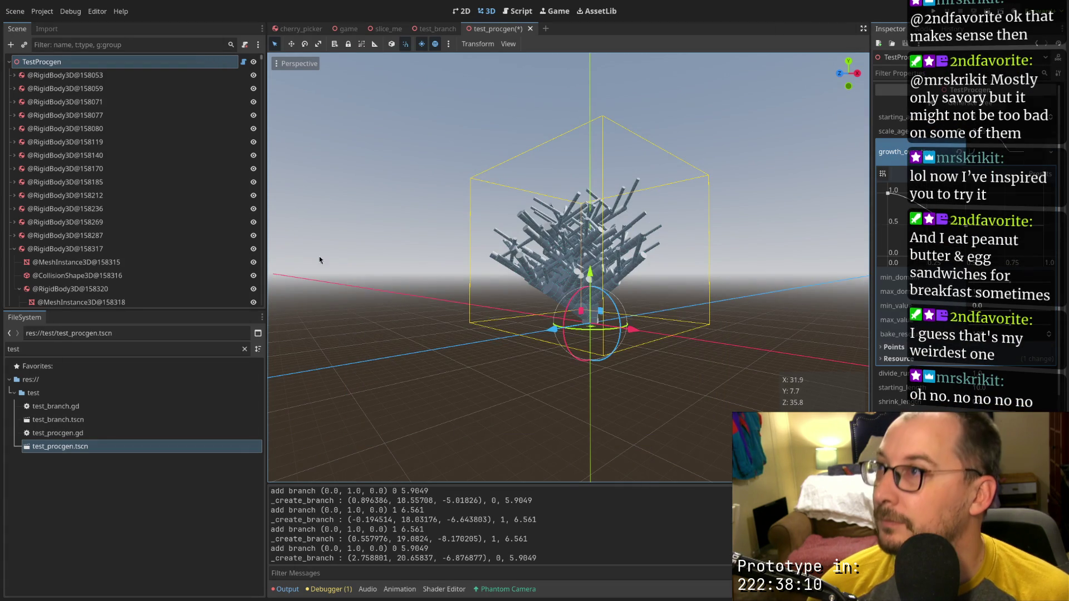
Collapse RigidBody3D@158317 and the next nested rigid-body branches
{"action": "left_click", "coordinate": [15, 250]}
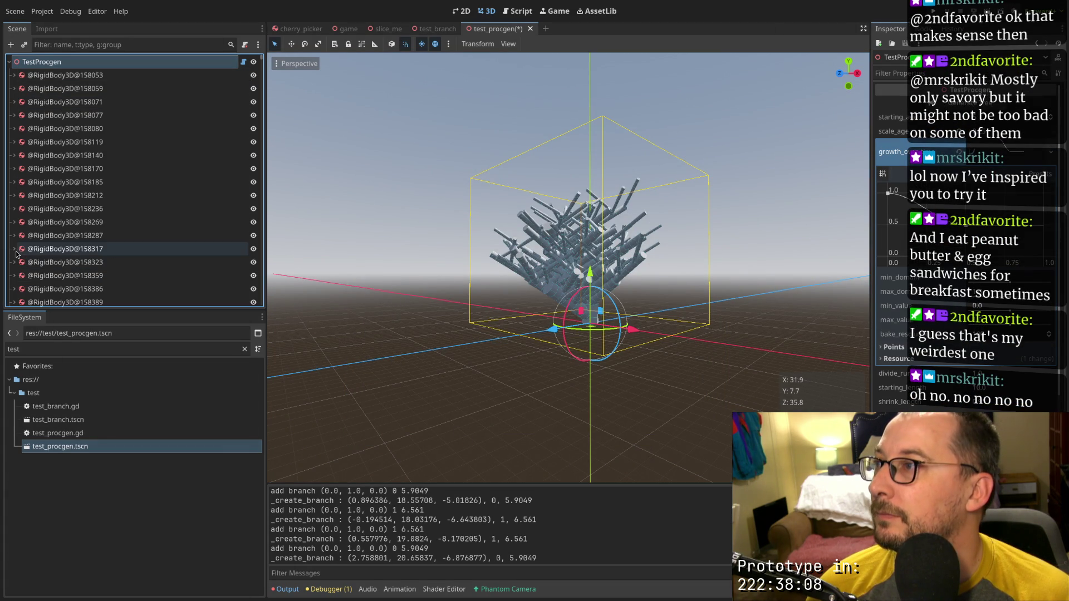
{"action": "scroll", "coordinate": [15, 250], "scroll_direction": "down", "scroll_amount": 10}
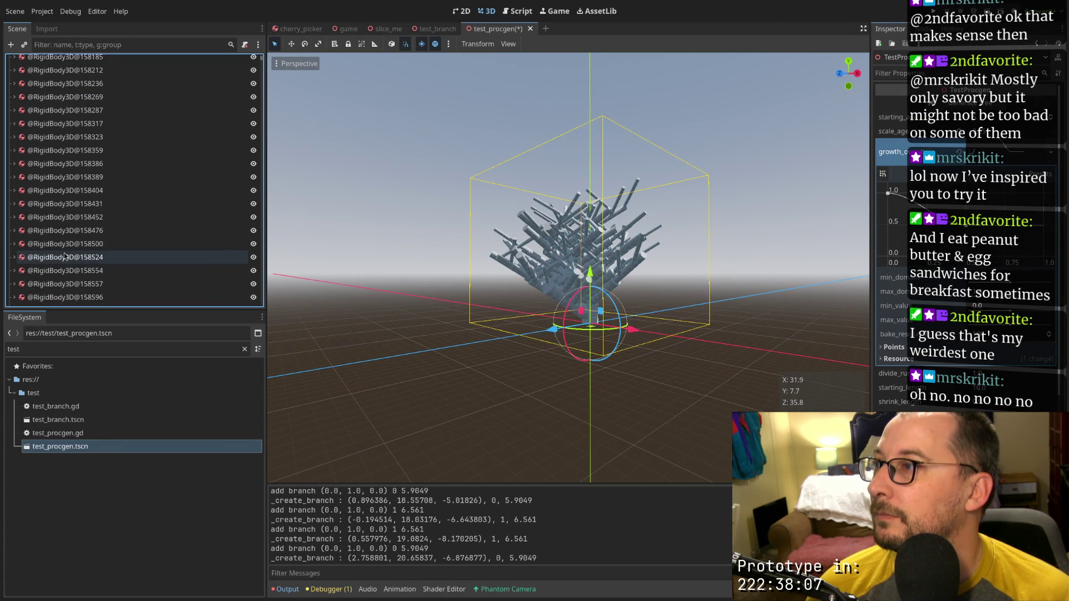
{"action": "left_click", "coordinate": [14, 249]}
{"action": "left_click", "coordinate": [14, 261]}
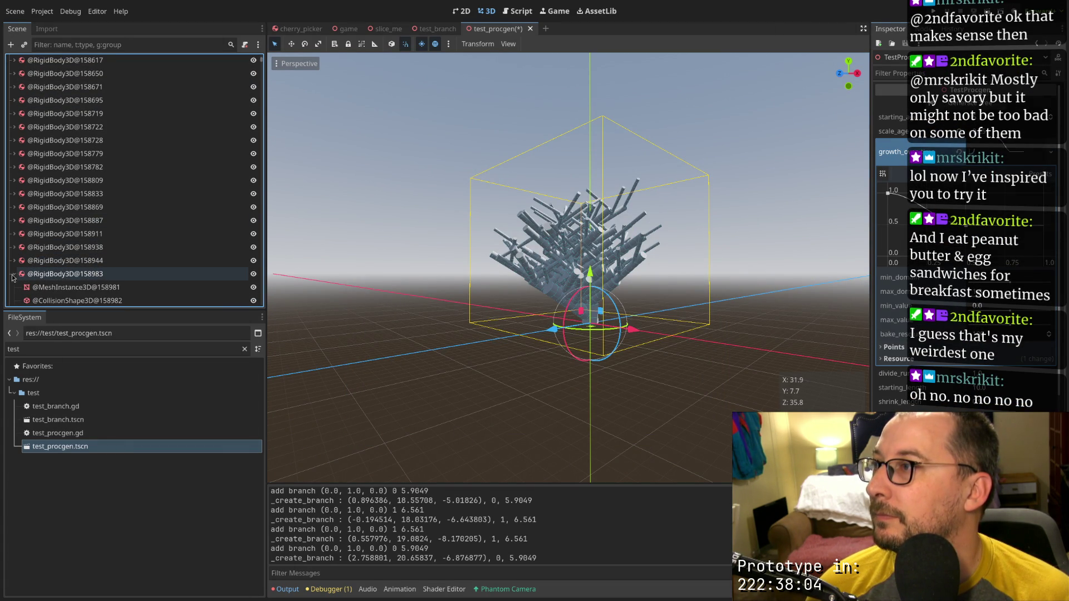
{"action": "scroll", "coordinate": [17, 277], "scroll_direction": "down", "scroll_amount": 5}
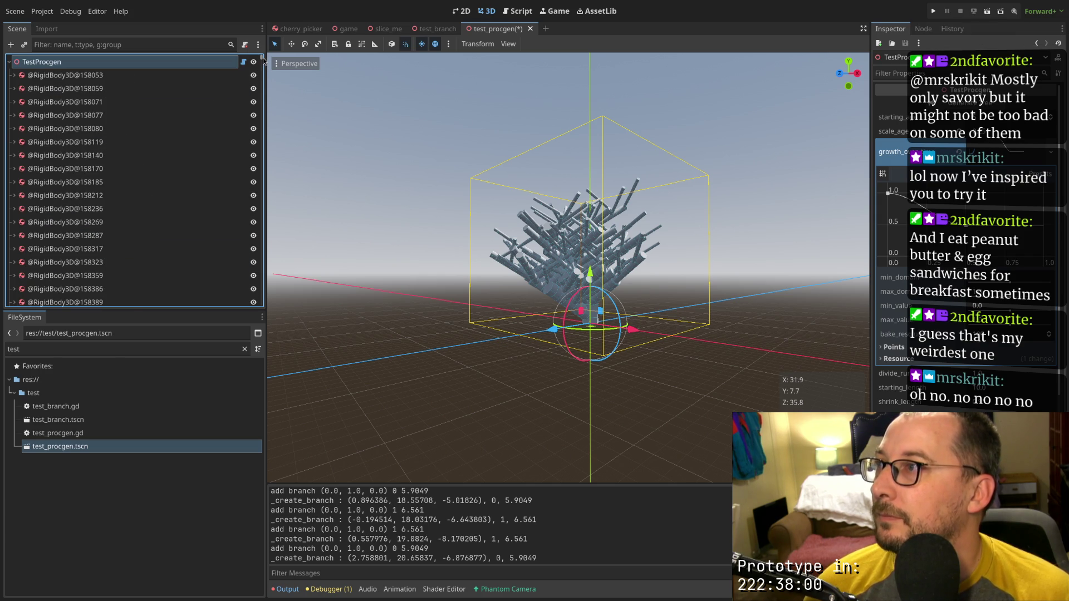
Zoom and orbit the 3D viewport to view the generated tree from the front
{"action": "scroll", "coordinate": [371, 200], "scroll_direction": "up", "scroll_amount": 10}
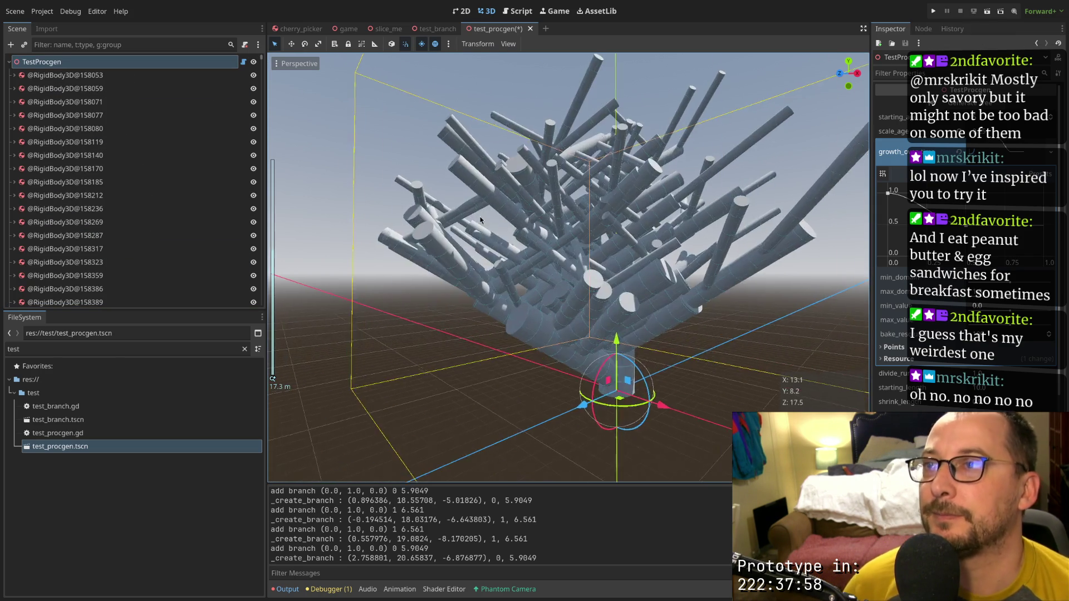
{"action": "scroll", "coordinate": [435, 285], "scroll_direction": "down", "scroll_amount": 5}
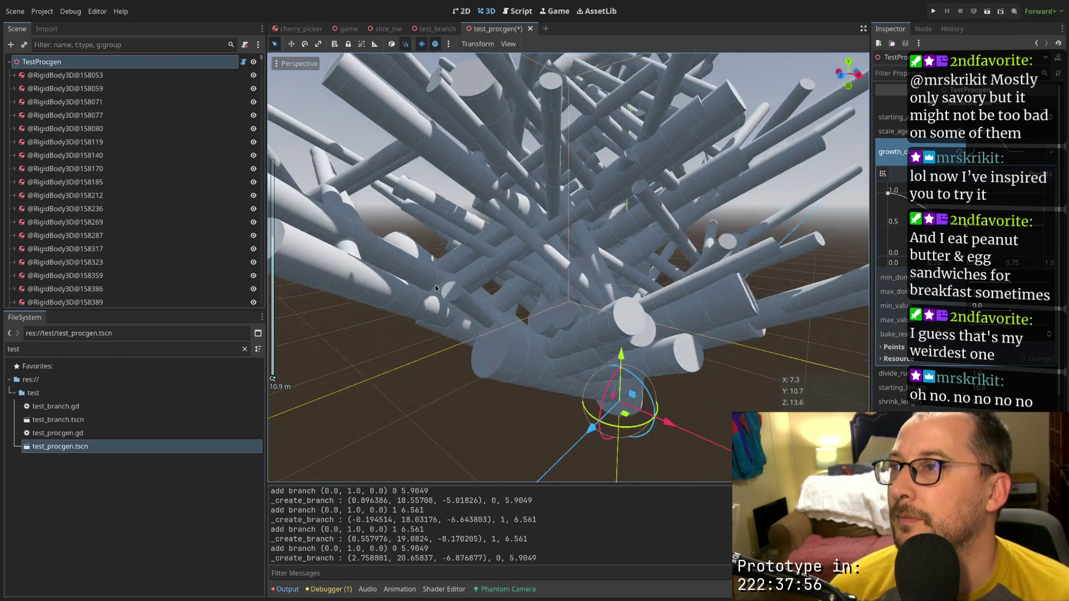
{"action": "mouse_move", "coordinate": [450, 284]}
{"action": "left_mouse_down"}
{"action": "mouse_move", "coordinate": [533, 259]}
{"action": "mouse_move", "coordinate": [556, 278]}
{"action": "mouse_move", "coordinate": [423, 256]}
{"action": "left_mouse_up"}
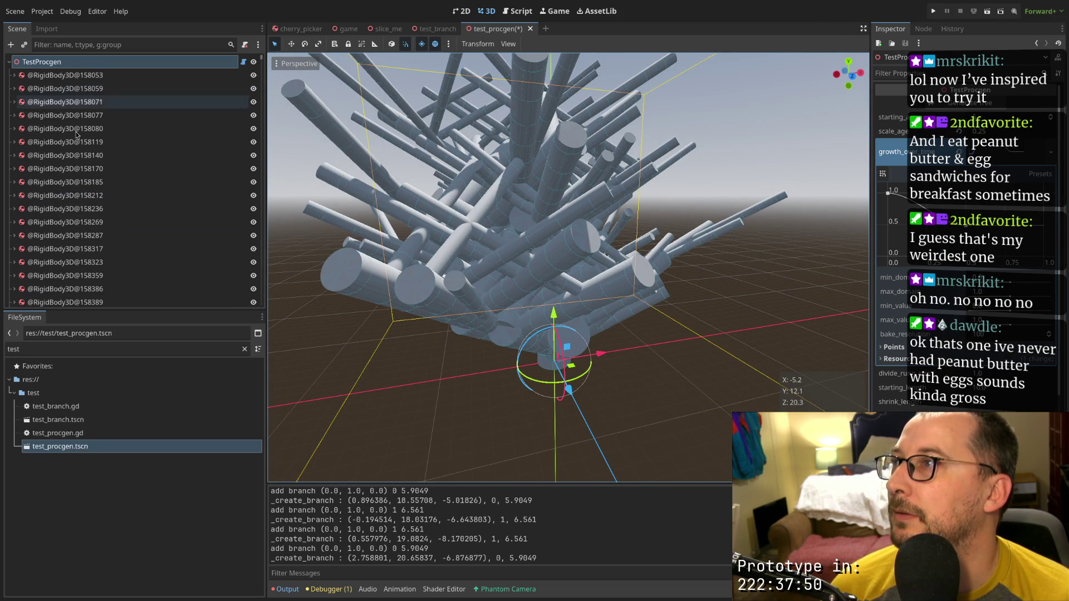
{"action": "scroll", "coordinate": [202, 151], "scroll_direction": "down", "scroll_amount": 10}
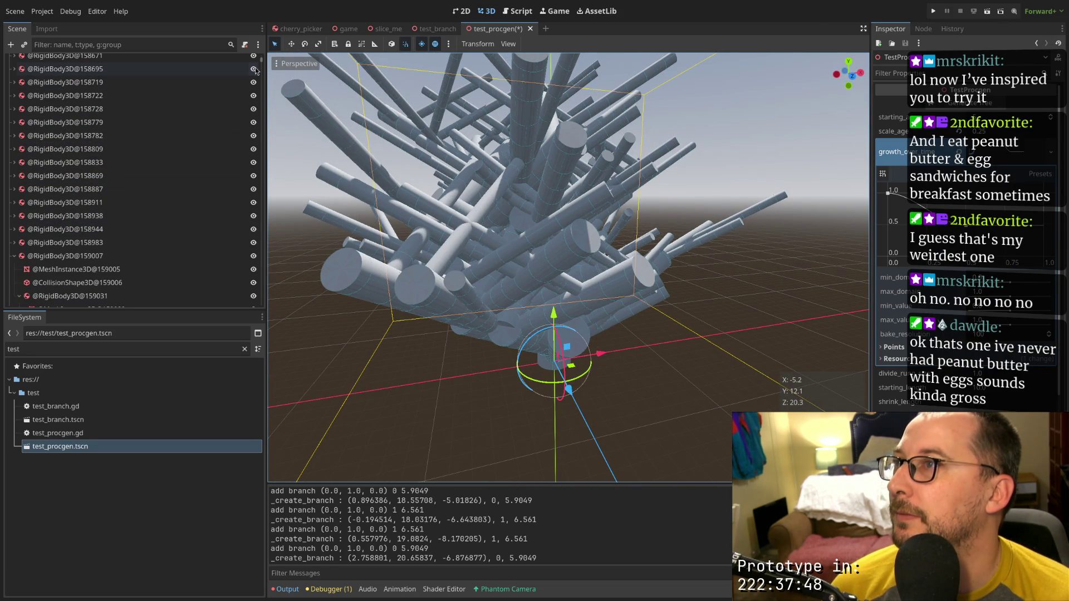
{"action": "left_click_drag", "start_coordinate": [264, 63], "coordinate": [280, 316]}
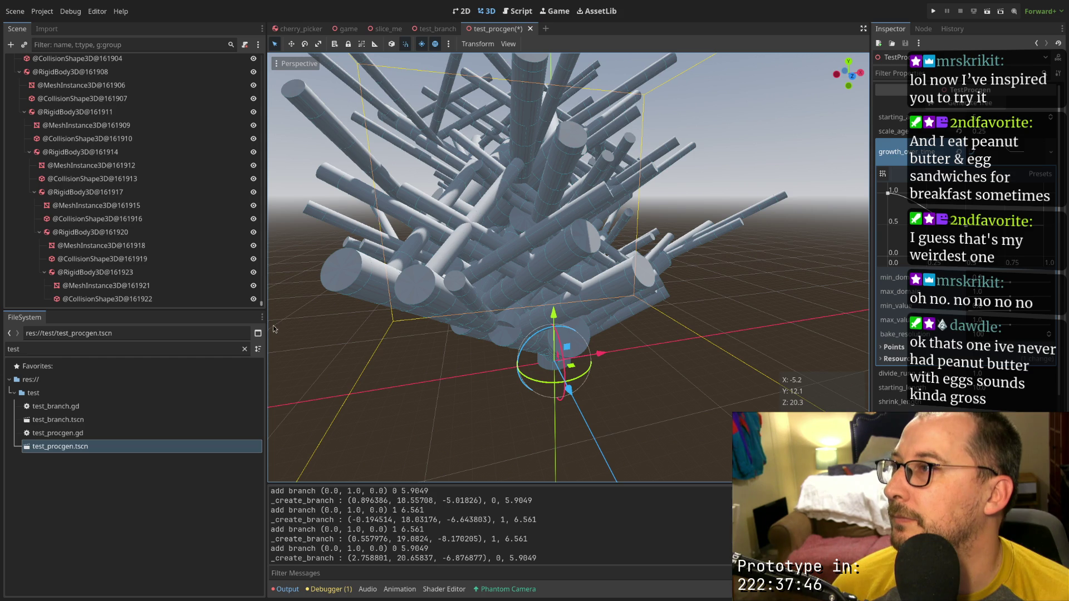
{"action": "left_click", "coordinate": [15, 225]}
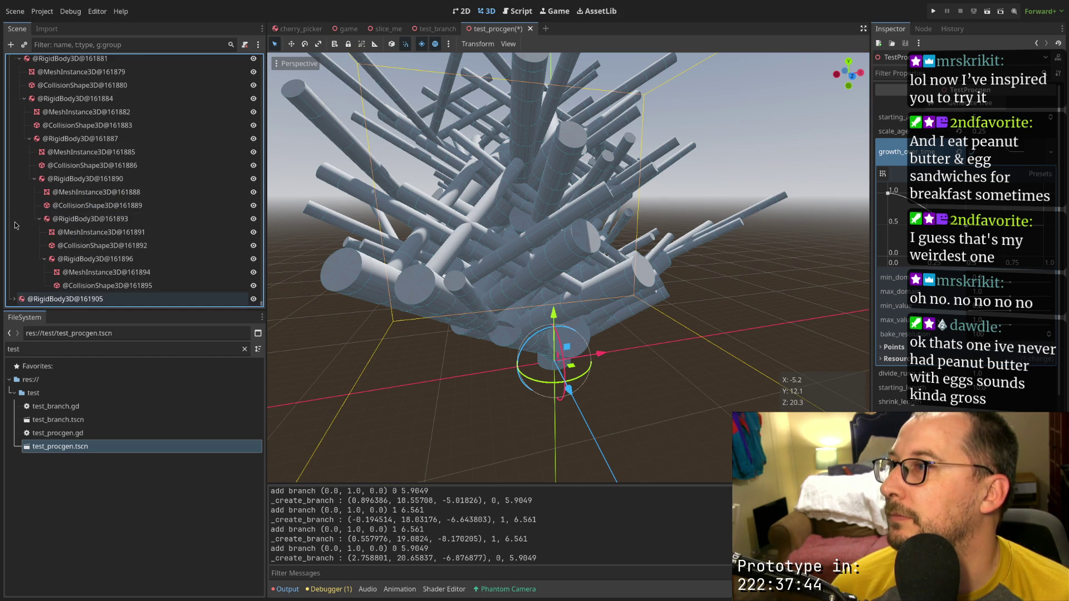
{"action": "left_click", "coordinate": [15, 151]}
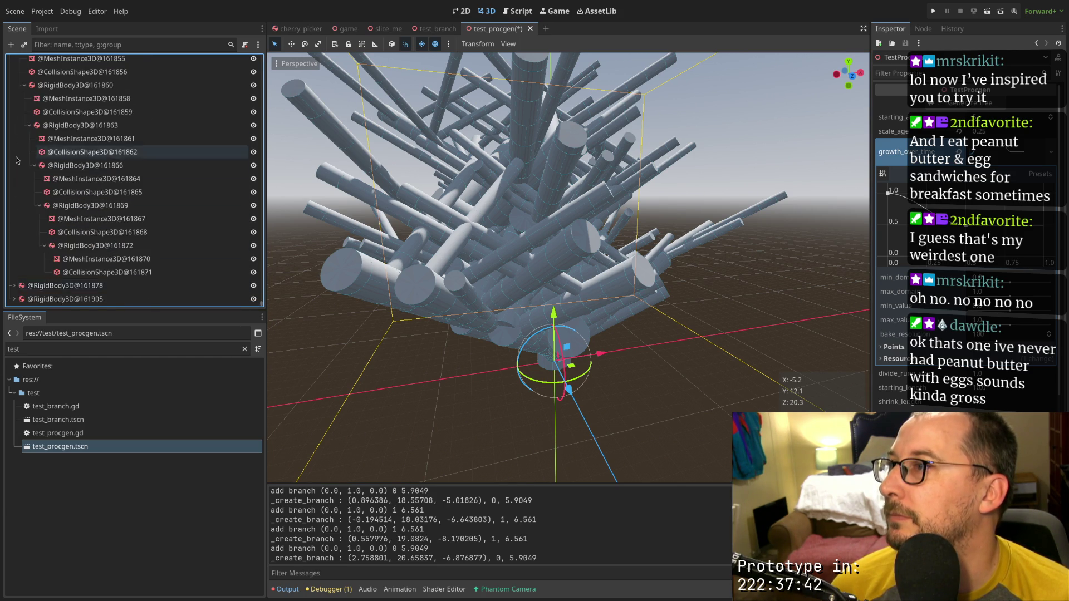
{"action": "left_click", "coordinate": [14, 151]}
{"action": "left_click", "coordinate": [14, 151]}
{"action": "left_click", "coordinate": [12, 149]}
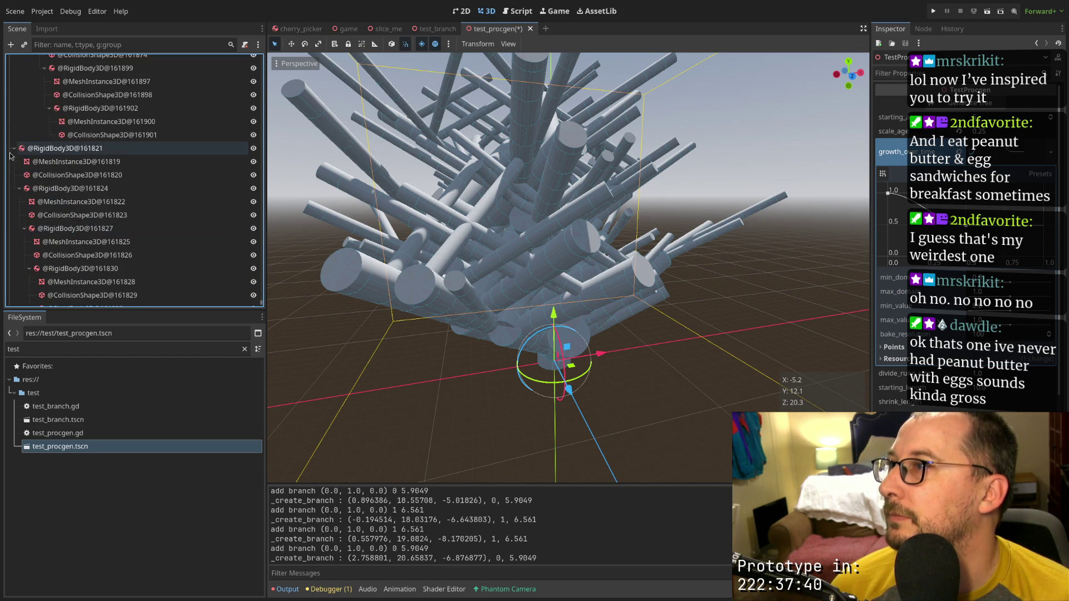
{"action": "left_click", "coordinate": [12, 149]}
{"action": "left_click", "coordinate": [14, 150]}
{"action": "left_click", "coordinate": [15, 220]}
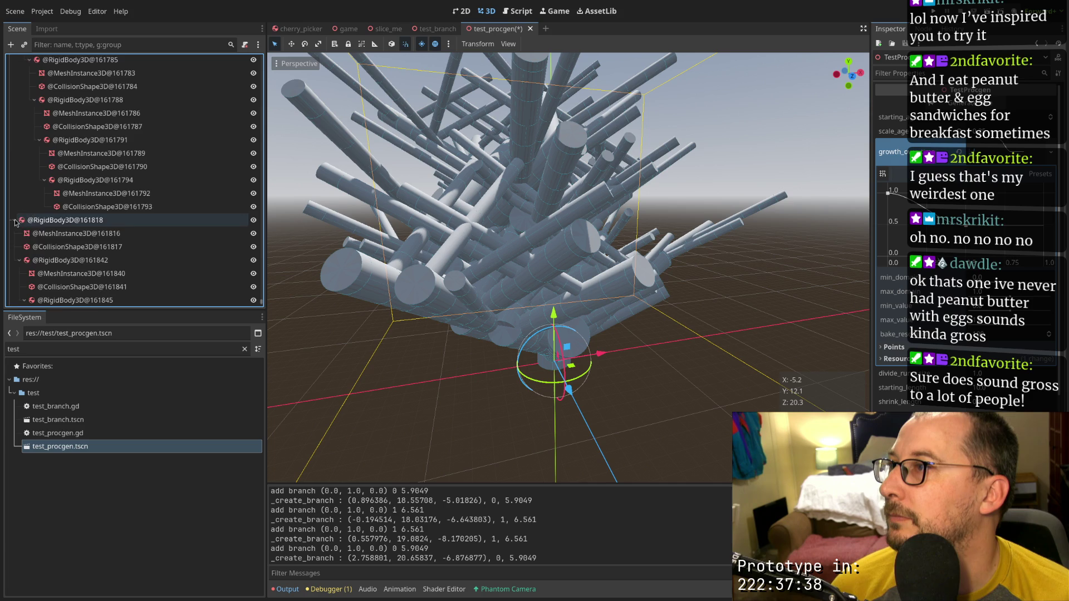
{"action": "left_click", "coordinate": [15, 220]}
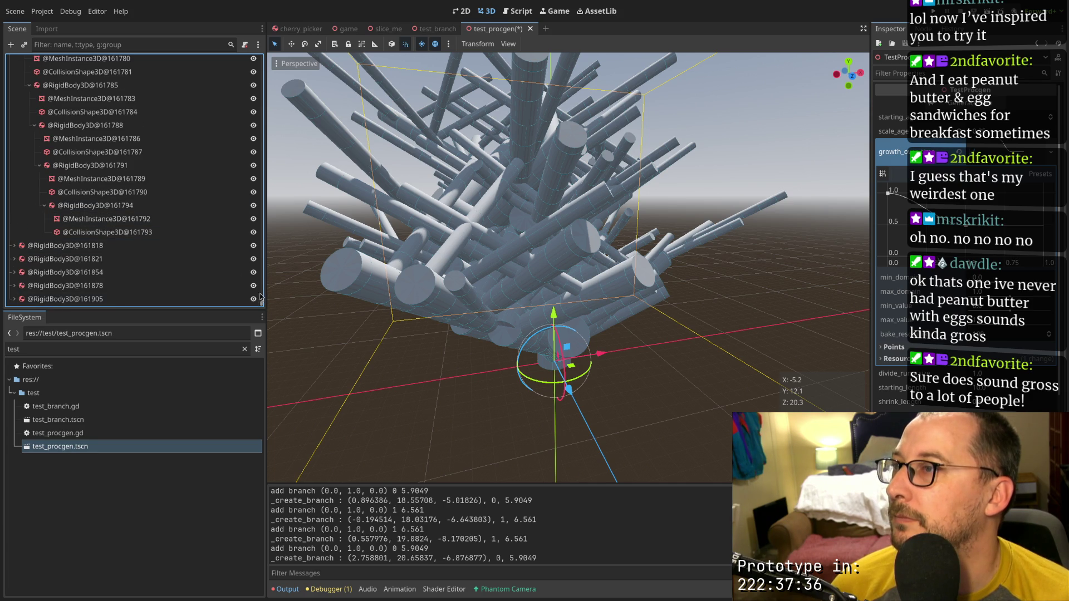
{"action": "left_click_drag", "start_coordinate": [259, 297], "coordinate": [259, 59]}
{"action": "left_click", "coordinate": [212, 75]}
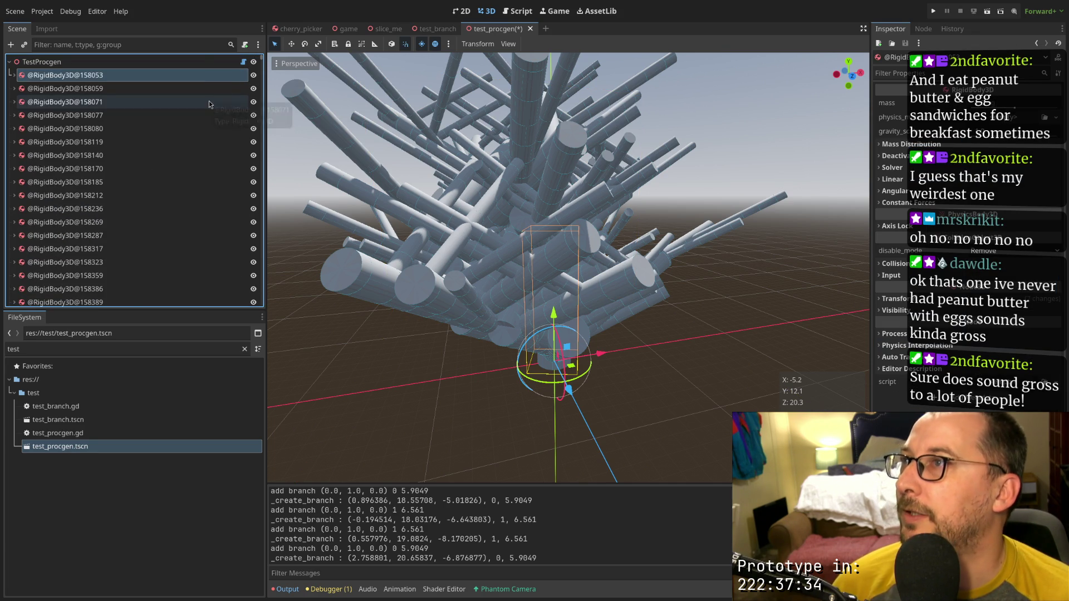
Expand the full TestProcgen branch, collapse it, then reopen it to list its rigid bodies
{"action": "right_click", "coordinate": [226, 65]}
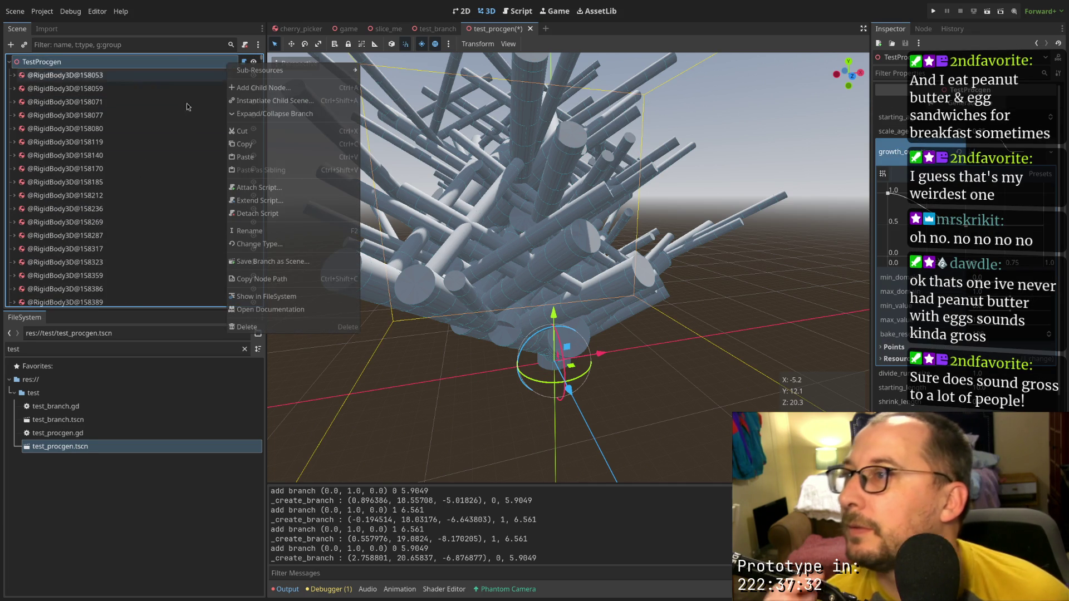
{"action": "left_click", "coordinate": [278, 115]}
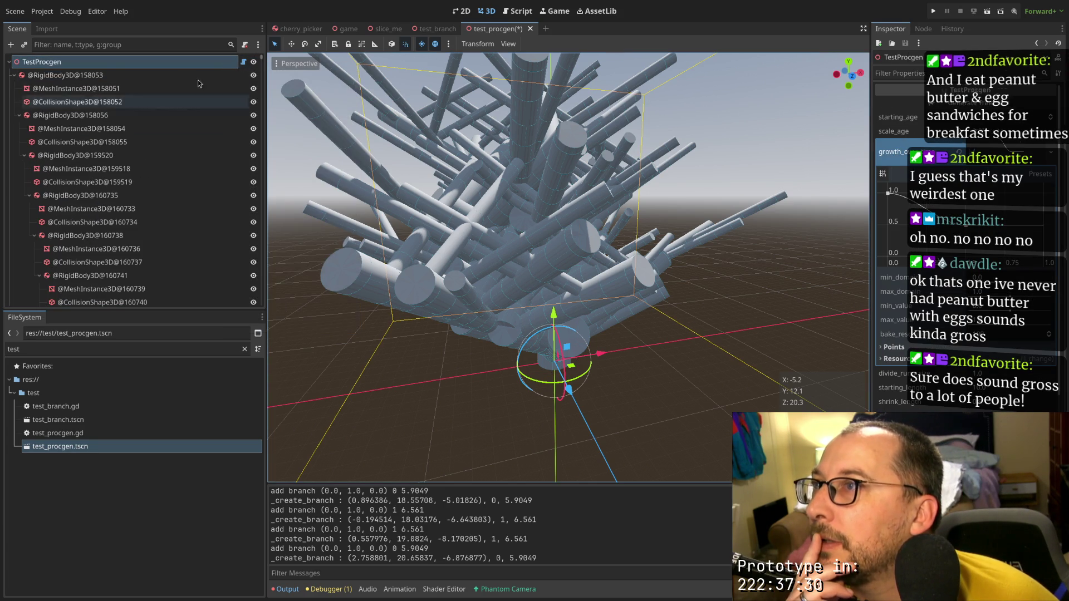
{"action": "right_click", "coordinate": [175, 64]}
{"action": "left_click", "coordinate": [220, 113]}
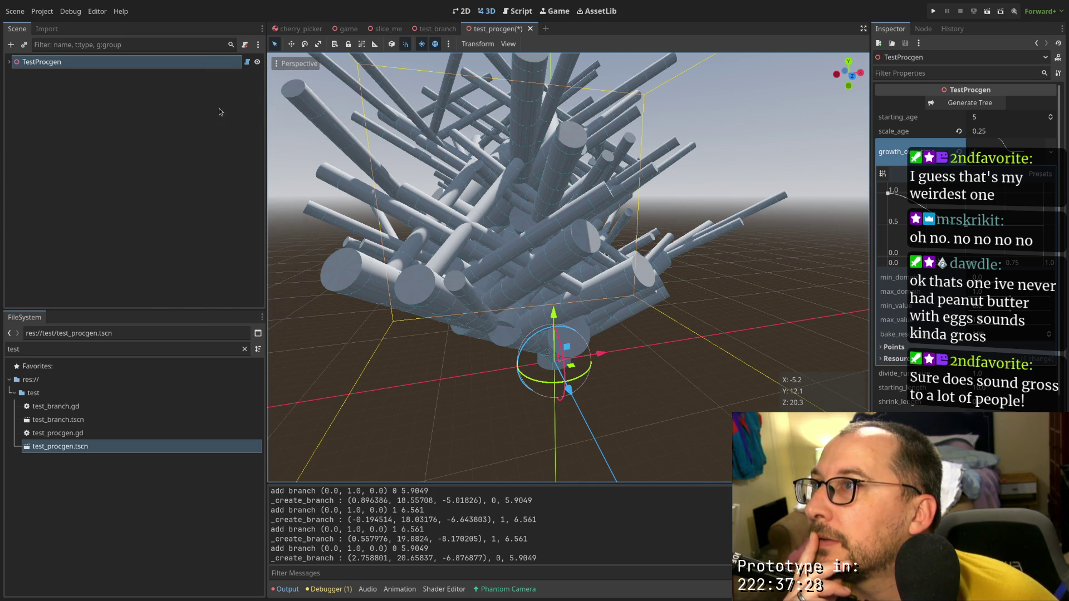
{"action": "double_click", "coordinate": [24, 64]}
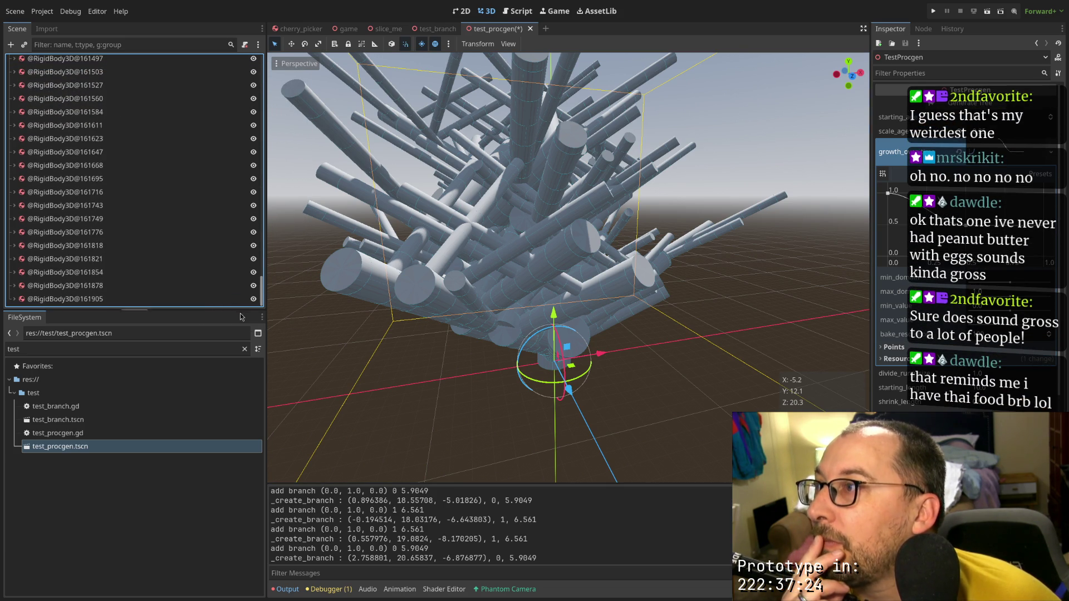
Add a Camera3D child node under TestProcgen
{"action": "right_click", "coordinate": [100, 61]}
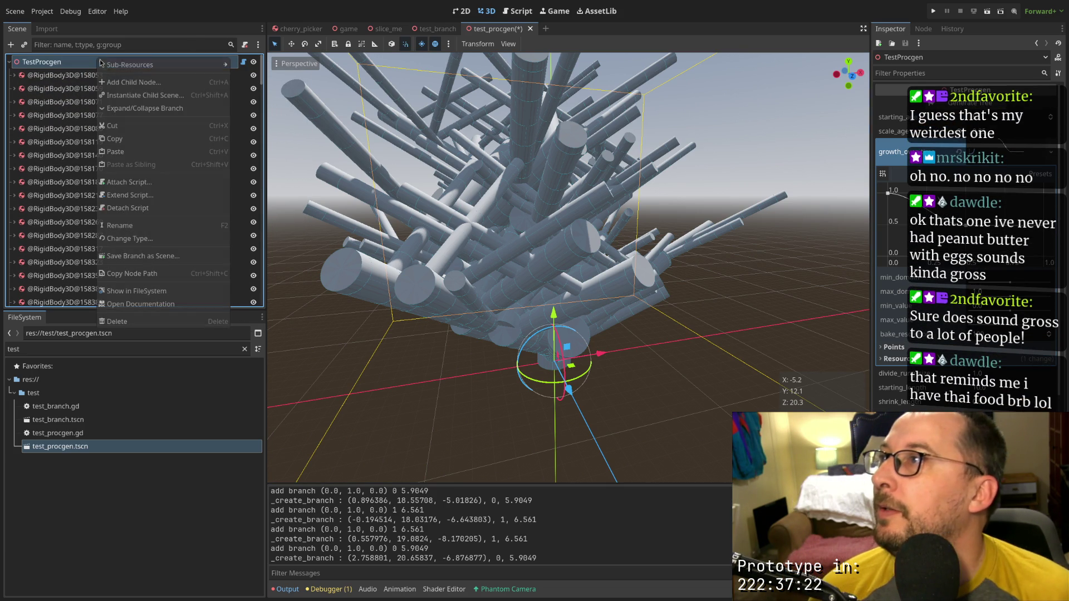
{"action": "left_click", "coordinate": [120, 82]}
{"action": "type", "text": "Camera"}
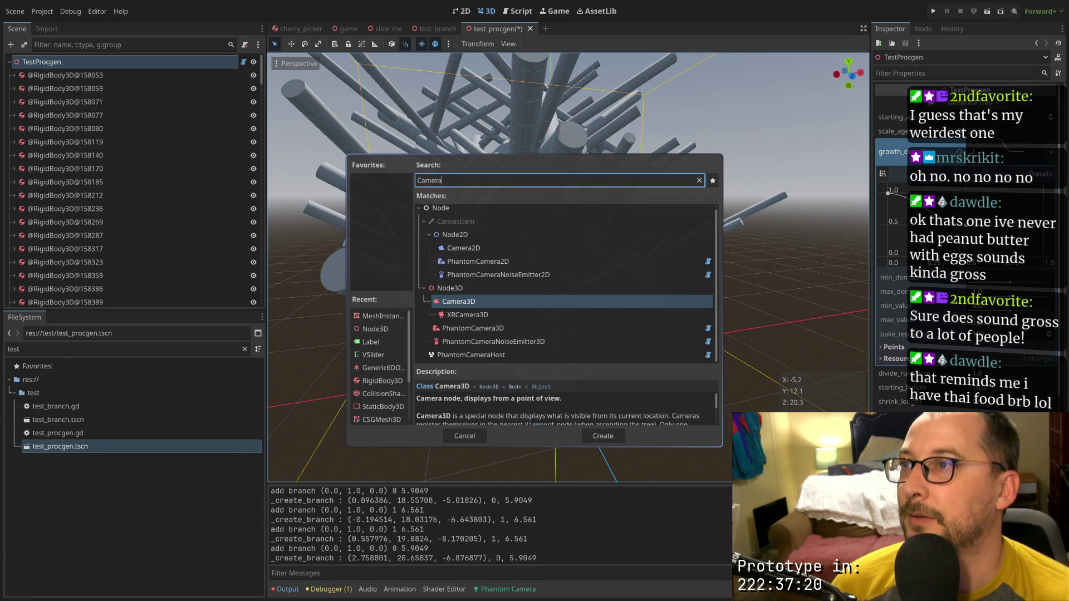
{"action": "key", "text": "Return"}
{"action": "scroll", "coordinate": [551, 359], "scroll_direction": "down", "scroll_amount": 6}
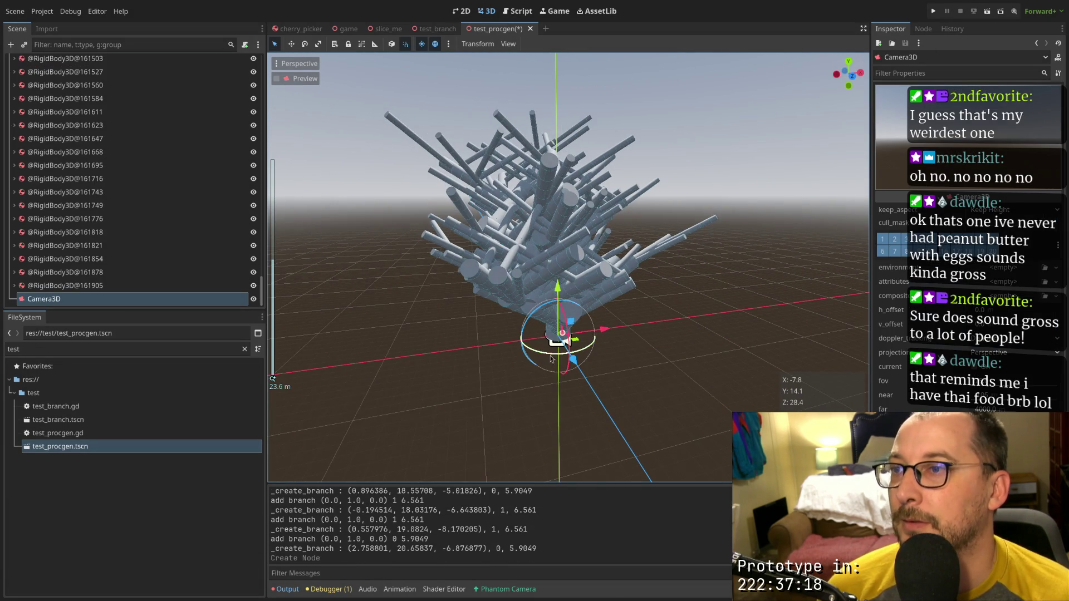
Move the camera back along Z and up so it looks toward the tree
{"action": "left_click_drag", "start_coordinate": [594, 395], "coordinate": [632, 448]}
{"action": "scroll", "coordinate": [617, 321], "scroll_direction": "down", "scroll_amount": 5}
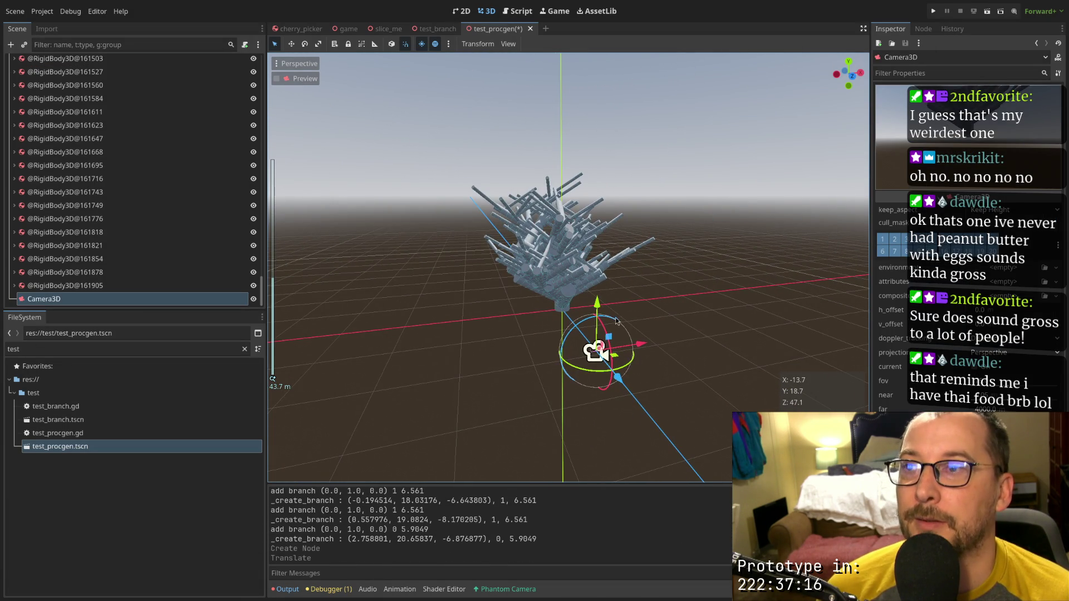
{"action": "mouse_move", "coordinate": [602, 308]}
{"action": "left_mouse_down"}
{"action": "mouse_move", "coordinate": [601, 234]}
{"action": "mouse_move", "coordinate": [737, 395]}
{"action": "mouse_move", "coordinate": [708, 392]}
{"action": "left_mouse_up"}
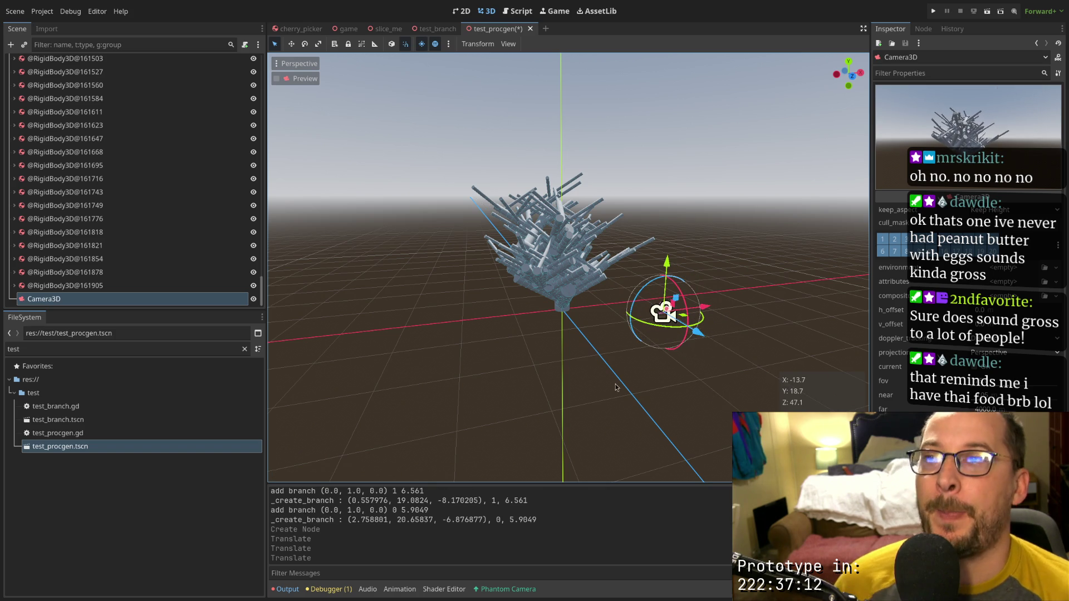
{"action": "left_click_drag", "start_coordinate": [545, 362], "coordinate": [546, 371]}
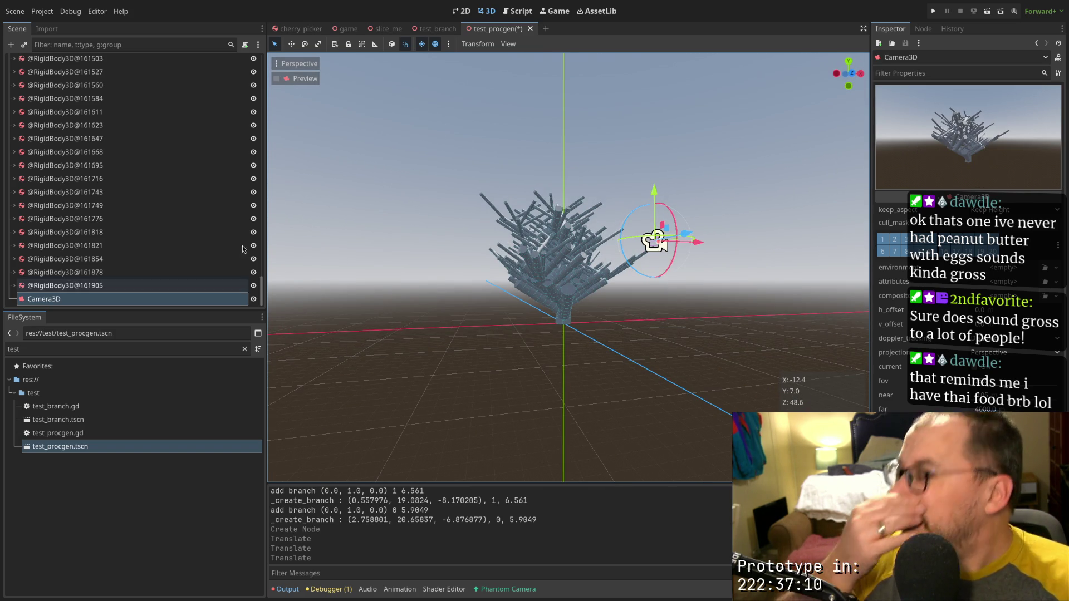
{"action": "left_click_drag", "start_coordinate": [261, 292], "coordinate": [252, 64]}
{"action": "right_click", "coordinate": [115, 62]}
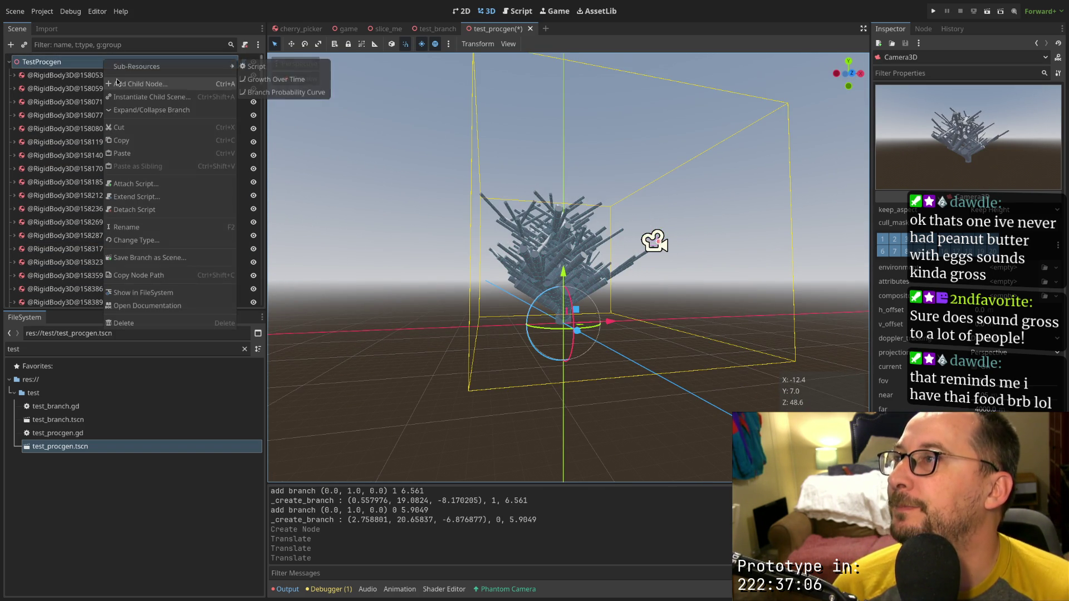
Add a CollisionShape3D under TestProcgen and give it a BoxShape3D shape
{"action": "left_click", "coordinate": [120, 73]}
{"action": "key", "text": "BackSpace"}
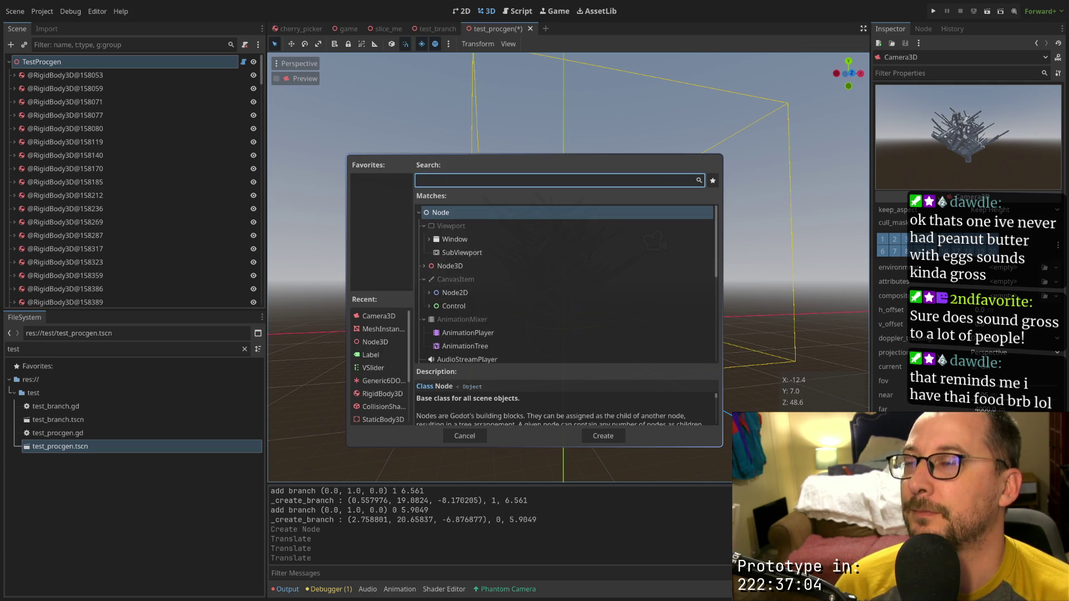
{"action": "type", "text": "colli"}
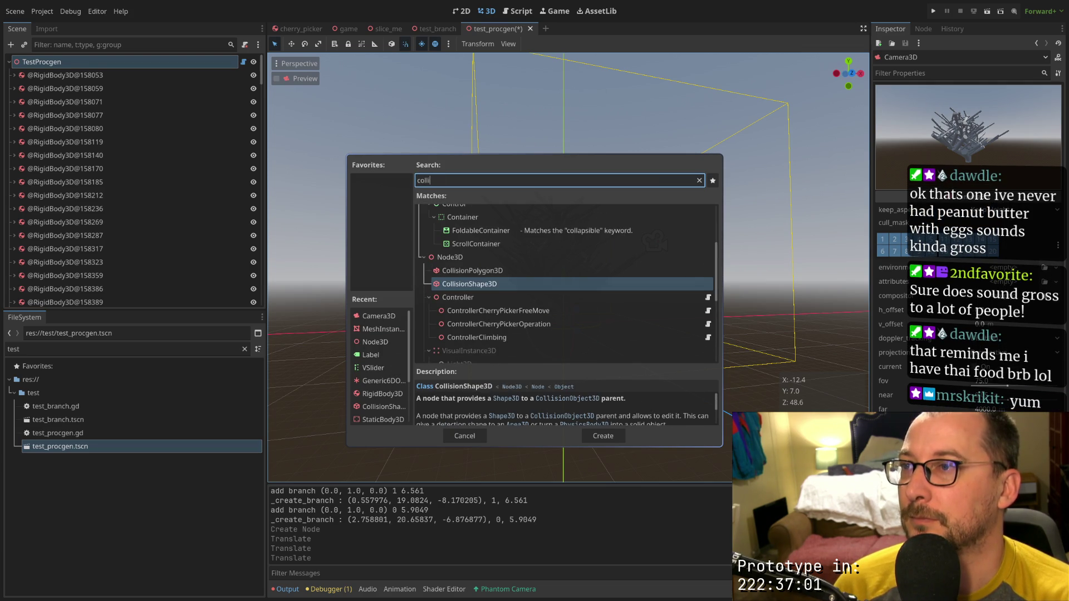
{"action": "key", "text": "Return"}
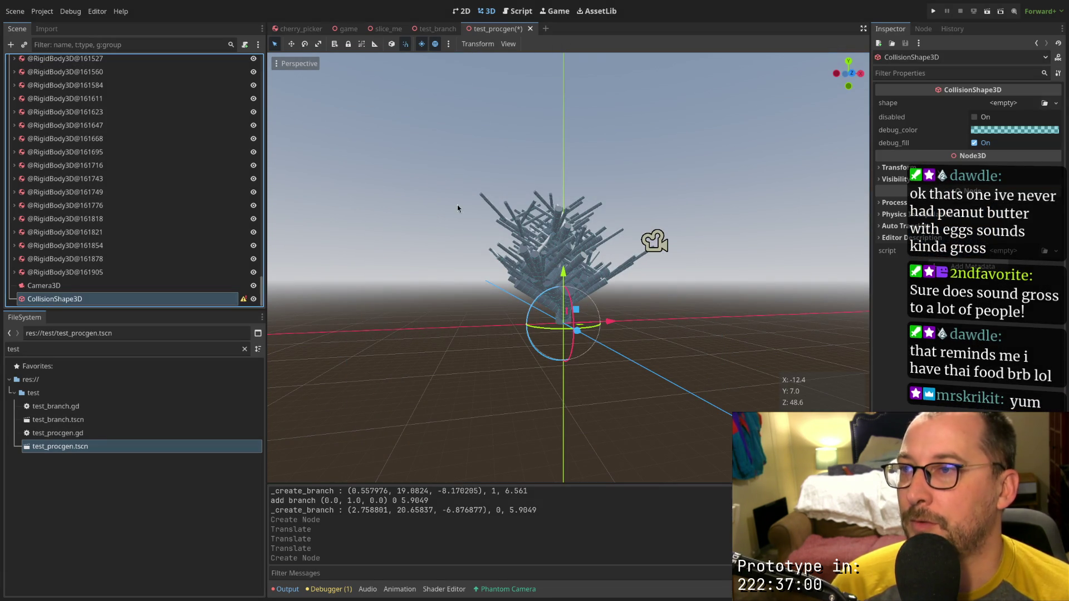
{"action": "left_click", "coordinate": [1003, 103]}
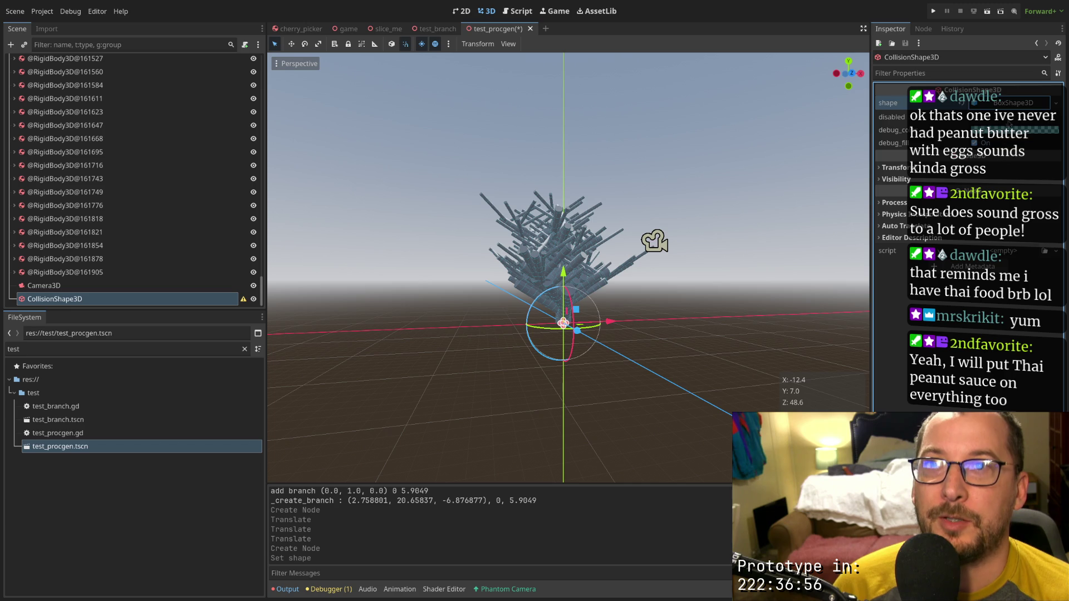
{"action": "left_click", "coordinate": [1006, 158]}
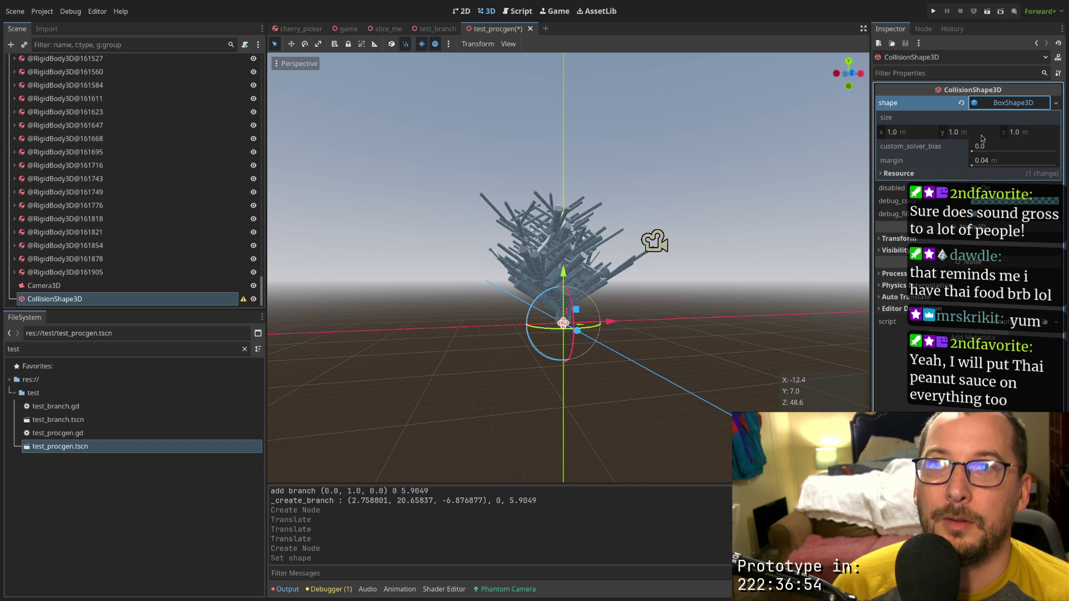
Set the box size x to 1000, enlarge its depth, and run the scene
{"action": "left_click", "coordinate": [927, 134]}
{"action": "type", "text": "1"}
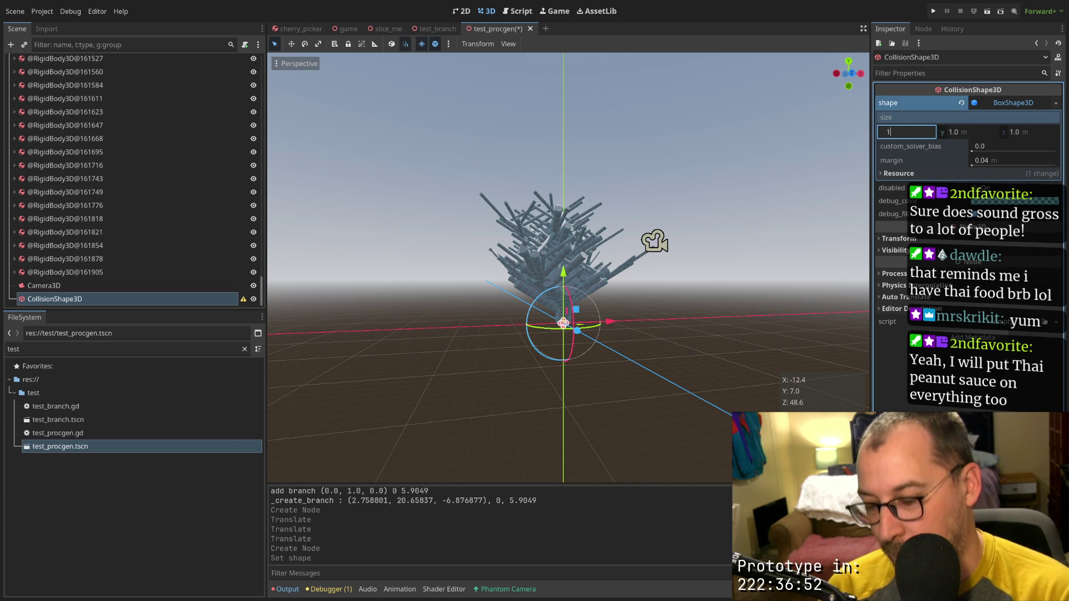
{"action": "type", "text": "000"}
{"action": "key", "text": "Return"}
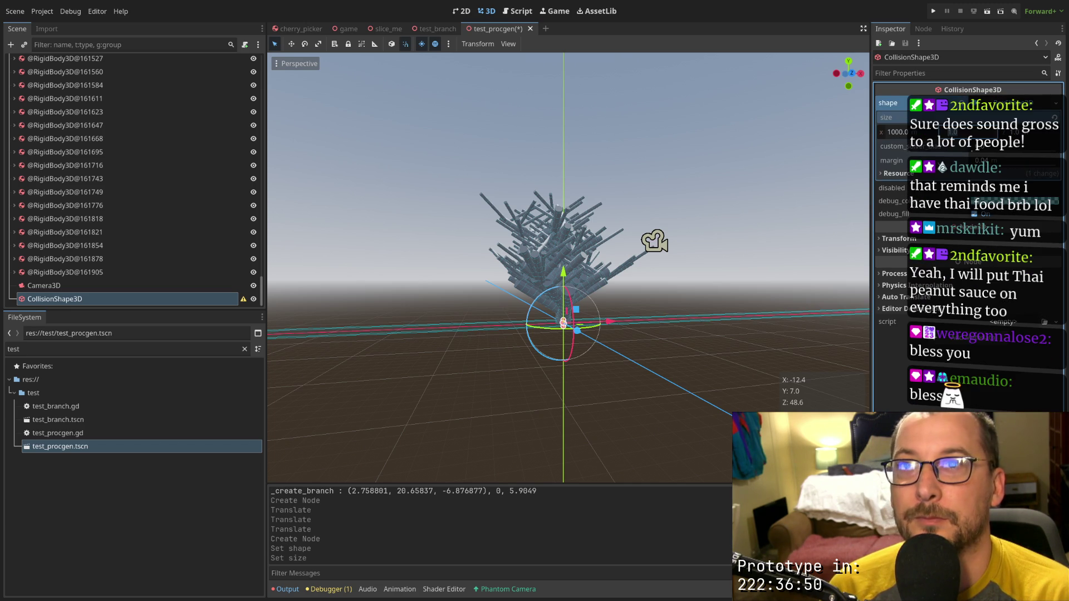
{"action": "key", "text": "Tab"}
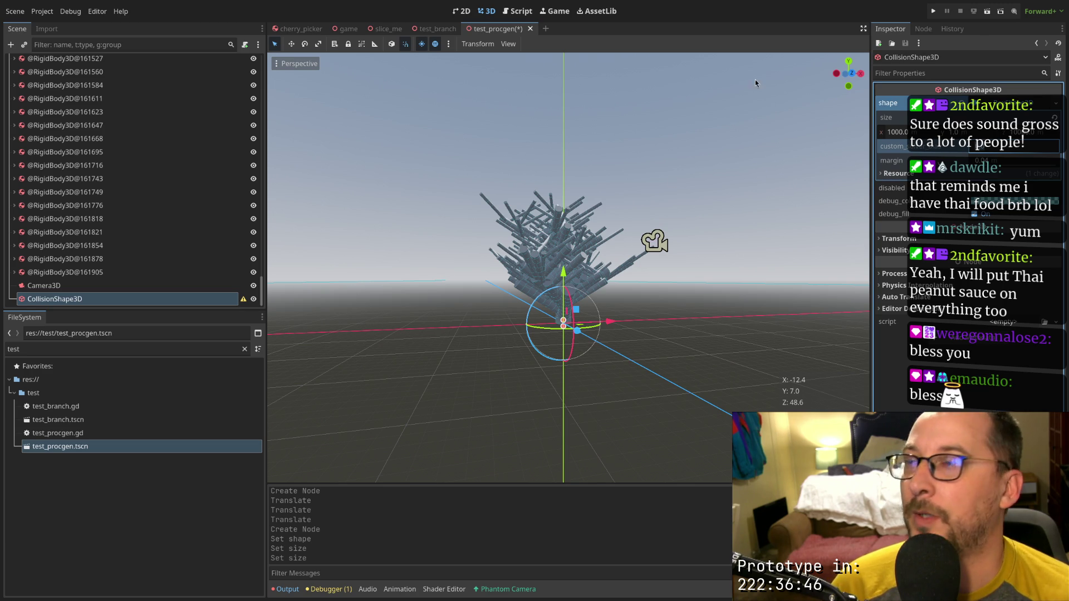
{"action": "left_click", "coordinate": [989, 11]}
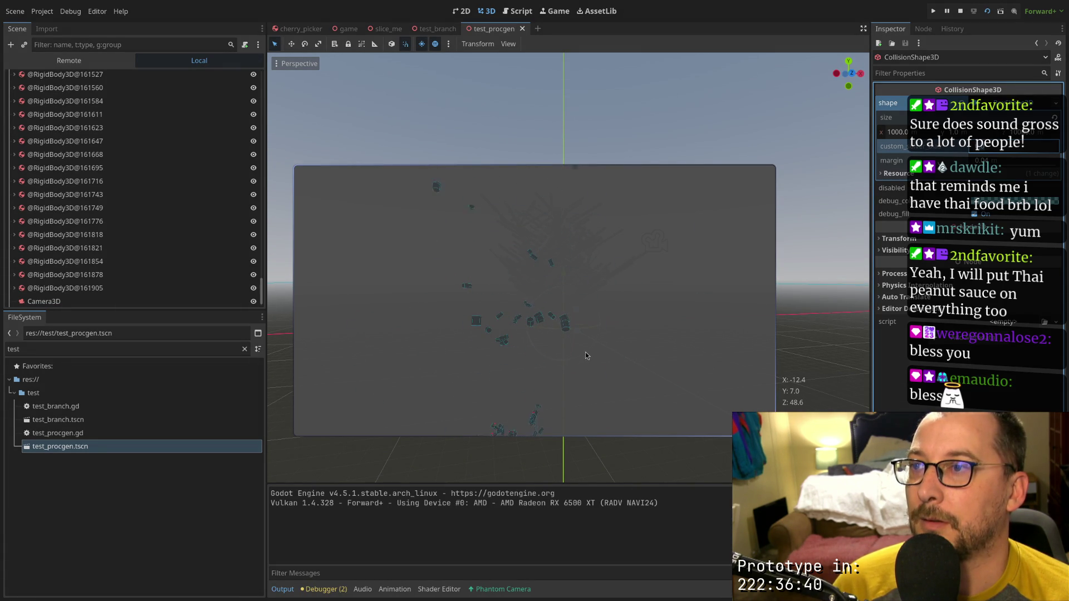
Stop the game, orbit to a lower viewing angle, and run the scene again
{"action": "left_click", "coordinate": [963, 13]}
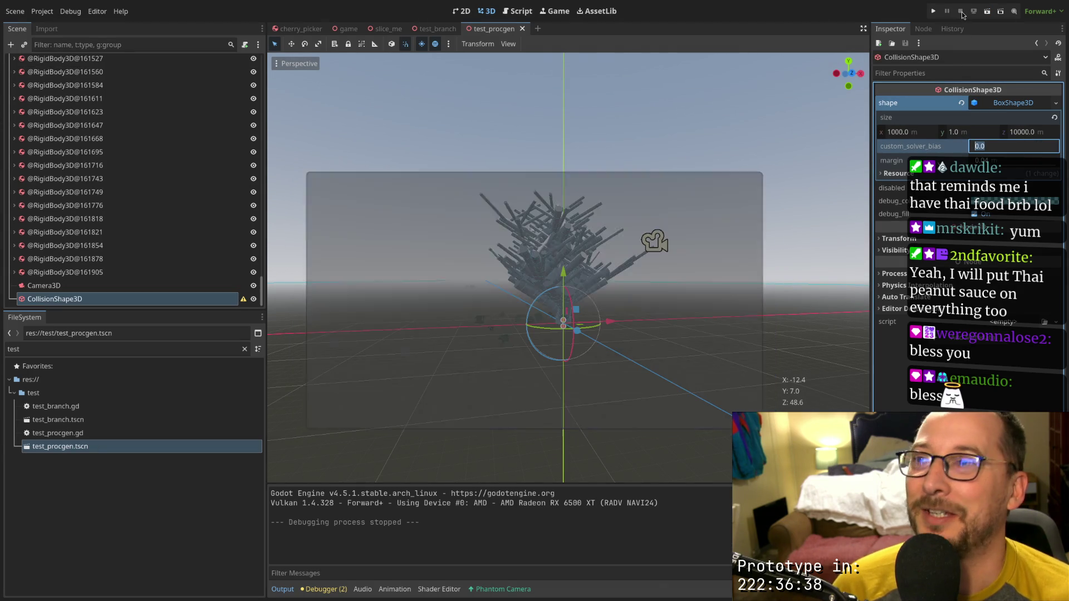
{"action": "scroll", "coordinate": [579, 335], "scroll_direction": "up", "scroll_amount": 8}
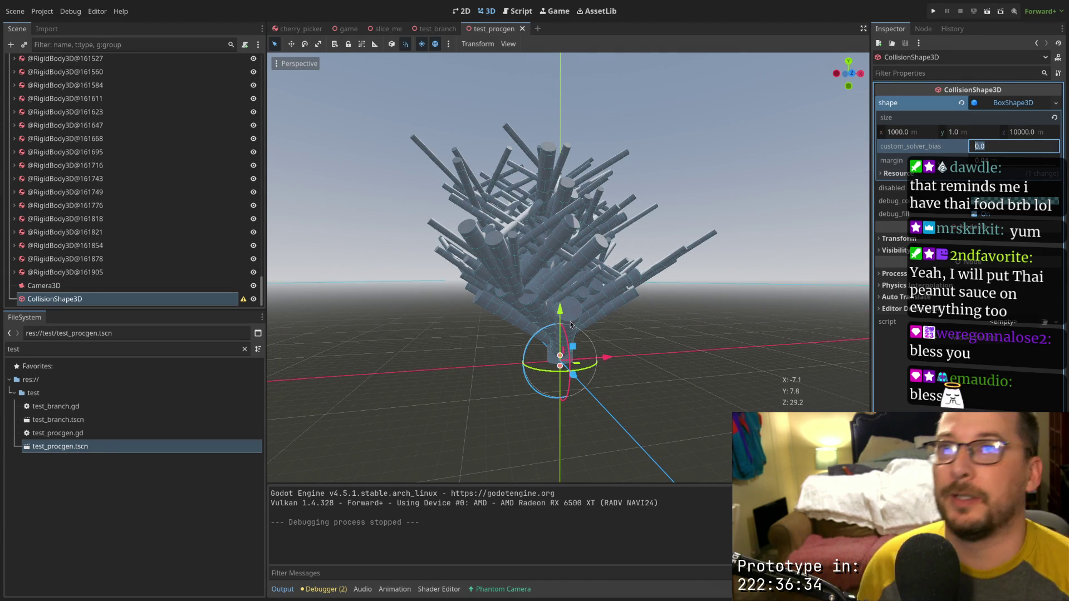
{"action": "mouse_move", "coordinate": [570, 325]}
{"action": "left_mouse_down"}
{"action": "mouse_move", "coordinate": [617, 238]}
{"action": "mouse_move", "coordinate": [609, 279]}
{"action": "left_mouse_up"}
{"action": "scroll", "coordinate": [605, 272], "scroll_direction": "down", "scroll_amount": 3}
{"action": "scroll", "coordinate": [609, 284], "scroll_direction": "down", "scroll_amount": 2}
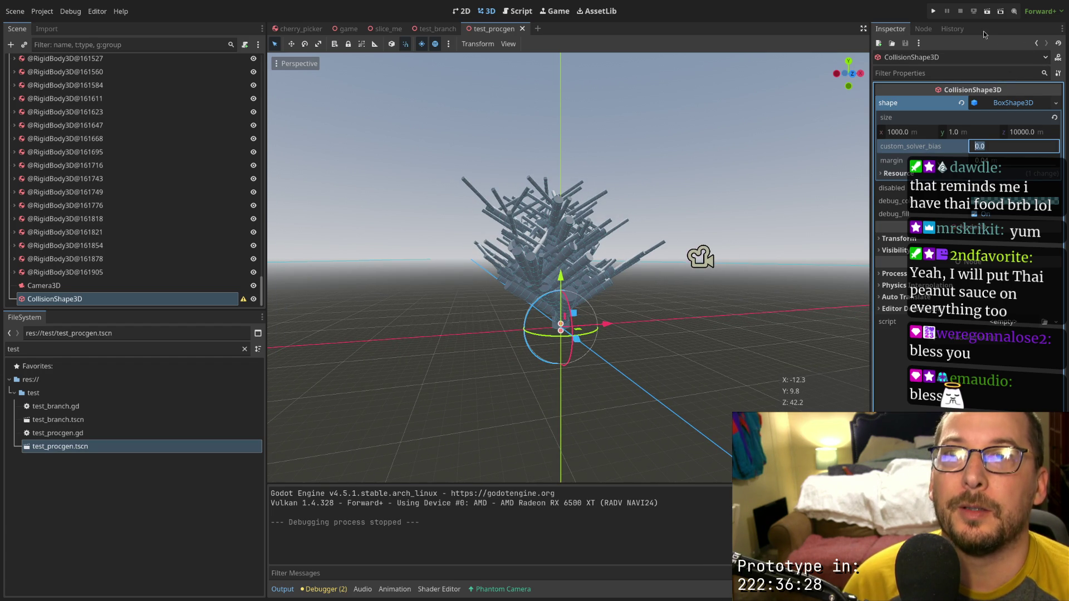
{"action": "left_click", "coordinate": [986, 14]}
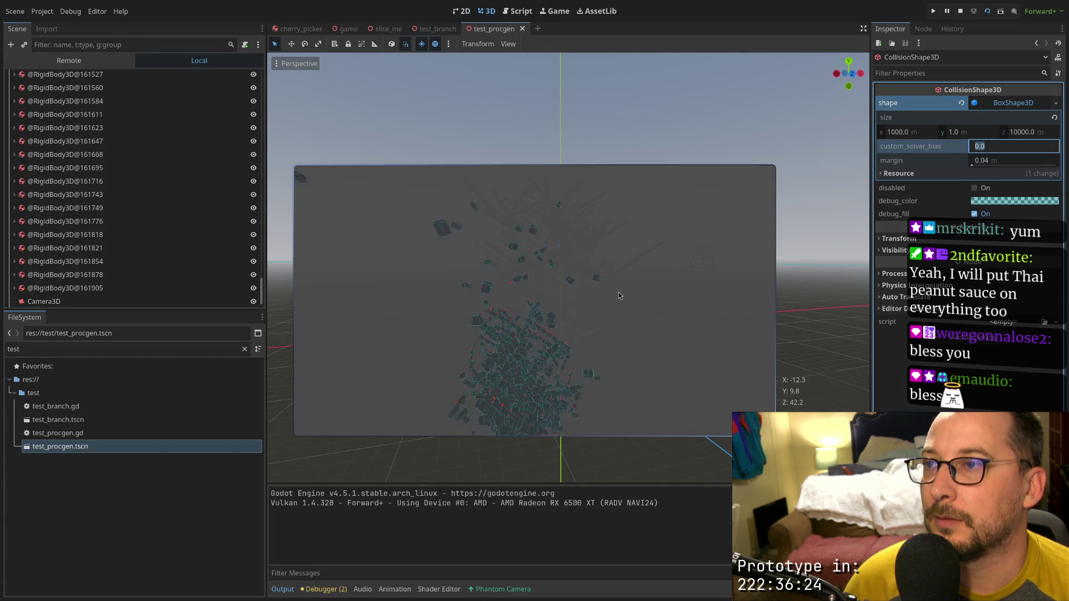
Stop the game, nudge the collision box's Transform position slightly, and rerun the scene
{"action": "left_click", "coordinate": [960, 11]}
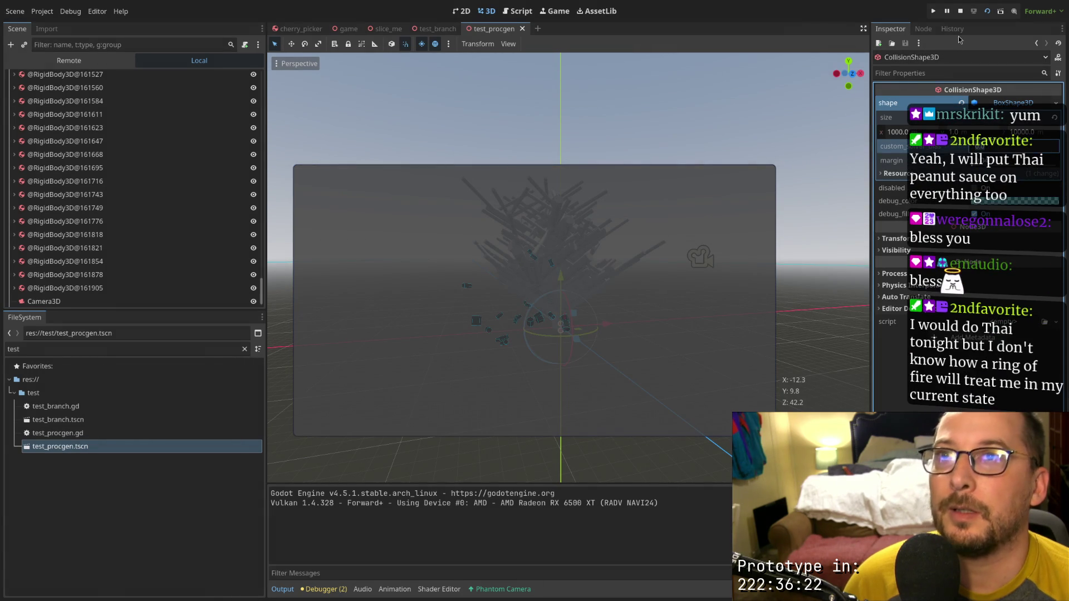
{"action": "scroll", "coordinate": [663, 287], "scroll_direction": "down", "scroll_amount": 3}
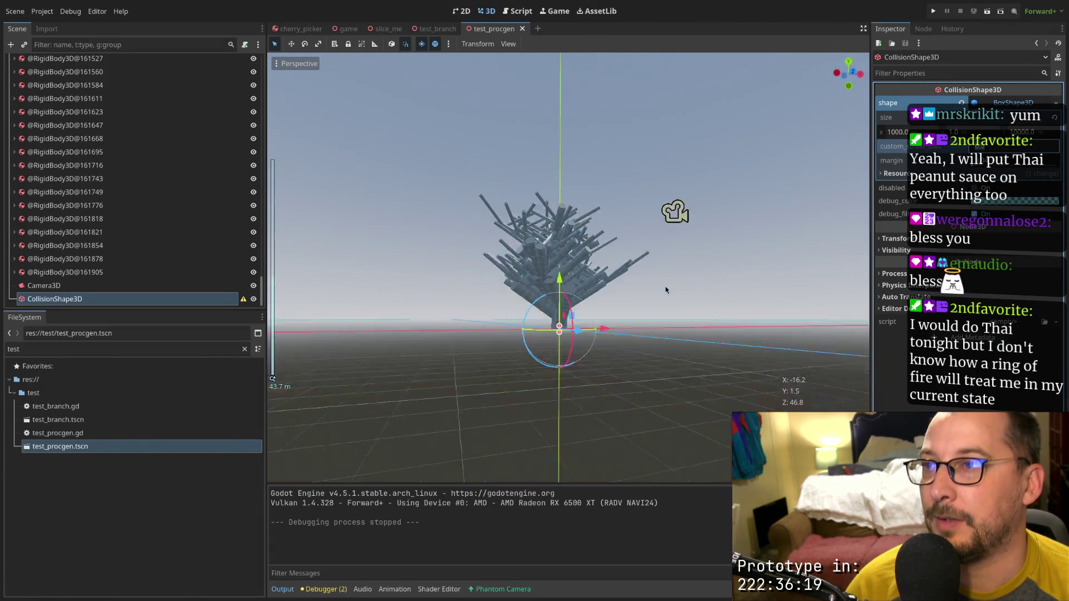
{"action": "left_click_drag", "start_coordinate": [666, 290], "coordinate": [799, 224]}
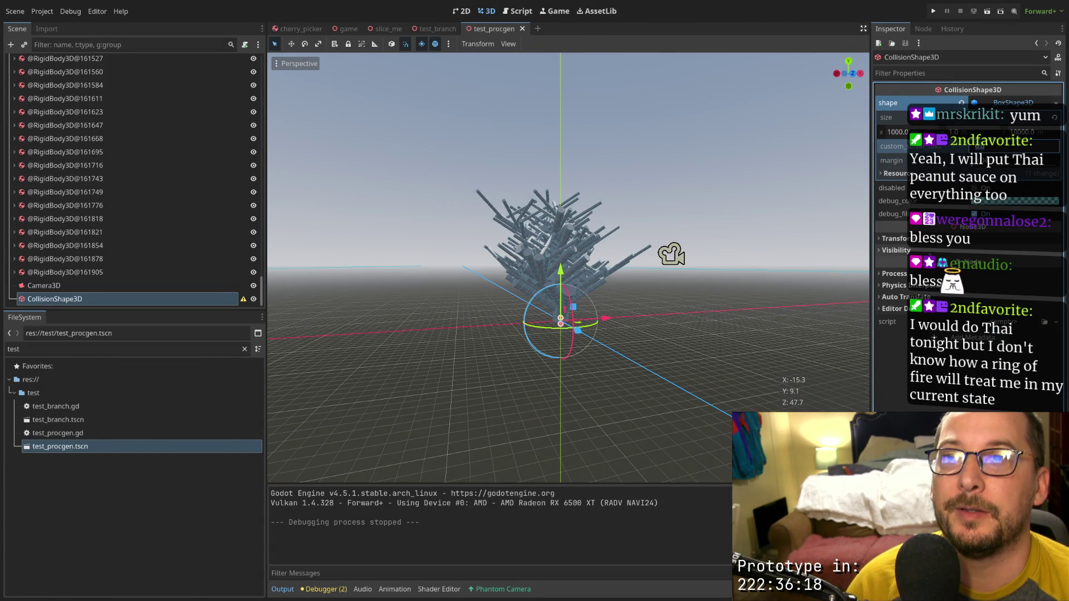
{"action": "left_click", "coordinate": [927, 242]}
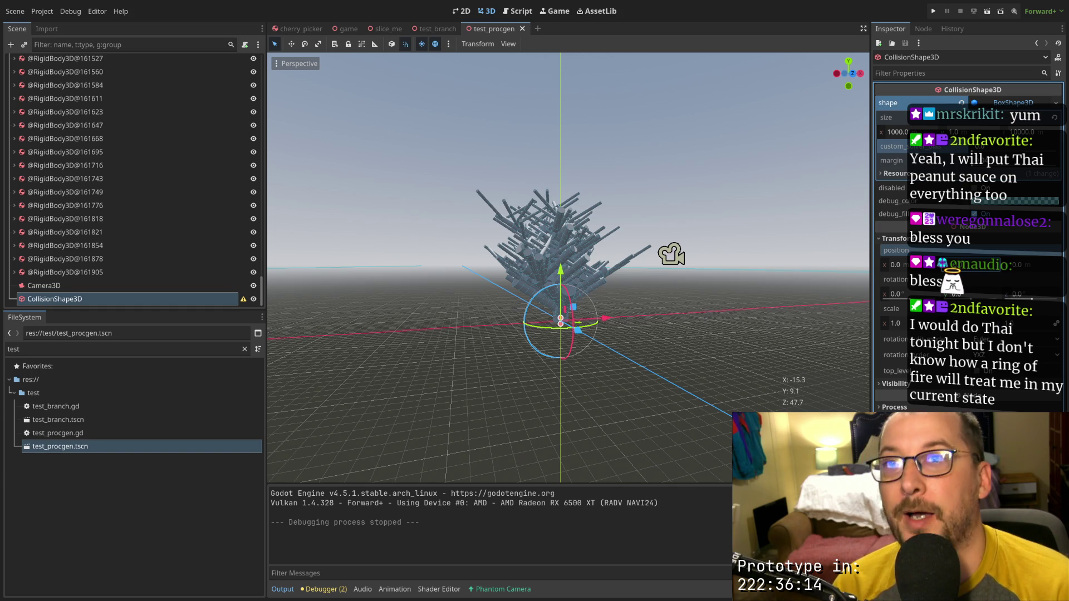
{"action": "left_click_drag", "start_coordinate": [942, 264], "coordinate": [942, 253]}
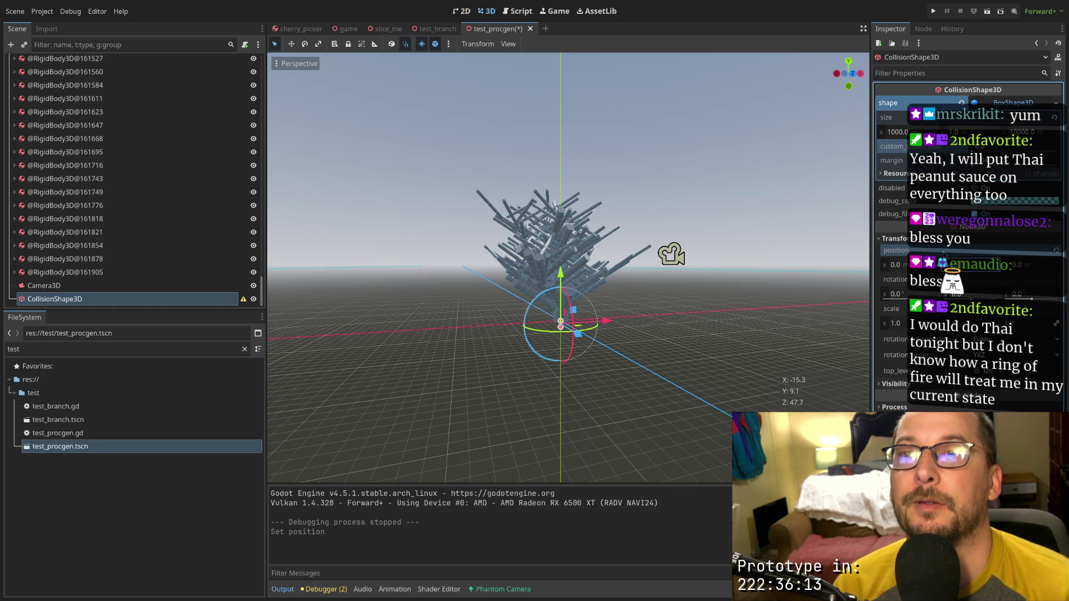
{"action": "left_click", "coordinate": [989, 16]}
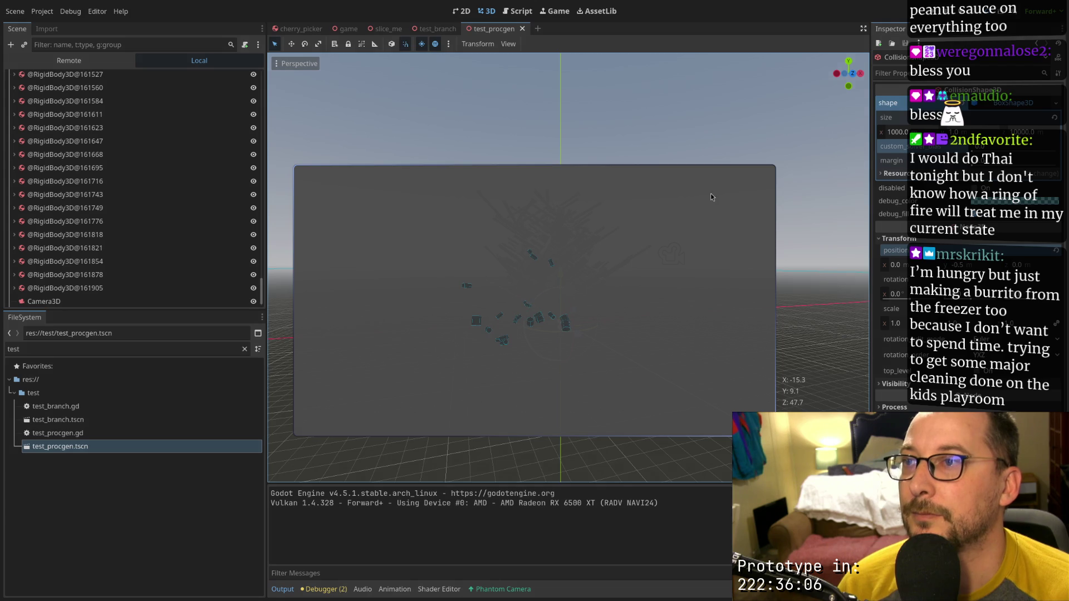
Set the collision box height to 100 and its position to -500
{"action": "scroll", "coordinate": [476, 325], "scroll_direction": "down", "scroll_amount": 5}
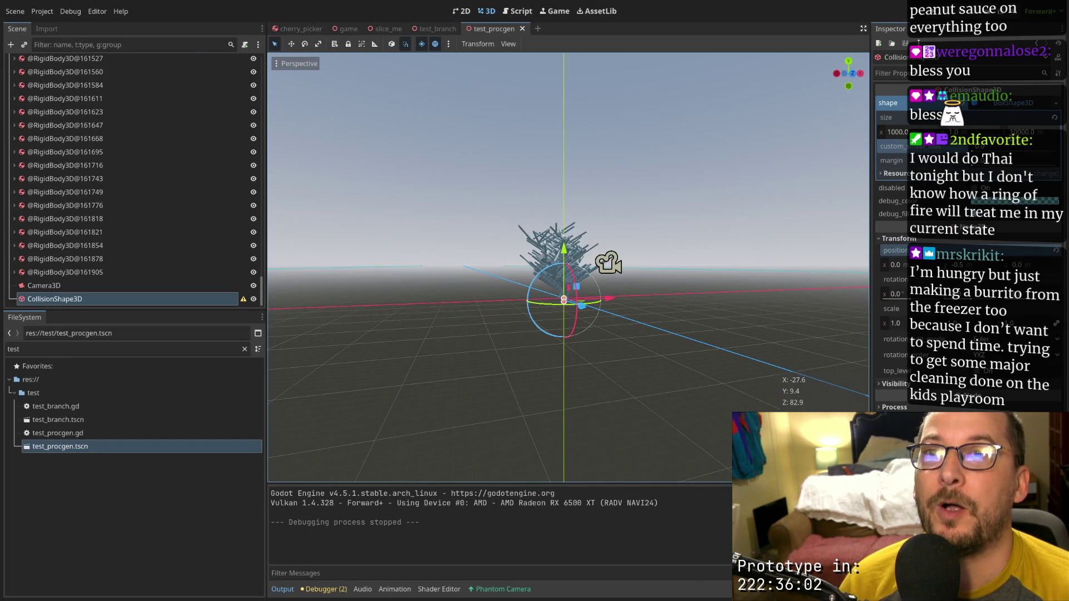
{"action": "left_click", "coordinate": [983, 132]}
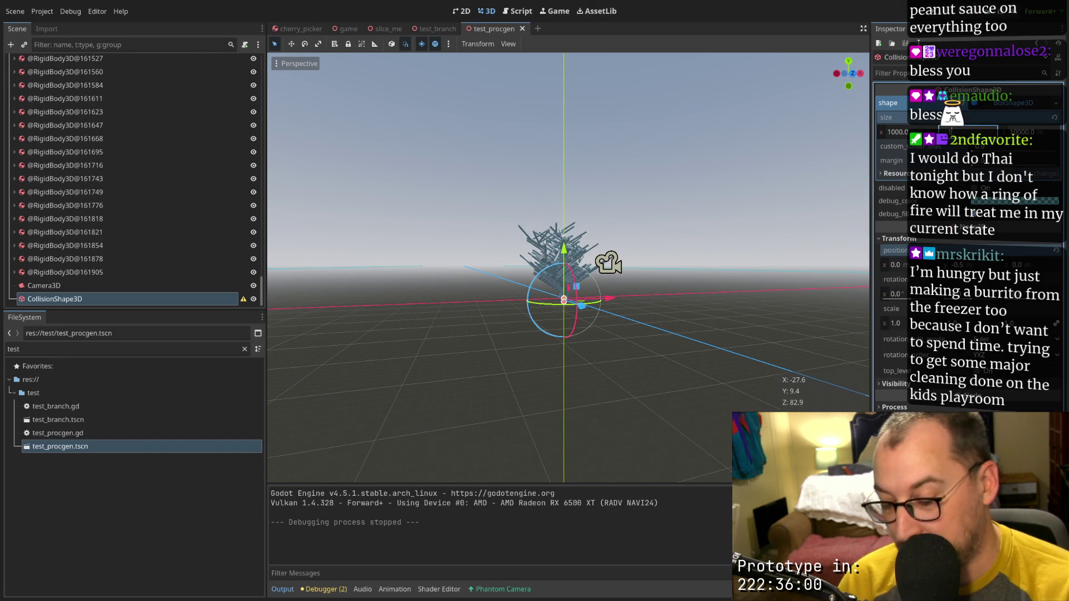
{"action": "key", "text": "Tab"}
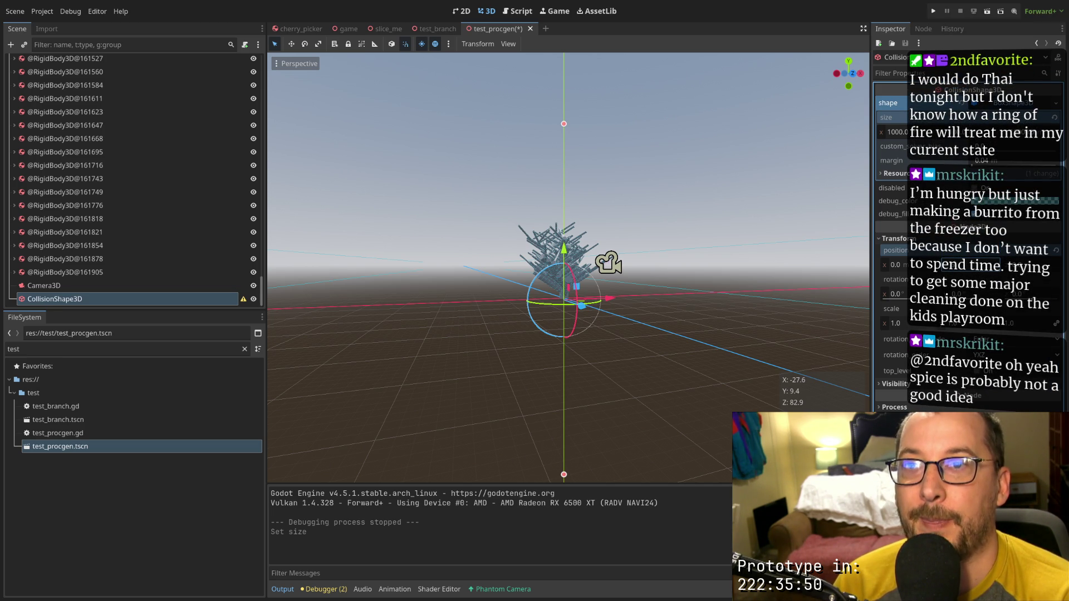
{"action": "key", "text": "Return"}
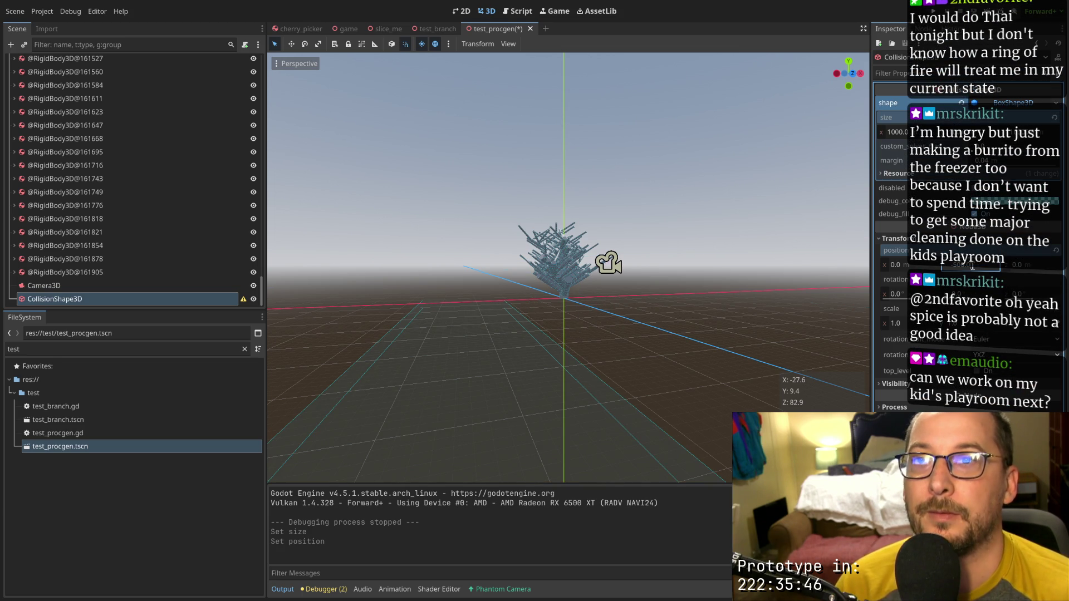
{"action": "key", "text": "Return"}
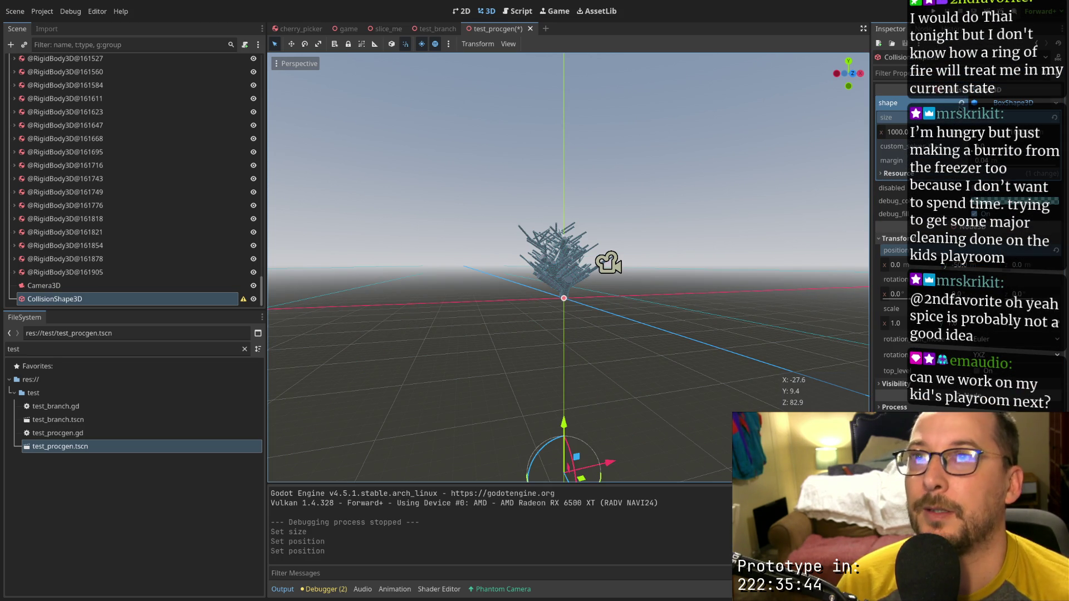
Run the scene with F6, stop it, close the btop monitor, and orbit the view
{"action": "key", "text": "F6"}
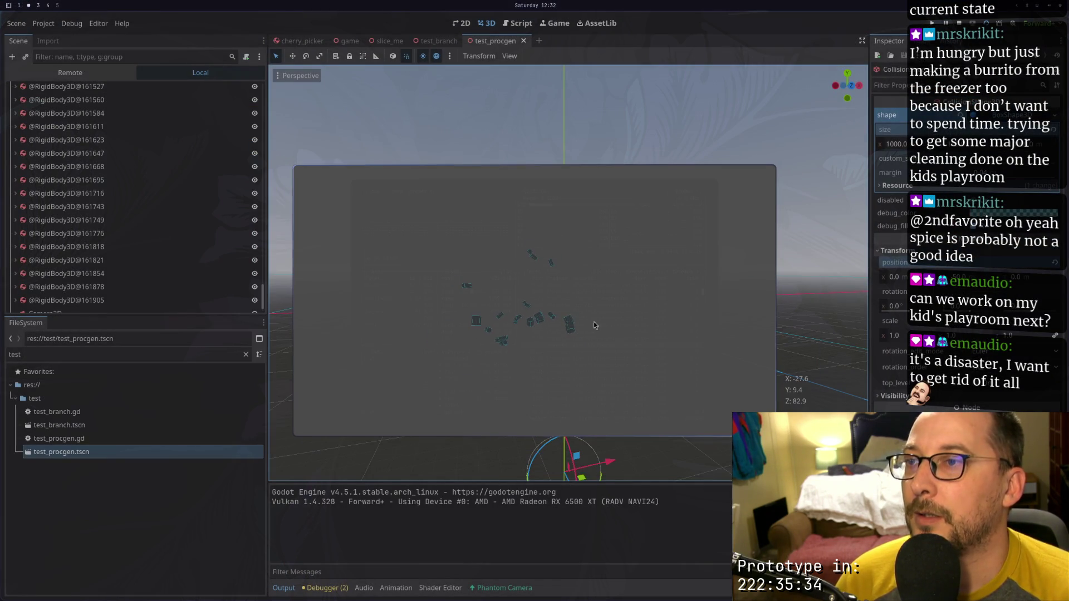
{"action": "key", "text": "super+w"}
{"action": "key", "text": "q"}
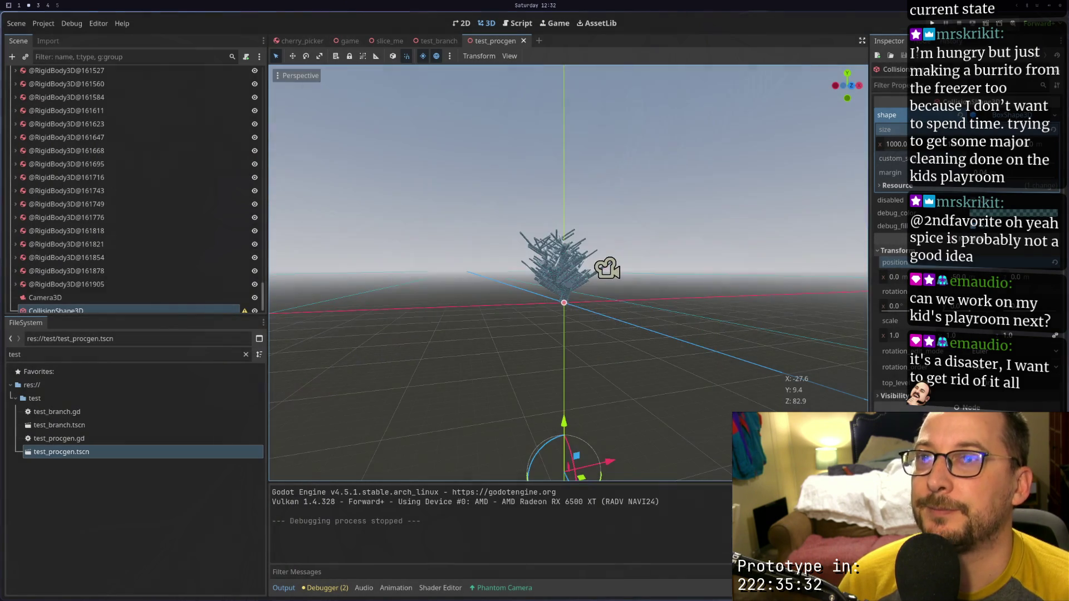
{"action": "left_click_drag", "start_coordinate": [615, 265], "coordinate": [666, 300]}
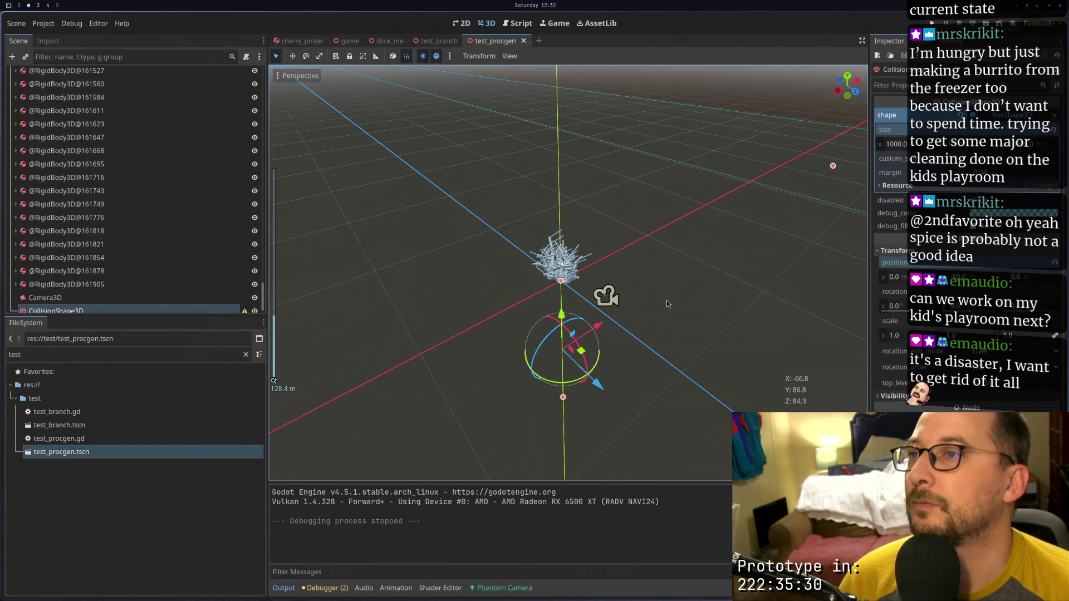
Create a StaticBody3D node via Add Child Node on Camera3D
{"action": "right_click", "coordinate": [87, 295]}
{"action": "left_click", "coordinate": [116, 303]}
{"action": "type", "text": "colli"}
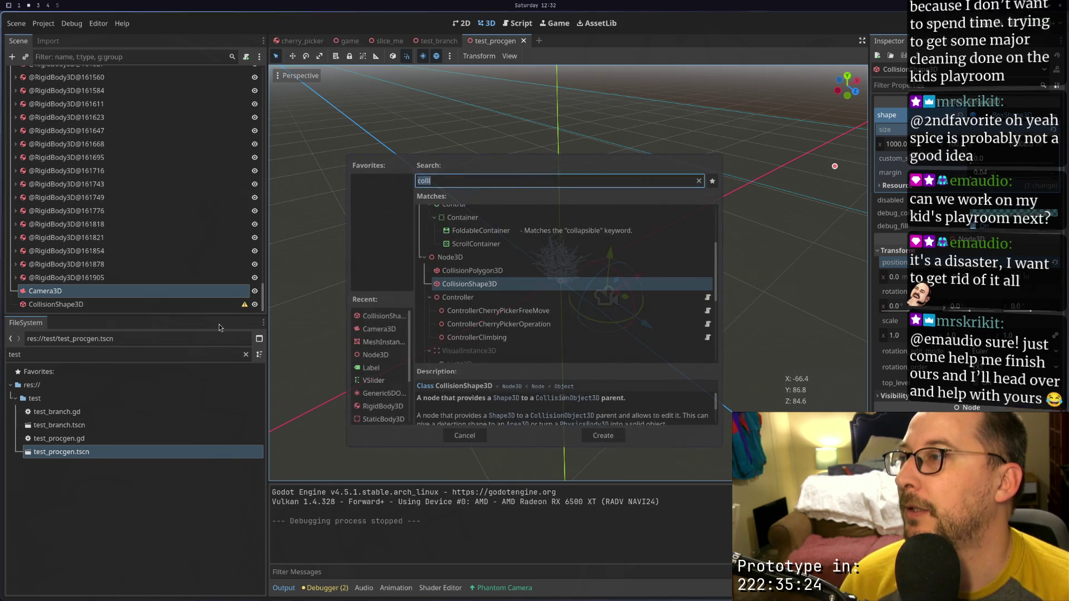
{"action": "key", "text": "BackSpace"}
{"action": "key", "text": "BackSpace"}
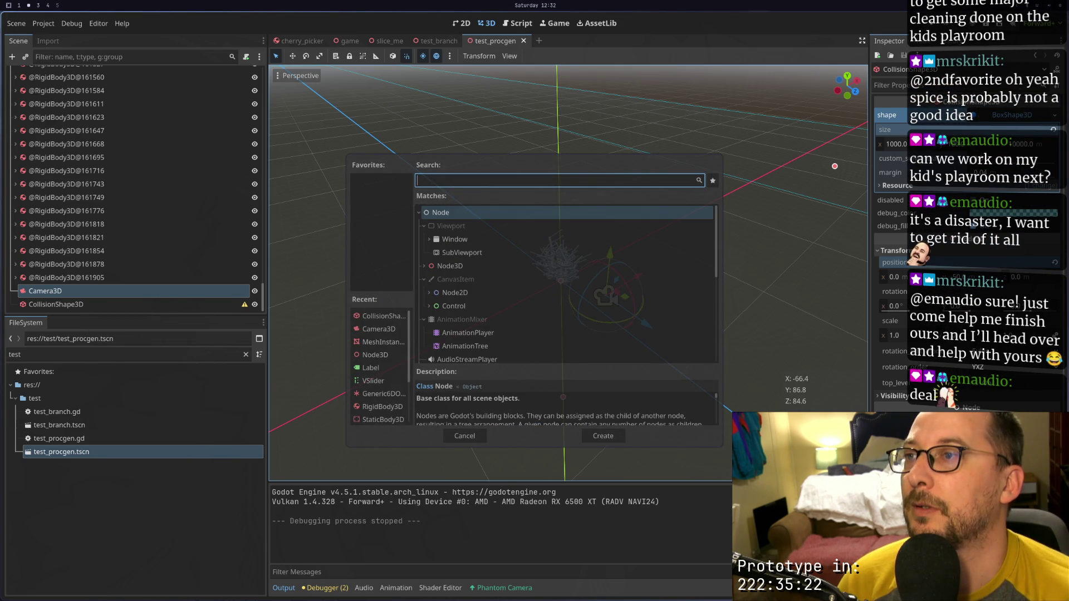
{"action": "type", "text": "stat"}
{"action": "key", "text": "Return"}
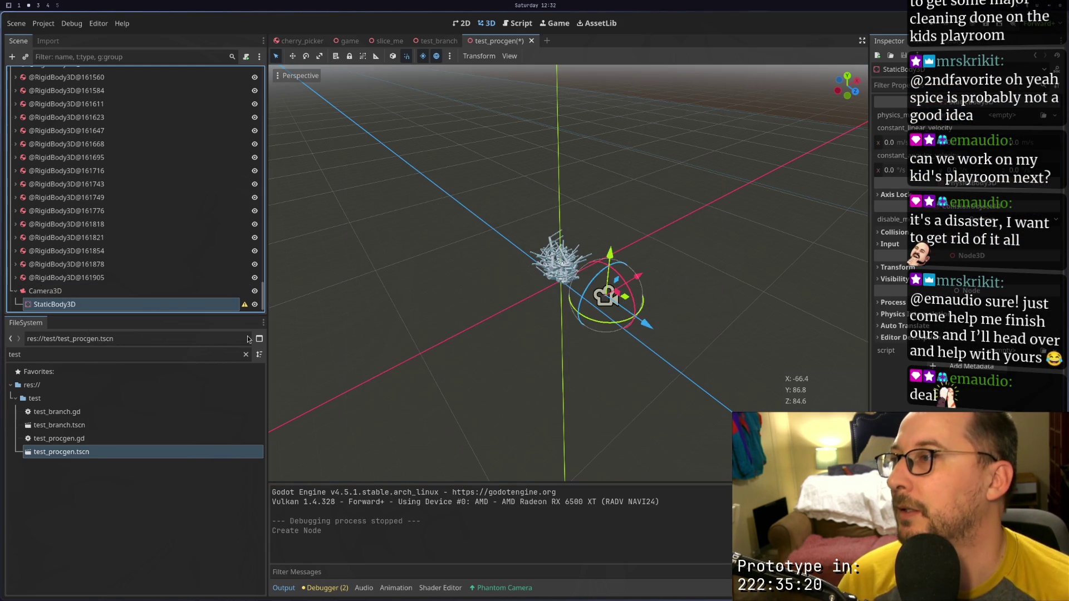
Move the StaticBody3D to the scene root and run the scene with F6
{"action": "left_click_drag", "start_coordinate": [67, 291], "coordinate": [64, 278]}
{"action": "left_click", "coordinate": [61, 303]}
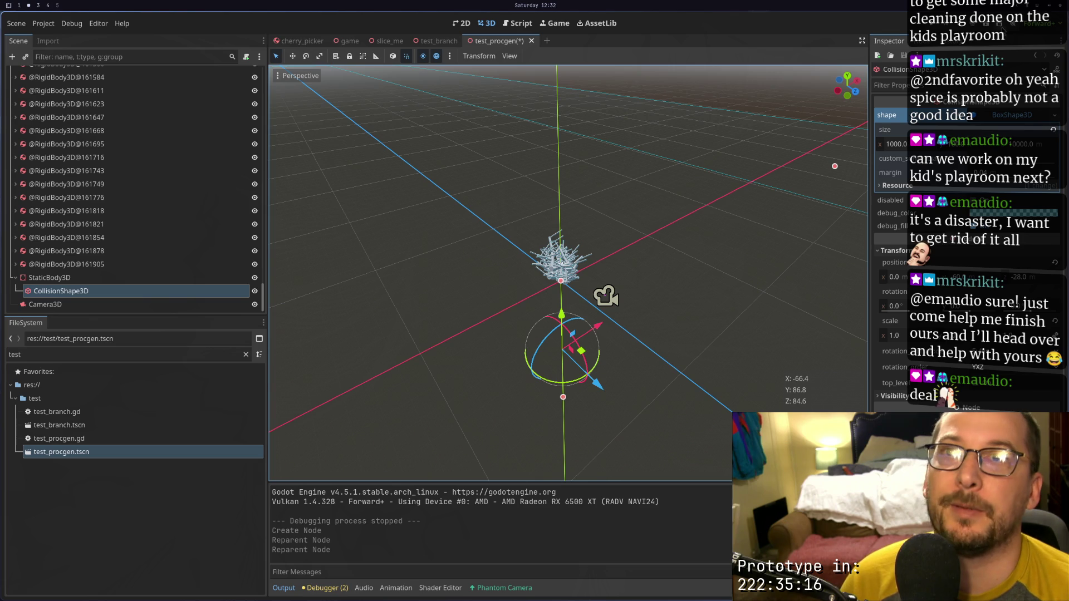
{"action": "key", "text": "F6"}
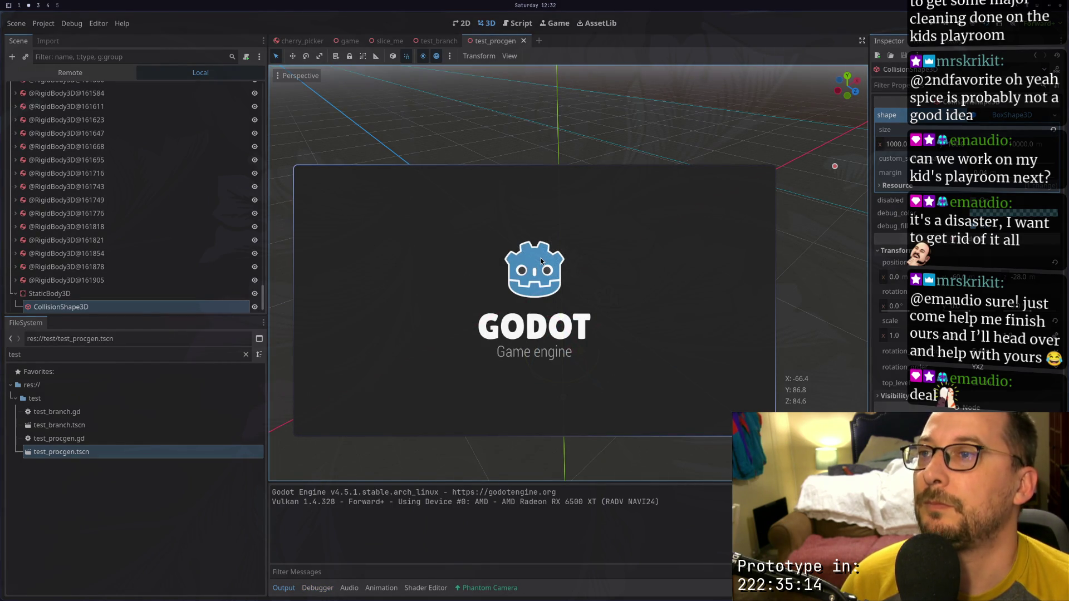
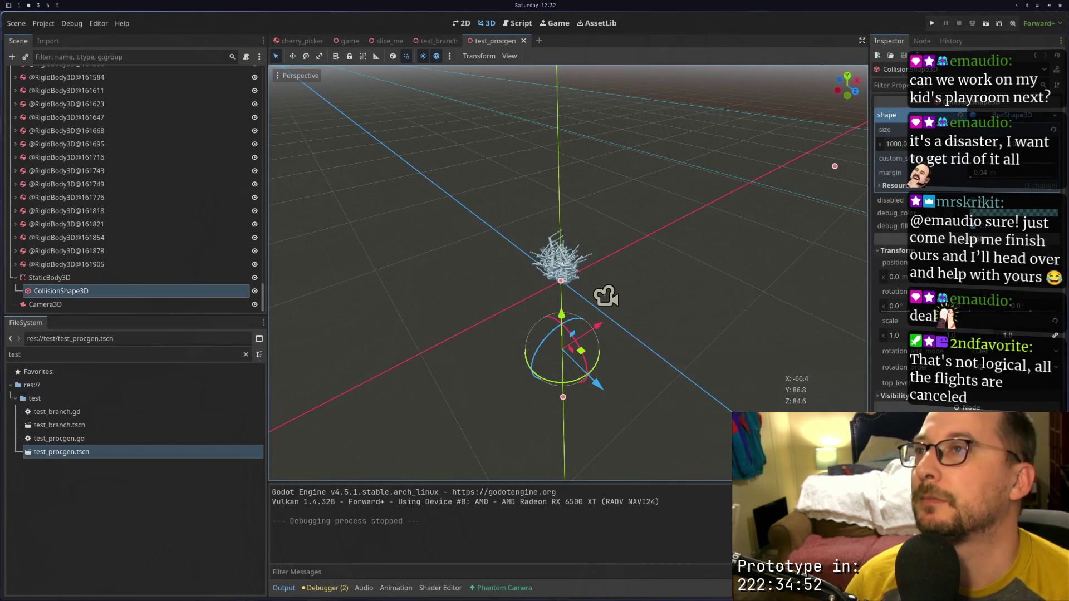
Stop the running procgen test and go to the owner assignment lines in test_procgen
{"action": "key", "text": "super+1"}
{"action": "left_click", "coordinate": [333, 233]}
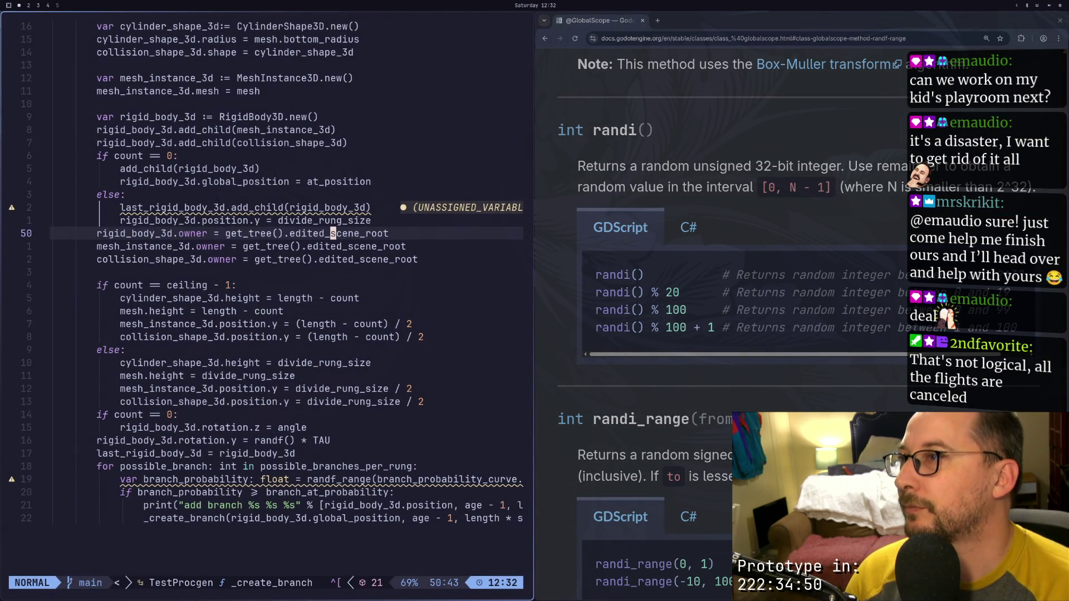
Delete the add_child(rigid_body_3d) line from the if count == 0 branch
{"action": "key", "text": "k"}
{"action": "key", "text": "k"}
{"action": "key", "text": "k"}
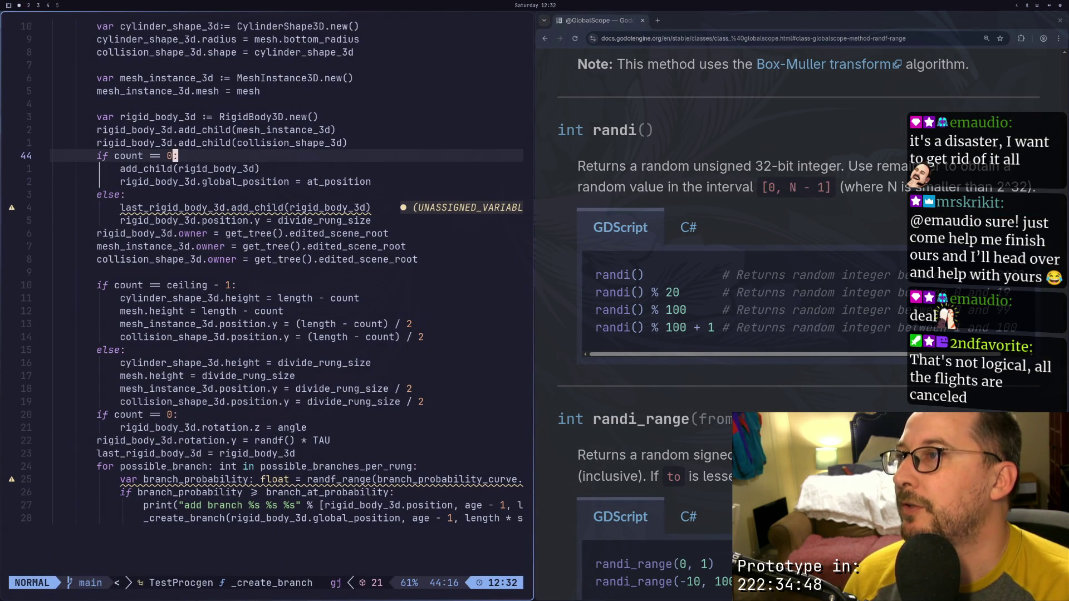
{"action": "key", "text": "h"}
{"action": "key", "text": "h"}
{"action": "key", "text": "h"}
{"action": "key", "text": "h"}
{"action": "key", "text": "k"}
{"action": "key", "text": "k"}
{"action": "key", "text": "j"}
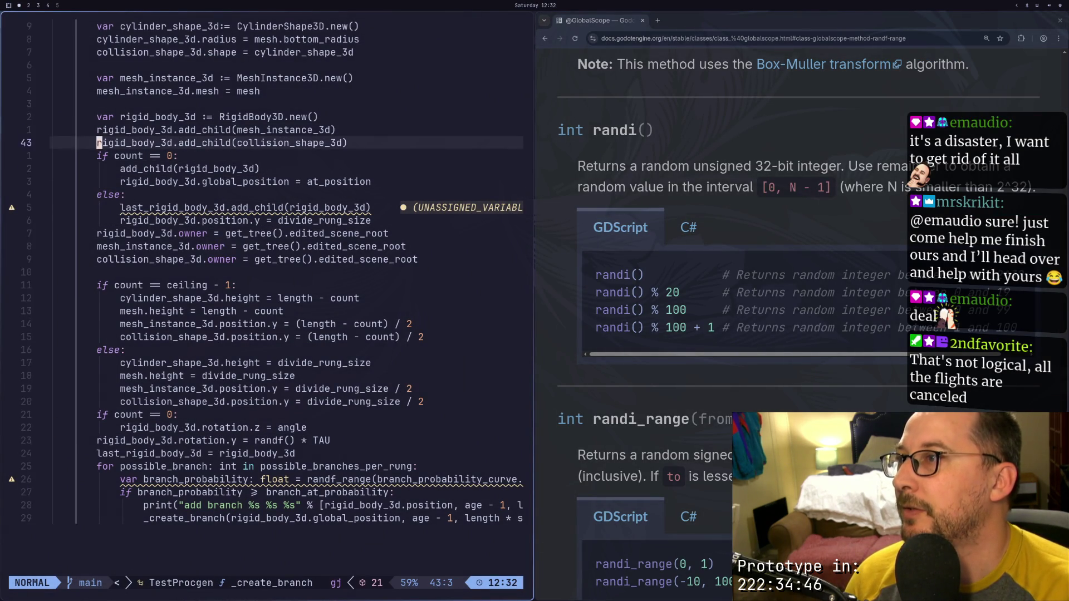
{"action": "key", "text": "j"}
{"action": "key", "text": "j"}
{"action": "key", "text": "j"}
{"action": "key", "text": "k"}
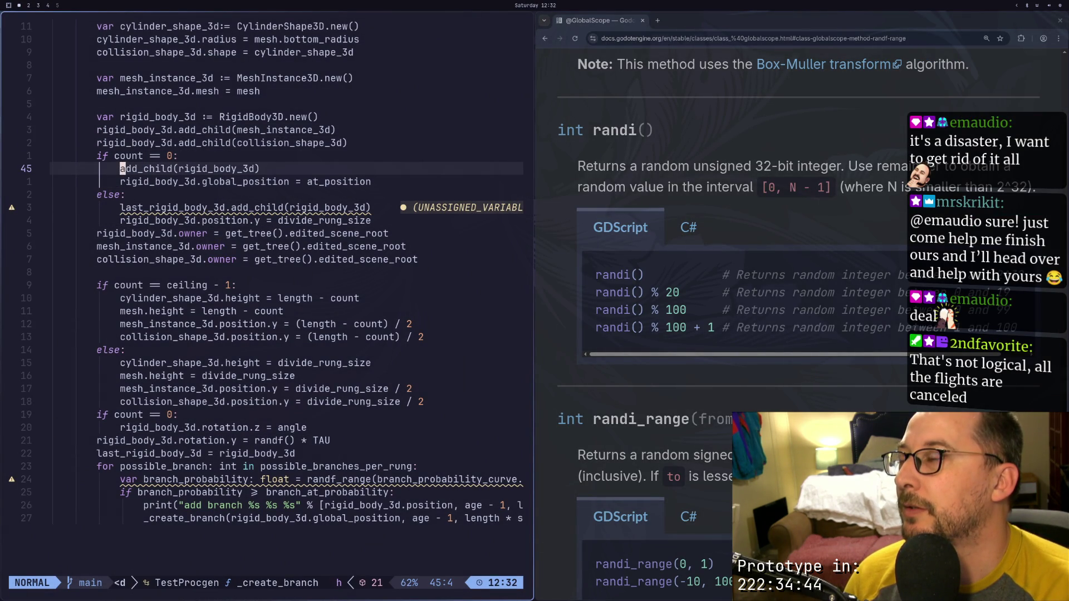
{"action": "key", "text": "d"}
{"action": "key", "text": "d"}
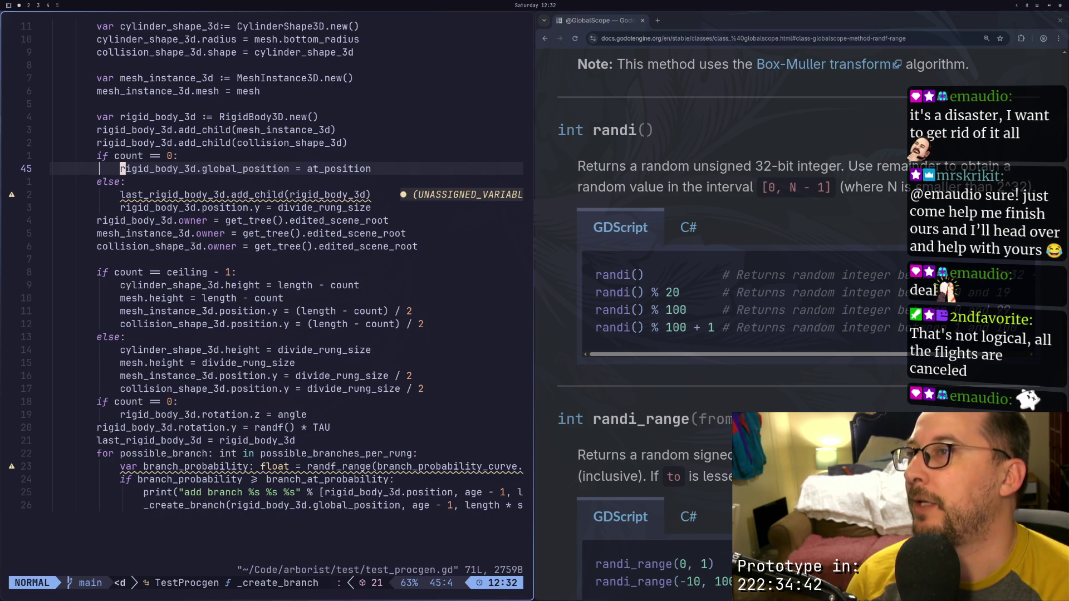
Try prefixing the else branch's position assignment with global_, then undo it
{"action": "key", "text": "j"}
{"action": "key", "text": "j"}
{"action": "key", "text": "j"}
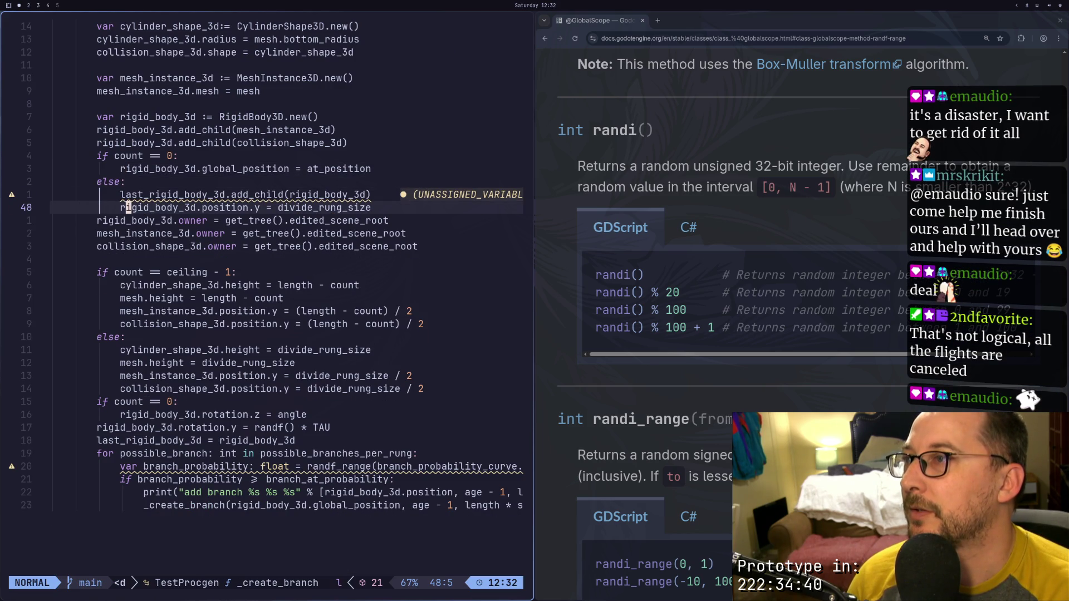
{"action": "key", "text": "f"}
{"action": "key", "text": "y"}
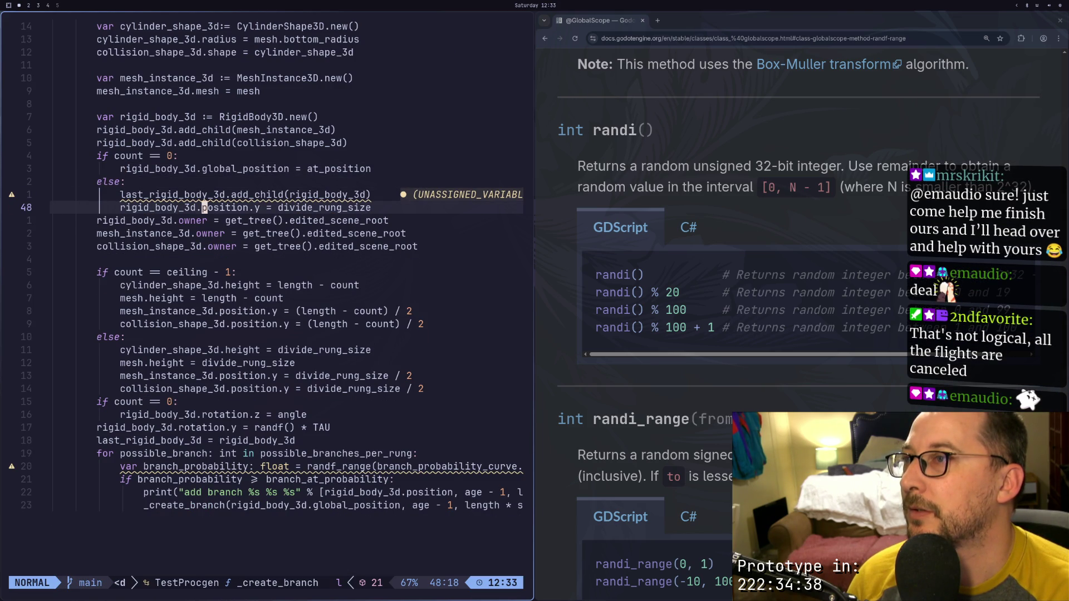
{"action": "type", "text": "i"}
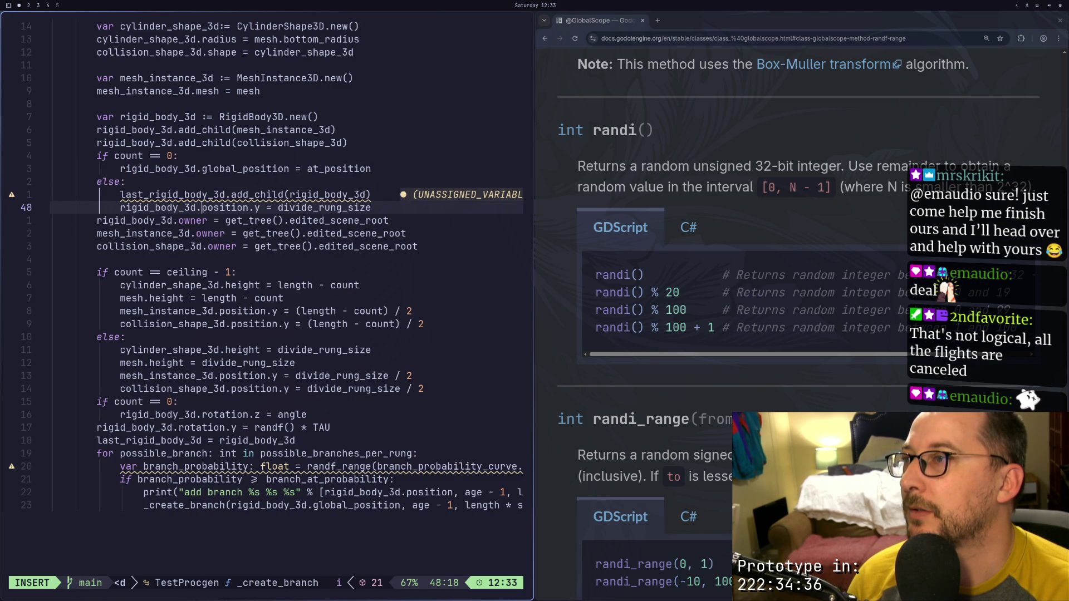
{"action": "type", "text": "global_"}
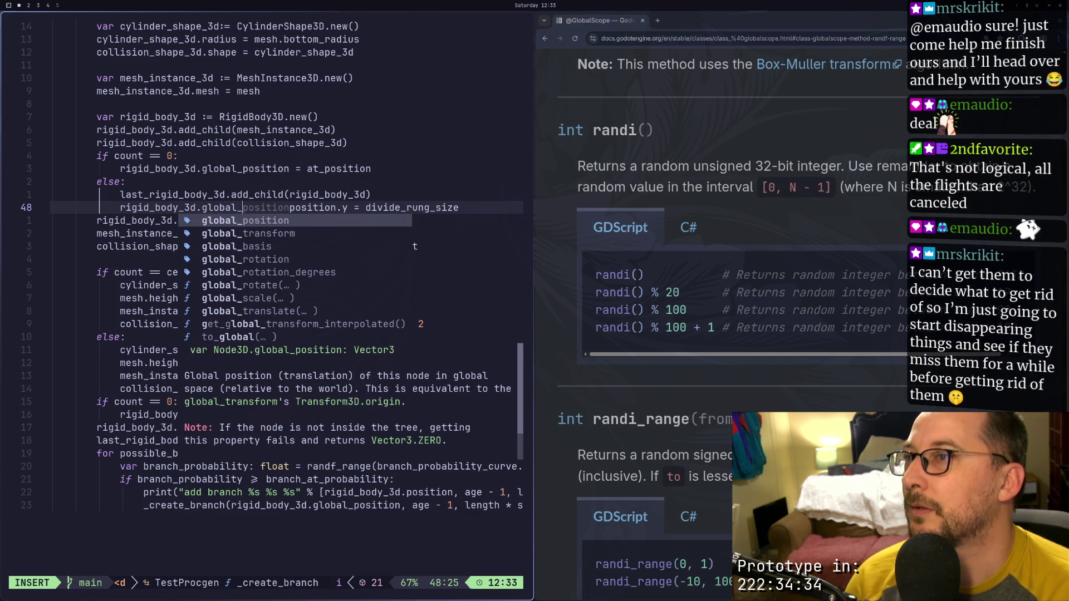
{"action": "key", "text": "Escape"}
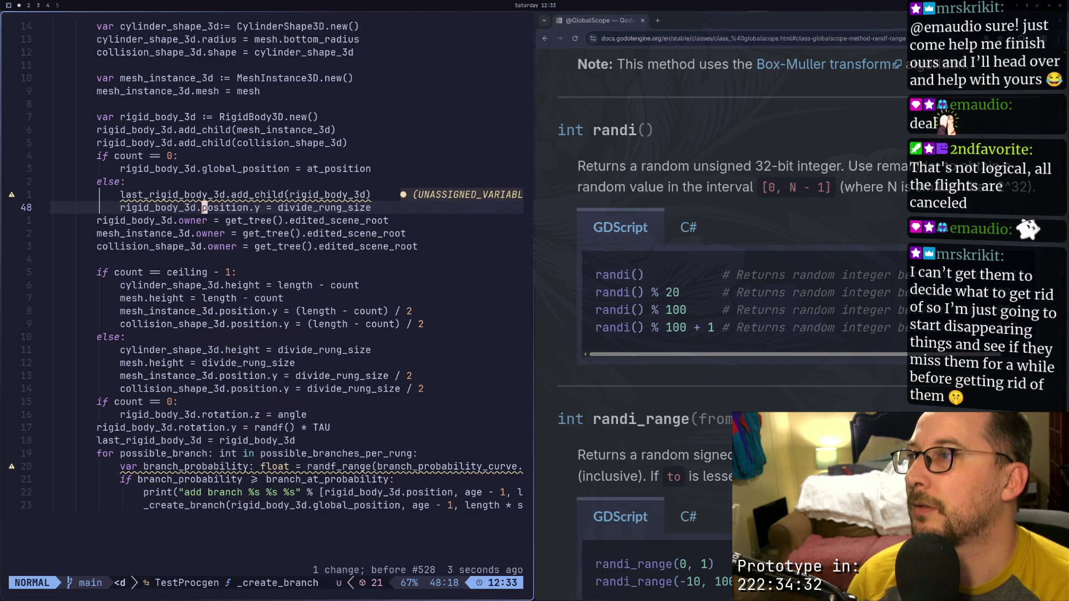
{"action": "key", "text": "j"}
{"action": "key", "text": "j"}
{"action": "key", "text": "j"}
Search the script for add_child calls to locate the one in the else branch
{"action": "key", "text": "k"}
{"action": "key", "text": "k"}
{"action": "key", "text": "k"}
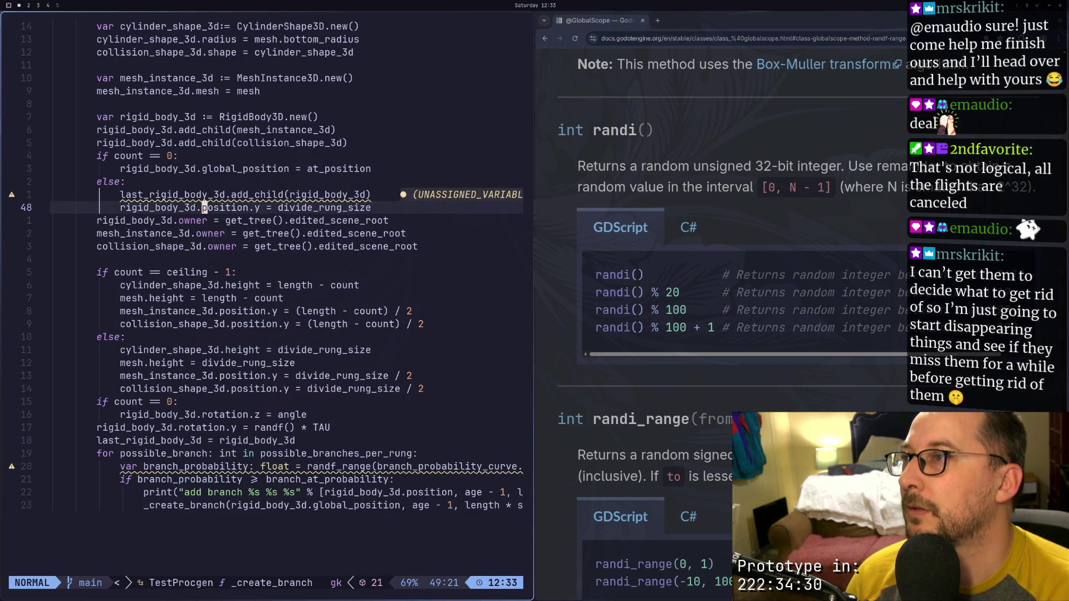
{"action": "key", "text": "k"}
{"action": "key", "text": "k"}
{"action": "key", "text": "k"}
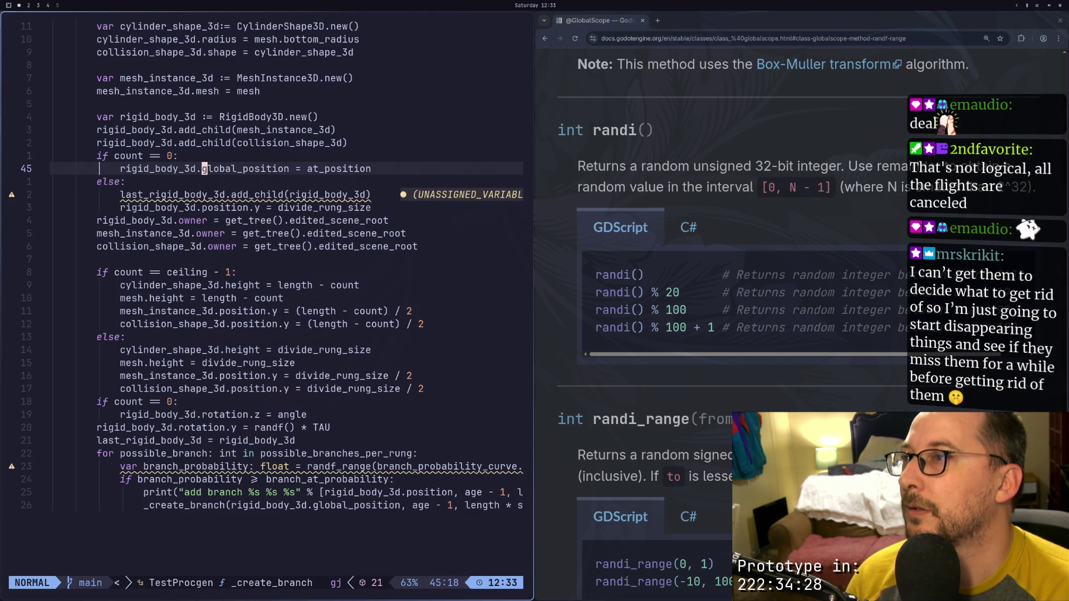
{"action": "key", "text": "j"}
{"action": "key", "text": "j"}
{"action": "key", "text": "j"}
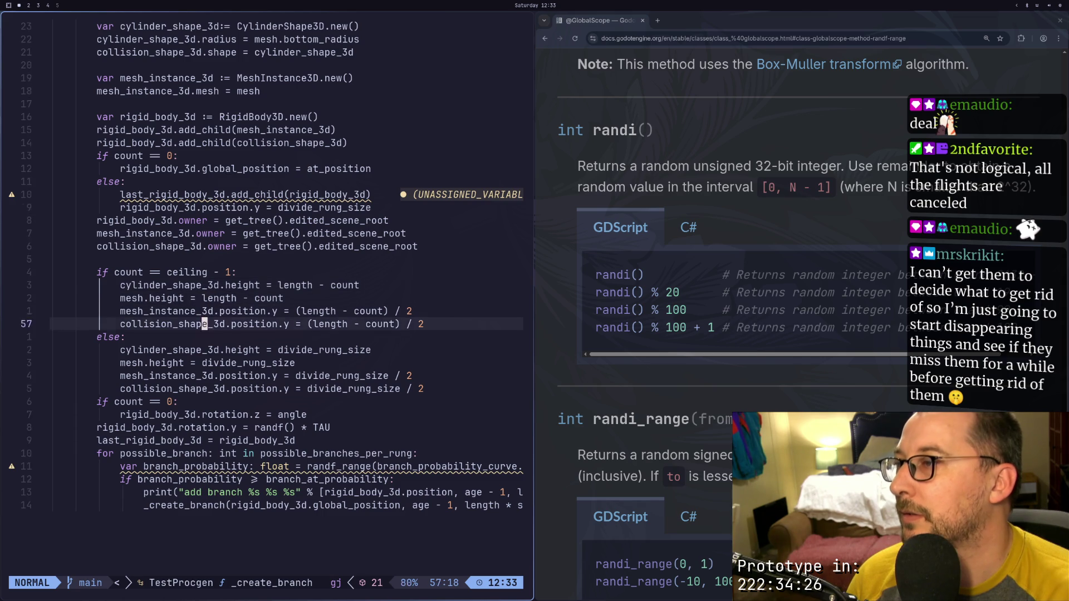
{"action": "key", "text": "j"}
{"action": "key", "text": "h"}
{"action": "key", "text": "j"}
{"action": "key", "text": "j"}
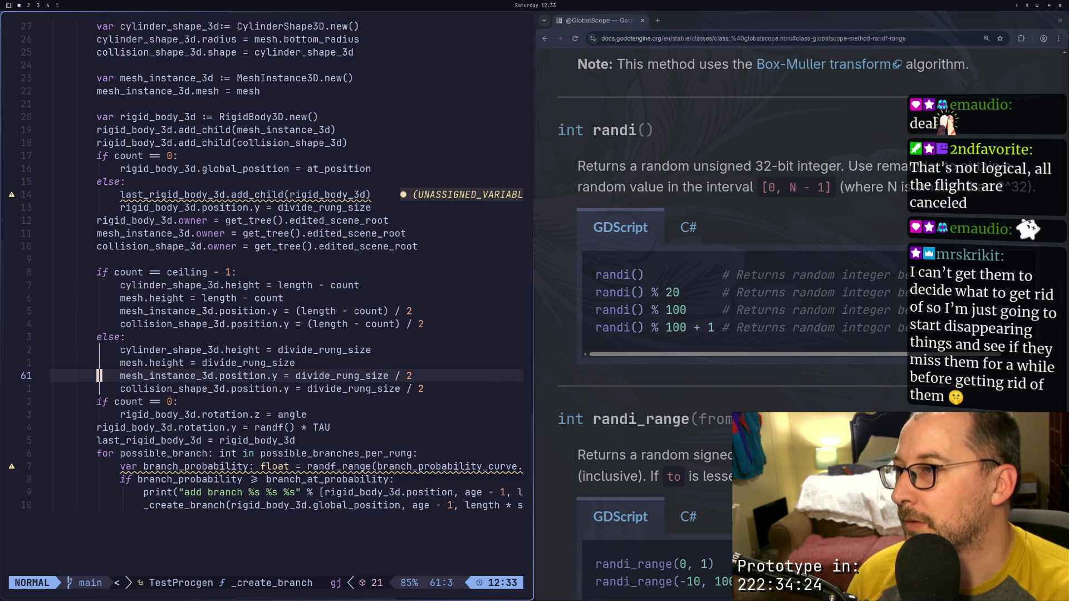
{"action": "type", "text": "j/add_child"}
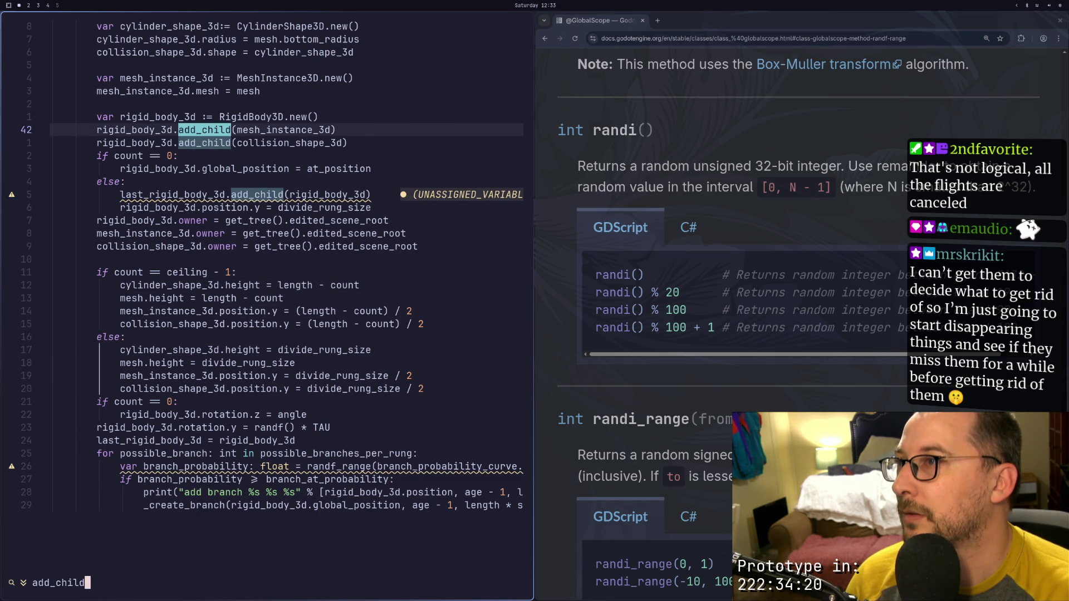
{"action": "key", "text": "Return"}
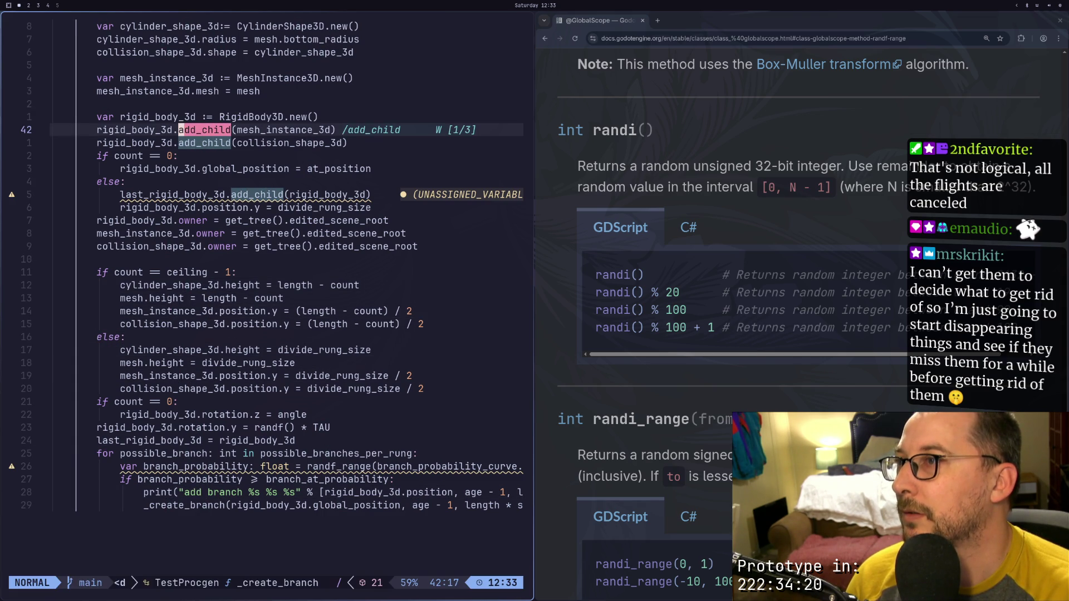
{"action": "key", "text": "n"}
{"action": "key", "text": "n"}
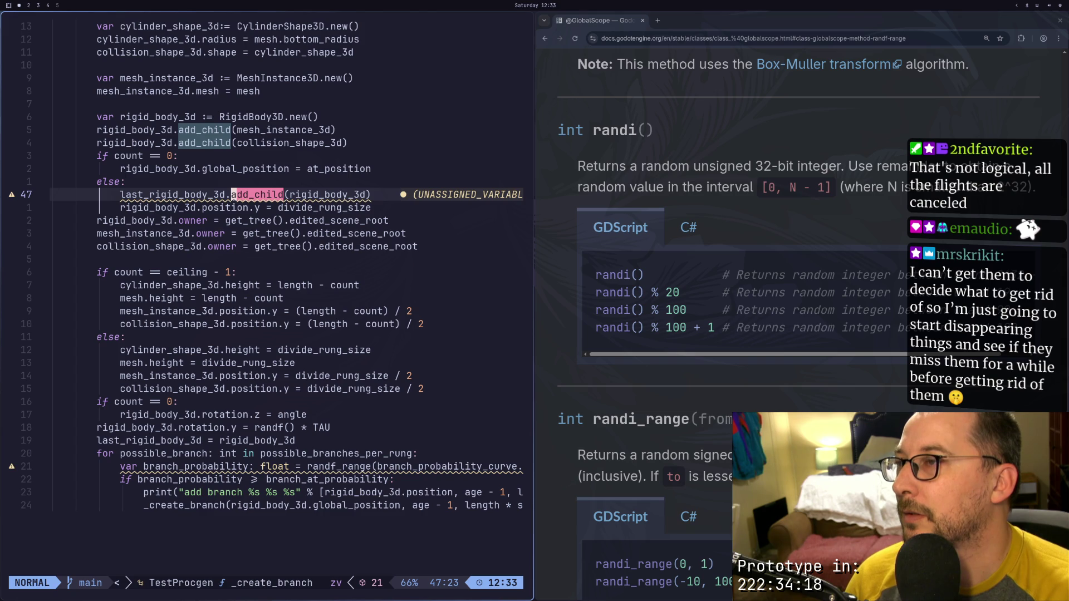
{"action": "key", "text": "Escape"}
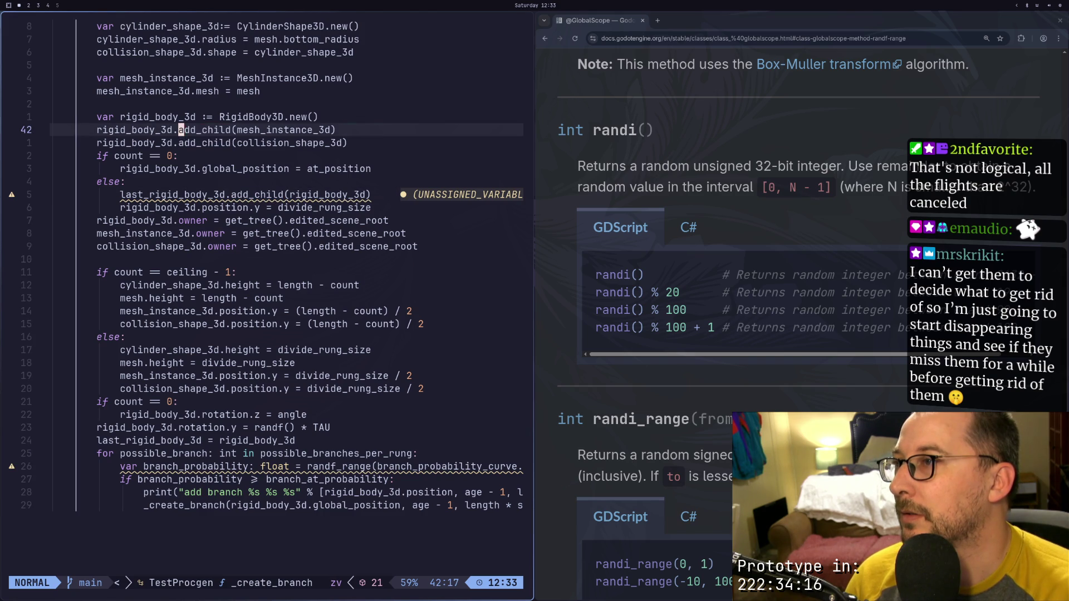
Paste add_child(rigid_body_3d) after the else block, dedent it to function level, and save
{"action": "key", "text": "k"}
{"action": "key", "text": "k"}
{"action": "key", "text": "j"}
{"action": "key", "text": "j"}
{"action": "key", "text": "j"}
{"action": "key", "text": "j"}
{"action": "key", "text": "k"}
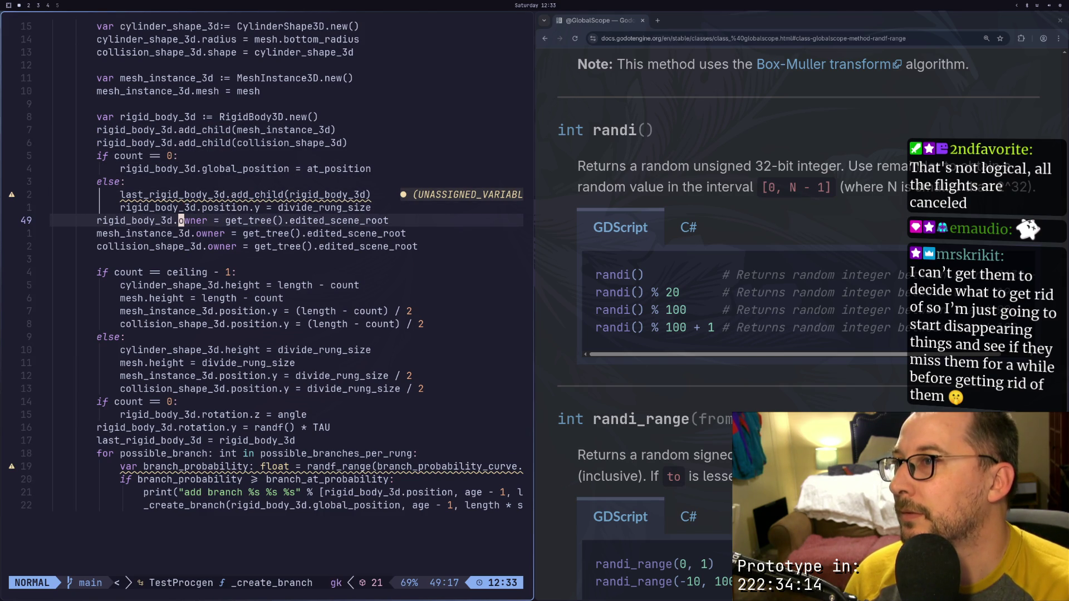
{"action": "key", "text": "j"}
{"action": "key", "text": "k"}
{"action": "key", "text": "p"}
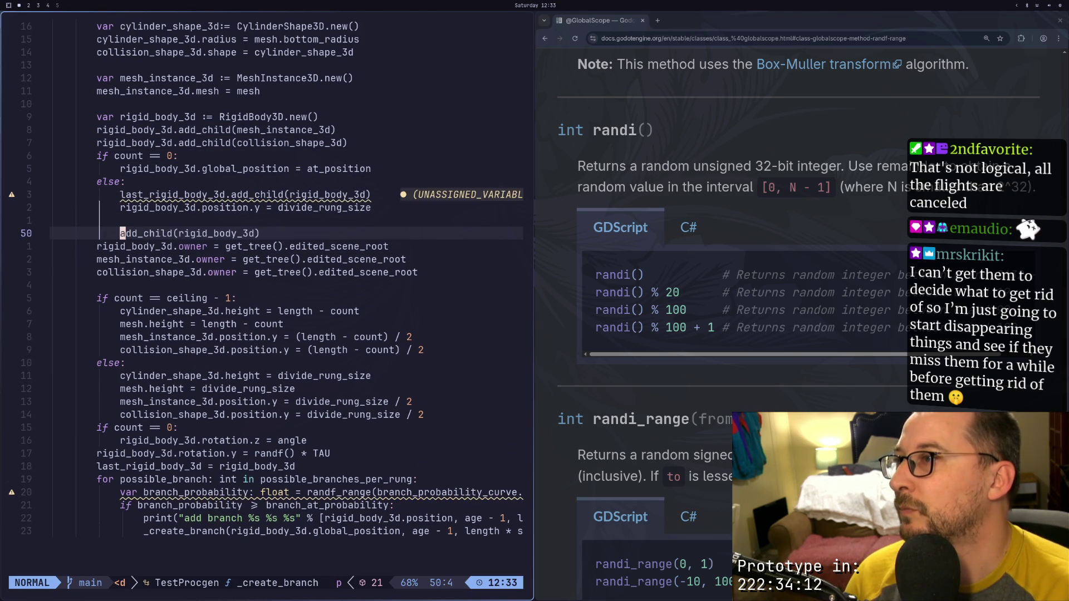
{"action": "key", "text": "k"}
{"action": "key", "text": "d"}
{"action": "key", "text": "d"}
{"action": "key", "text": "less"}
{"action": "key", "text": "less"}
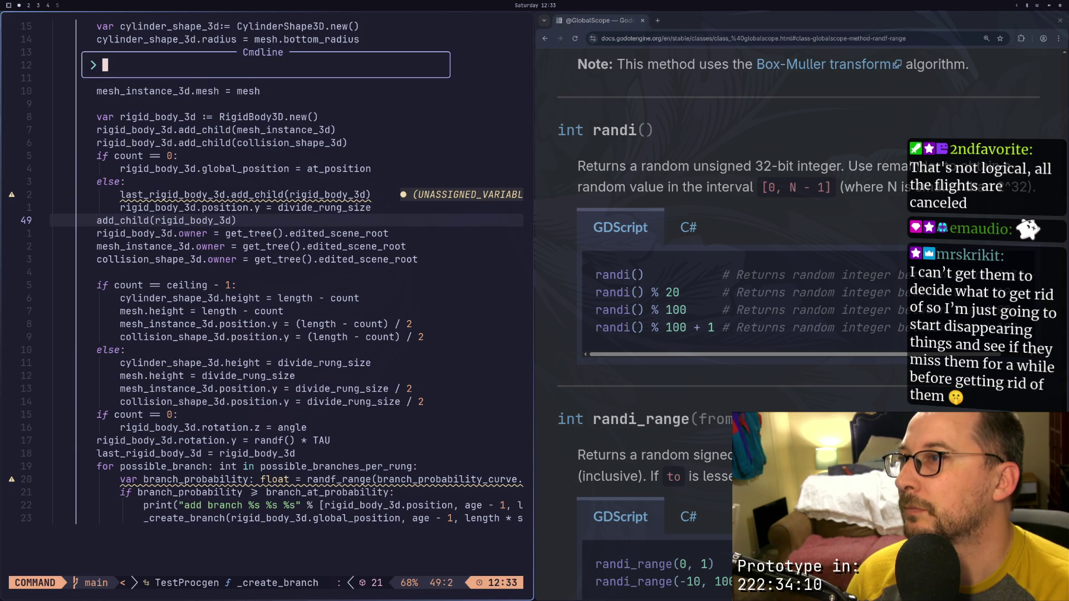
{"action": "type", "text": ":w"}
{"action": "key", "text": "Return"}
Move the global_position = at_position line from the if branch into the else branch
{"action": "key", "text": "k"}
{"action": "key", "text": "l"}
{"action": "key", "text": "k"}
{"action": "key", "text": "k"}
{"action": "key", "text": "k"}
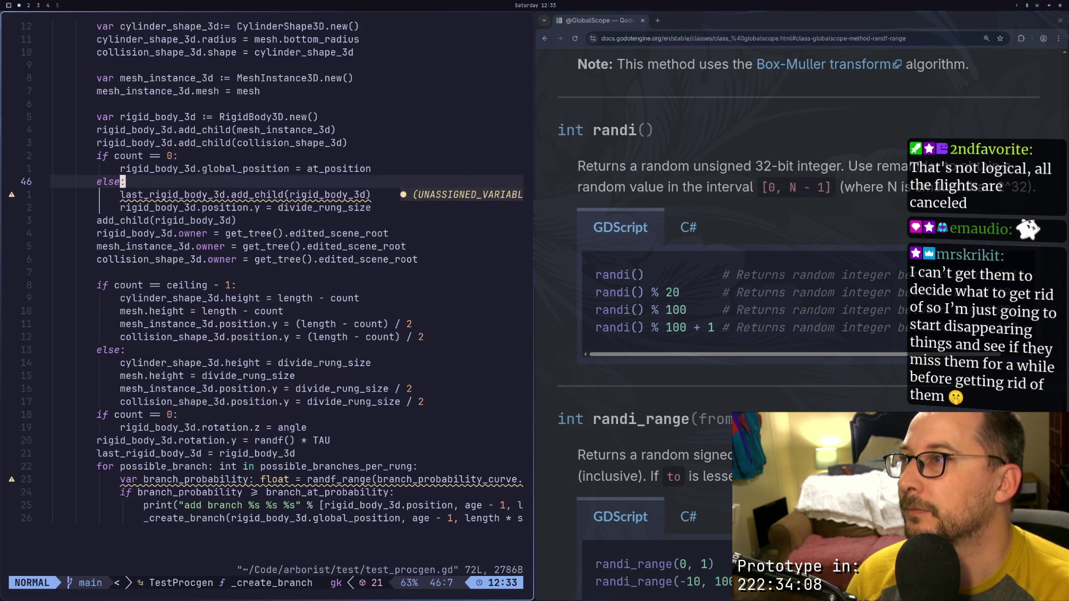
{"action": "key", "text": "h"}
{"action": "key", "text": "h"}
{"action": "key", "text": "h"}
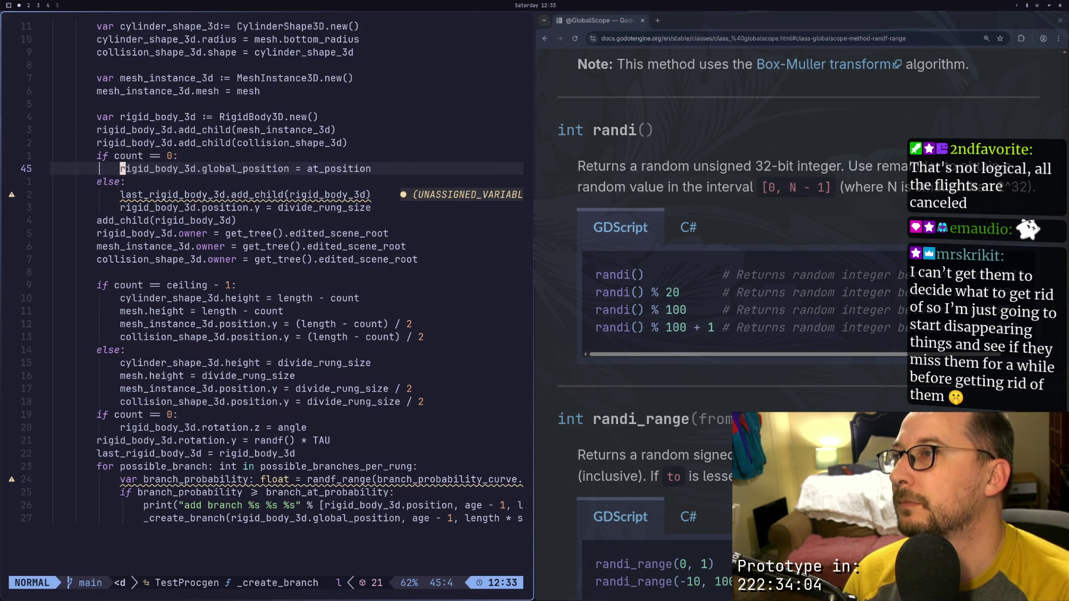
{"action": "key", "text": "y"}
{"action": "key", "text": "y"}
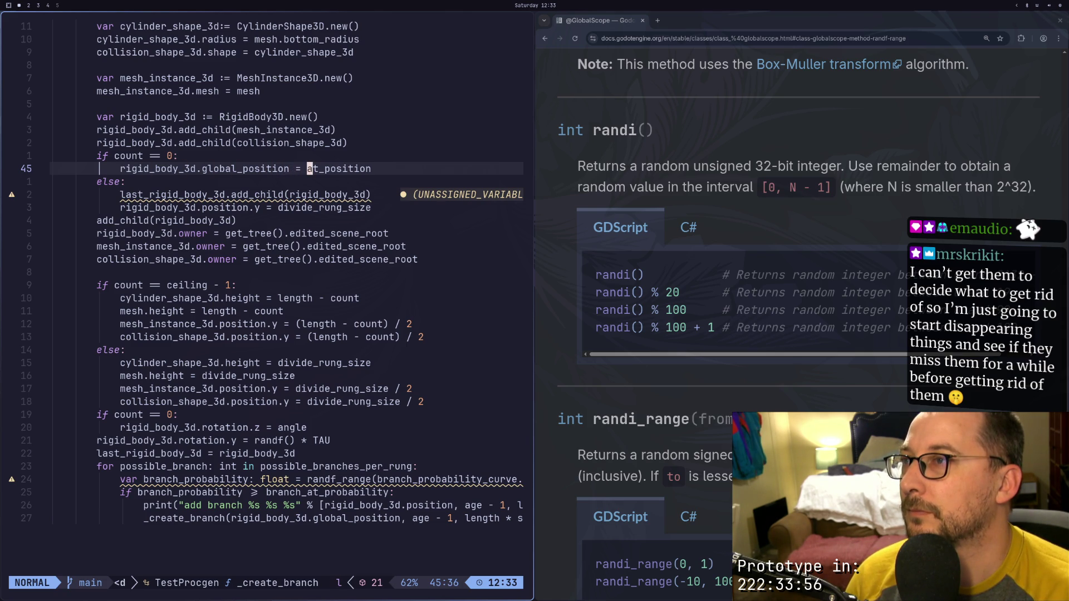
{"action": "key", "text": "d"}
{"action": "key", "text": "d"}
{"action": "key", "text": "j"}
{"action": "key", "text": "j"}
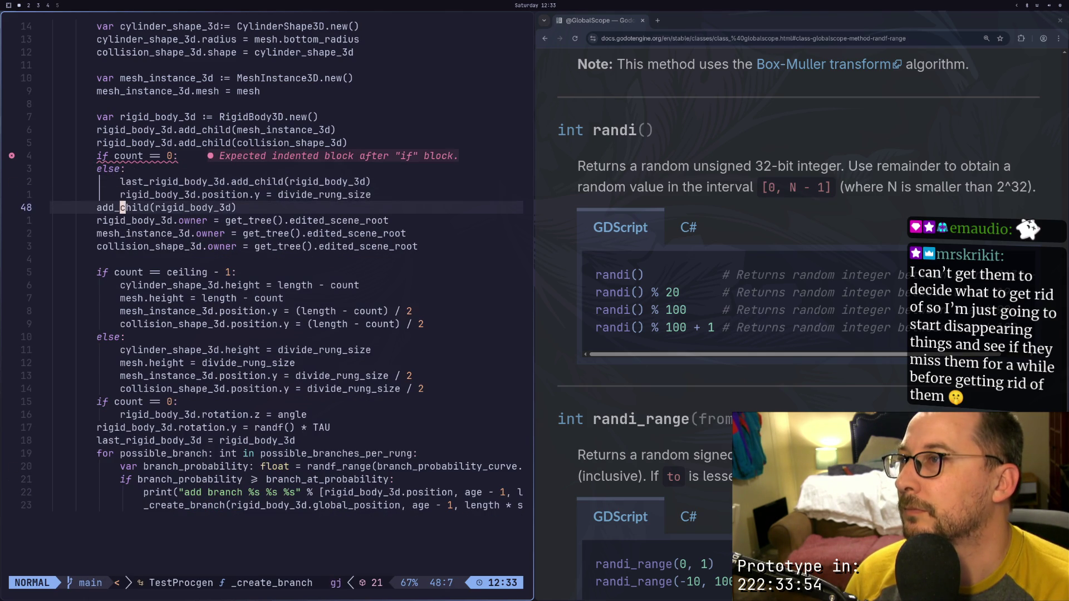
{"action": "key", "text": "p"}
Delete the else branch's position lines and paste the position.y line back in
{"action": "key", "text": "d"}
{"action": "key", "text": "d"}
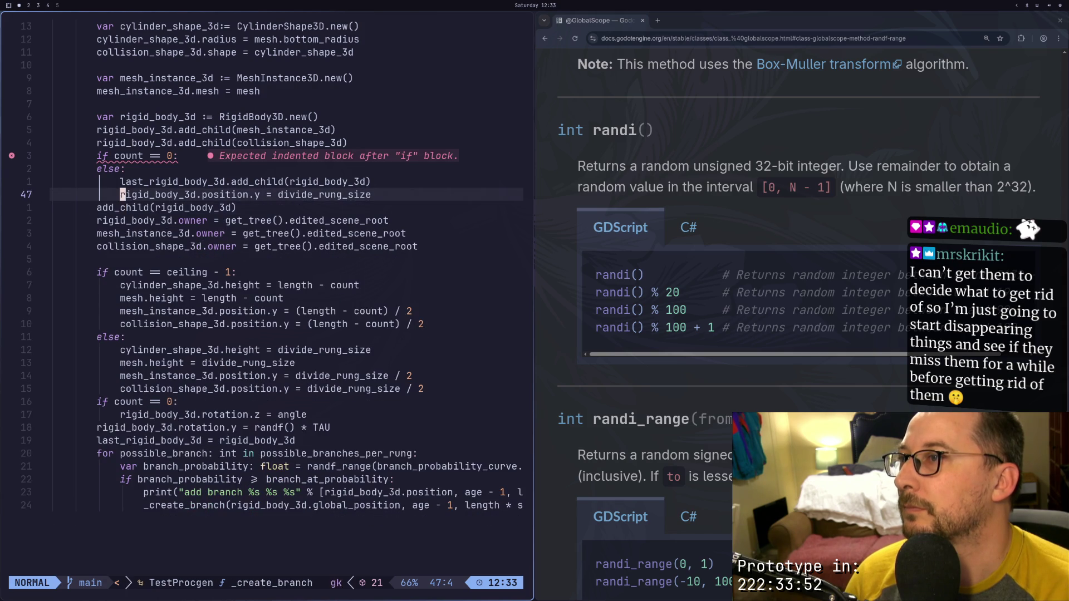
{"action": "key", "text": "k"}
{"action": "key", "text": "d"}
{"action": "key", "text": "d"}
{"action": "key", "text": "O"}
{"action": "key", "text": "BackSpace"}
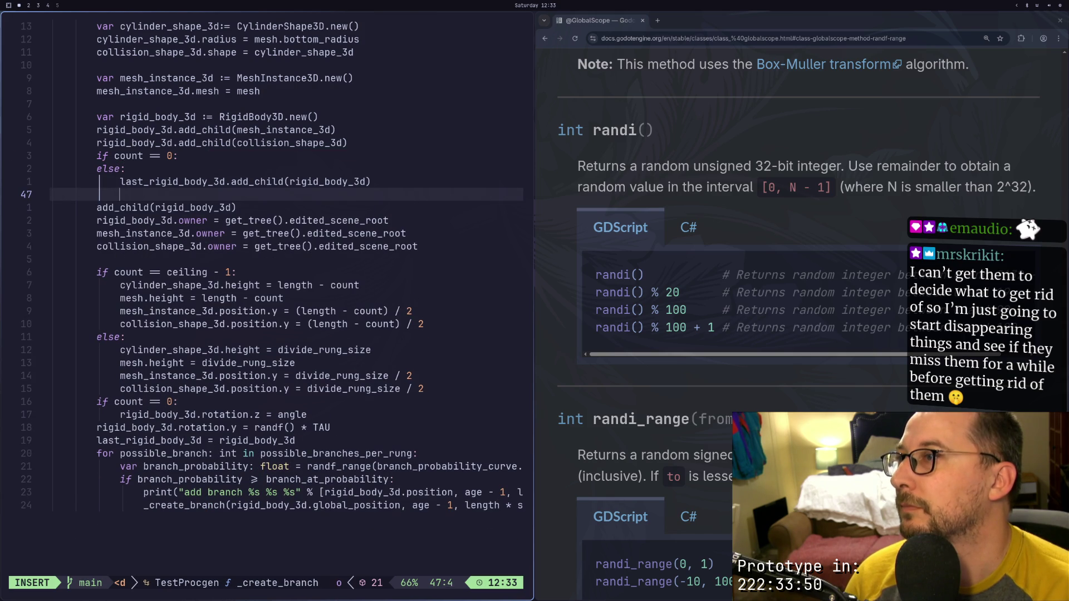
{"action": "type", "text": "p"}
{"action": "key", "text": "Escape"}
{"action": "key", "text": "p"}
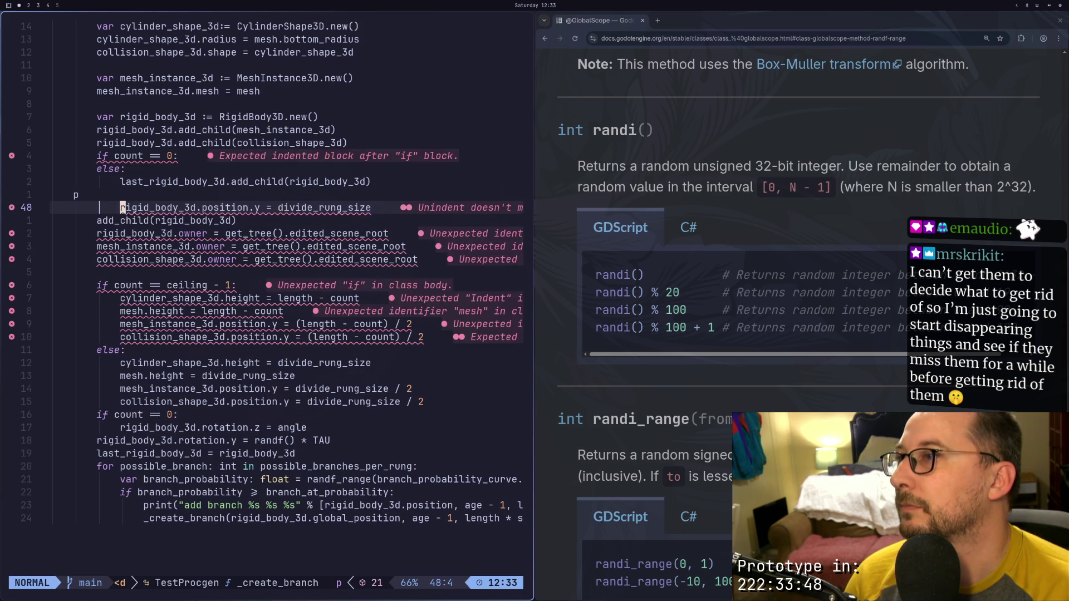
Remove the stray line, dedent the position.y line, and save test_procgen.gd
{"action": "key", "text": "k"}
{"action": "key", "text": "d"}
{"action": "key", "text": "d"}
{"action": "key", "text": "less"}
{"action": "key", "text": "less"}
{"action": "type", "text": ":w"}
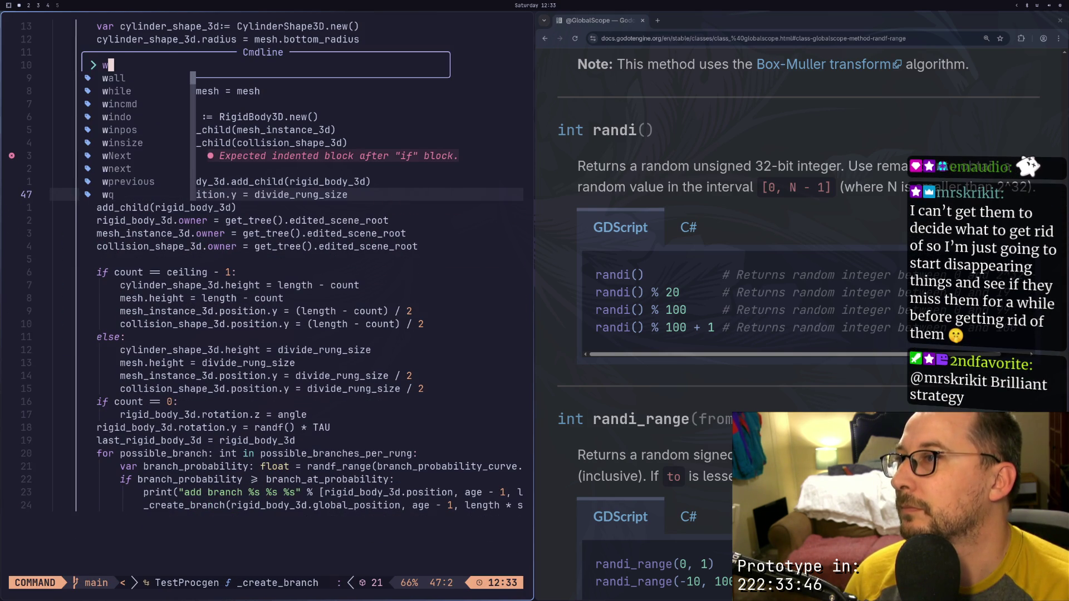
{"action": "key", "text": "Return"}
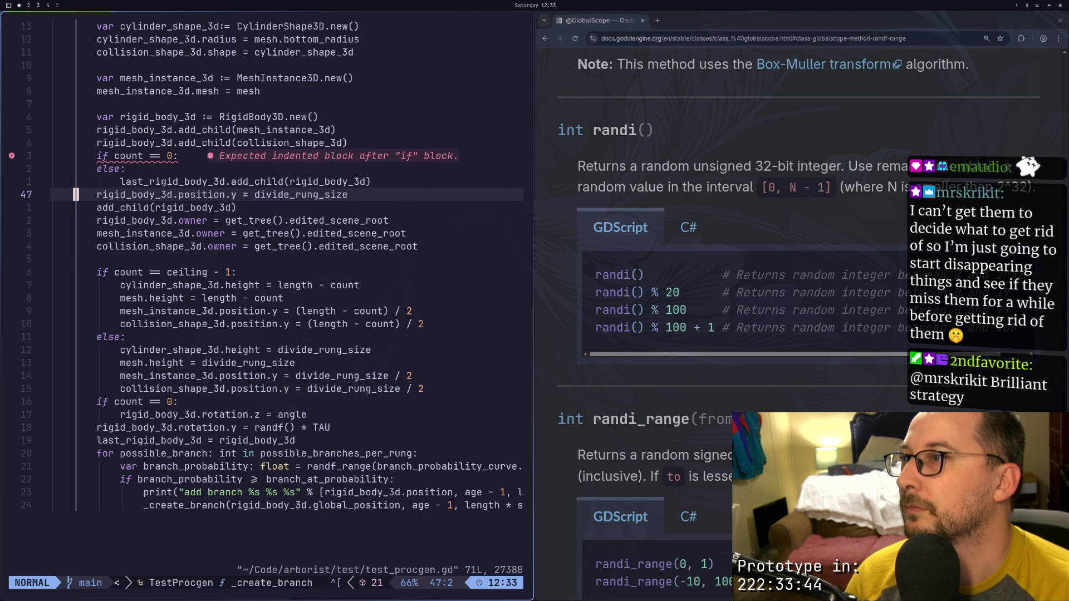
{"action": "key", "text": "l"}
{"action": "key", "text": "l"}
{"action": "key", "text": "l"}
{"action": "type", "text": "iguu"}
{"action": "key", "text": "Escape"}
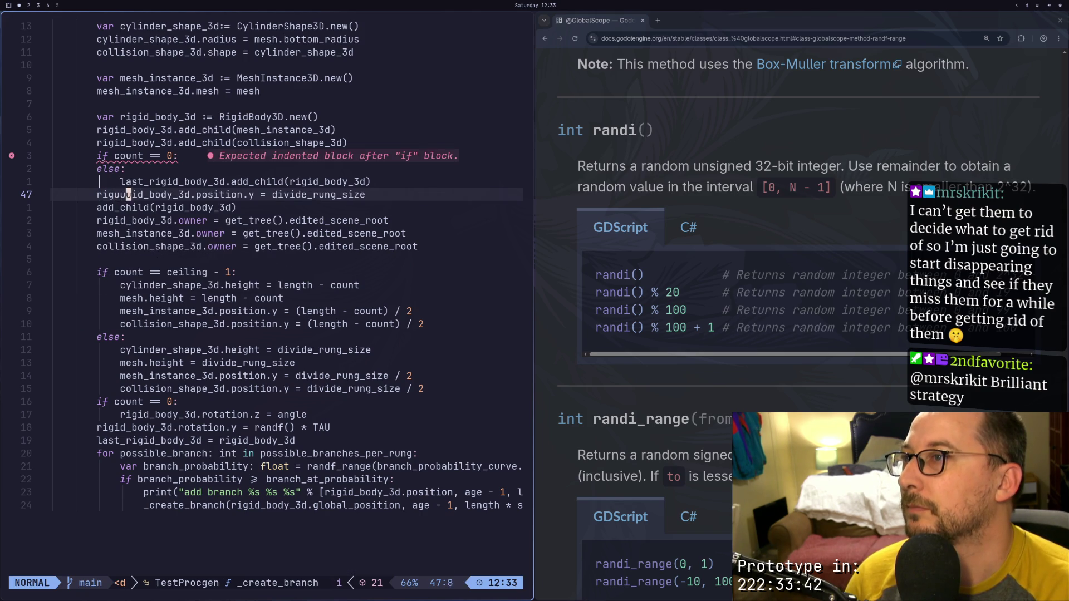
Undo the recent edits and paste global_position = at_position below the else block
{"action": "key", "text": "u"}
{"action": "key", "text": "u"}
{"action": "key", "text": "u"}
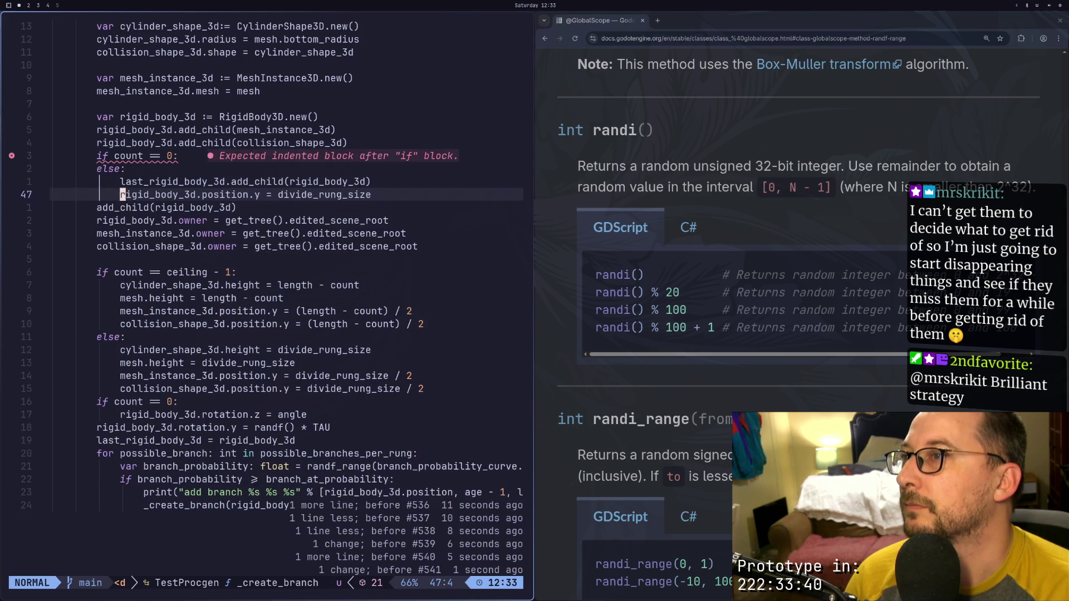
{"action": "key", "text": "u"}
{"action": "key", "text": "u"}
{"action": "key", "text": "u"}
{"action": "key", "text": "h"}
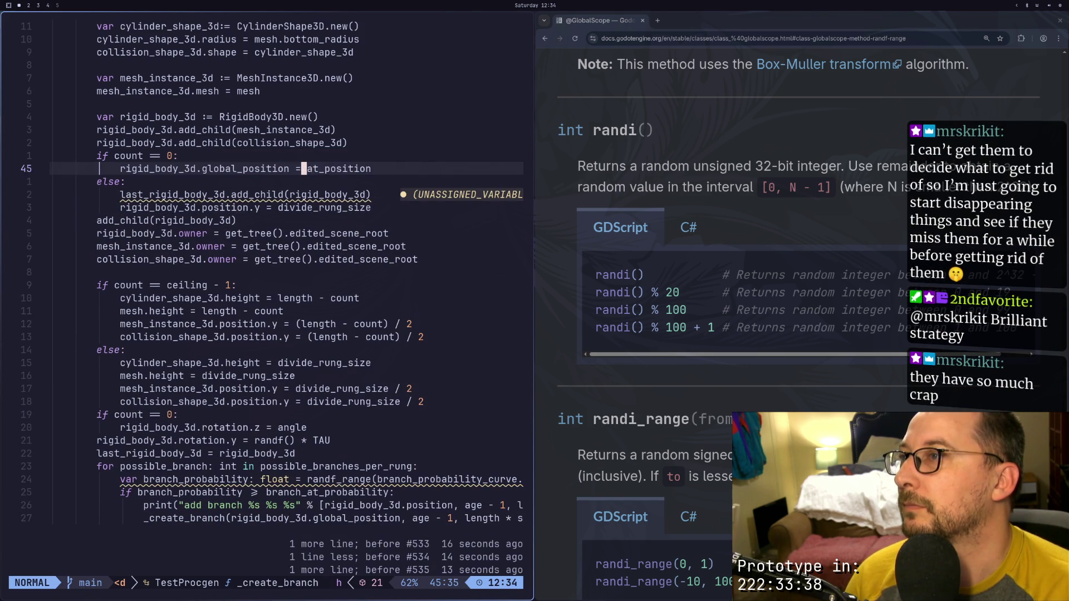
{"action": "key", "text": "j"}
{"action": "key", "text": "j"}
{"action": "key", "text": "j"}
{"action": "key", "text": "o"}
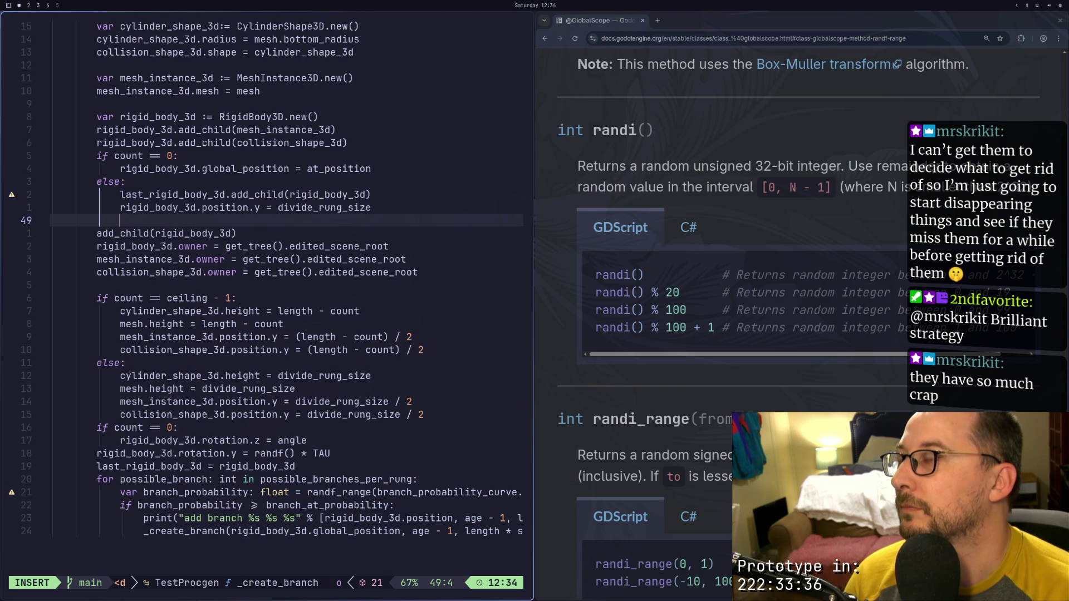
{"action": "key", "text": "Escape"}
{"action": "key", "text": "p"}
{"action": "key", "text": "I"}
{"action": "key", "text": "ctrl+d"}
{"action": "key", "text": "ctrl+d"}
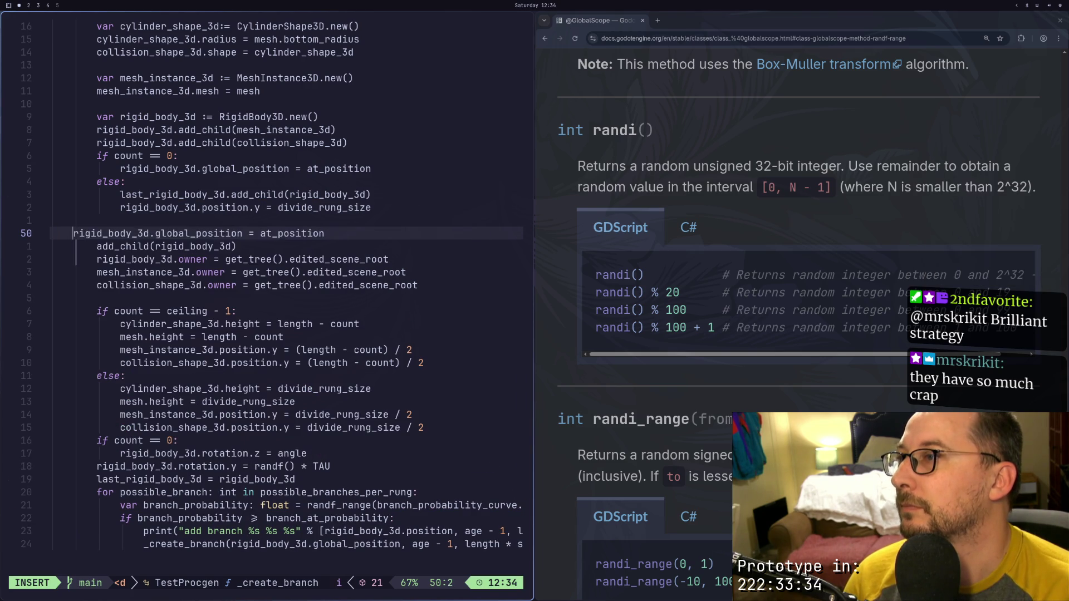
{"action": "key", "text": "ctrl+t"}
{"action": "key", "text": "Escape"}
{"action": "key", "text": "j"}
{"action": "key", "text": "j"}
{"action": "key", "text": "j"}
Move the position.y line above add_child, dedent it, drop the blank line, and save
{"action": "key", "text": "k"}
{"action": "key", "text": "k"}
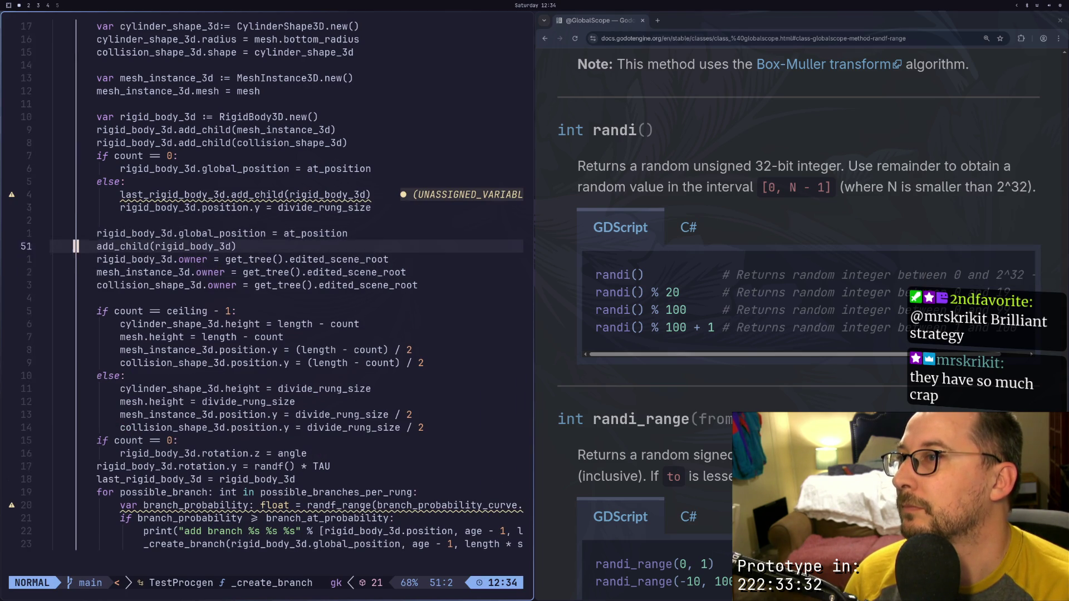
{"action": "key", "text": "k"}
{"action": "key", "text": "k"}
{"action": "key", "text": "k"}
{"action": "key", "text": "d"}
{"action": "key", "text": "d"}
{"action": "key", "text": "j"}
{"action": "key", "text": "p"}
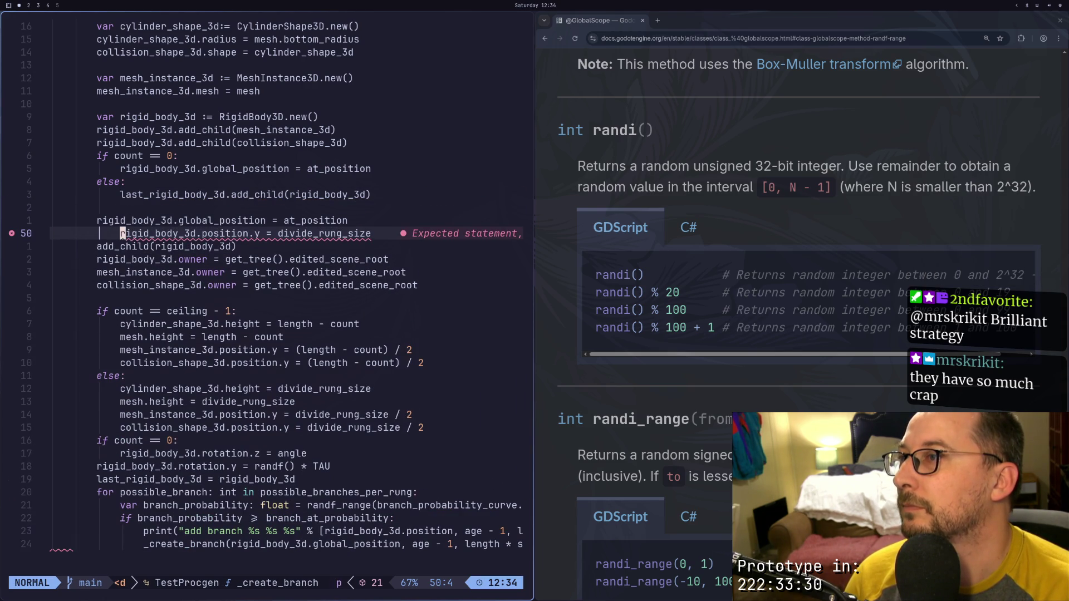
{"action": "key", "text": "less"}
{"action": "key", "text": "less"}
{"action": "key", "text": "k"}
{"action": "key", "text": "k"}
{"action": "key", "text": "d"}
{"action": "key", "text": "d"}
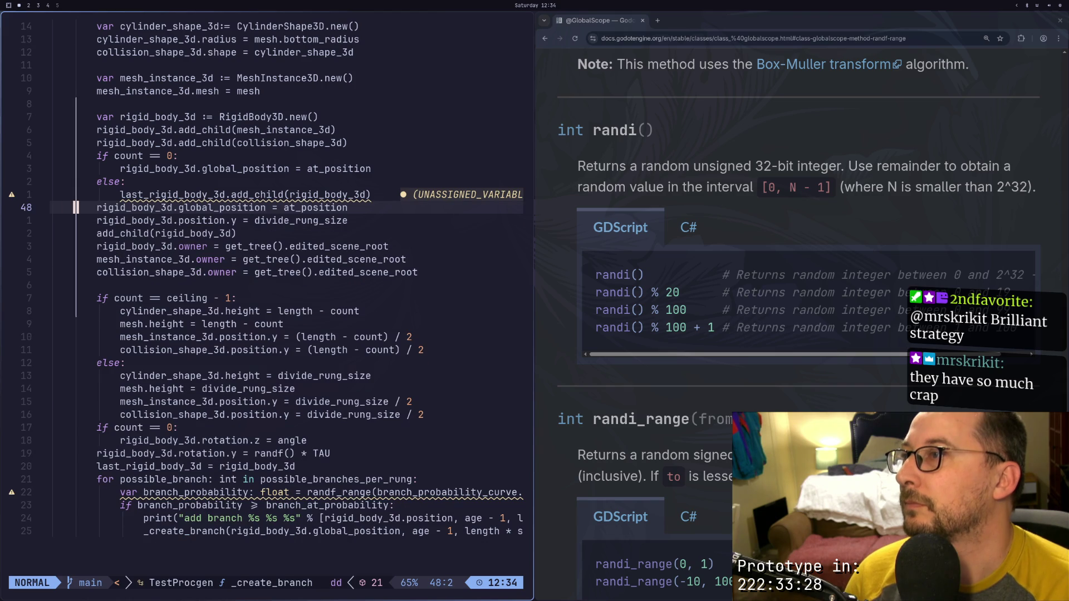
{"action": "type", "text": ":w"}
{"action": "key", "text": "Return"}
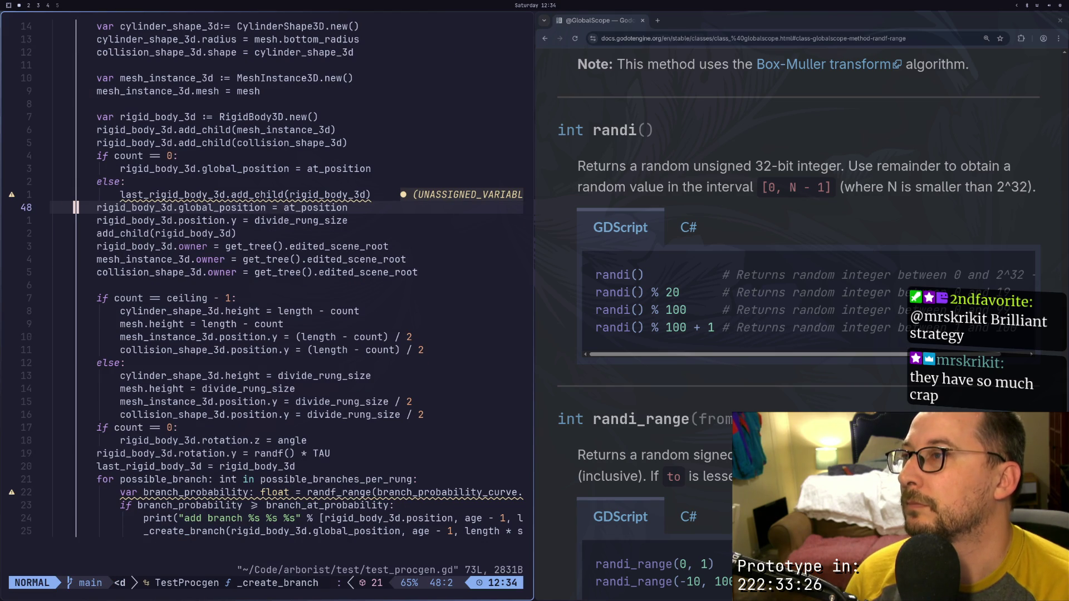
Delete the if count == 0, else and last_rigid_body_3d.add_child lines, dedent, and save
{"action": "key", "text": "k"}
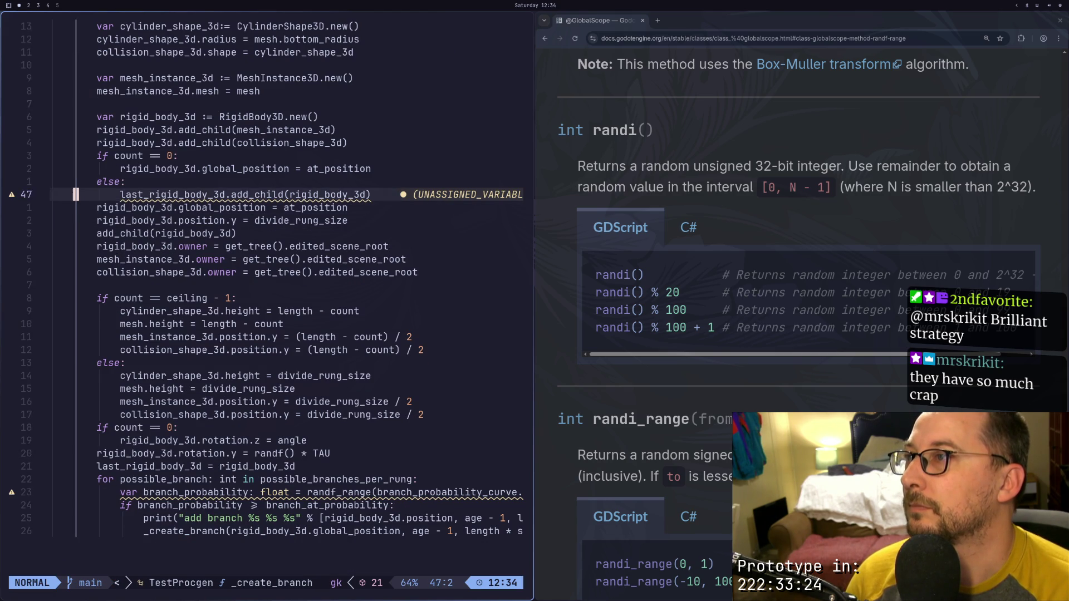
{"action": "key", "text": "k"}
{"action": "key", "text": "j"}
{"action": "key", "text": "l"}
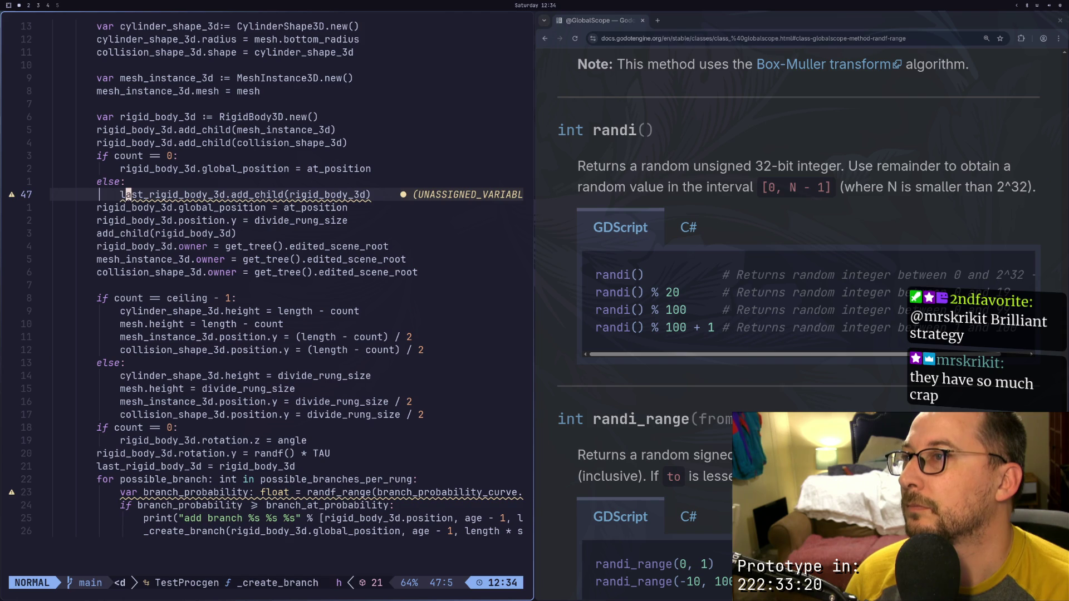
{"action": "key", "text": "d"}
{"action": "key", "text": "d"}
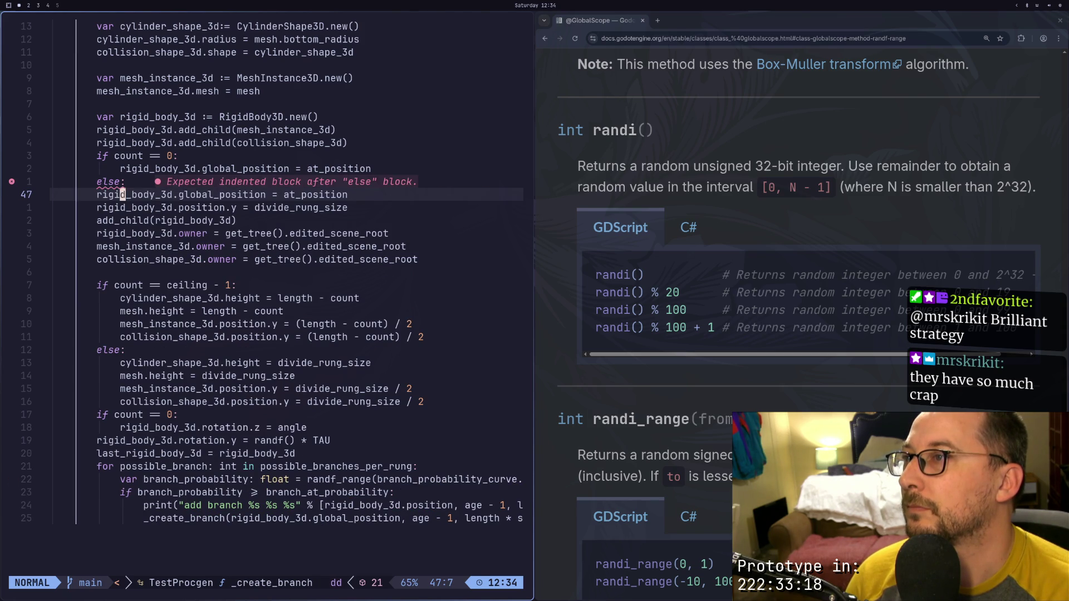
{"action": "key", "text": "k"}
{"action": "key", "text": "k"}
{"action": "key", "text": "k"}
{"action": "key", "text": "d"}
{"action": "key", "text": "d"}
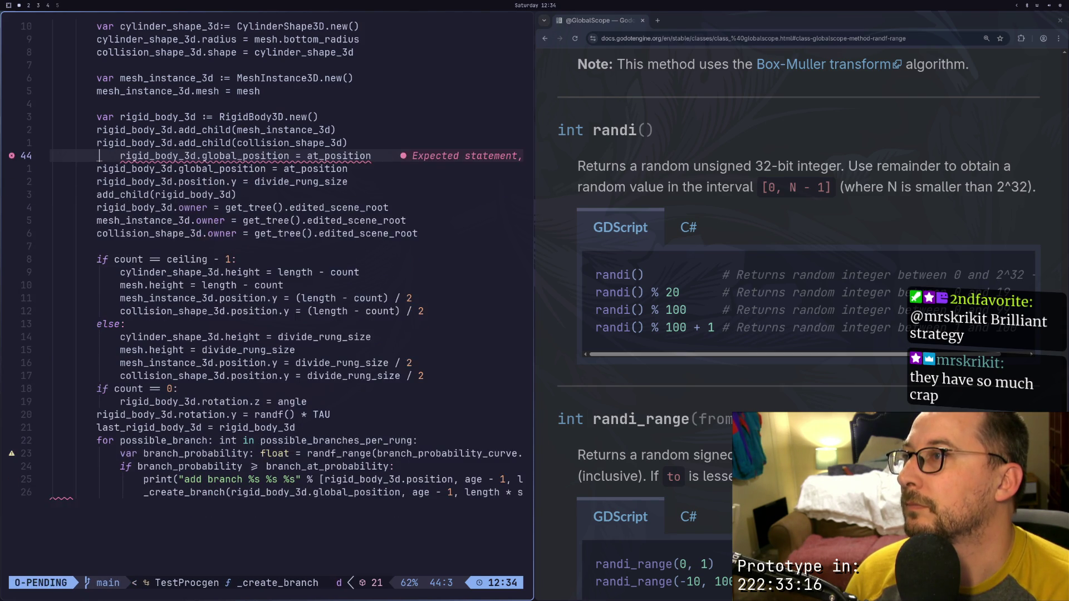
{"action": "key", "text": "<"}
{"action": "key", "text": "<"}
{"action": "key", "text": "colon"}
{"action": "type", "text": "w"}
{"action": "key", "text": "Return"}
{"action": "key", "text": "super+2"}
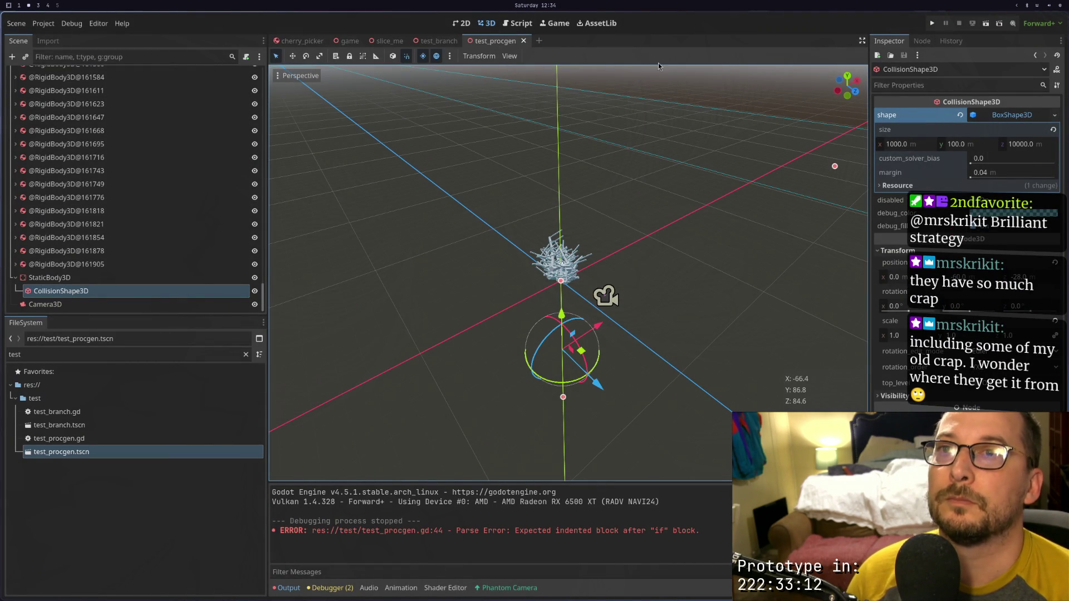
Regenerate the TestProcgen tree with Generate Tree and orbit beneath it to inspect the result
{"action": "scroll", "coordinate": [137, 139], "scroll_direction": "up", "scroll_amount": 15}
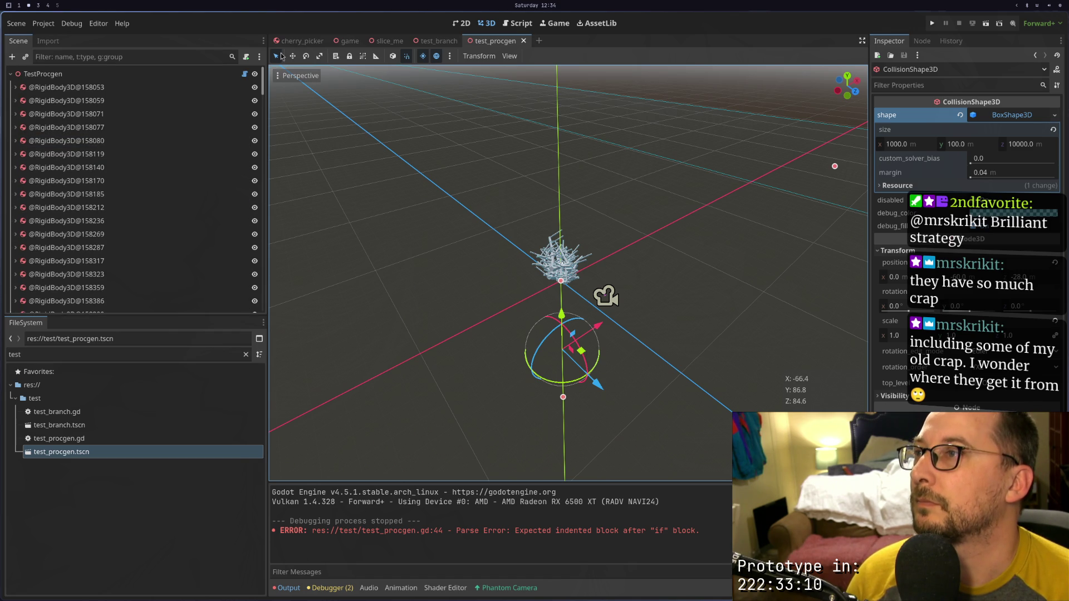
{"action": "left_click", "coordinate": [131, 76]}
{"action": "left_click", "coordinate": [949, 123]}
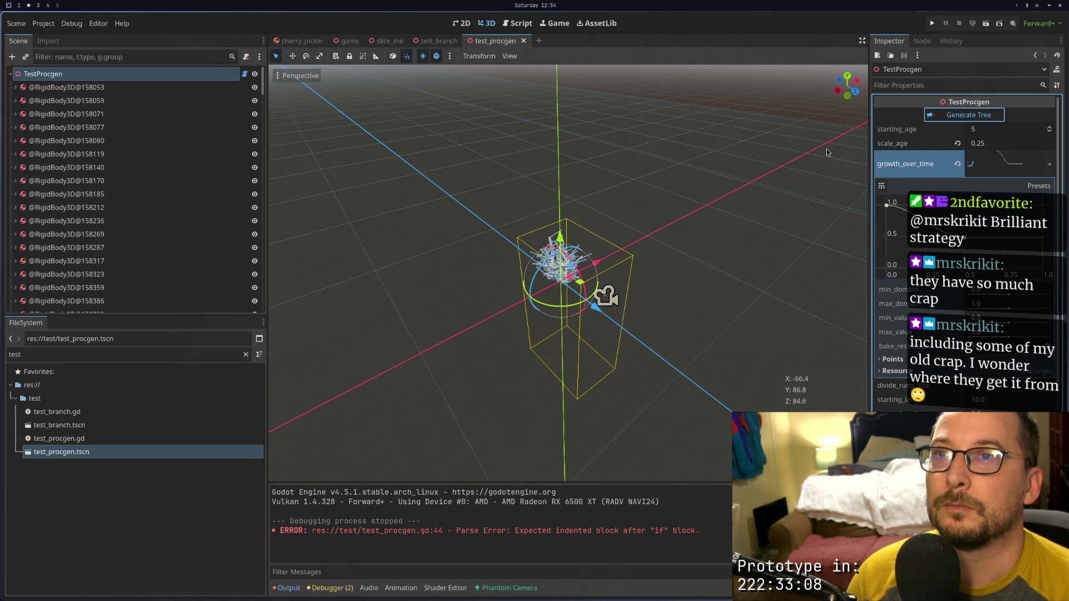
{"action": "scroll", "coordinate": [553, 251], "scroll_direction": "up", "scroll_amount": 3}
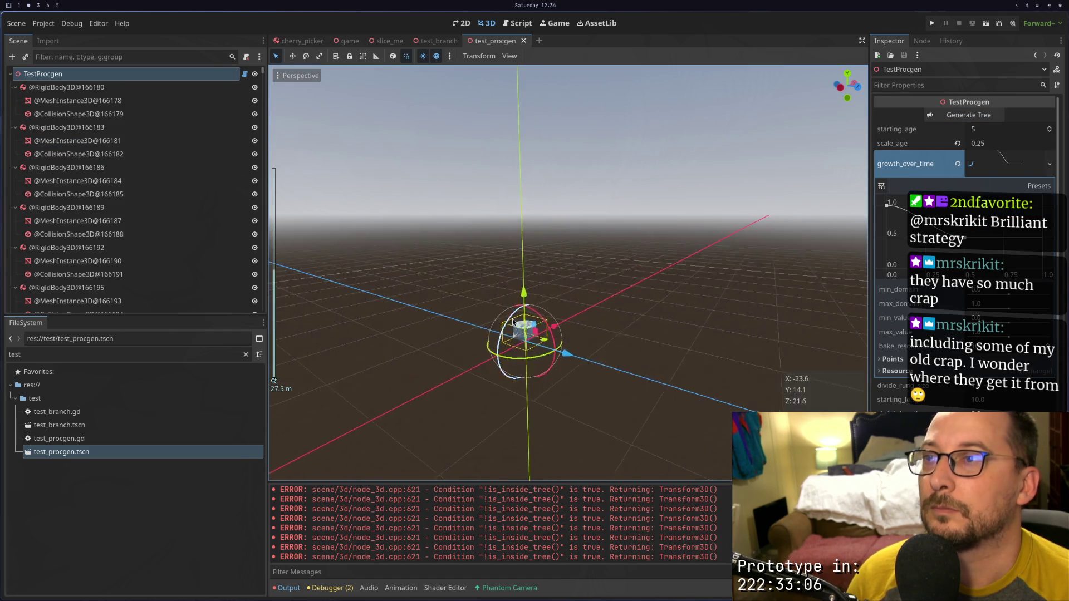
{"action": "scroll", "coordinate": [554, 252], "scroll_direction": "up", "scroll_amount": 10}
{"action": "left_click_drag", "start_coordinate": [685, 228], "coordinate": [546, 458]}
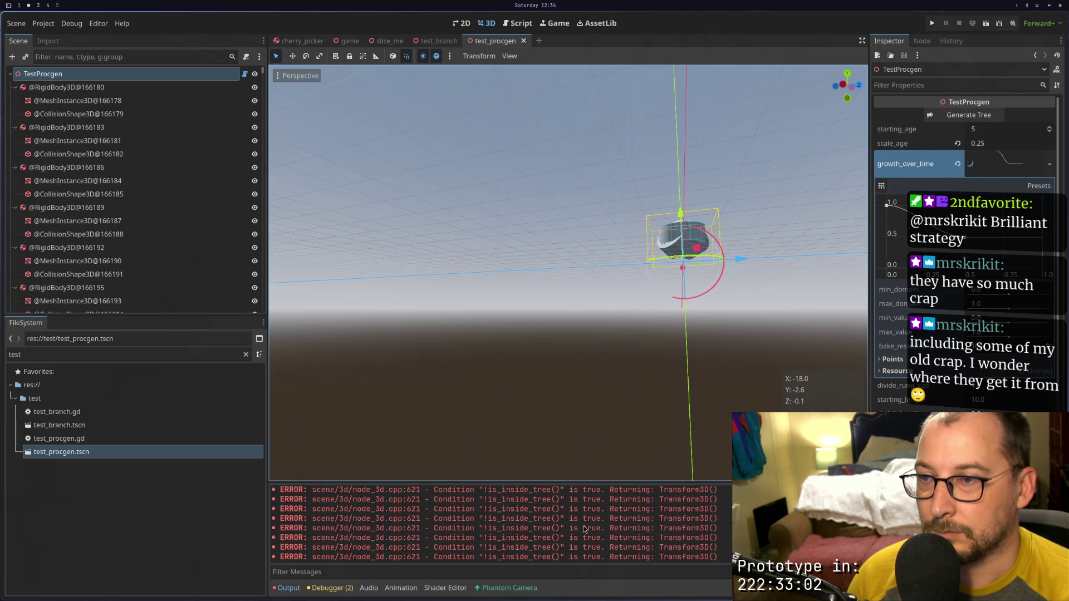
{"action": "key", "text": "super+1"}
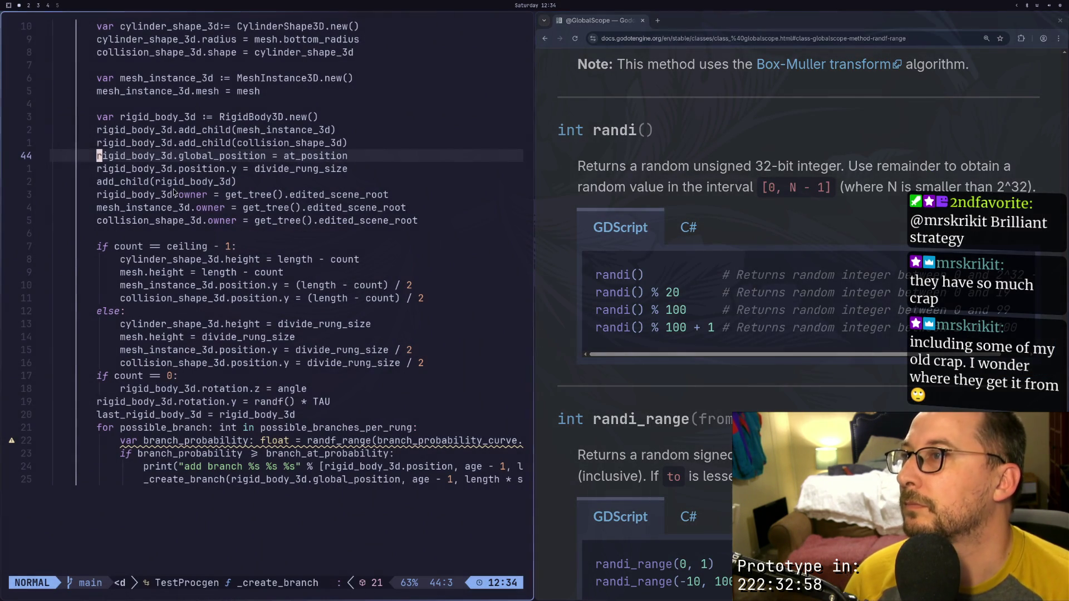
Review the position.y and add_child lines in _create_branch
{"action": "left_click", "coordinate": [129, 169]}
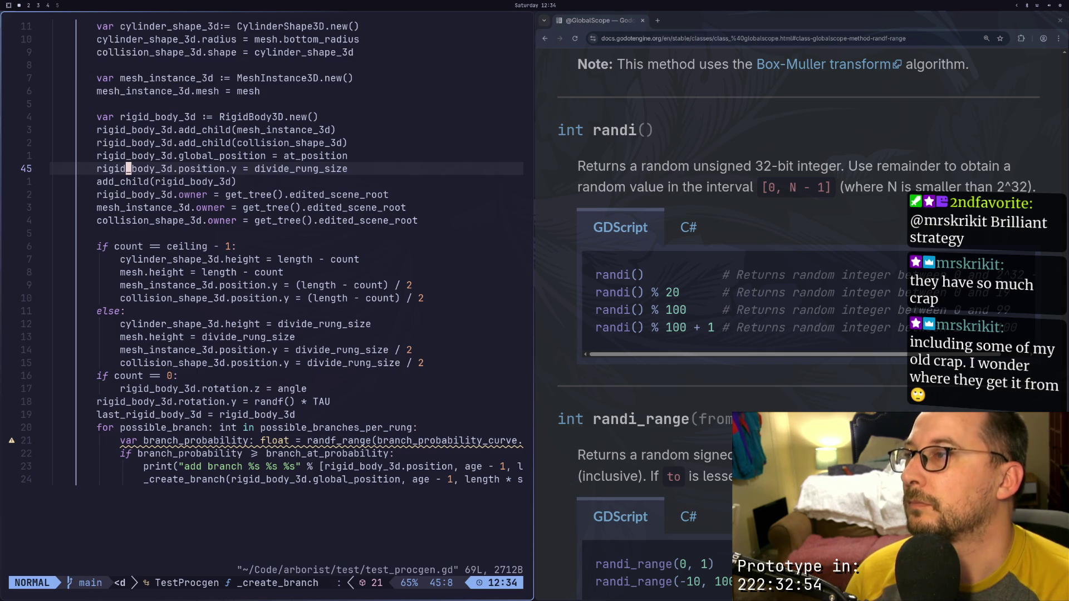
{"action": "key", "text": "j"}
{"action": "key", "text": "j"}
{"action": "key", "text": "k"}
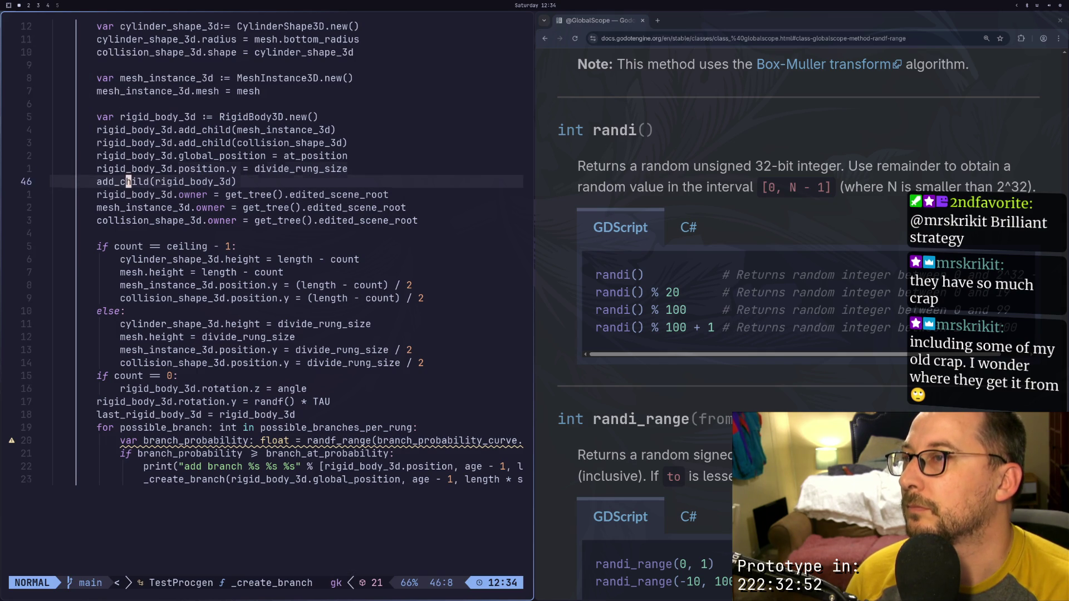
{"action": "key", "text": "k"}
{"action": "key", "text": "9"}
{"action": "key", "text": "k"}
{"action": "key", "text": "8"}
{"action": "key", "text": "j"}
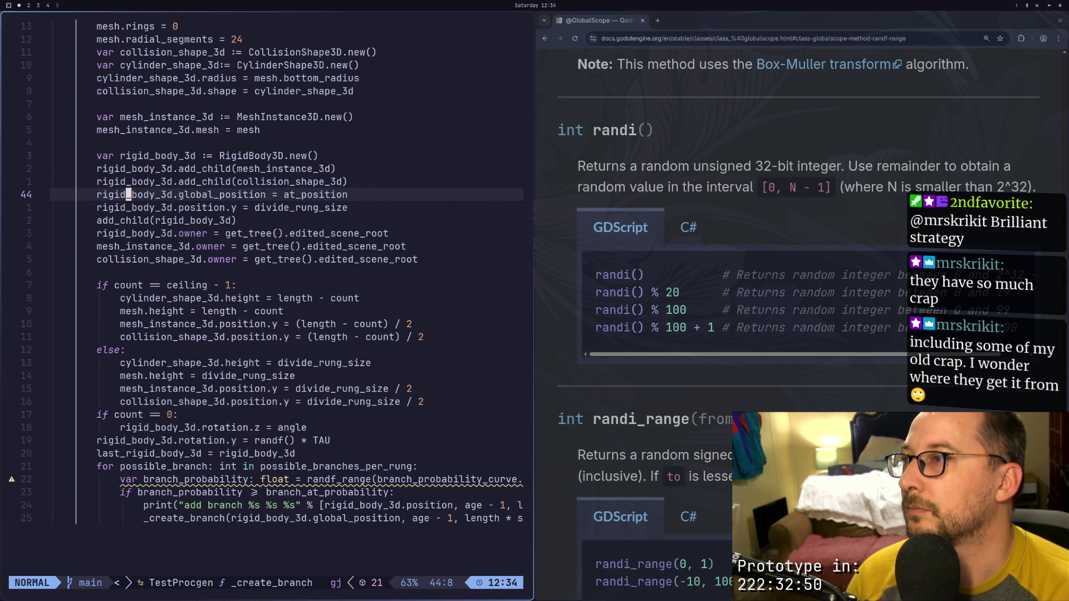
{"action": "key", "text": "j"}
{"action": "key", "text": "j"}
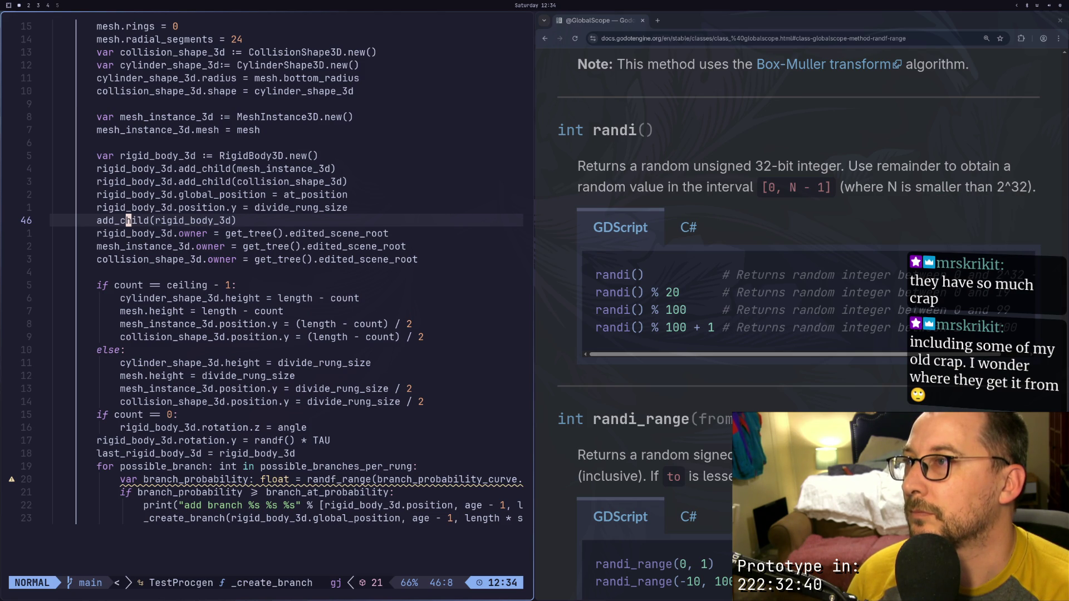
{"action": "key", "text": "k"}
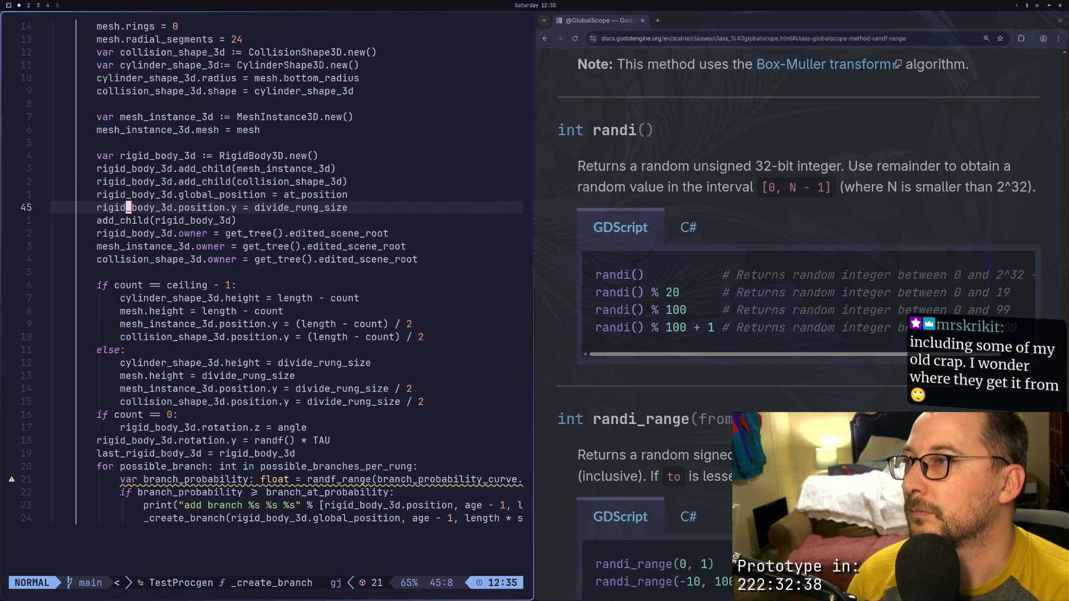
{"action": "key", "text": "j"}
{"action": "key", "text": "k"}
{"action": "key", "text": "j"}
{"action": "key", "text": "k"}
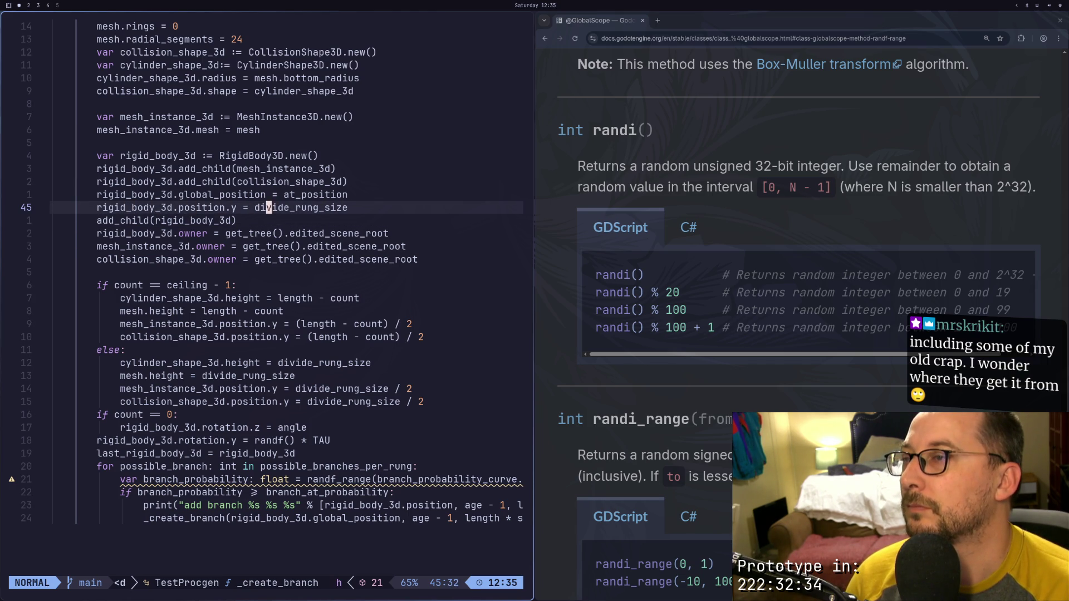
Make the position.y line read divide_rung_size * count and save the script
{"action": "key", "text": "i"}
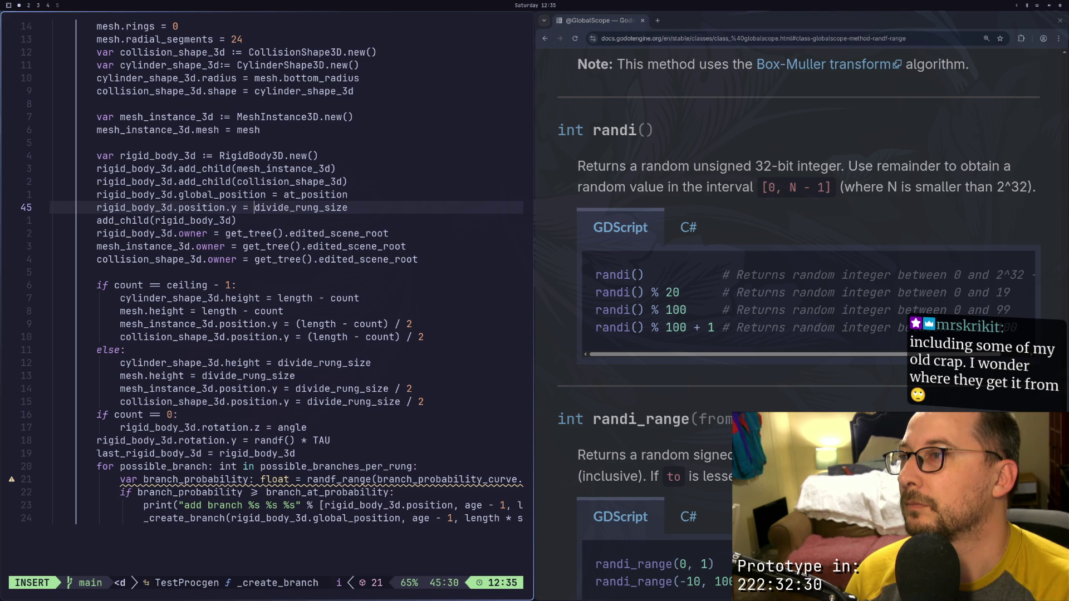
{"action": "key", "text": "Escape"}
{"action": "type", "text": "ea"}
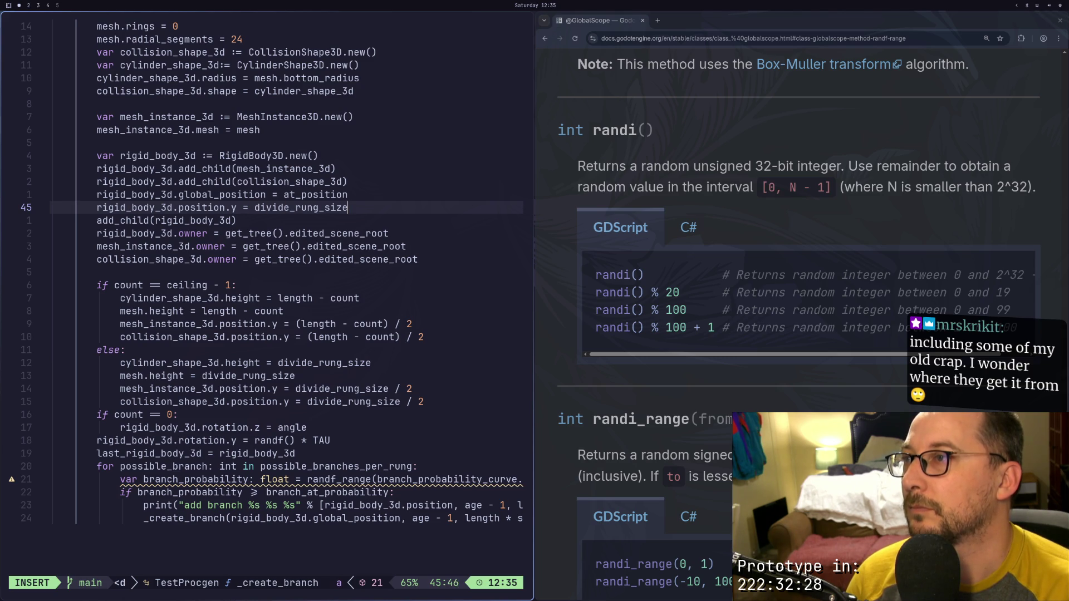
{"action": "type", "text": "ount"}
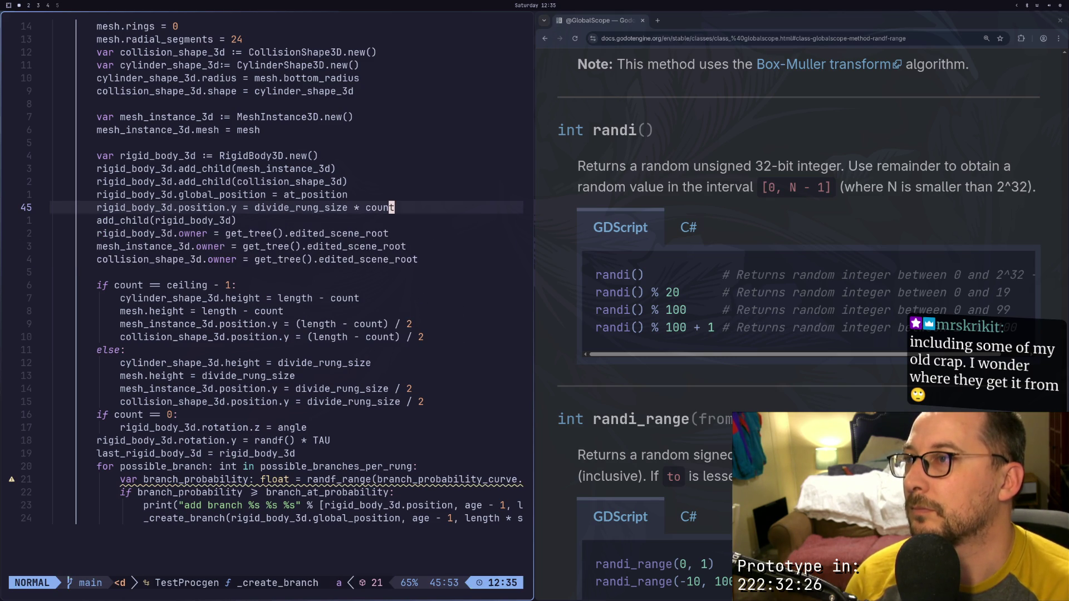
{"action": "key", "text": "Escape"}
{"action": "type", "text": ":w"}
{"action": "key", "text": "Return"}
{"action": "key", "text": "super+2"}
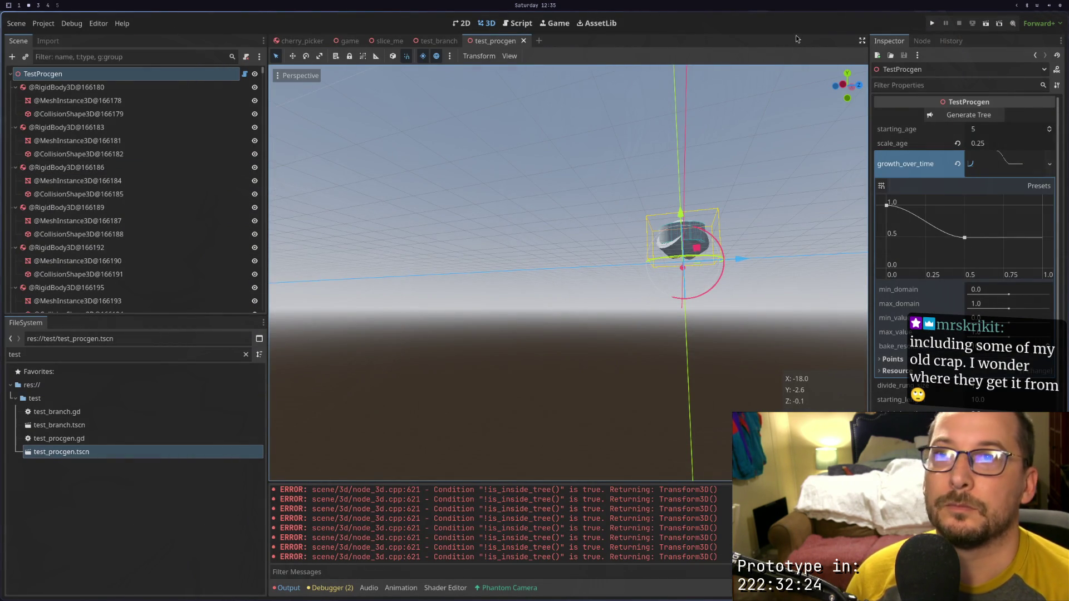
Regenerate the procgen tree and orbit around the tall cylinder to inspect it
{"action": "left_click", "coordinate": [952, 119]}
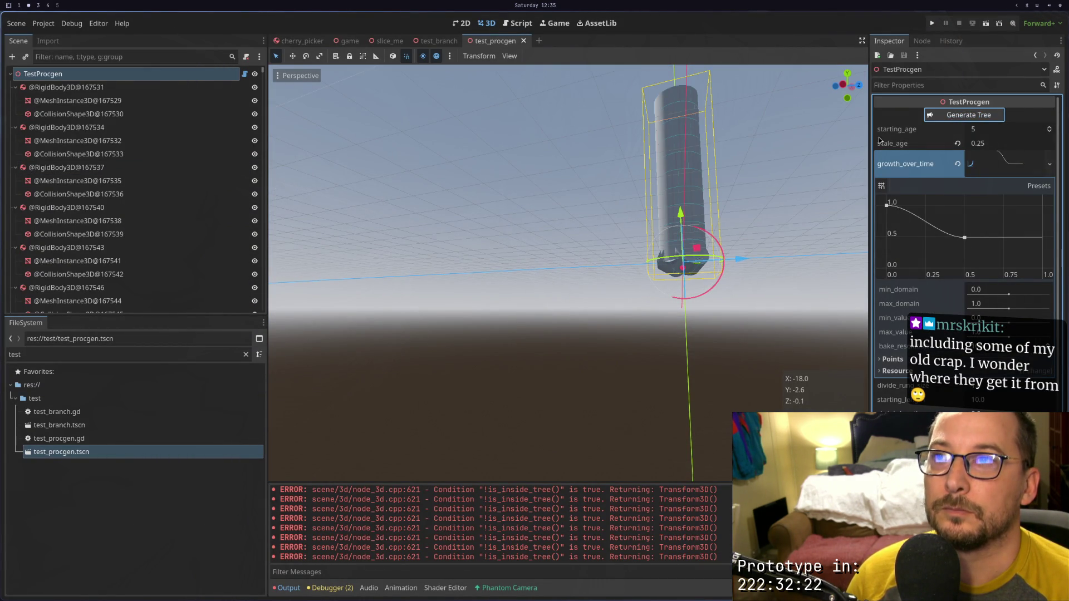
{"action": "left_click_drag", "start_coordinate": [557, 278], "coordinate": [605, 312]}
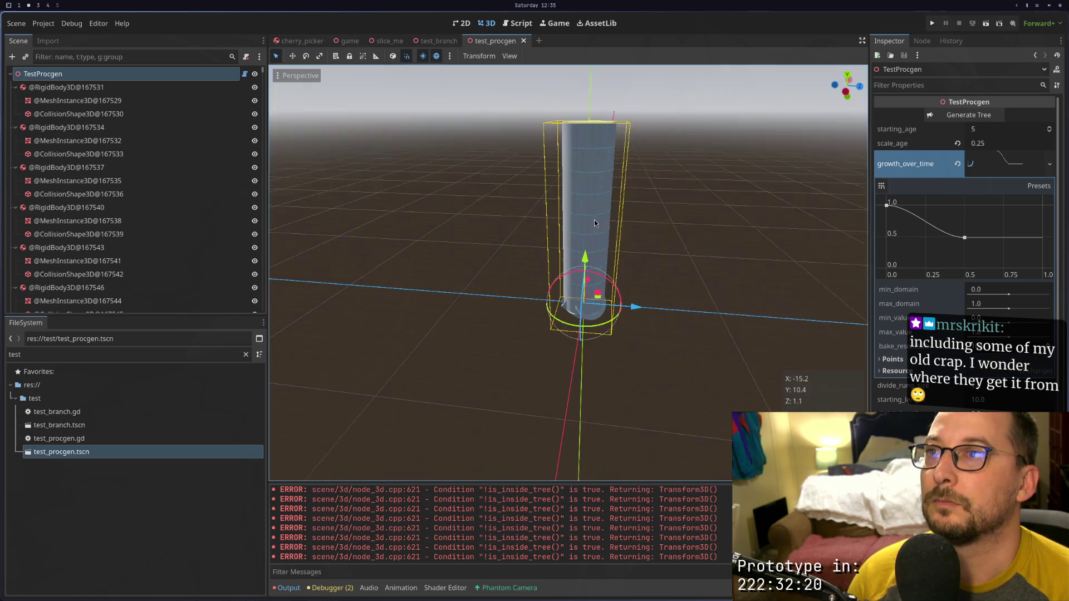
{"action": "mouse_move", "coordinate": [593, 206]}
{"action": "left_mouse_down"}
{"action": "mouse_move", "coordinate": [575, 232]}
{"action": "mouse_move", "coordinate": [572, 212]}
{"action": "mouse_move", "coordinate": [592, 246]}
{"action": "mouse_move", "coordinate": [554, 316]}
{"action": "left_mouse_up"}
{"action": "scroll", "coordinate": [592, 245], "scroll_direction": "up", "scroll_amount": 5}
{"action": "scroll", "coordinate": [555, 320], "scroll_direction": "up", "scroll_amount": 3}
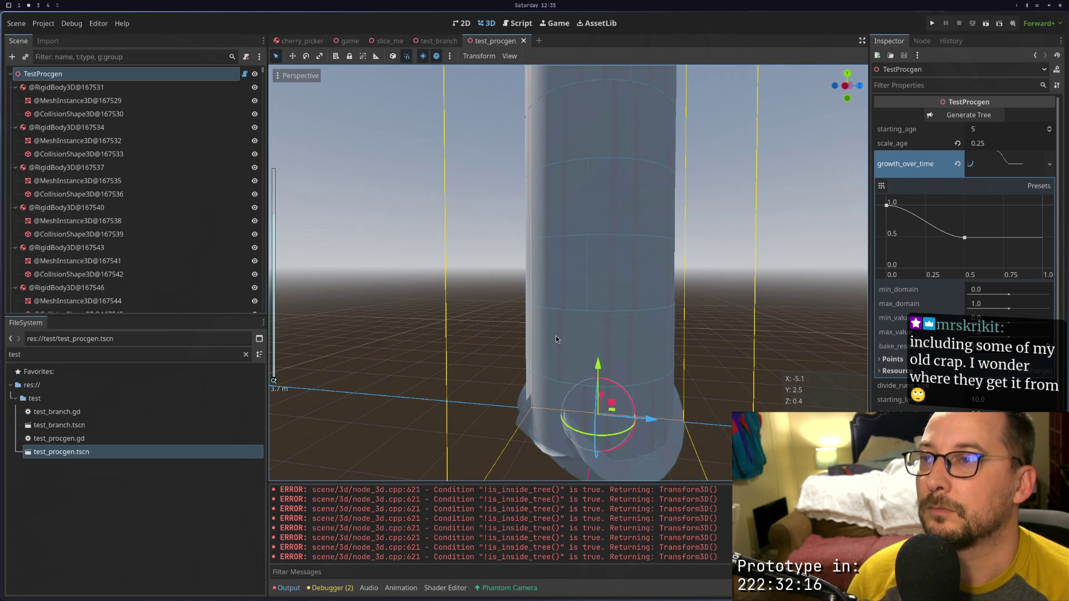
{"action": "scroll", "coordinate": [235, 268], "scroll_direction": "down", "scroll_amount": 10}
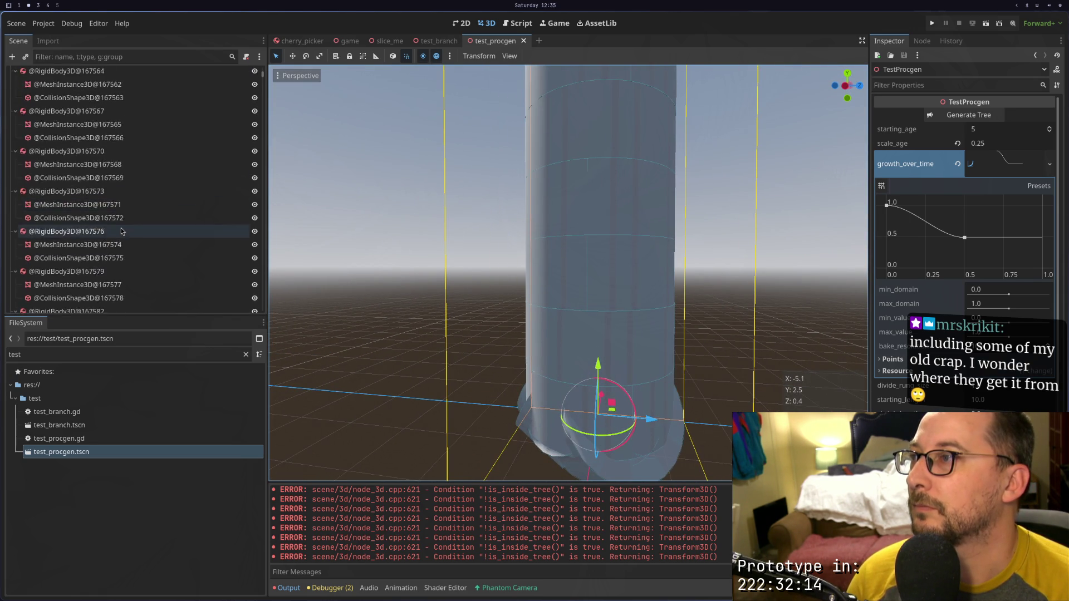
{"action": "left_click_drag", "start_coordinate": [262, 80], "coordinate": [261, 42]}
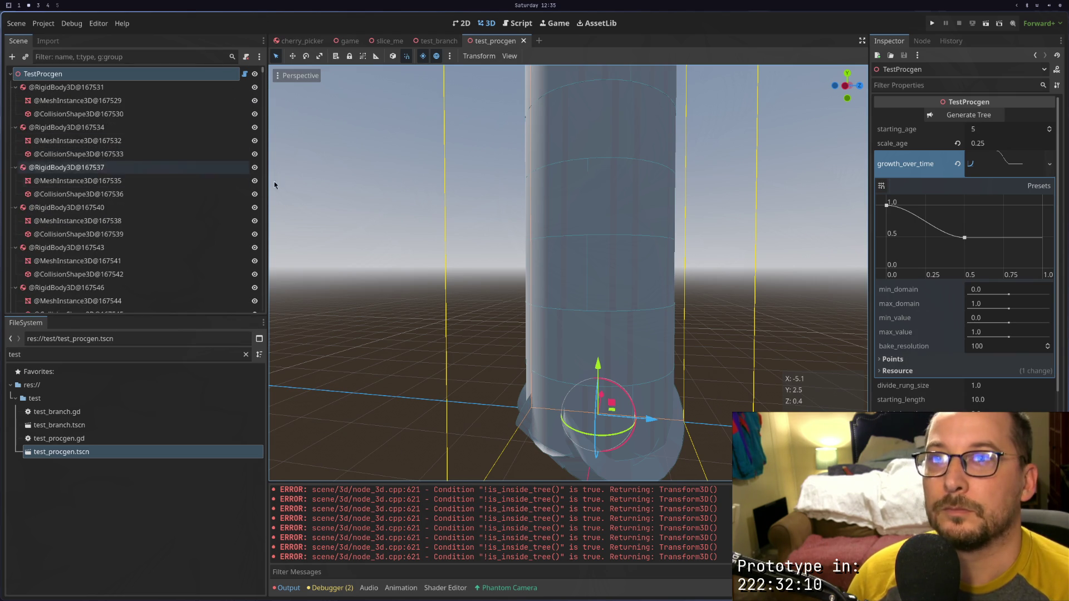
Test-run the current scene, then stop the running game
{"action": "left_click", "coordinate": [987, 23]}
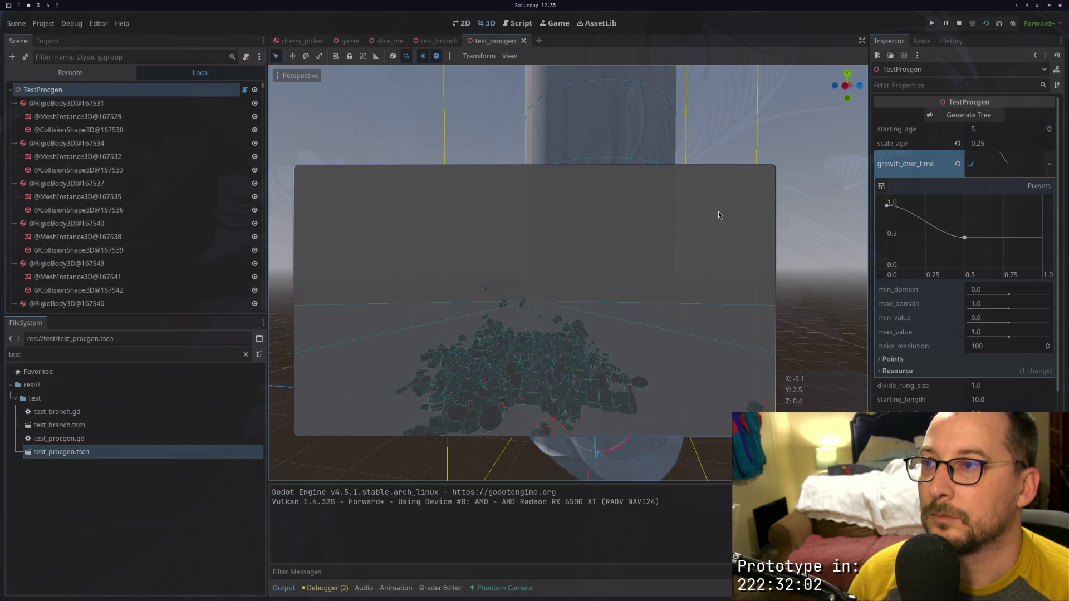
{"action": "left_click", "coordinate": [959, 24]}
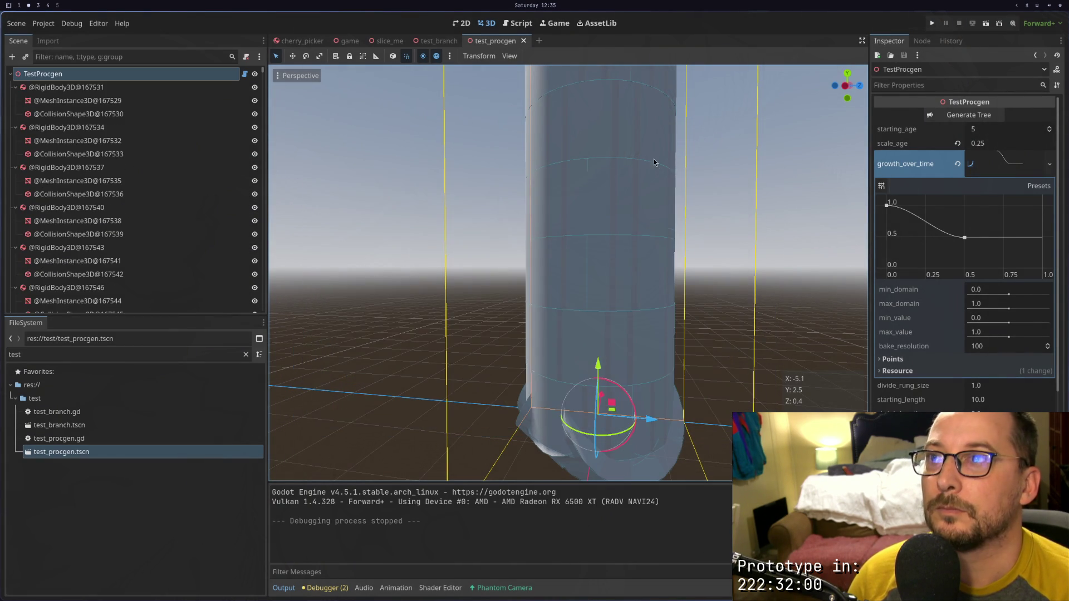
{"action": "scroll", "coordinate": [635, 187], "scroll_direction": "down", "scroll_amount": 5}
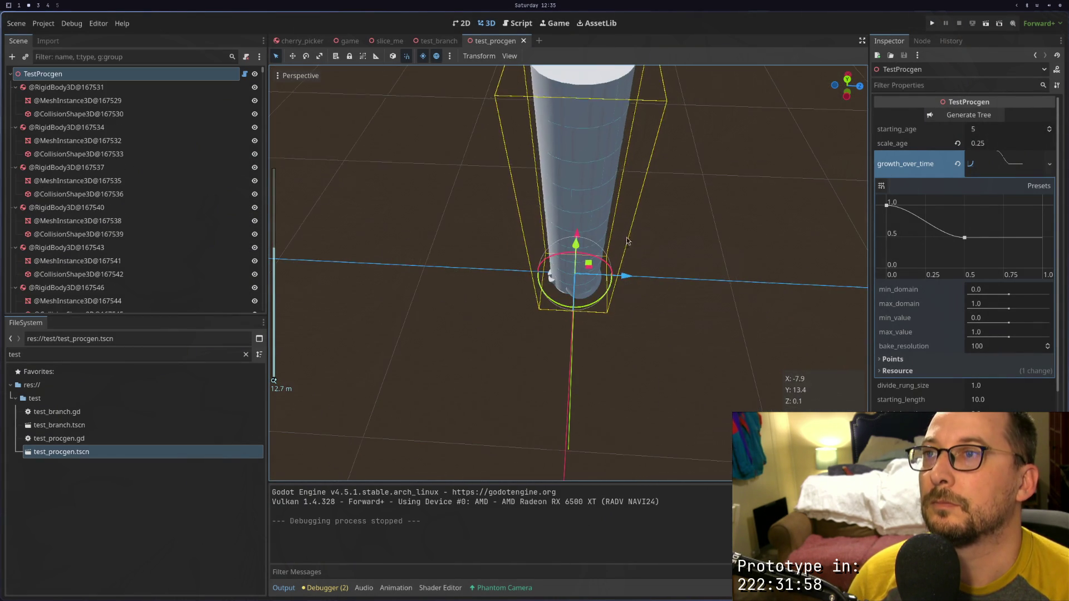
{"action": "left_click", "coordinate": [597, 106]}
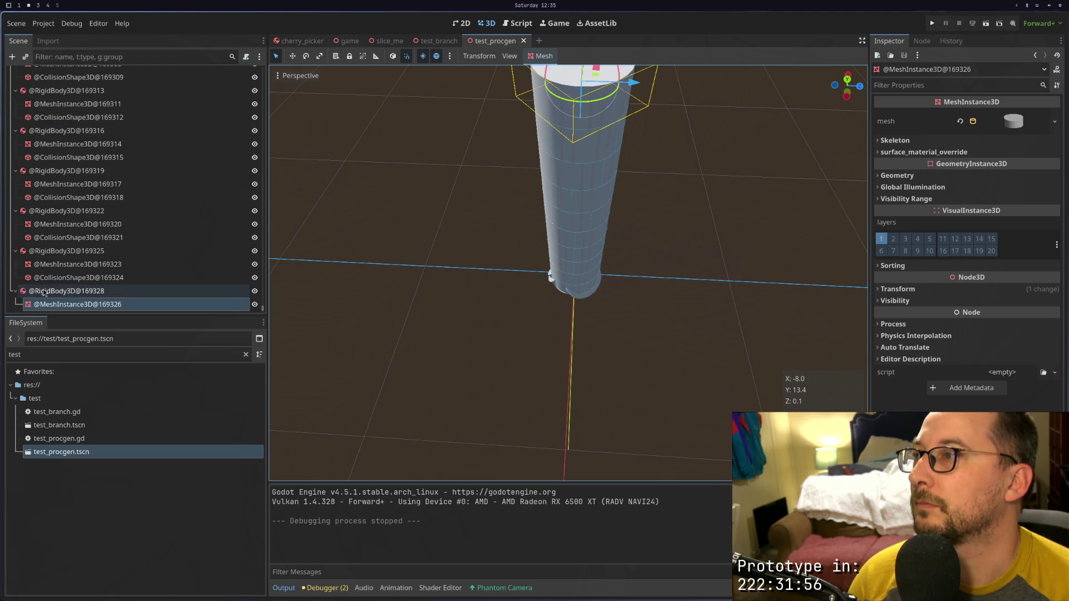
{"action": "left_click", "coordinate": [67, 291]}
{"action": "left_click_drag", "start_coordinate": [264, 310], "coordinate": [263, 71]}
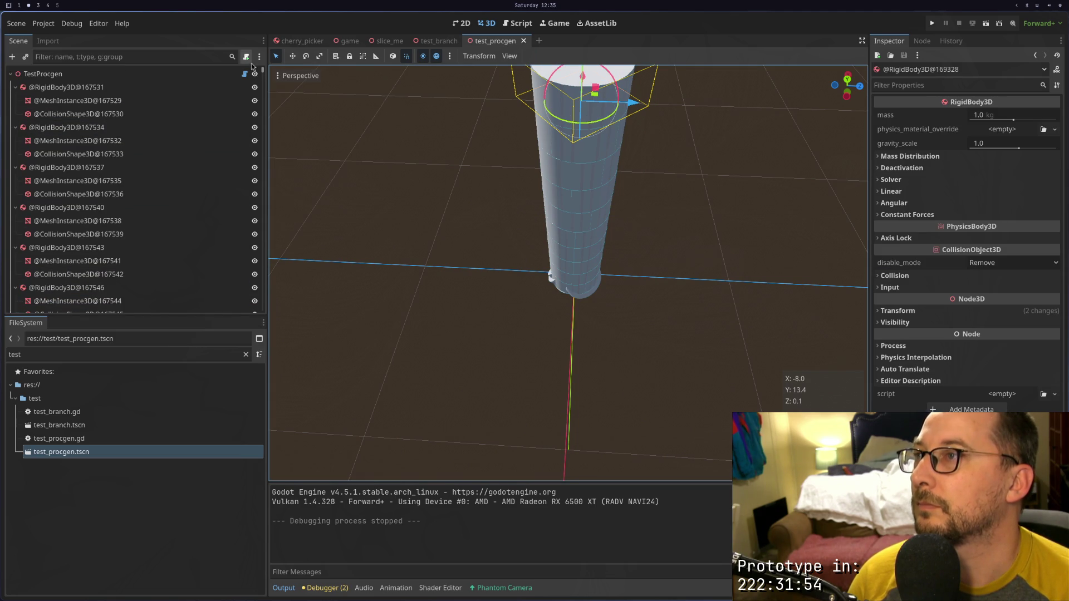
{"action": "left_click", "coordinate": [167, 88]}
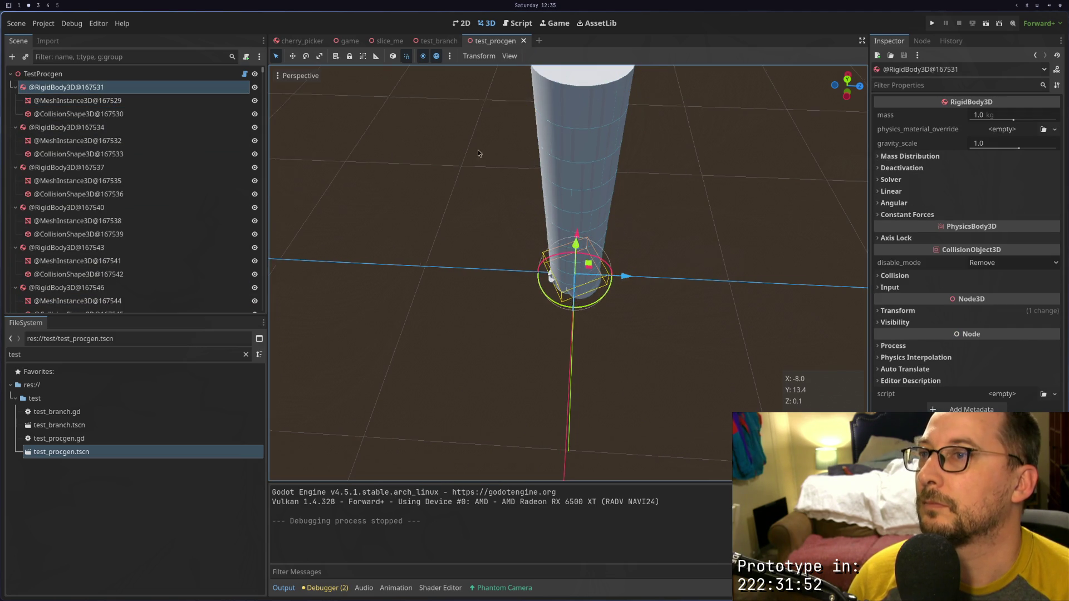
{"action": "scroll", "coordinate": [496, 209], "scroll_direction": "up", "scroll_amount": 5}
{"action": "scroll", "coordinate": [501, 255], "scroll_direction": "up", "scroll_amount": 2}
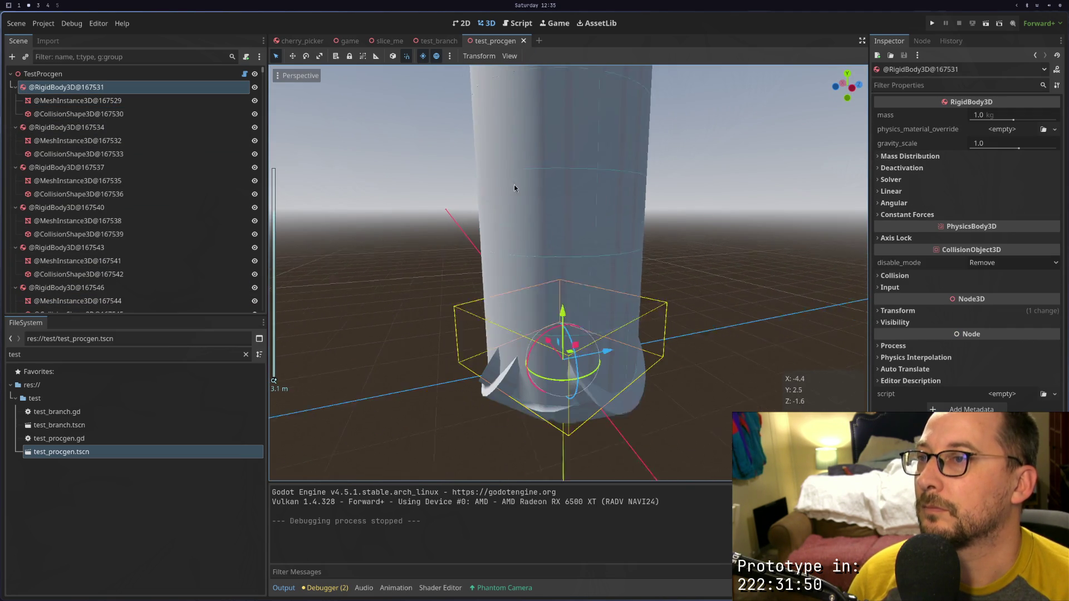
{"action": "left_click", "coordinate": [76, 128]}
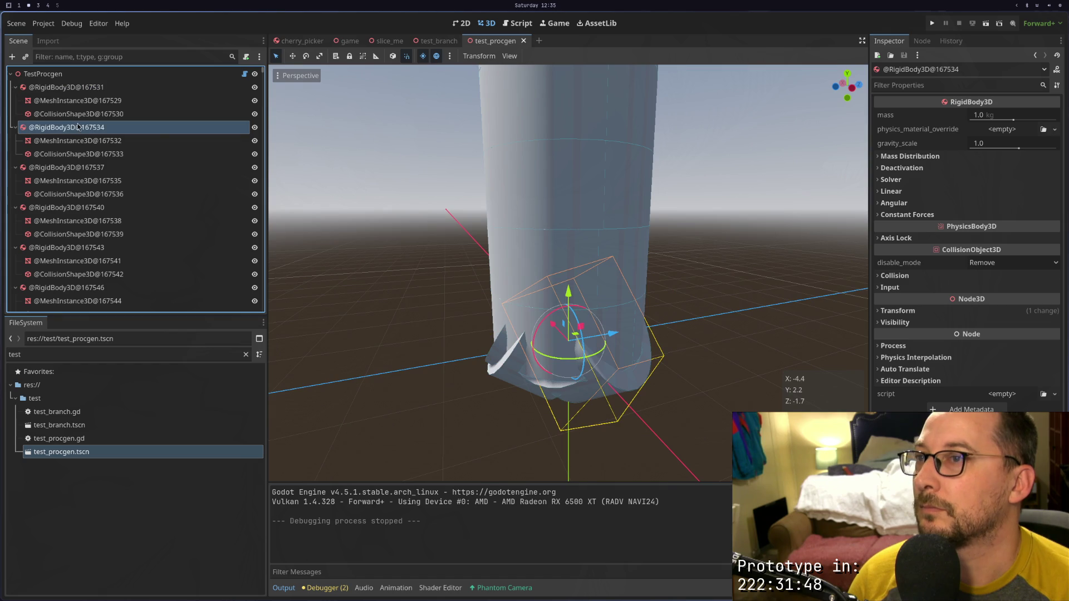
{"action": "scroll", "coordinate": [184, 142], "scroll_direction": "down", "scroll_amount": 4}
{"action": "key", "text": "super+1"}
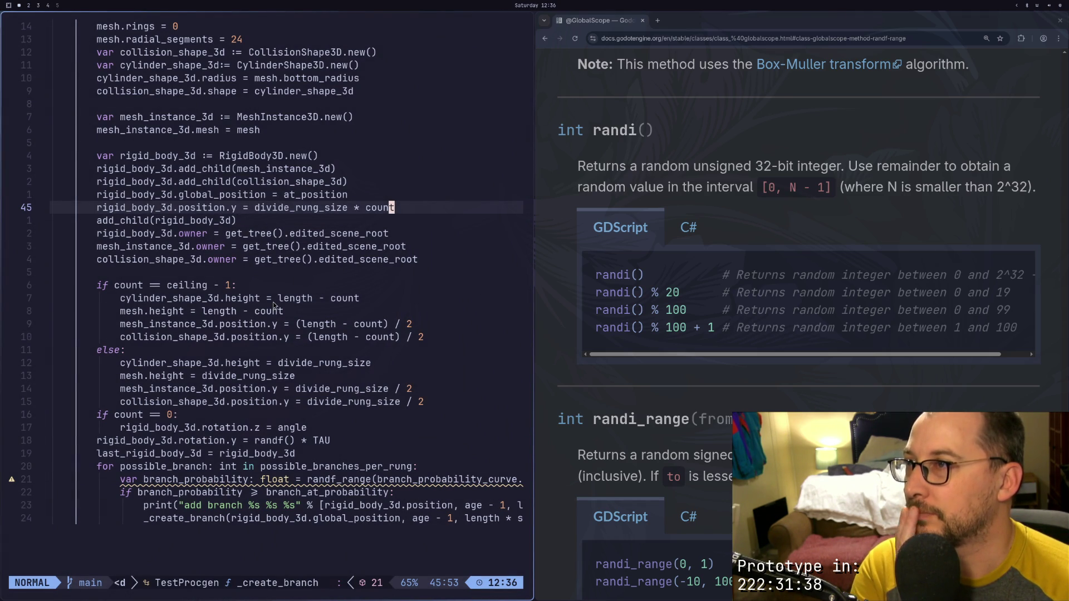
Scroll through the rigid-body creation code in _create_branch, then return to Godot
{"action": "scroll", "coordinate": [273, 304], "scroll_direction": "up", "scroll_amount": 1}
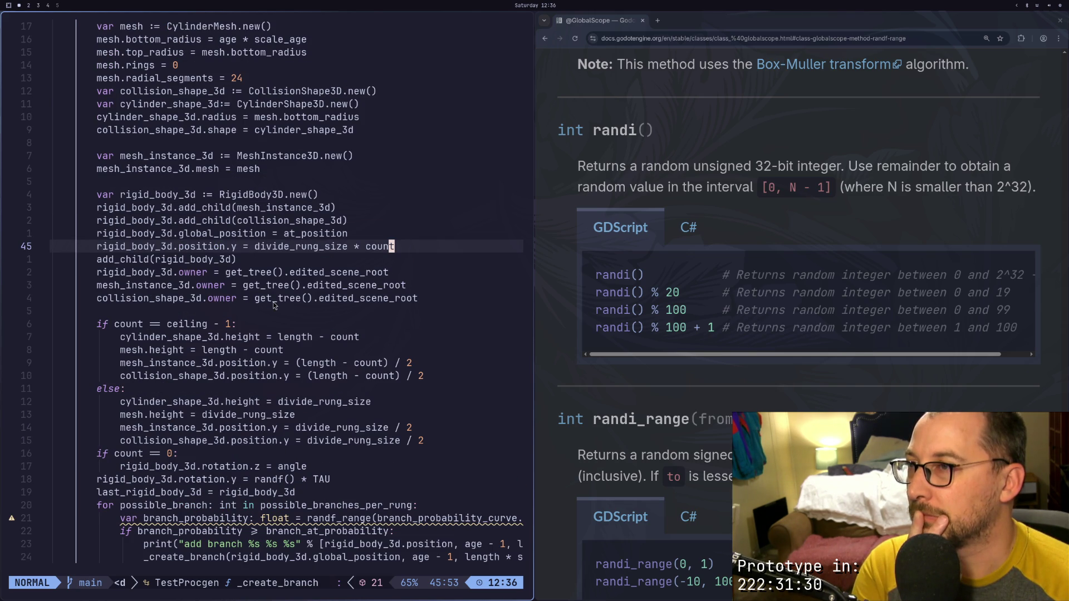
{"action": "key", "text": "super+2"}
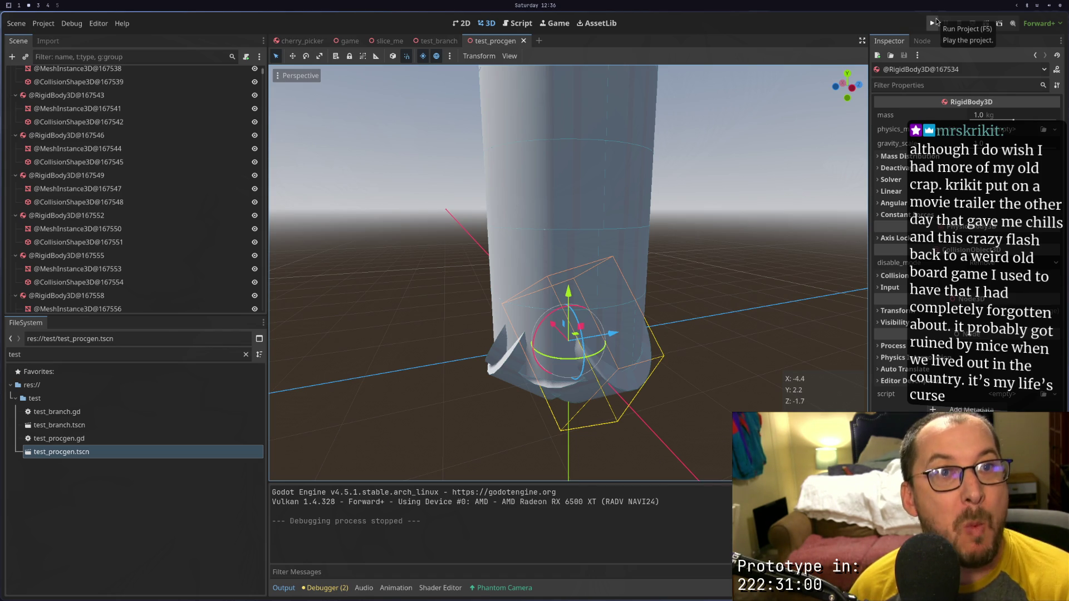
Run the project, scroll through the generated bodies in the Scene dock, and return to Neovim
{"action": "left_click", "coordinate": [936, 21]}
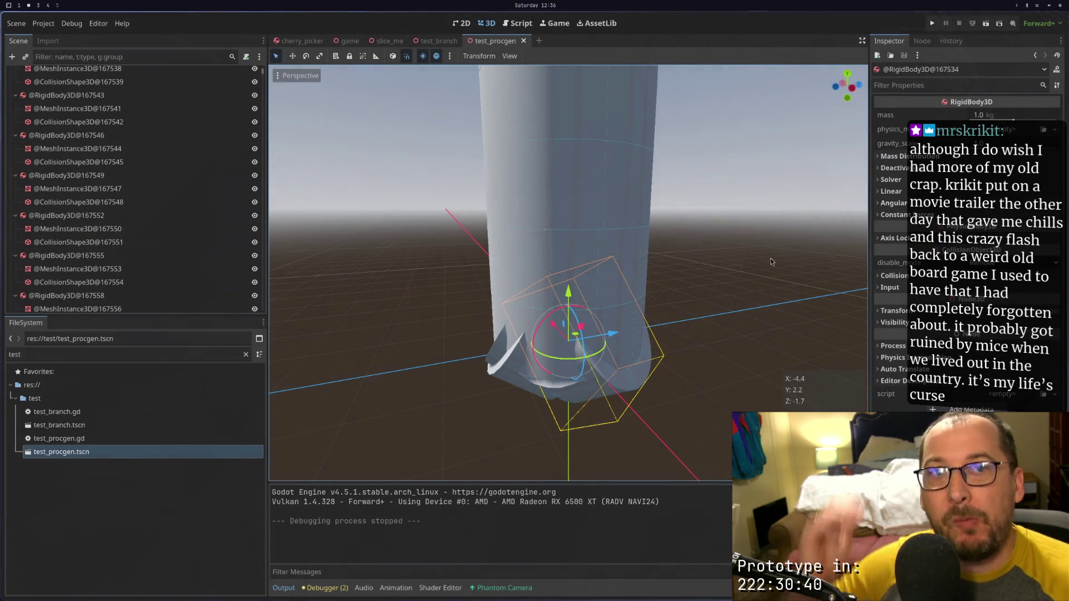
{"action": "scroll", "coordinate": [201, 234], "scroll_direction": "down", "scroll_amount": 4}
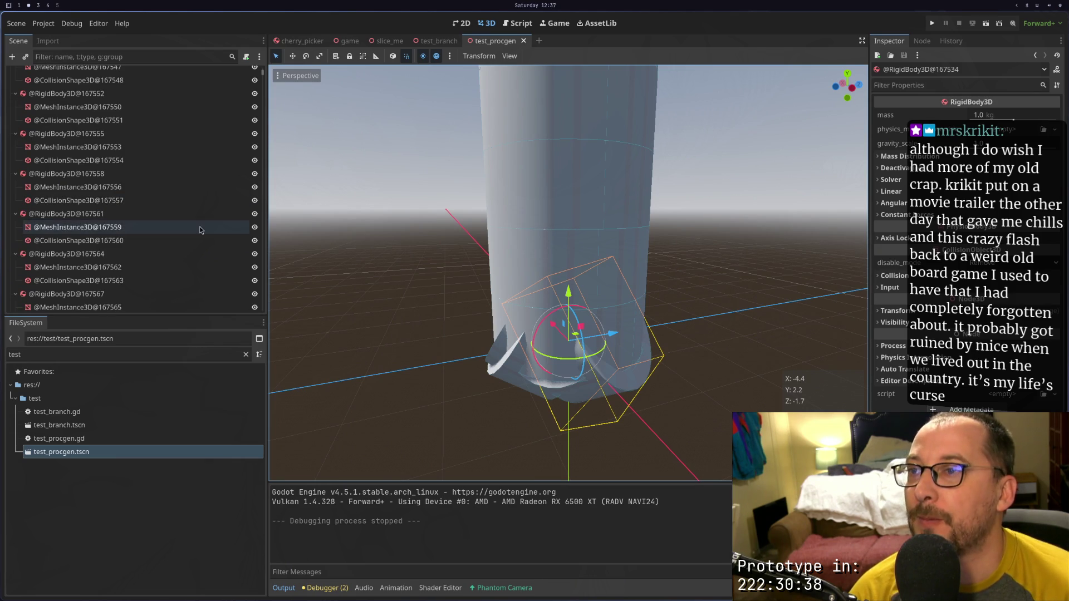
{"action": "key", "text": "super+1"}
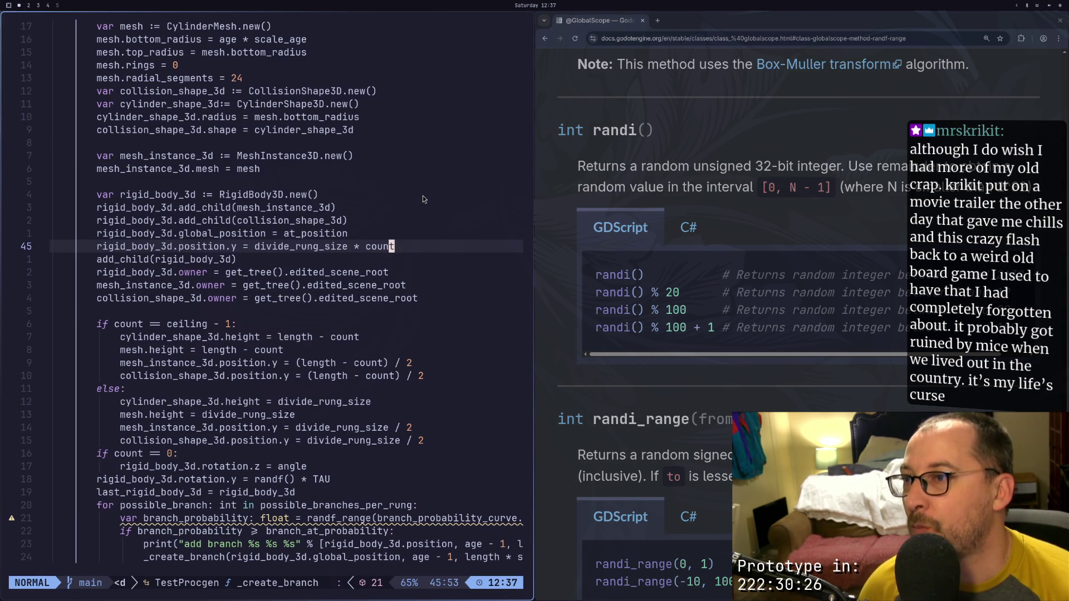
Add a fresh unindented blank line after the script's last function
{"action": "scroll", "coordinate": [334, 278], "scroll_direction": "down", "scroll_amount": 4}
{"action": "scroll", "coordinate": [245, 362], "scroll_direction": "up", "scroll_amount": 1}
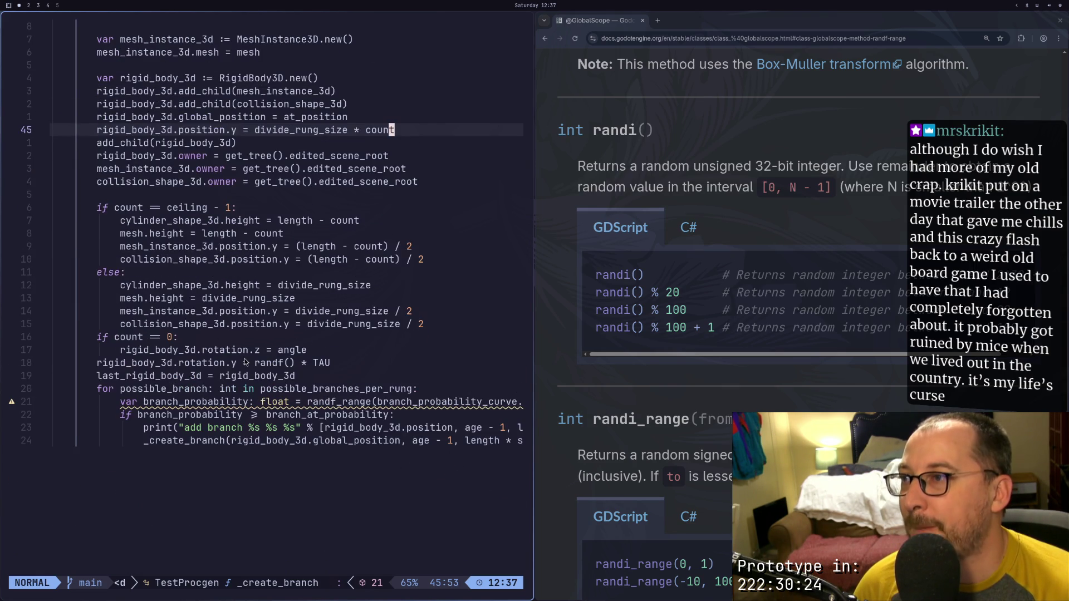
{"action": "scroll", "coordinate": [245, 363], "scroll_direction": "down", "scroll_amount": 1}
{"action": "left_click", "coordinate": [174, 435]}
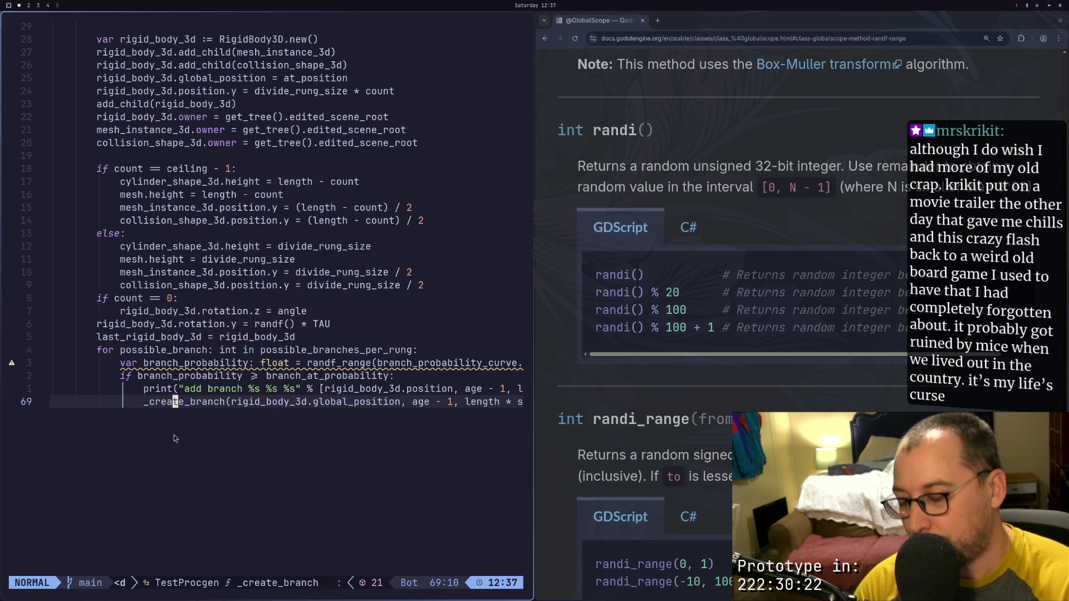
{"action": "key", "text": "o"}
{"action": "key", "text": "Return"}
{"action": "key", "text": "BackSpace"}
{"action": "key", "text": "BackSpace"}
{"action": "key", "text": "BackSpace"}
{"action": "type", "text": "_"}
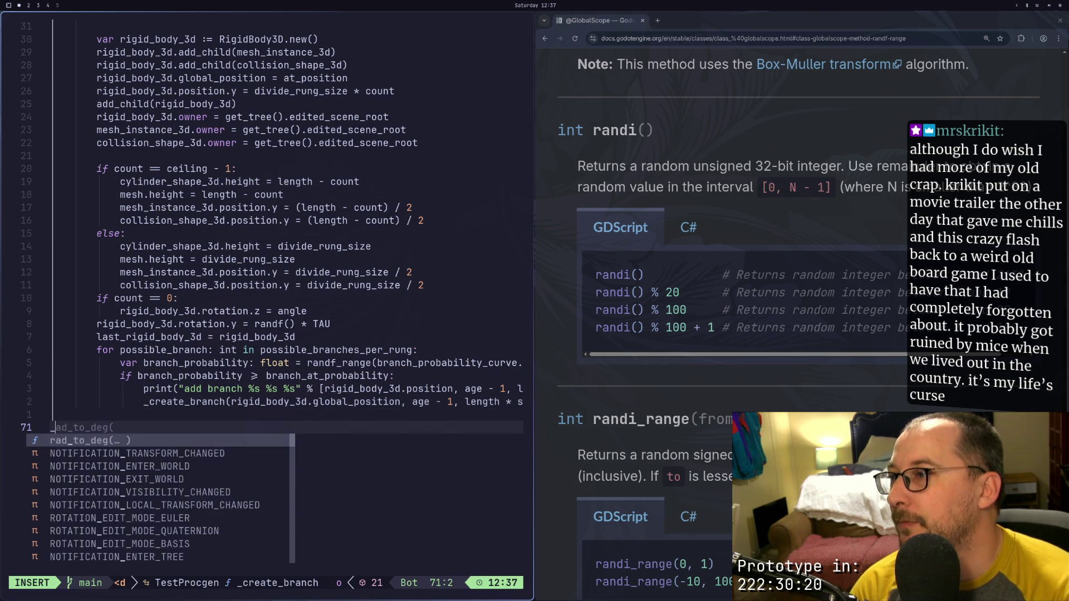
{"action": "key", "text": "BackSpace"}
Write a _physics_process(delta: float) function that prints "yo", then return to Godot
{"action": "type", "text": "func _"}
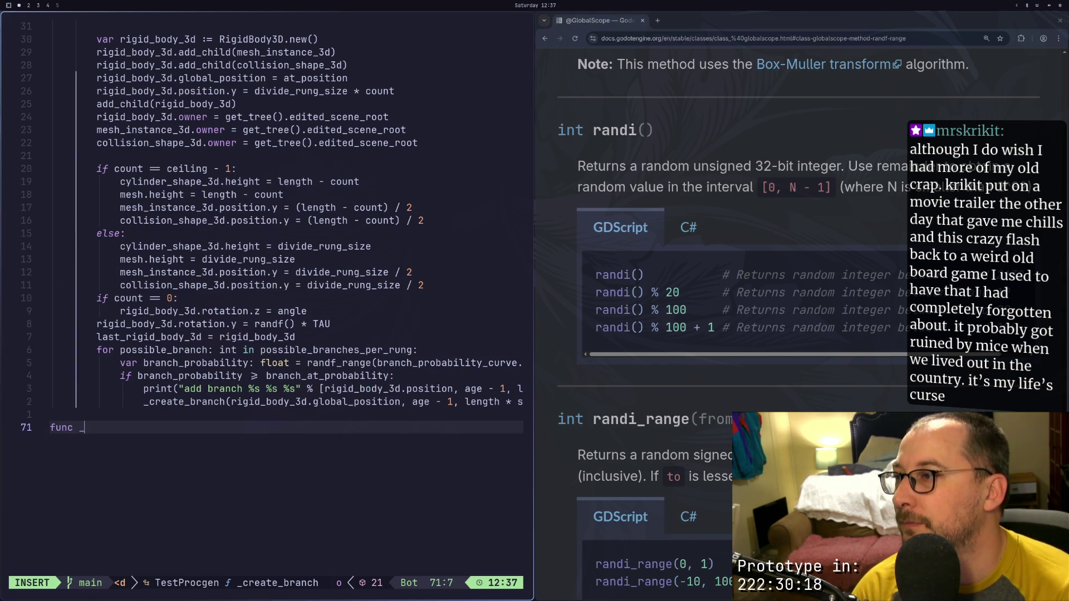
{"action": "key", "text": "Down"}
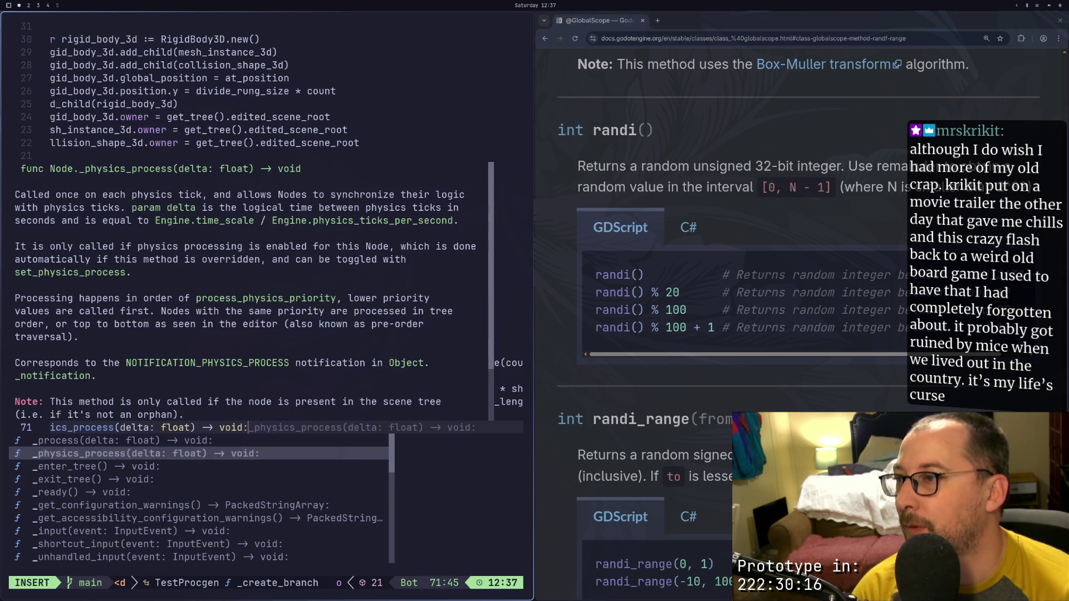
{"action": "key", "text": "Return"}
{"action": "key", "text": "Return"}
{"action": "type", "text": "print"}
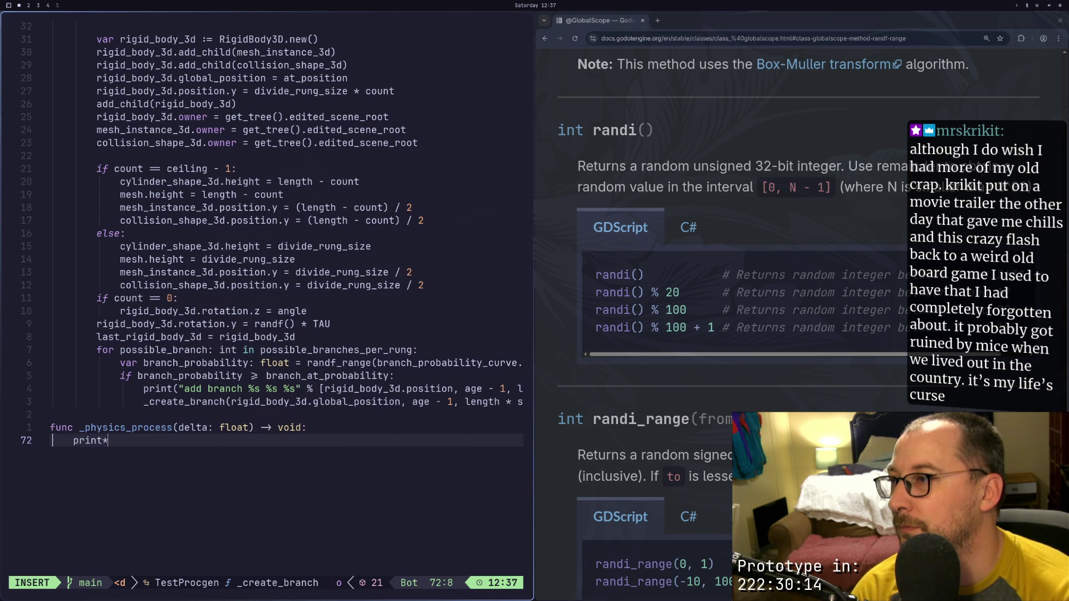
{"action": "type", "text": "\"(\"y"}
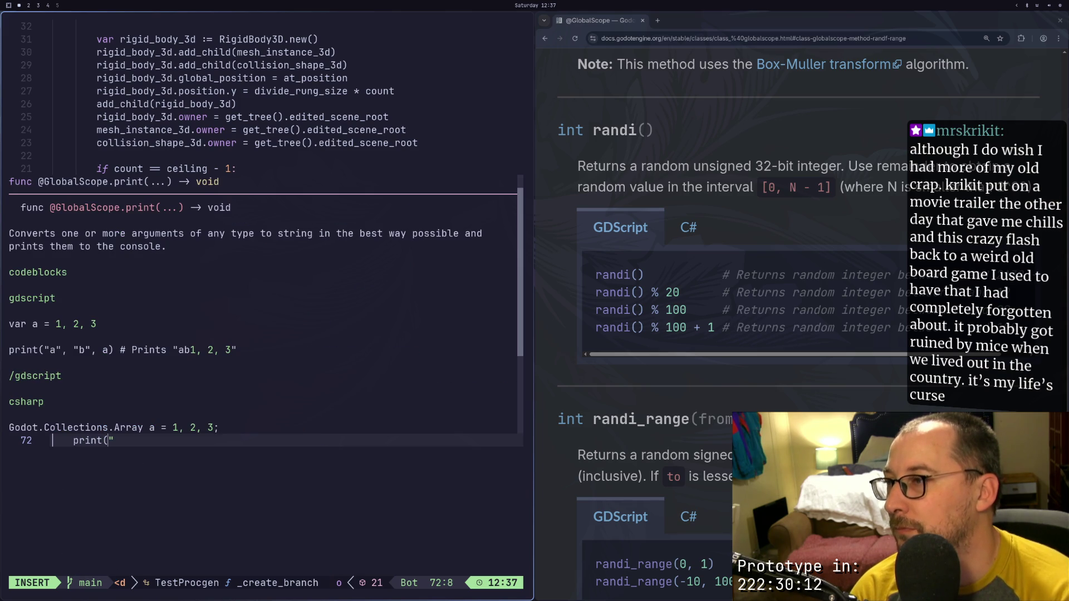
{"action": "type", "text": "o"}
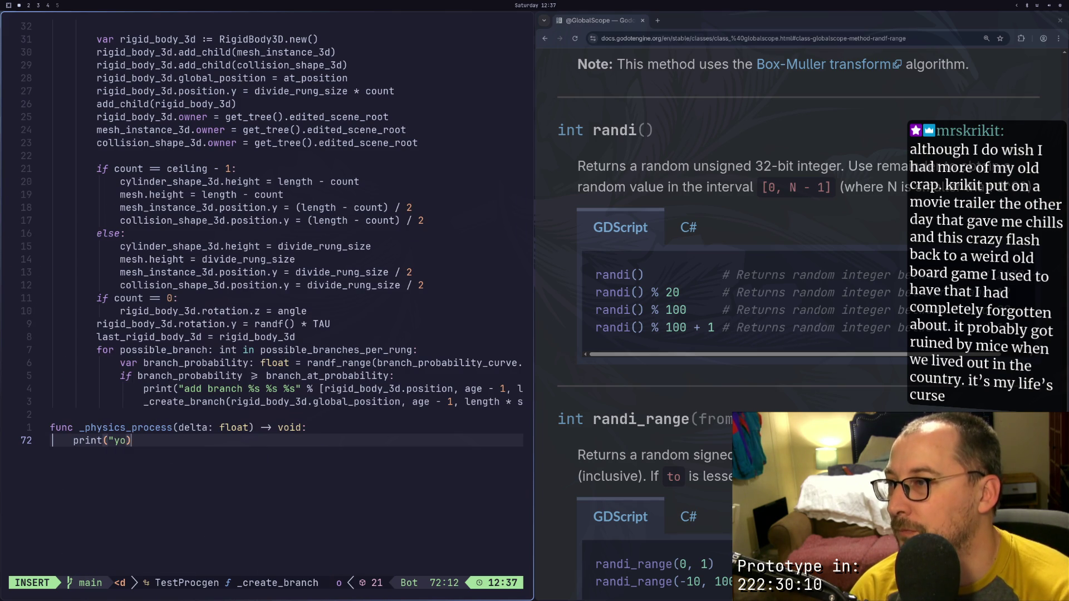
{"action": "type", "text": "\"_"}
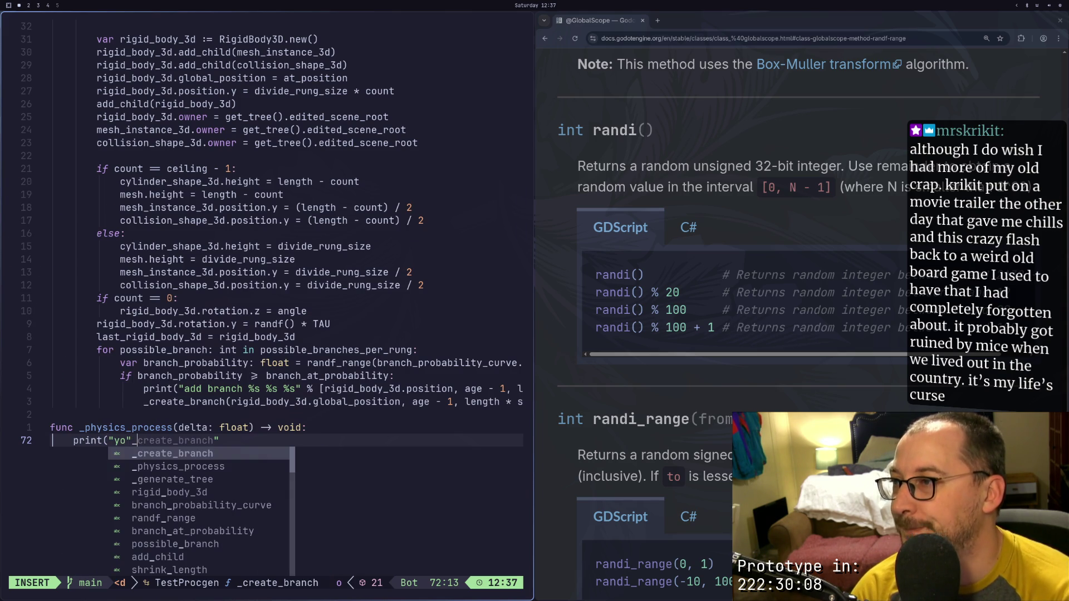
{"action": "key", "text": "BackSpace"}
{"action": "type", "text": ")"}
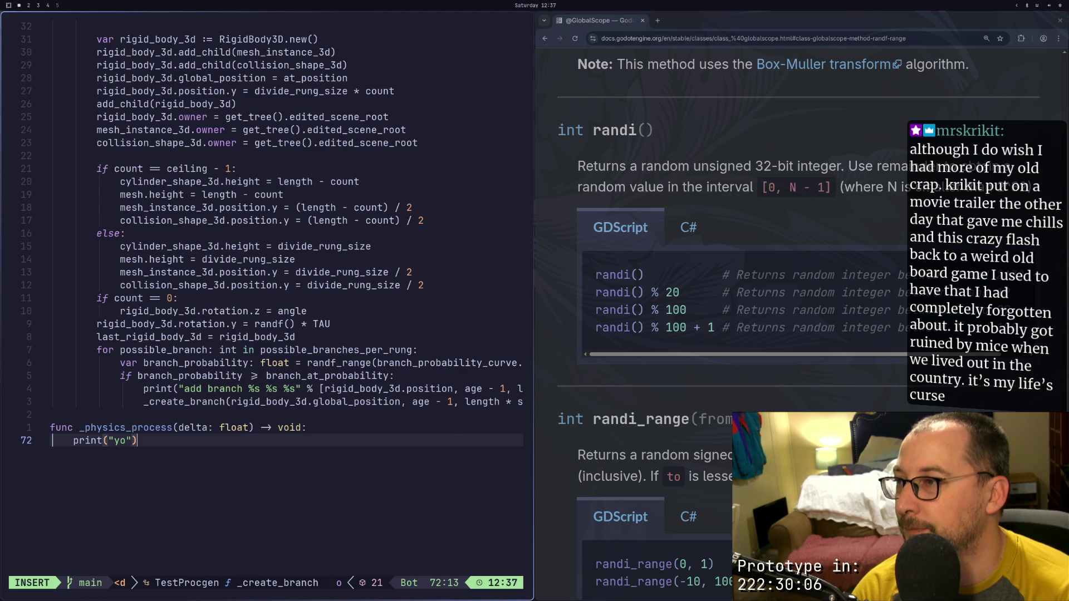
{"action": "key", "text": "Escape"}
{"action": "key", "text": "super+2"}
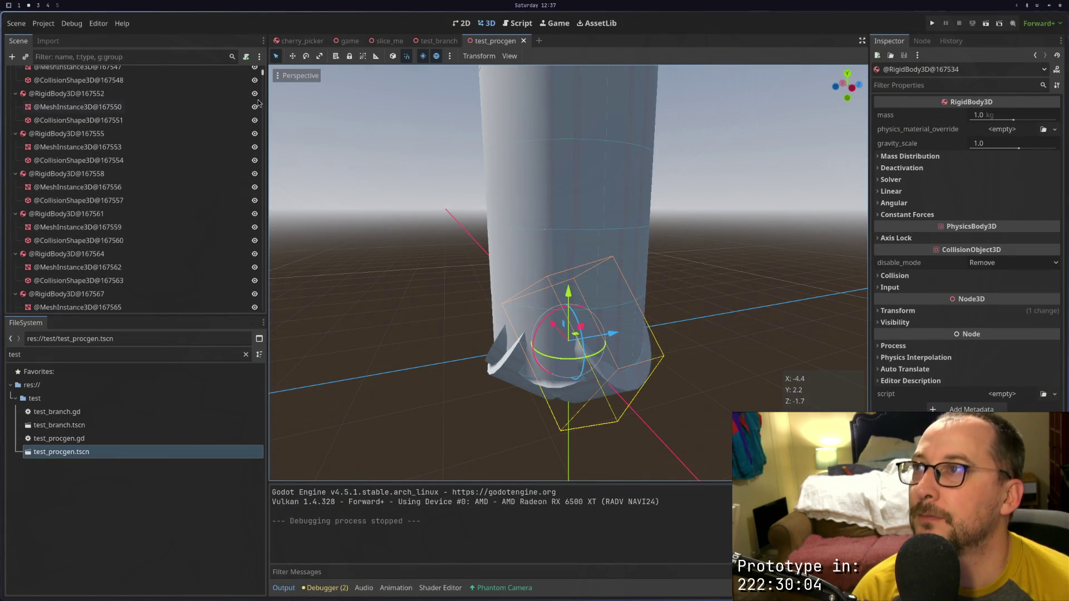
Close and reopen the test_procgen.tscn scene
{"action": "scroll", "coordinate": [156, 164], "scroll_direction": "up", "scroll_amount": 8}
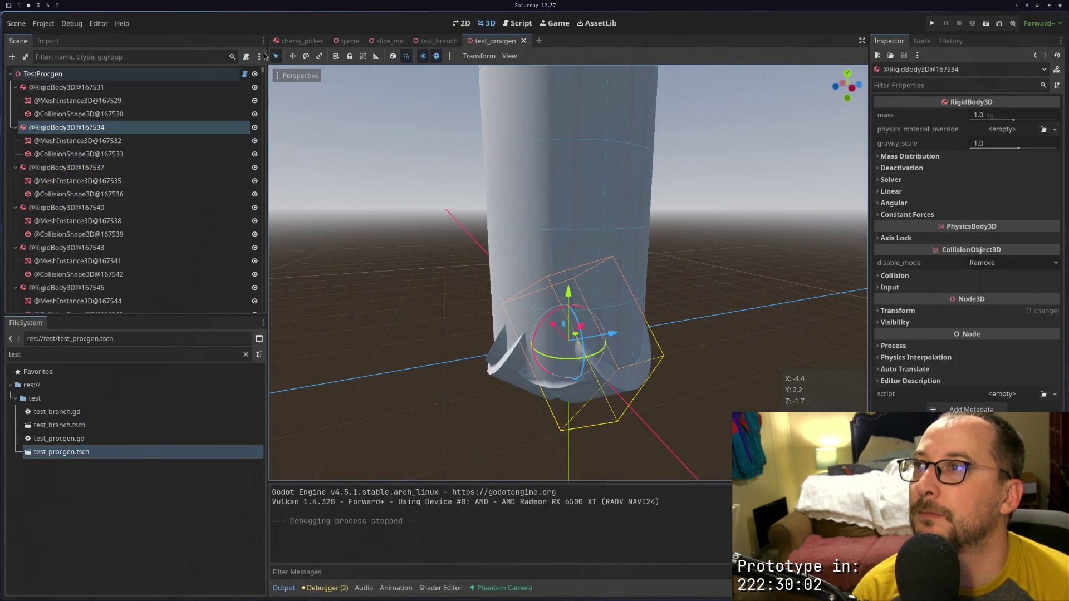
{"action": "left_click", "coordinate": [524, 40]}
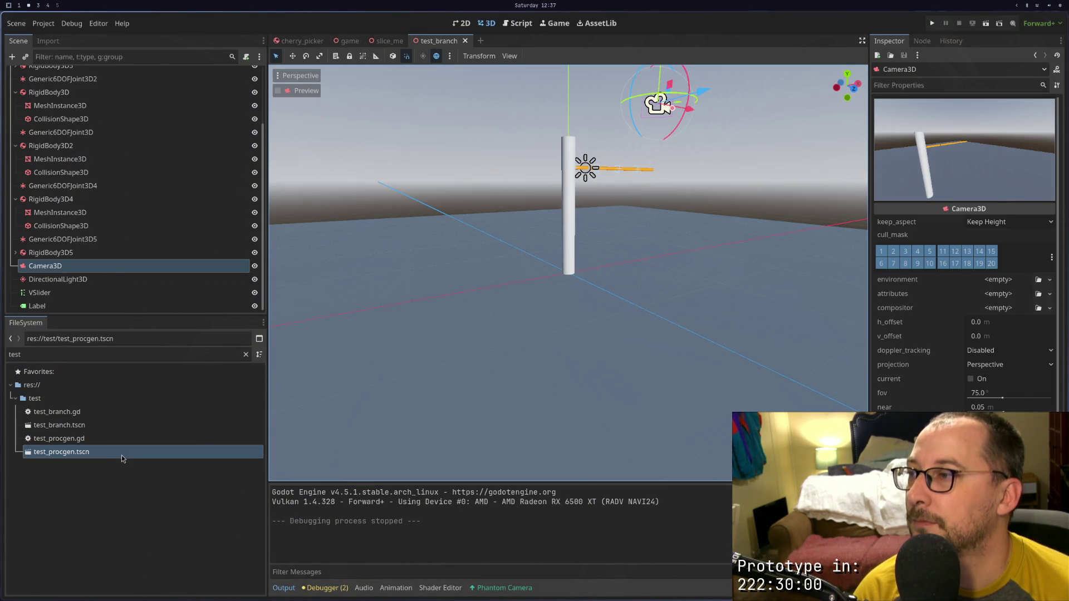
{"action": "left_click", "coordinate": [122, 454]}
{"action": "double_click", "coordinate": [122, 453]}
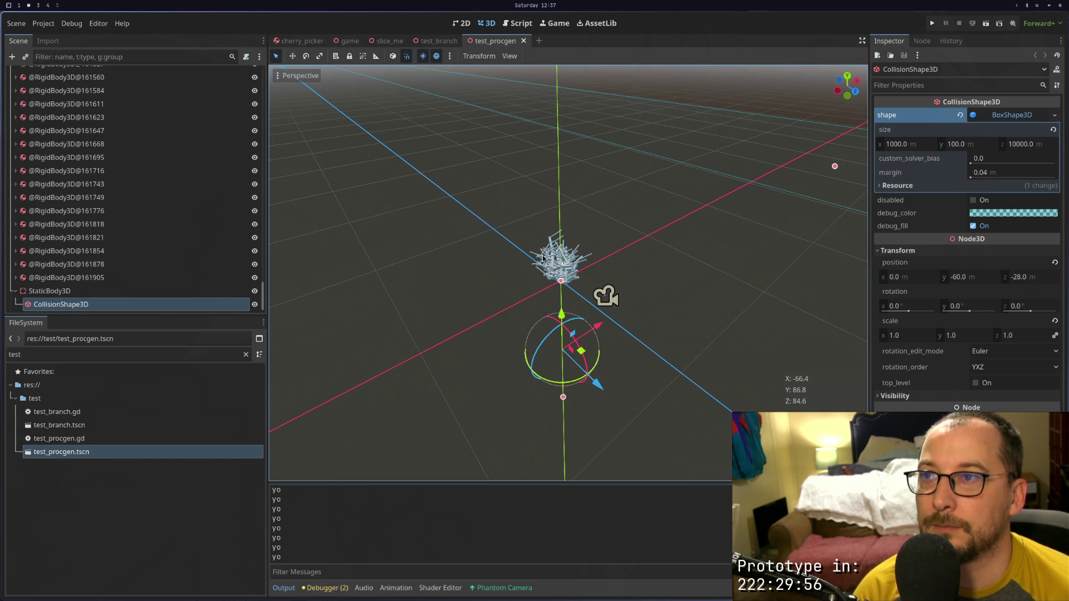
Orbit to a near-horizontal view, select TestProcgen, and regenerate the tree
{"action": "scroll", "coordinate": [551, 265], "scroll_direction": "up", "scroll_amount": 4}
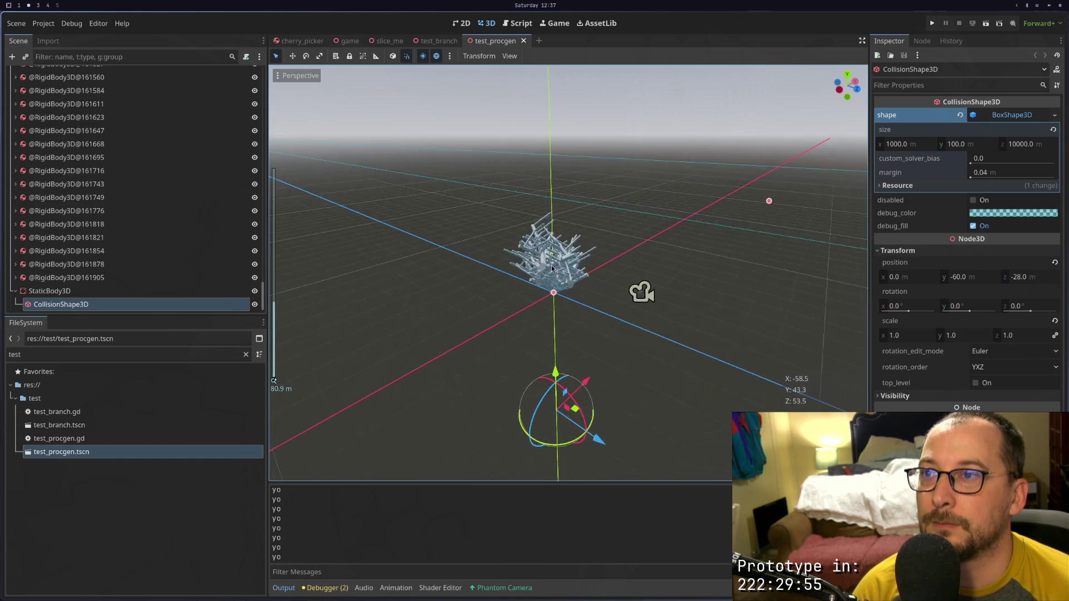
{"action": "mouse_move", "coordinate": [551, 265]}
{"action": "left_mouse_down"}
{"action": "mouse_move", "coordinate": [520, 243]}
{"action": "mouse_move", "coordinate": [598, 229]}
{"action": "left_mouse_up"}
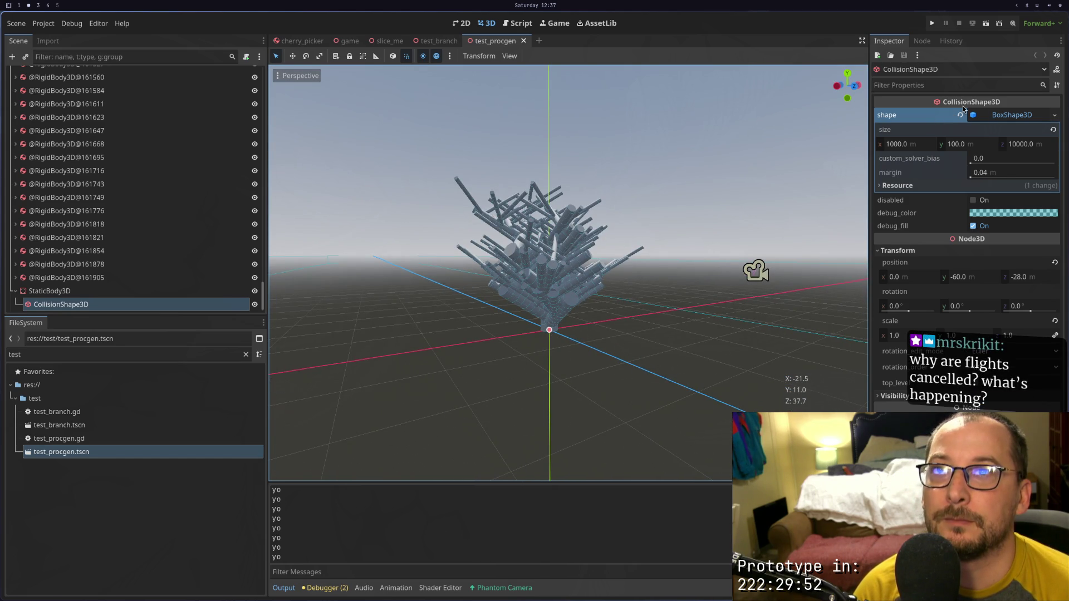
{"action": "scroll", "coordinate": [227, 248], "scroll_direction": "up", "scroll_amount": 5}
{"action": "scroll", "coordinate": [223, 195], "scroll_direction": "up", "scroll_amount": 15}
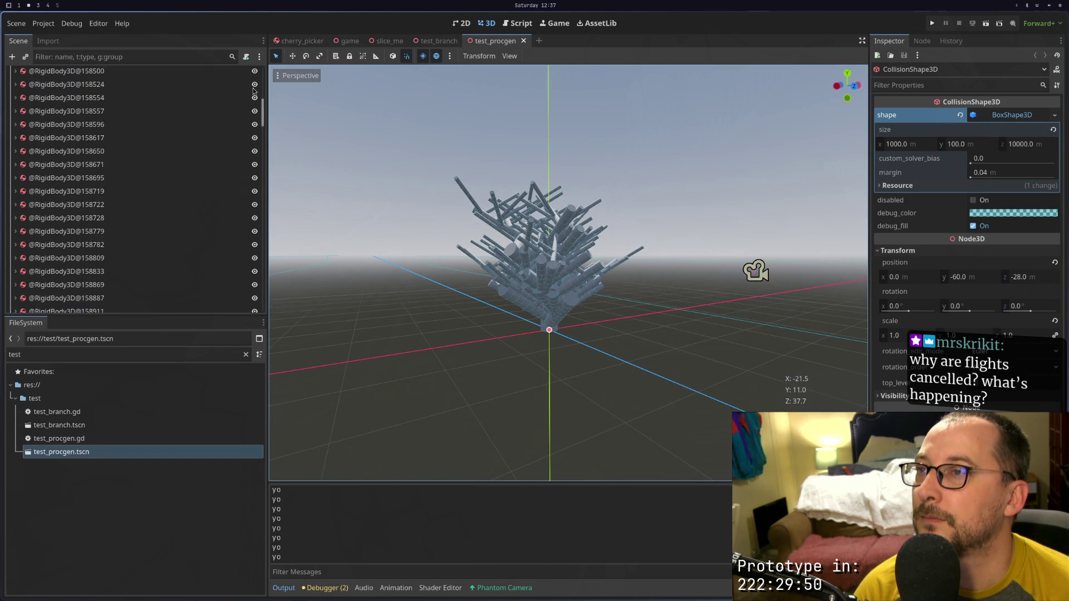
{"action": "left_click", "coordinate": [186, 75]}
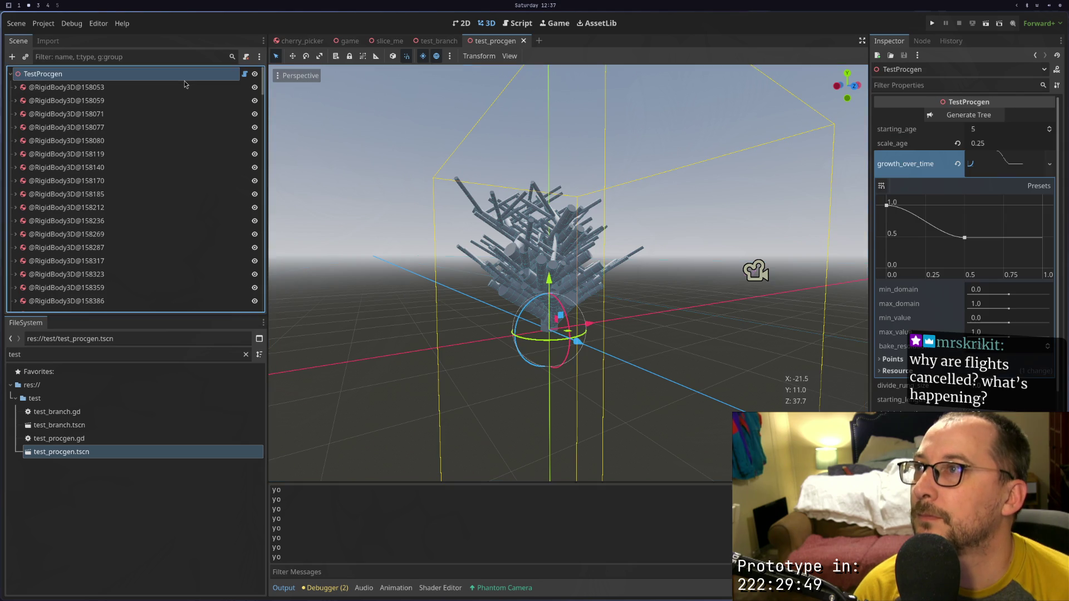
{"action": "left_click", "coordinate": [950, 120]}
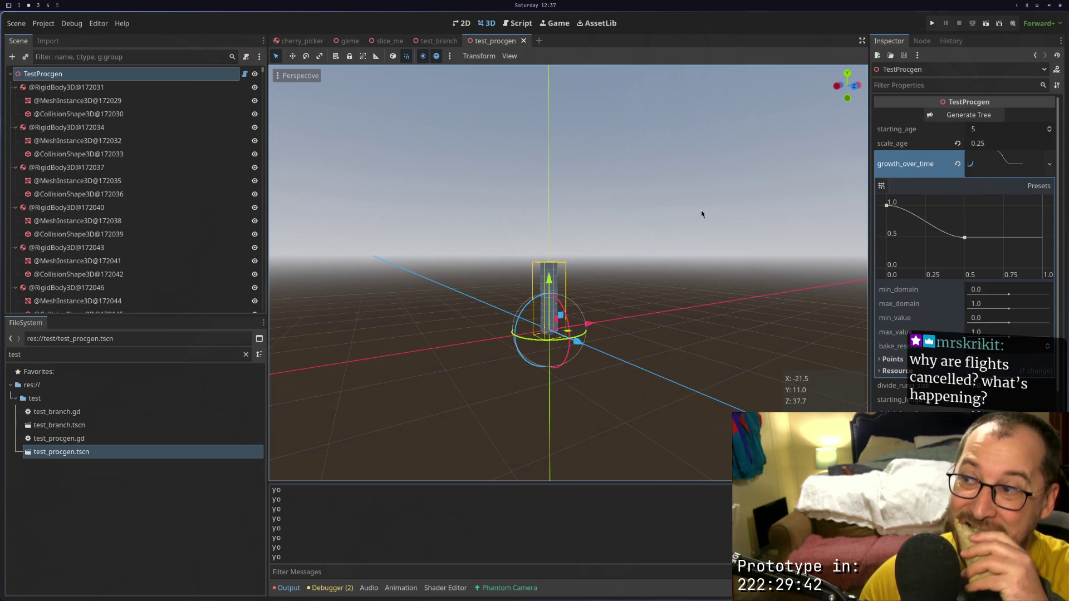
In test_procgen.gd, move to the rigid body position.y line and save the file
{"action": "key", "text": "super+1"}
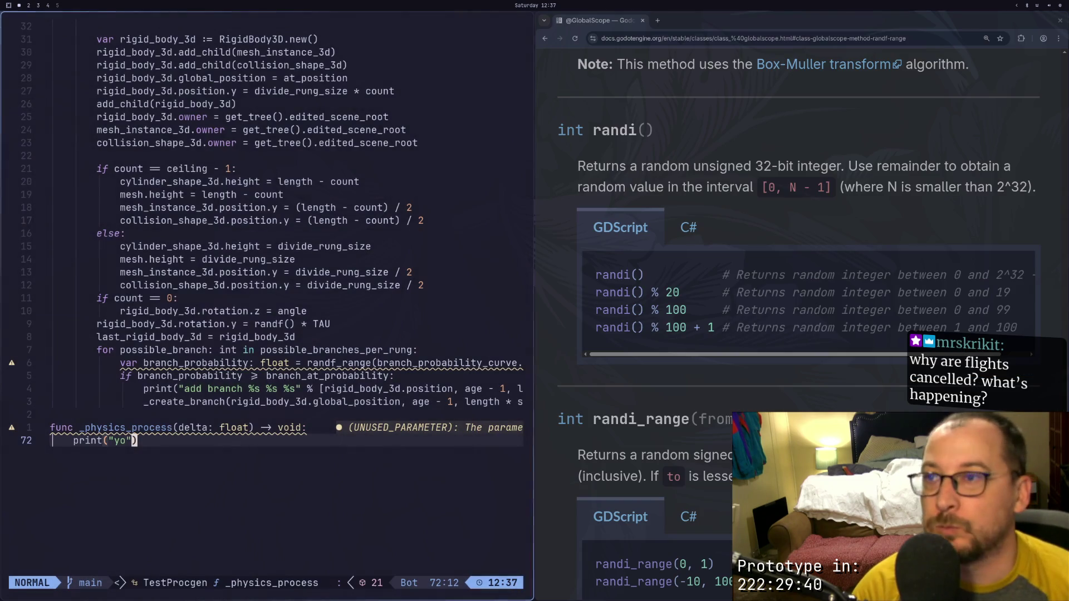
{"action": "left_click", "coordinate": [314, 388]}
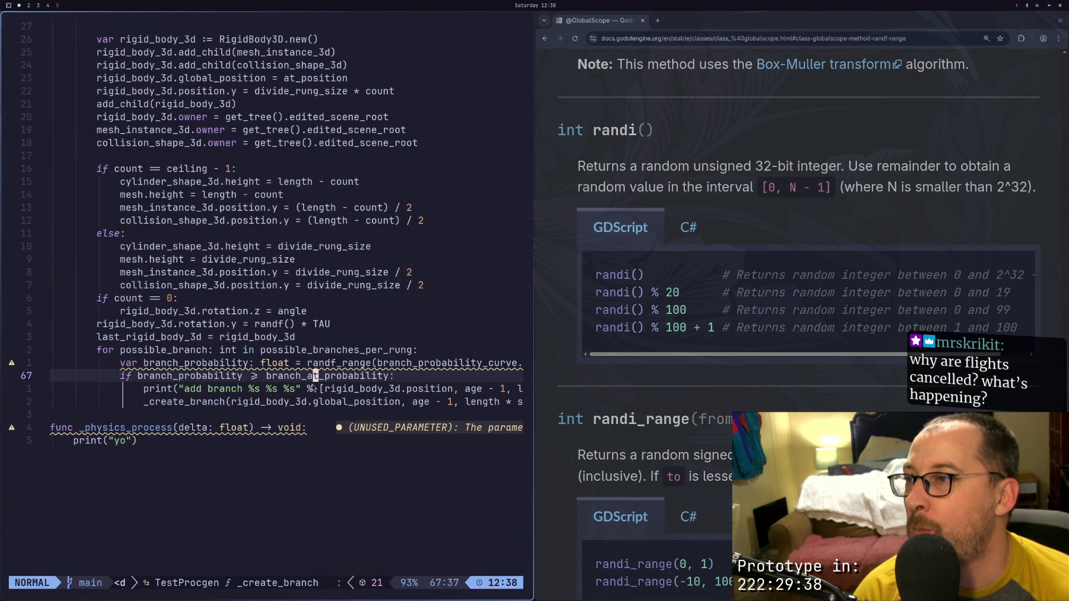
{"action": "left_click", "coordinate": [275, 401]}
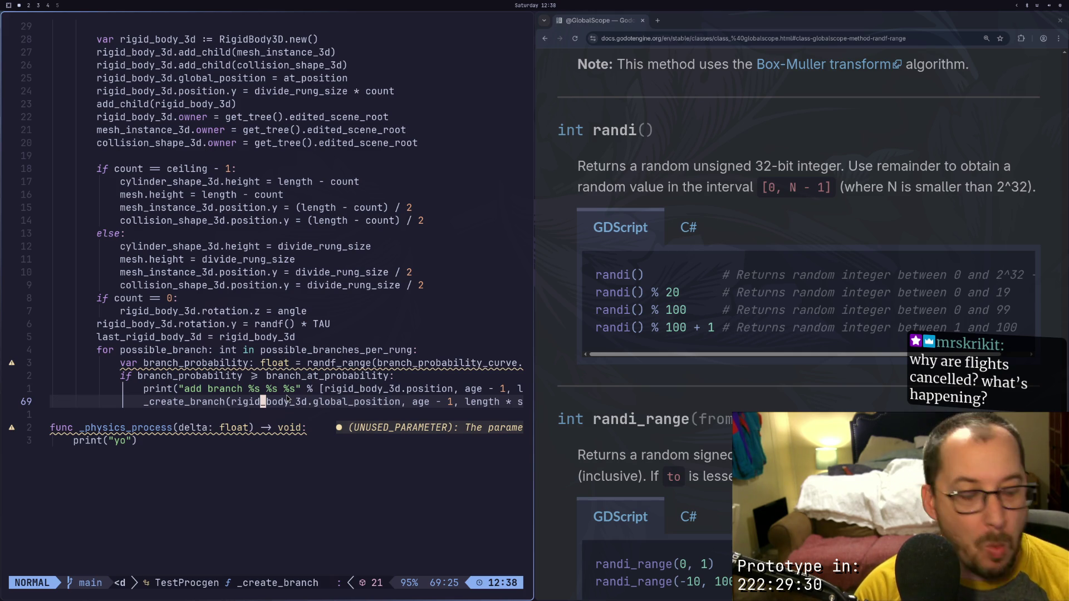
{"action": "left_click", "coordinate": [257, 285]}
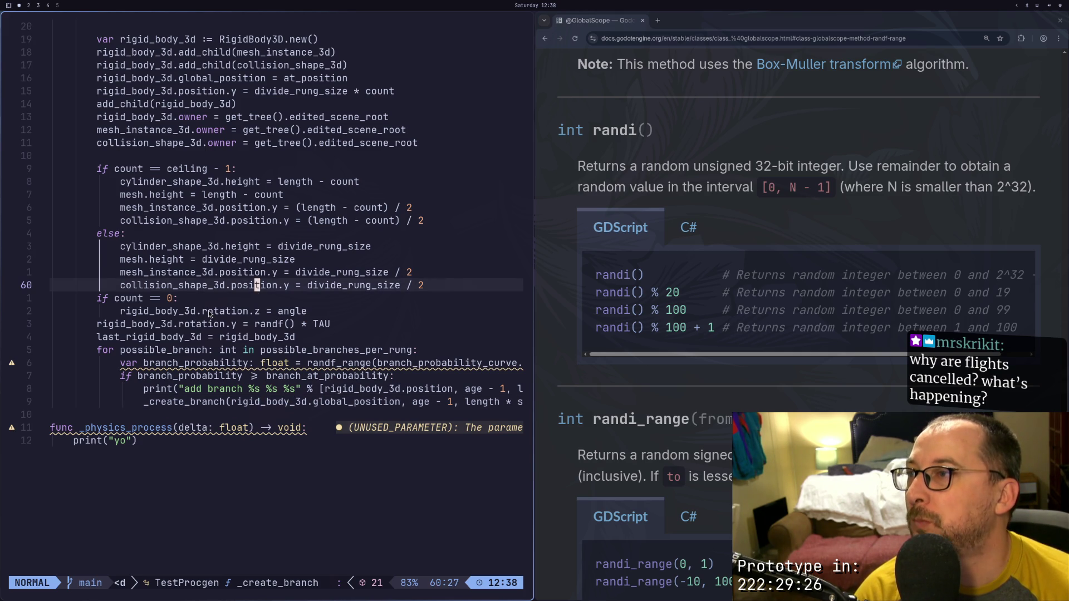
{"action": "scroll", "coordinate": [188, 286], "scroll_direction": "up", "scroll_amount": 1}
{"action": "scroll", "coordinate": [188, 286], "scroll_direction": "up", "scroll_amount": 1}
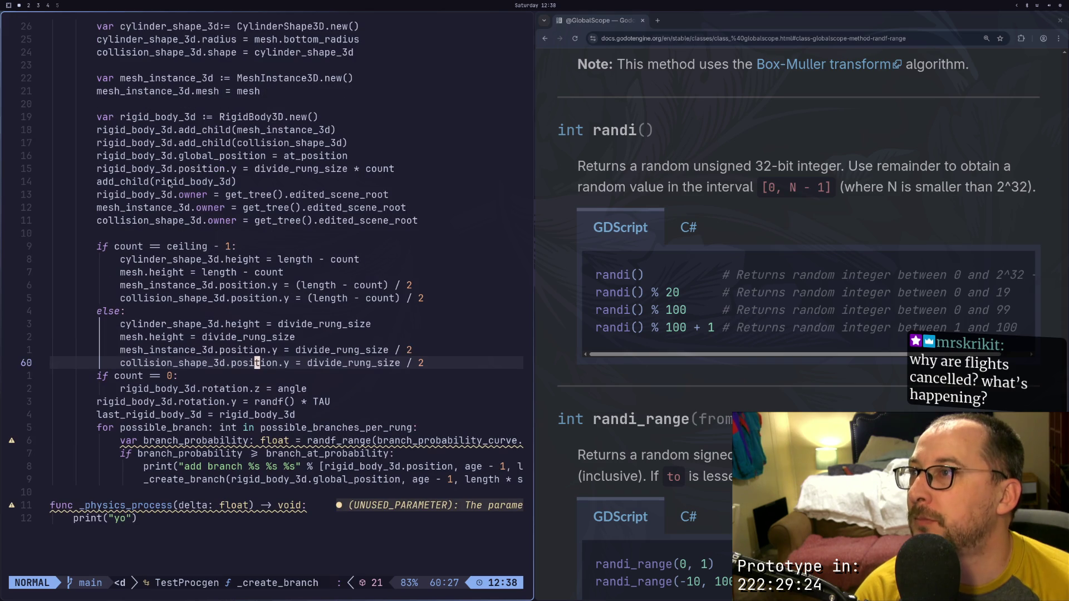
{"action": "left_click", "coordinate": [184, 169]}
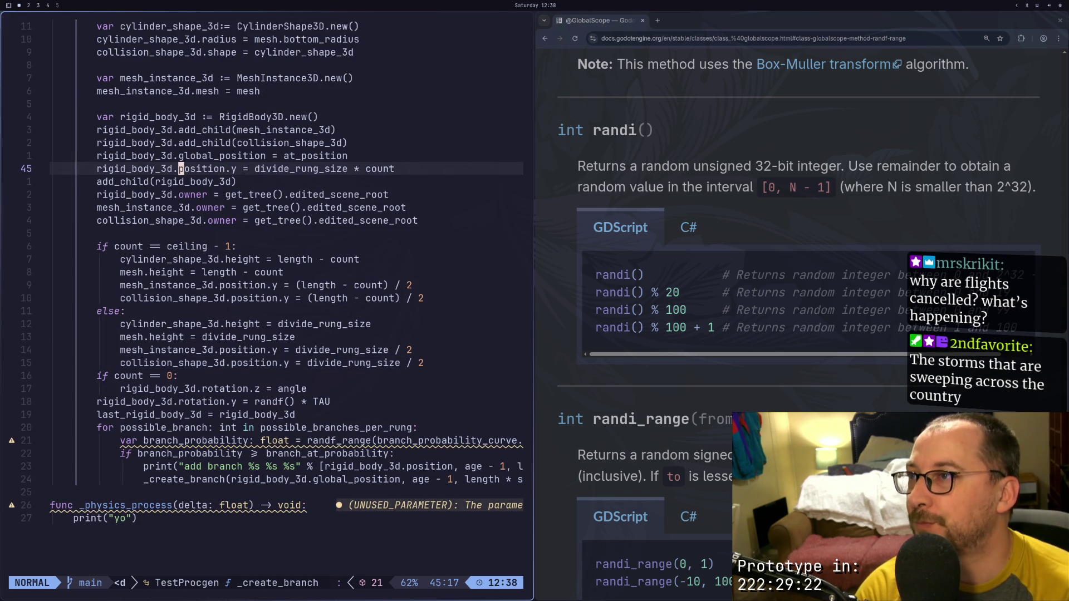
{"action": "key", "text": "k"}
{"action": "key", "text": "k"}
{"action": "type", "text": "j:w"}
{"action": "key", "text": "Return"}
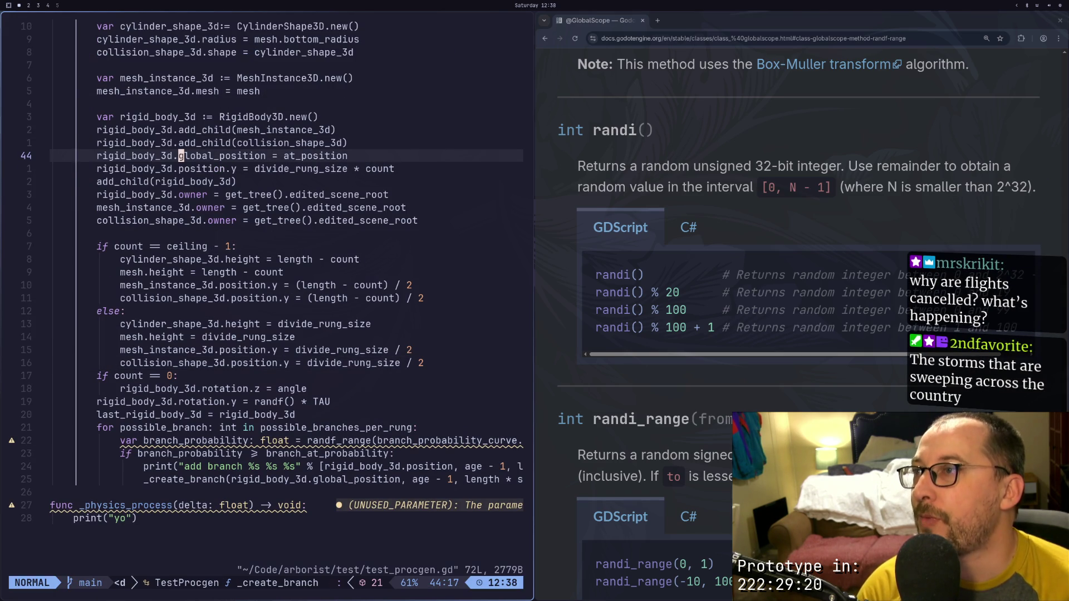
Change line 45 to rigid_body_3d.global_position.y, save with :w, and return to Godot
{"action": "key", "text": "j"}
{"action": "key", "text": "i"}
{"action": "key", "text": "ctrl+space"}
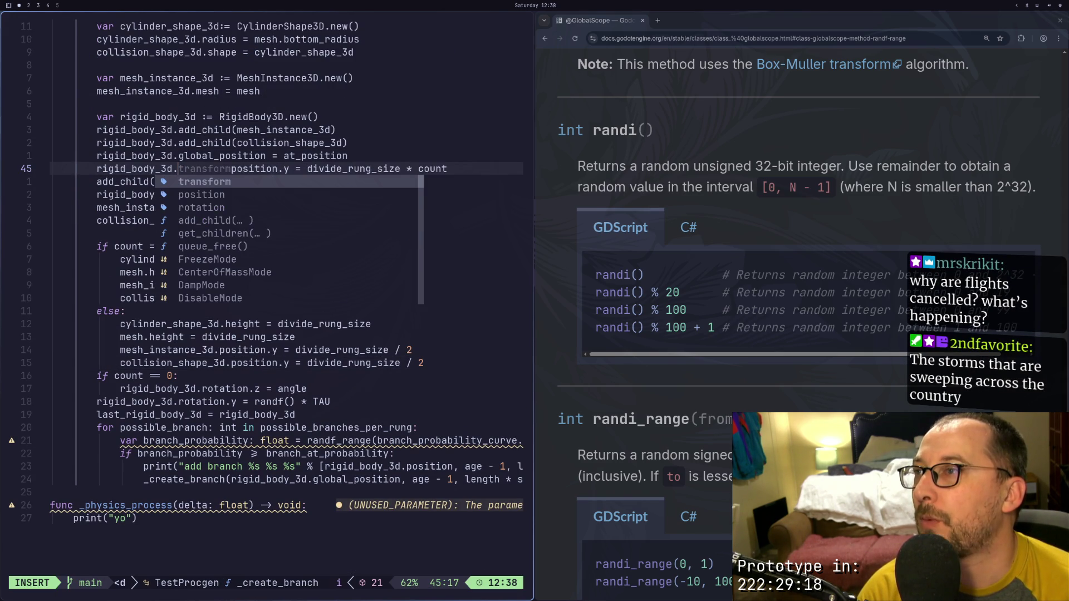
{"action": "type", "text": "g;"}
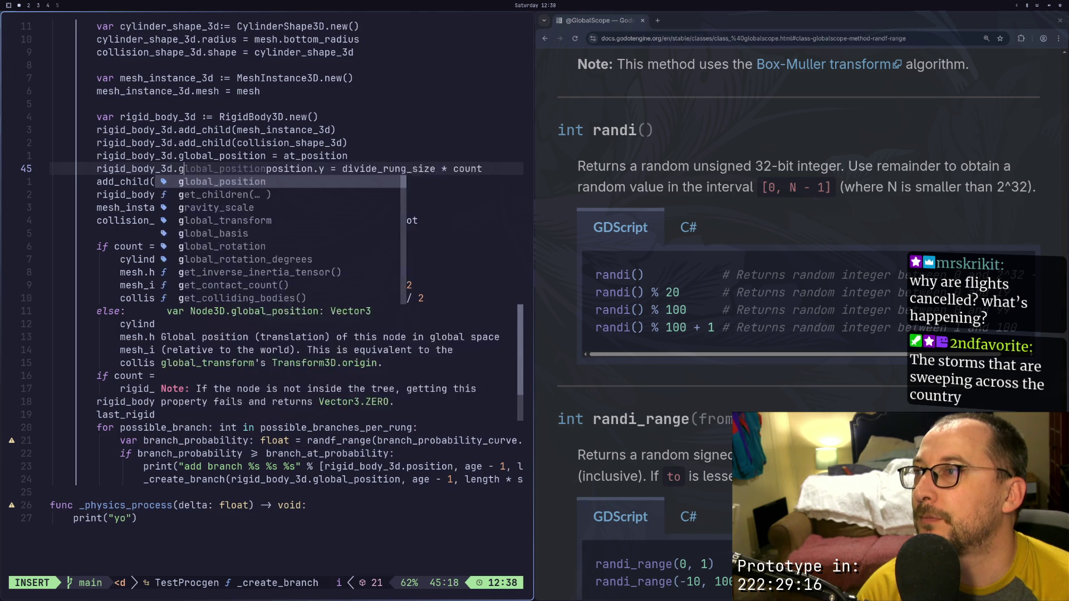
{"action": "key", "text": "BackSpace"}
{"action": "type", "text": "lobal_"}
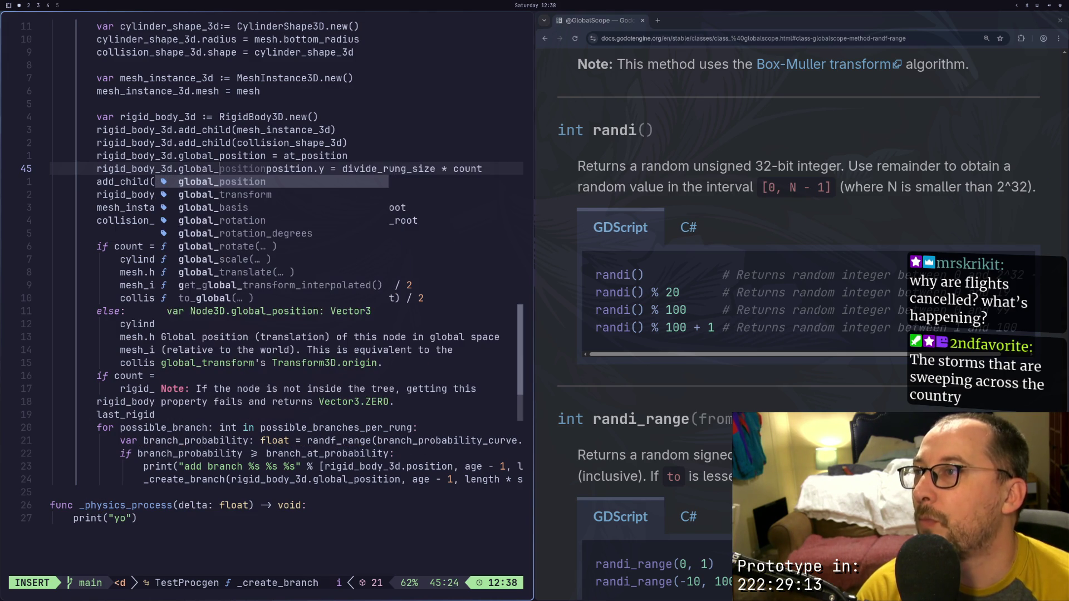
{"action": "key", "text": "Escape"}
{"action": "type", "text": ":w"}
{"action": "key", "text": "Return"}
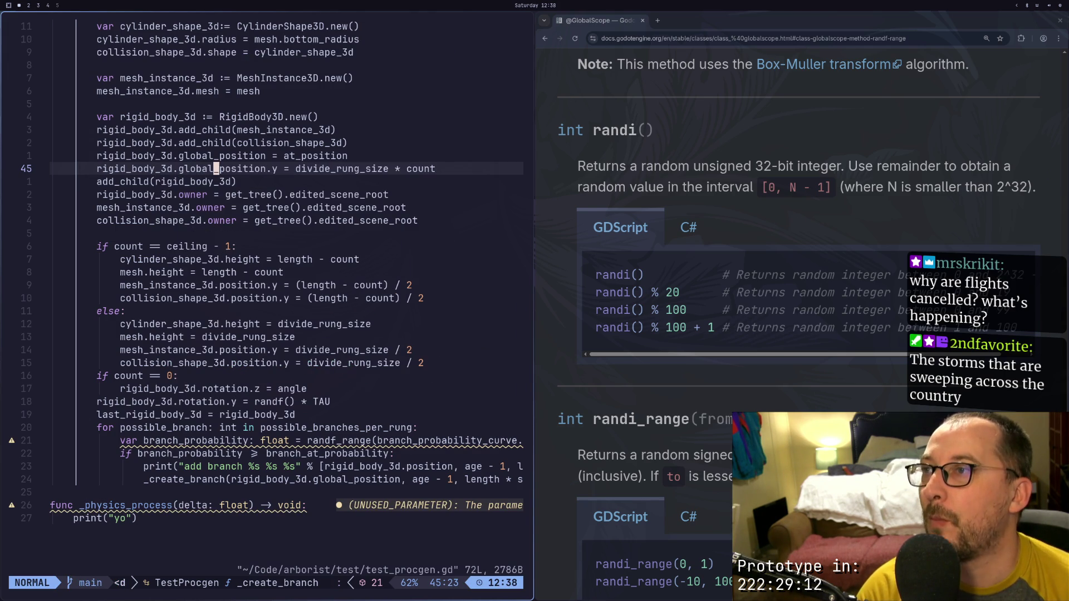
{"action": "key", "text": "super+2"}
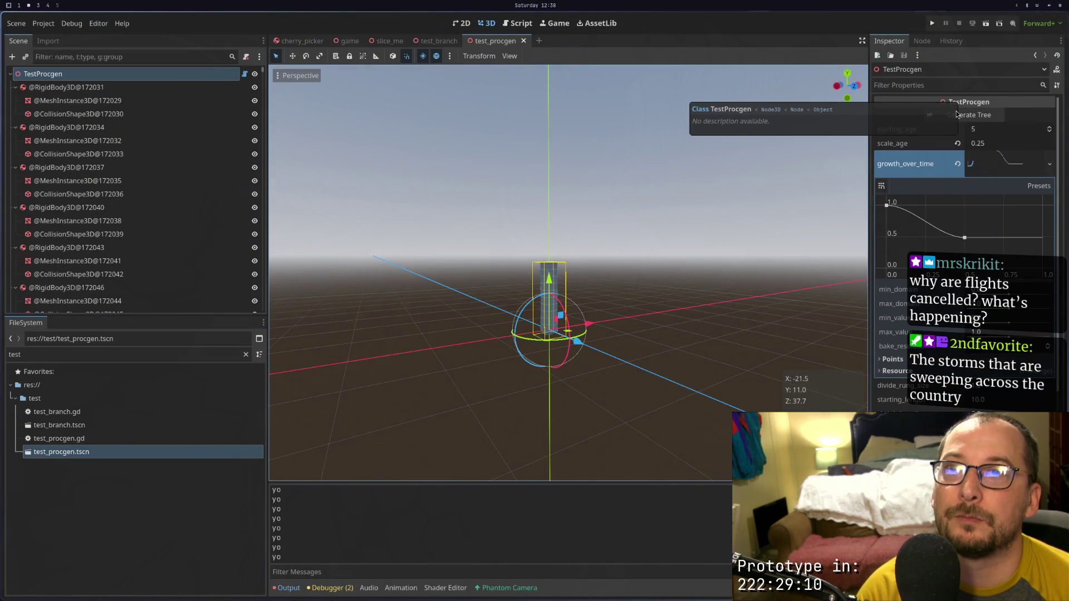
Regenerate the tree with the updated script, zoom onto the pillar, then return to Neovim
{"action": "left_click", "coordinate": [957, 114]}
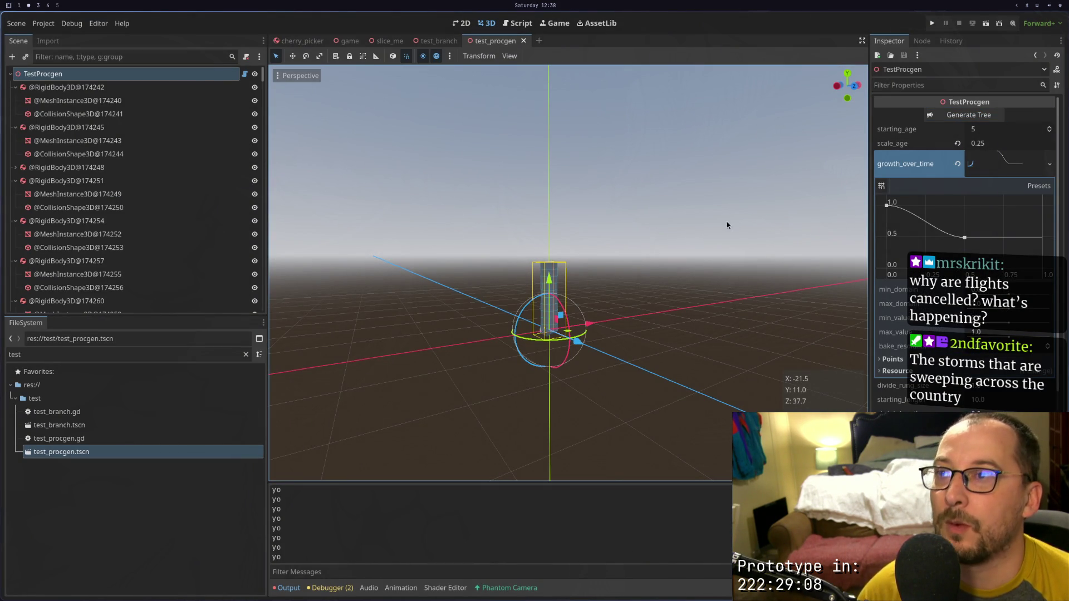
{"action": "scroll", "coordinate": [534, 305], "scroll_direction": "up", "scroll_amount": 5}
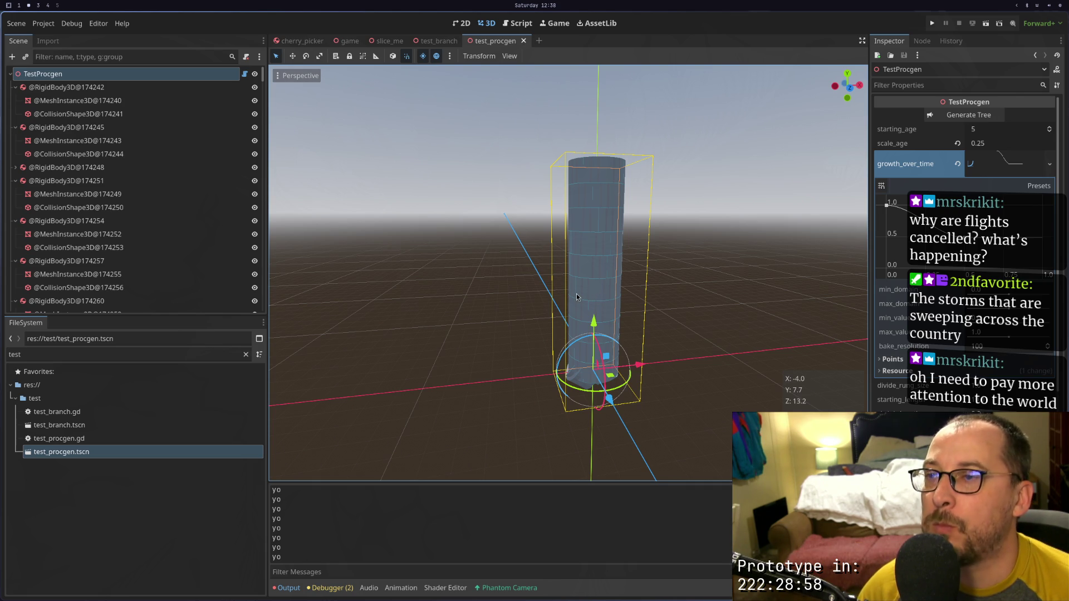
{"action": "key", "text": "super+1"}
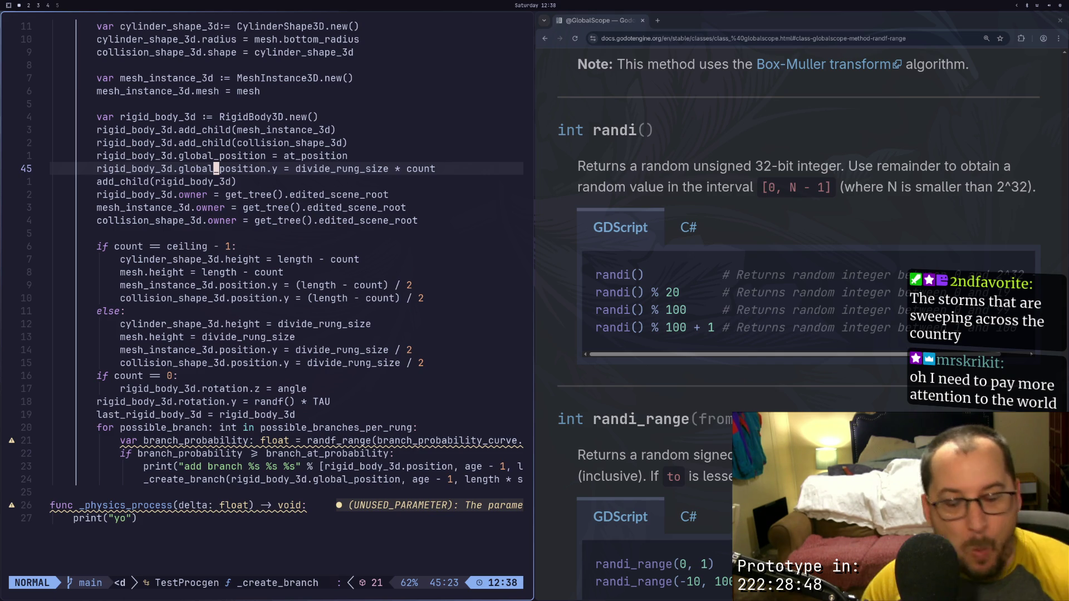
Suspend Neovim with Ctrl+Z, relaunch ~/gdvim from the shell, and return to Godot
{"action": "left_click", "coordinate": [269, 271]}
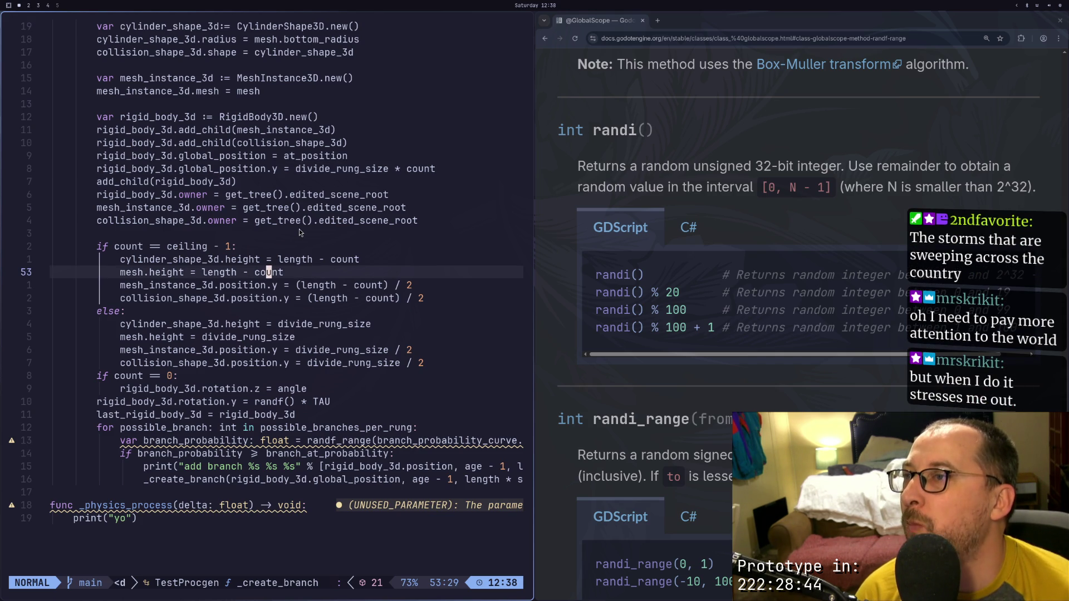
{"action": "key", "text": "ctrl+z"}
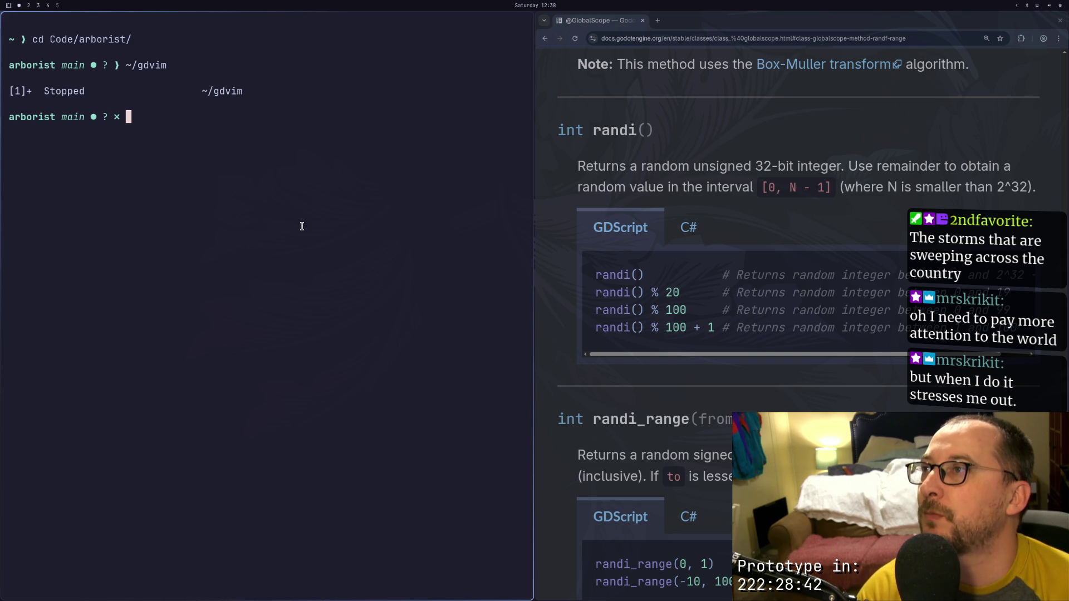
{"action": "key", "text": "Up"}
{"action": "key", "text": "Return"}
{"action": "key", "text": "super+2"}
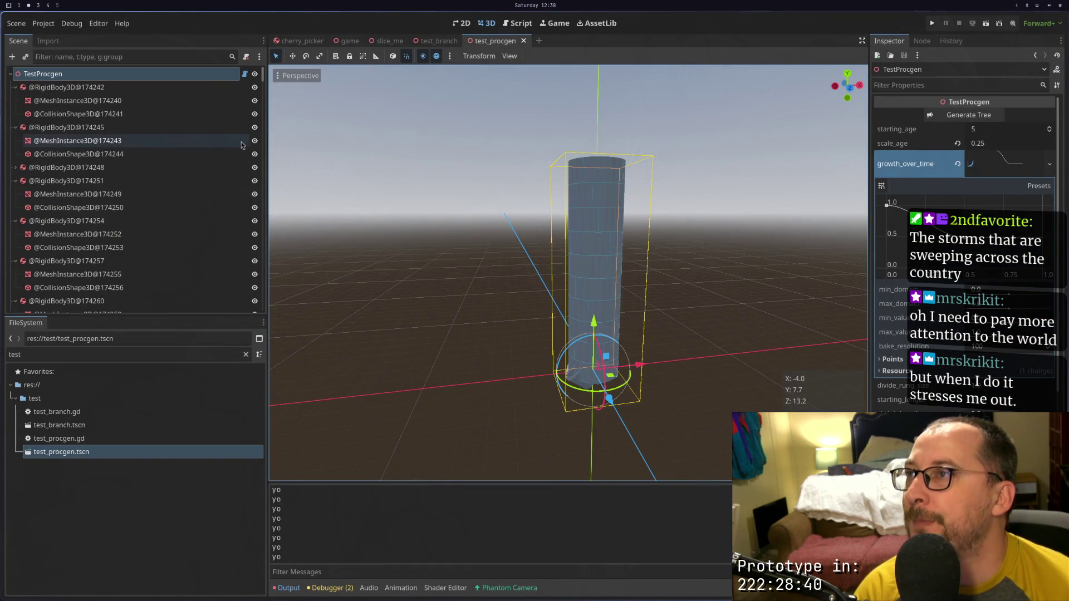
Delete all 250 generated RigidBody3D nodes, leaving TestProcgen, then briefly test-run the scene
{"action": "left_click", "coordinate": [129, 87]}
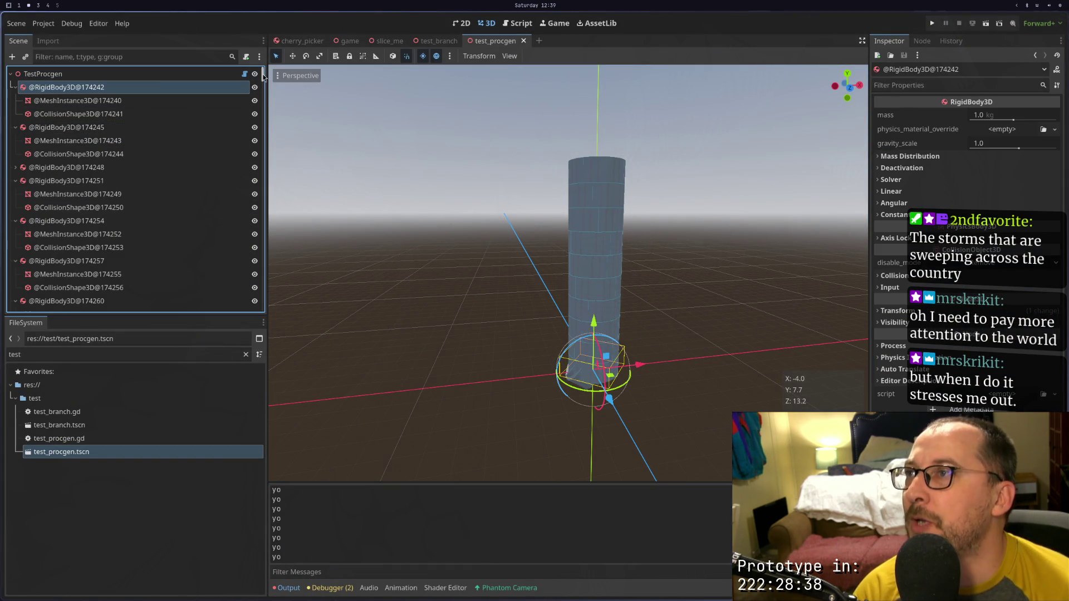
{"action": "left_click_drag", "start_coordinate": [263, 77], "coordinate": [249, 310]}
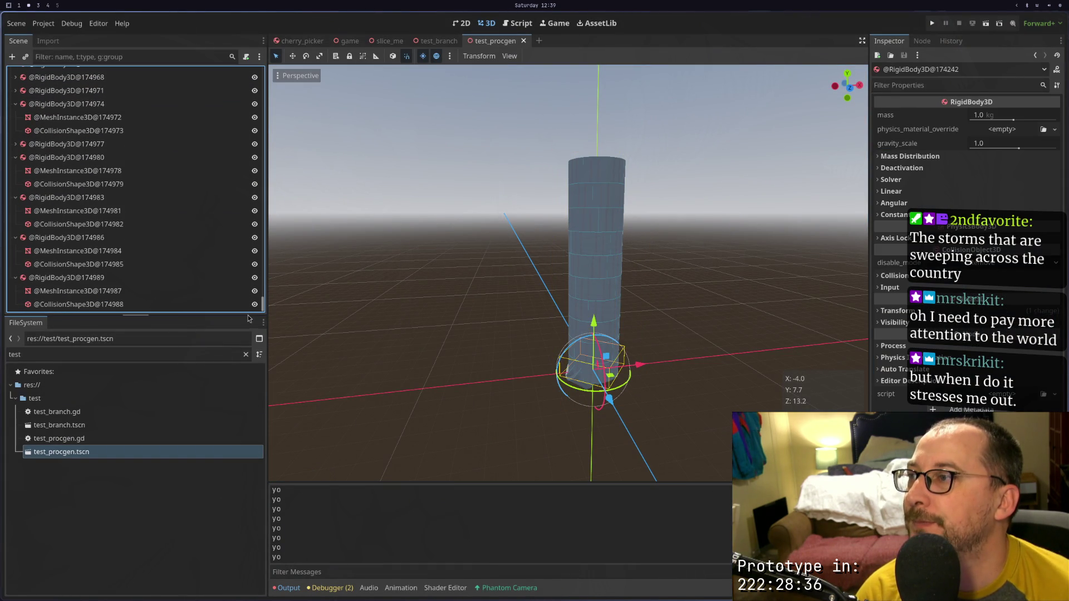
{"action": "left_click", "coordinate": [121, 277], "text": "shift"}
{"action": "right_click", "coordinate": [200, 277]}
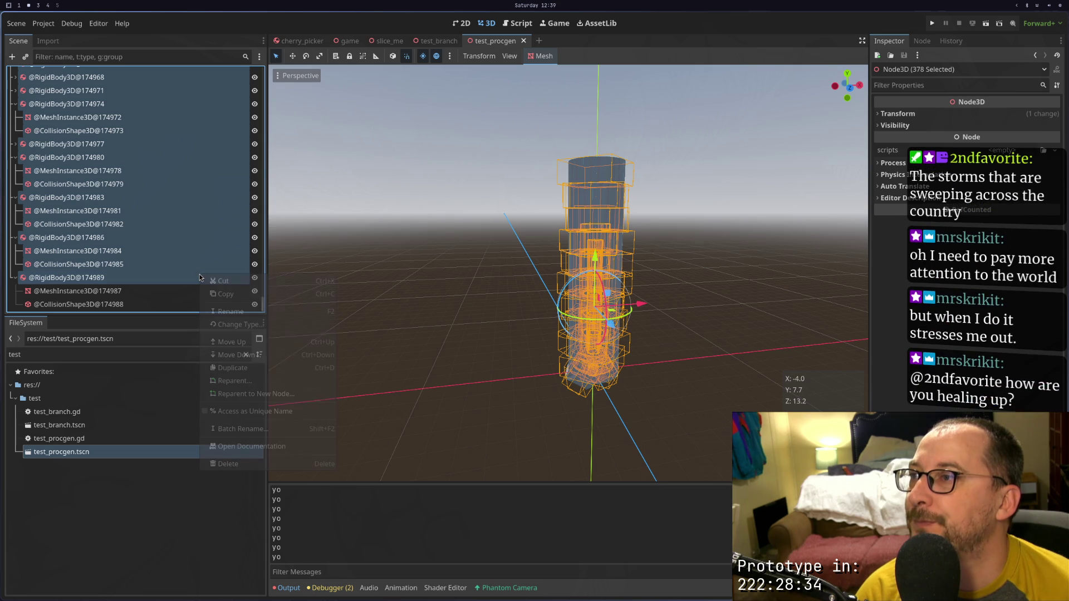
{"action": "left_click", "coordinate": [246, 464]}
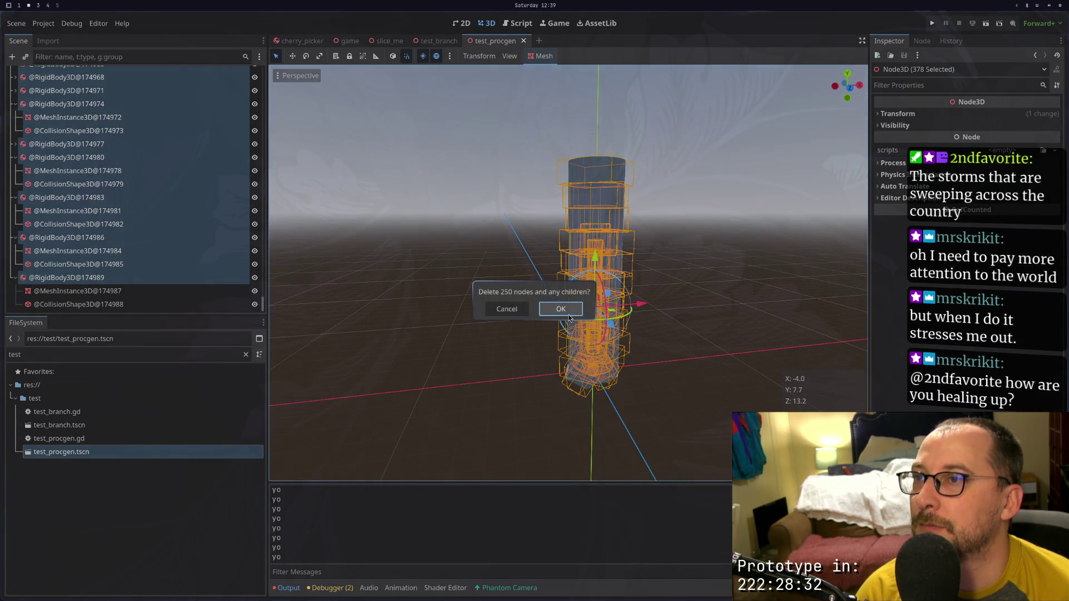
{"action": "left_click", "coordinate": [562, 310]}
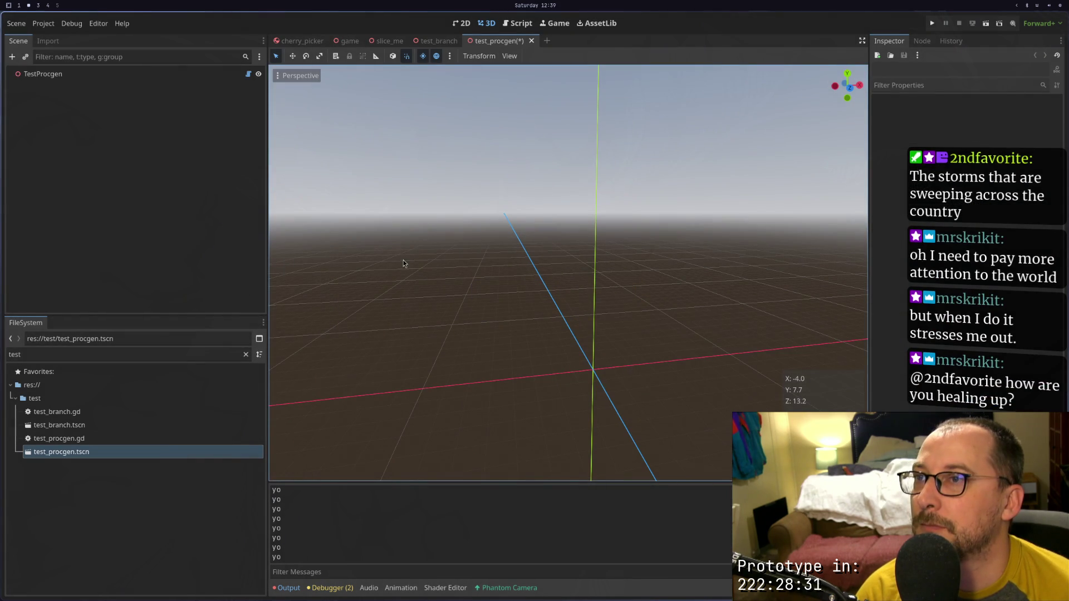
{"action": "left_click", "coordinate": [984, 25]}
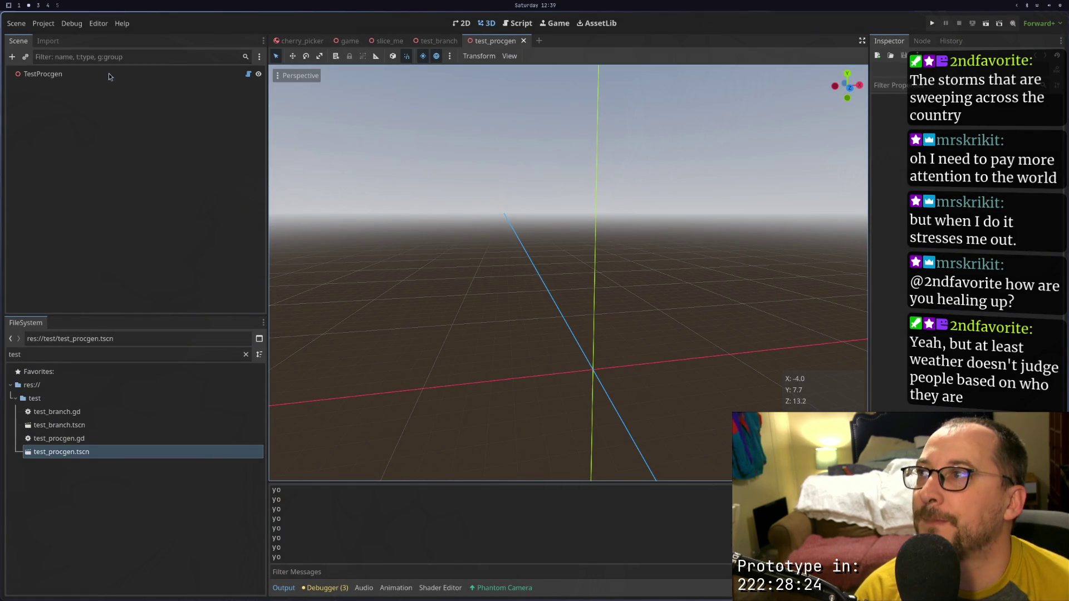
{"action": "key", "text": "super+1"}
Add a RigidBody3D under TestProcgen with a second RigidBody3D nested inside it
{"action": "key", "text": "super+2"}
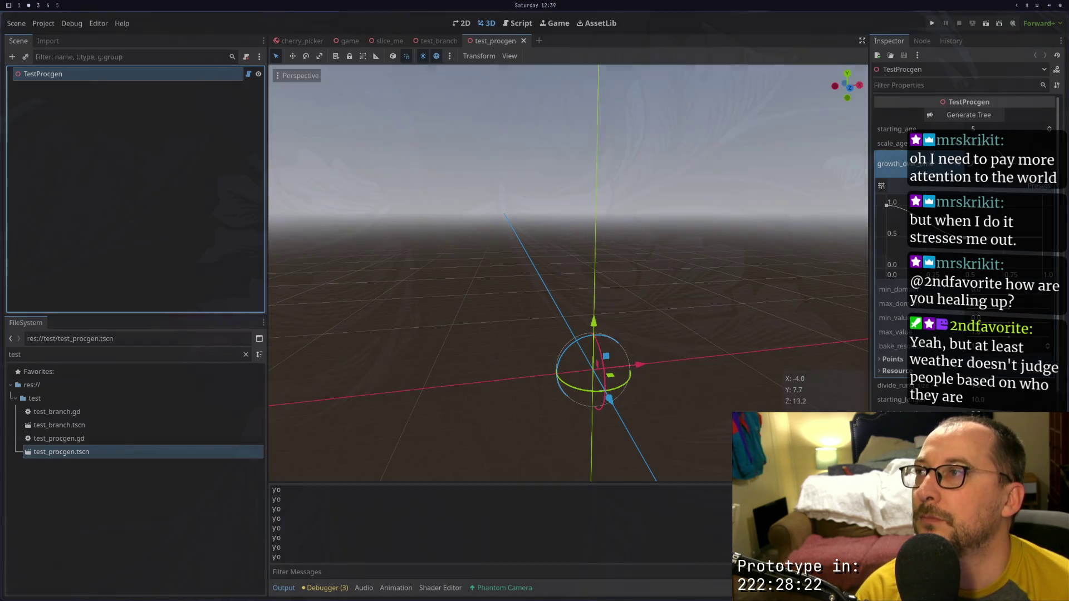
{"action": "right_click", "coordinate": [78, 74]}
{"action": "left_click", "coordinate": [105, 97]}
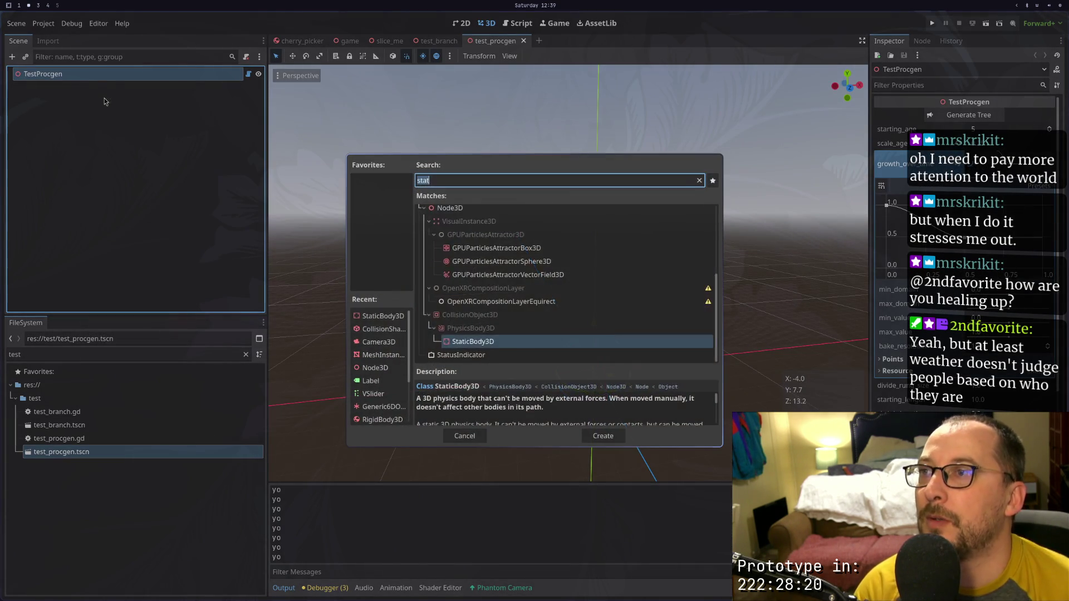
{"action": "type", "text": "rig"}
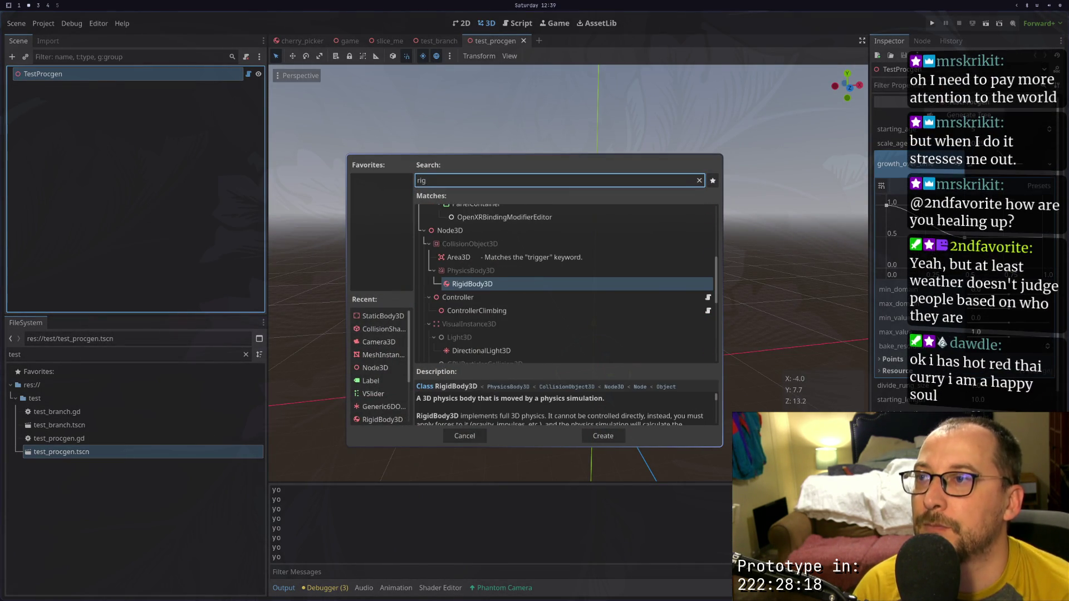
{"action": "key", "text": "Return"}
{"action": "right_click", "coordinate": [61, 92]}
{"action": "left_click", "coordinate": [147, 121]}
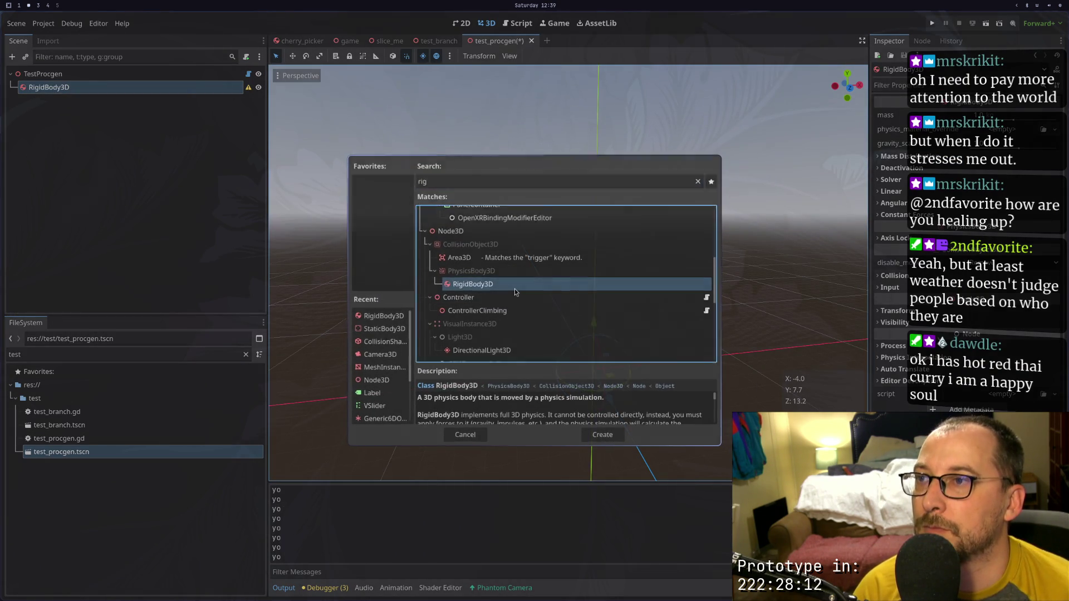
{"action": "double_click", "coordinate": [515, 287]}
Give the outer RigidBody3D a CollisionShape3D with a SphereShape3D shape
{"action": "left_click", "coordinate": [89, 88]}
{"action": "right_click", "coordinate": [89, 91]}
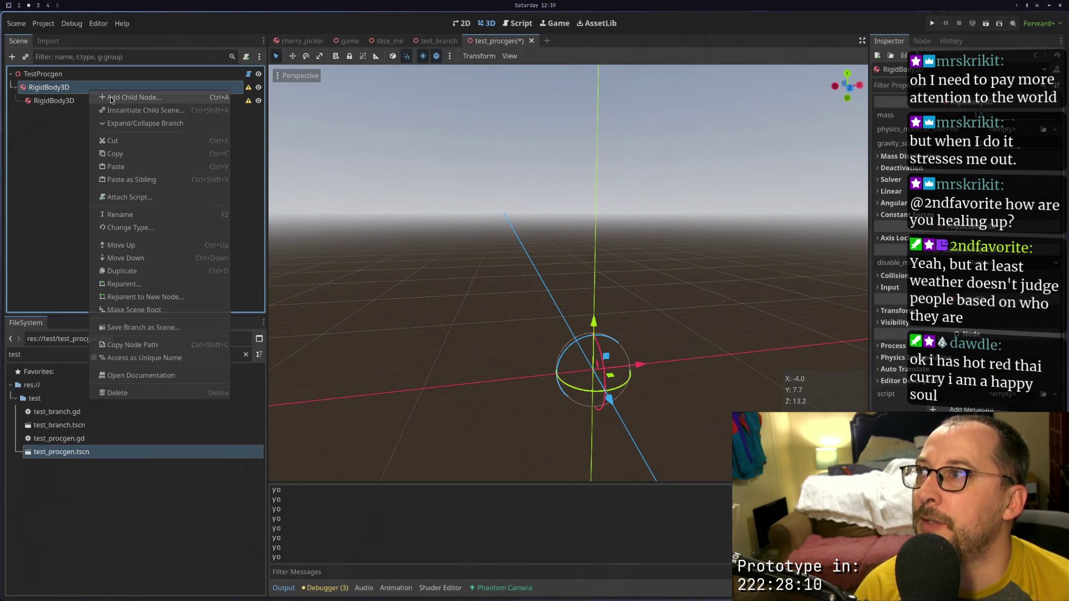
{"action": "left_click", "coordinate": [111, 100]}
{"action": "type", "text": "co;"}
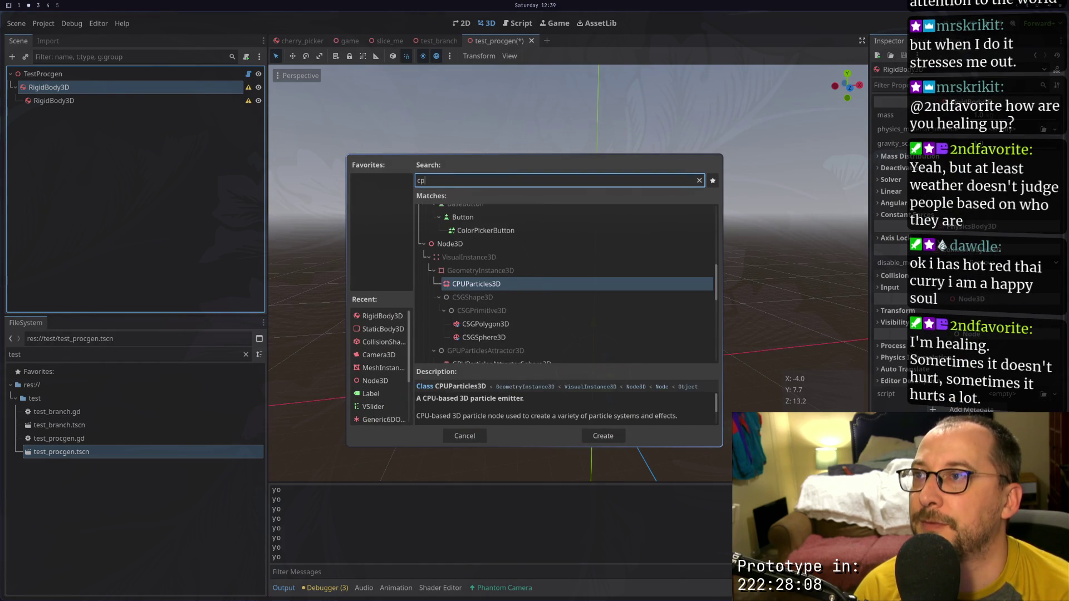
{"action": "key", "text": "BackSpace"}
{"action": "key", "text": "BackSpace"}
{"action": "type", "text": "llision"}
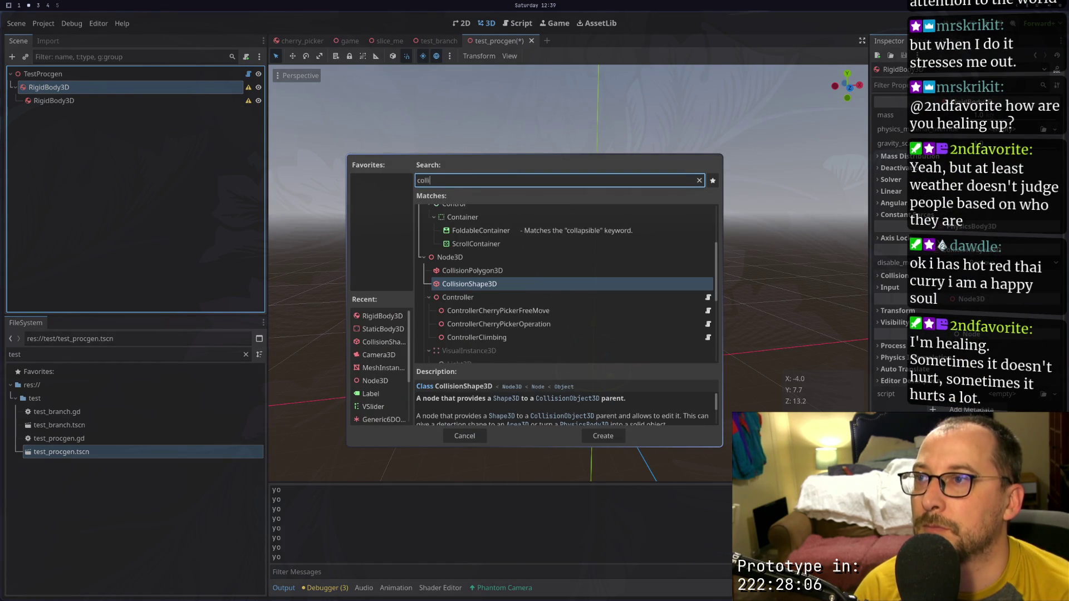
{"action": "key", "text": "Return"}
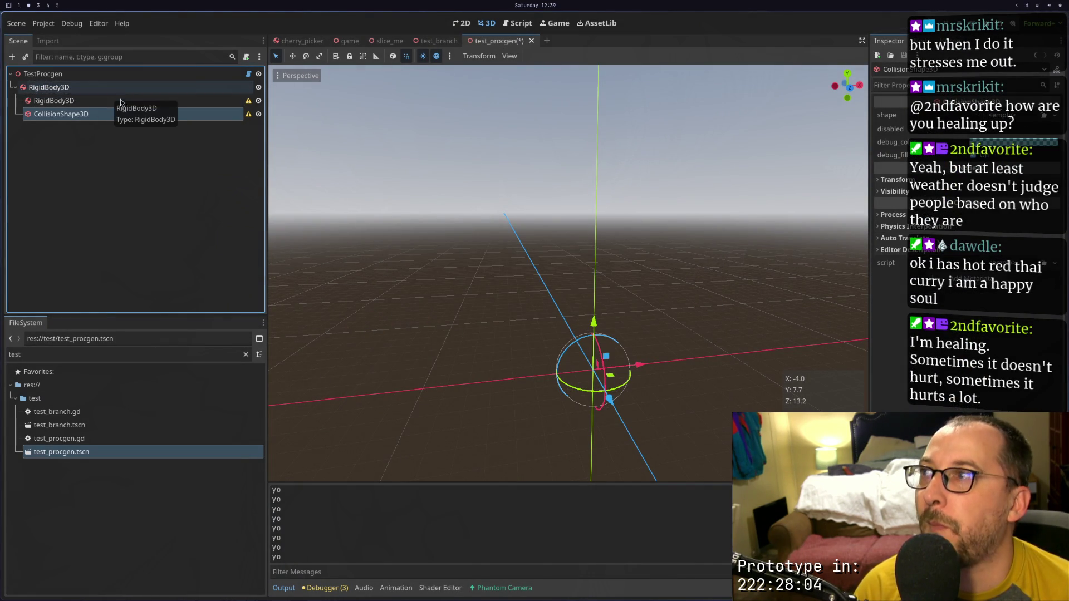
{"action": "left_click", "coordinate": [1002, 115]}
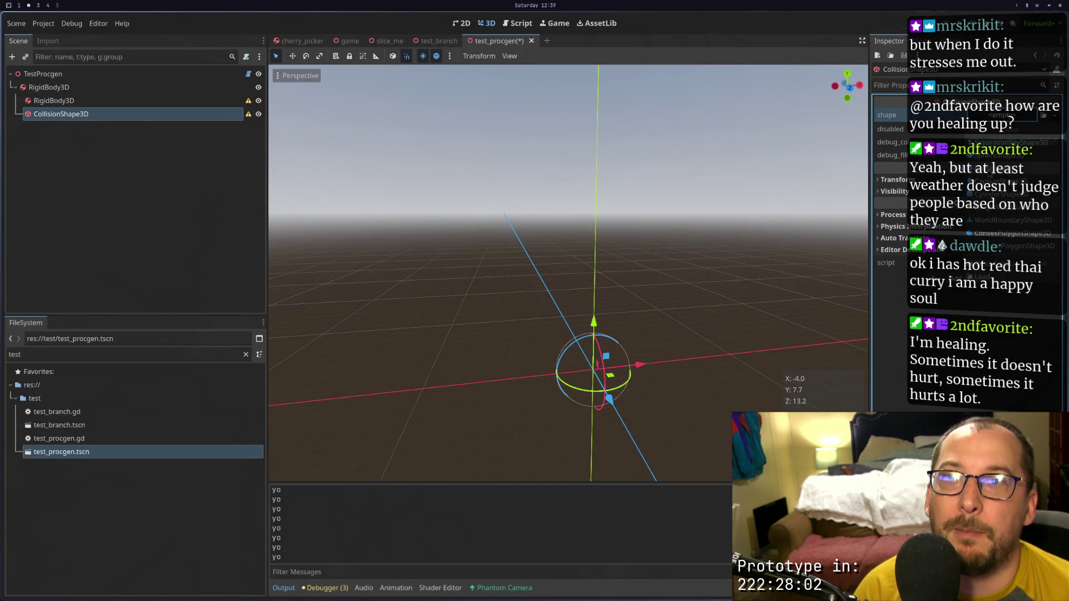
{"action": "left_click", "coordinate": [997, 155]}
{"action": "scroll", "coordinate": [597, 362], "scroll_direction": "up", "scroll_amount": 3}
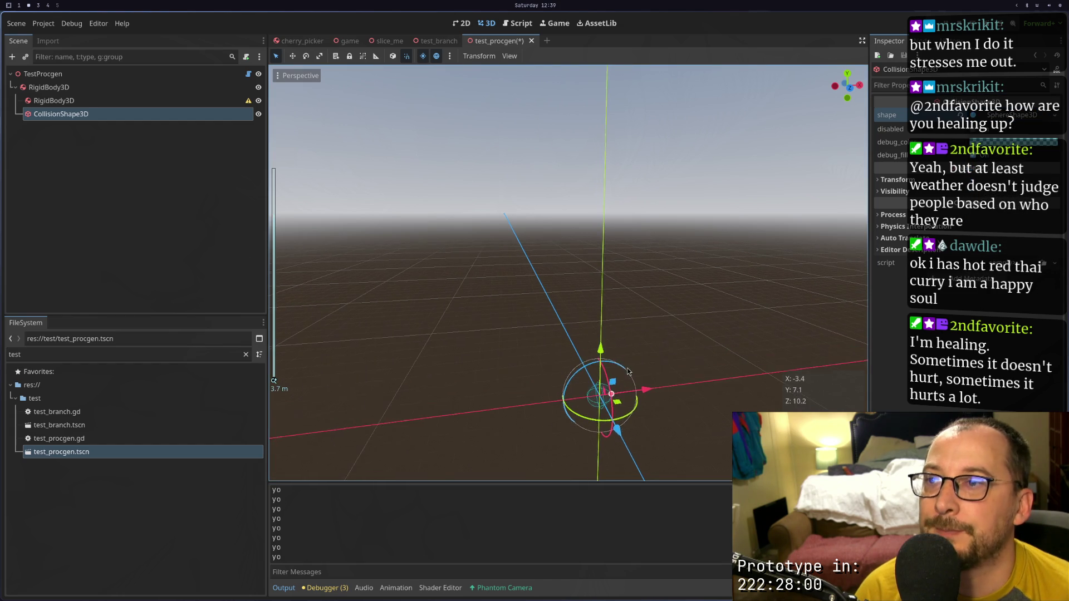
Raise the outer body 3 units and move the inner body sideways along X
{"action": "left_click", "coordinate": [49, 87]}
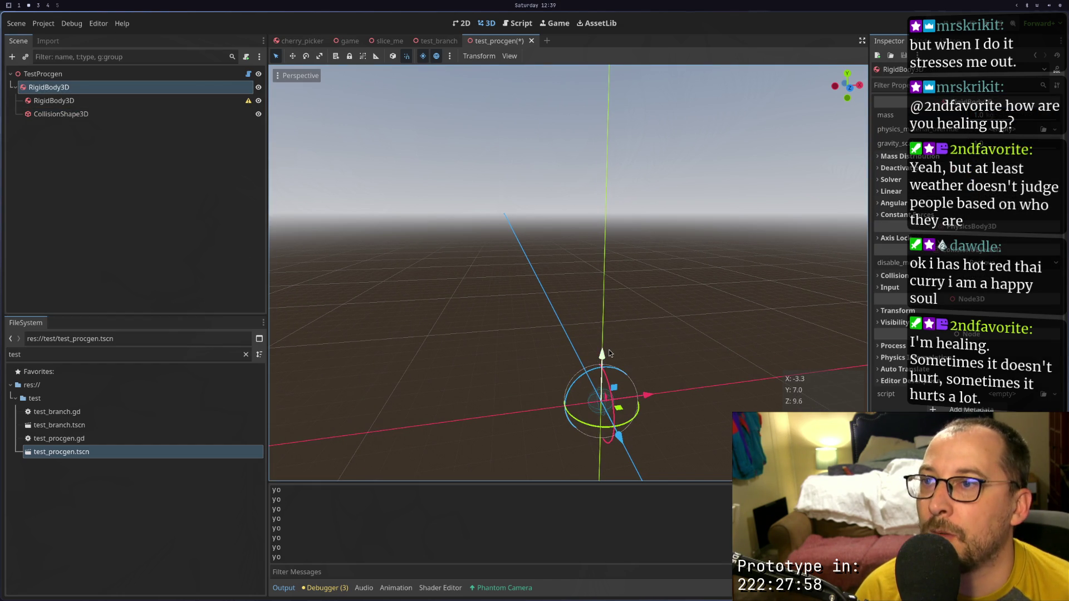
{"action": "left_click_drag", "start_coordinate": [603, 355], "coordinate": [576, 259]}
{"action": "left_click", "coordinate": [84, 101]}
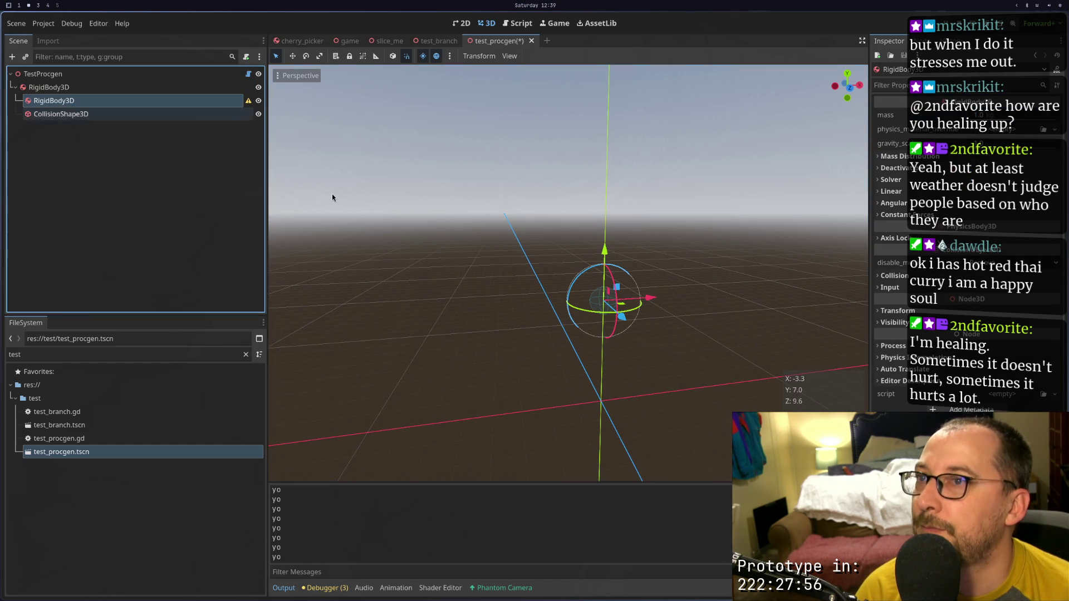
{"action": "left_click_drag", "start_coordinate": [648, 297], "coordinate": [787, 286]}
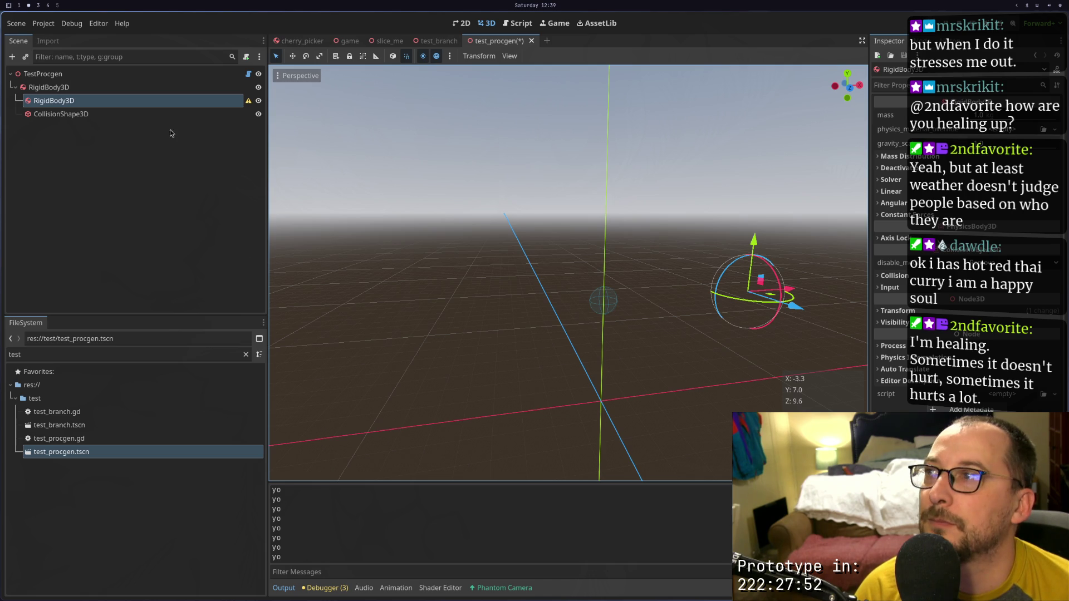
Add a CollisionShape3D under the inner RigidBody3D, undoing an accidental move of it
{"action": "left_click", "coordinate": [159, 110]}
{"action": "right_click", "coordinate": [149, 99]}
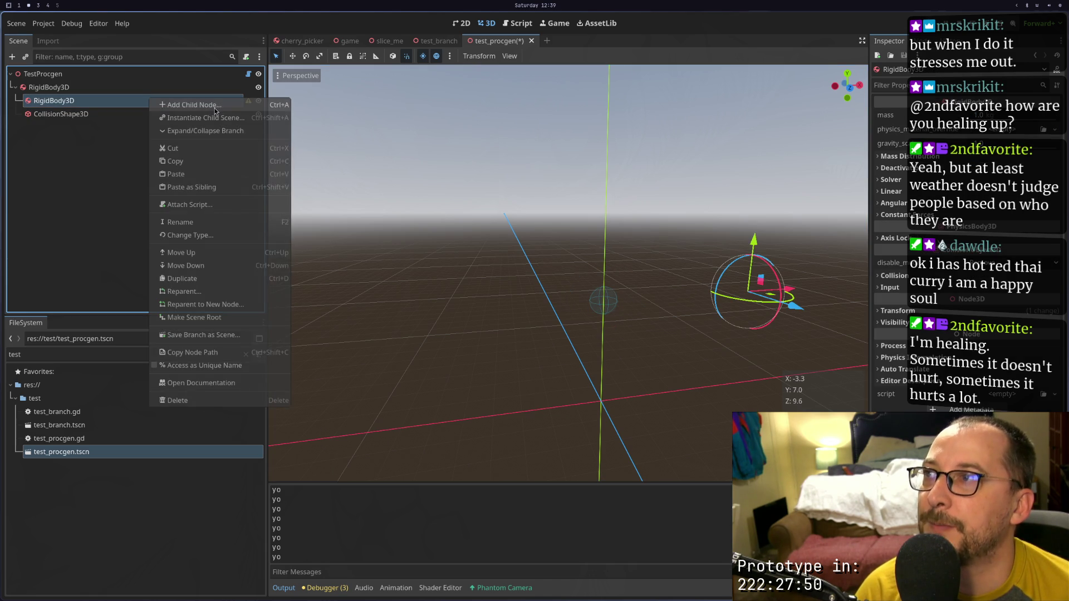
{"action": "left_click", "coordinate": [215, 106]}
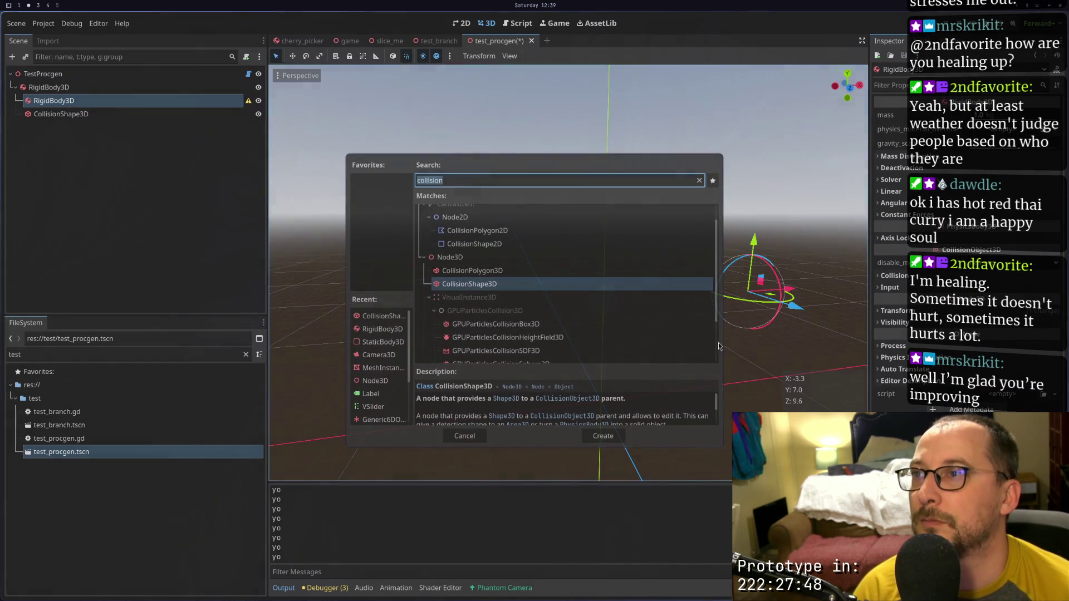
{"action": "type", "text": "co;;"}
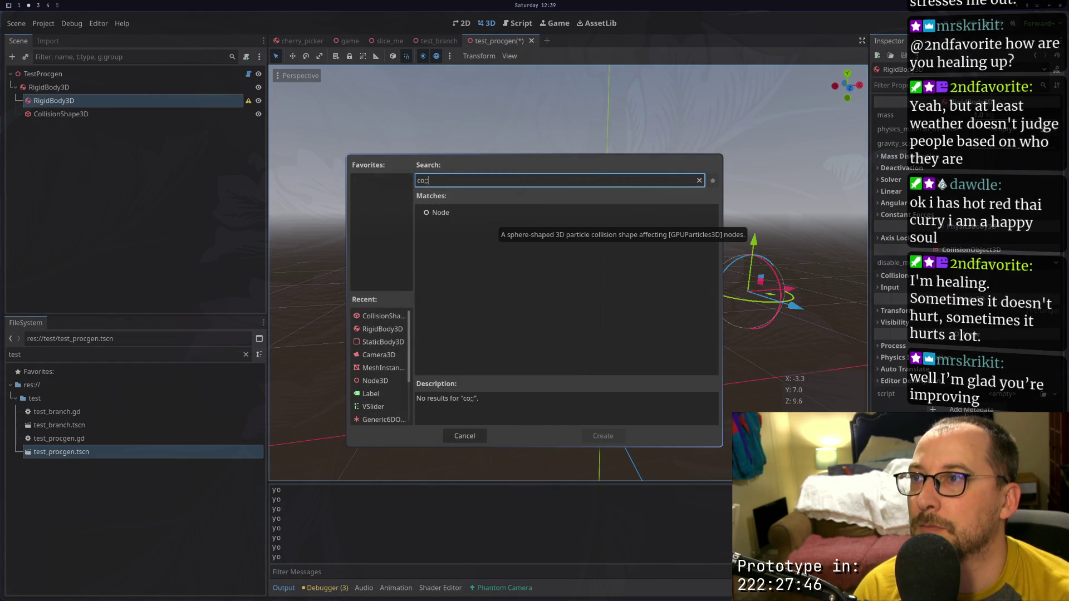
{"action": "key", "text": "BackSpace"}
{"action": "key", "text": "BackSpace"}
{"action": "type", "text": "lliison"}
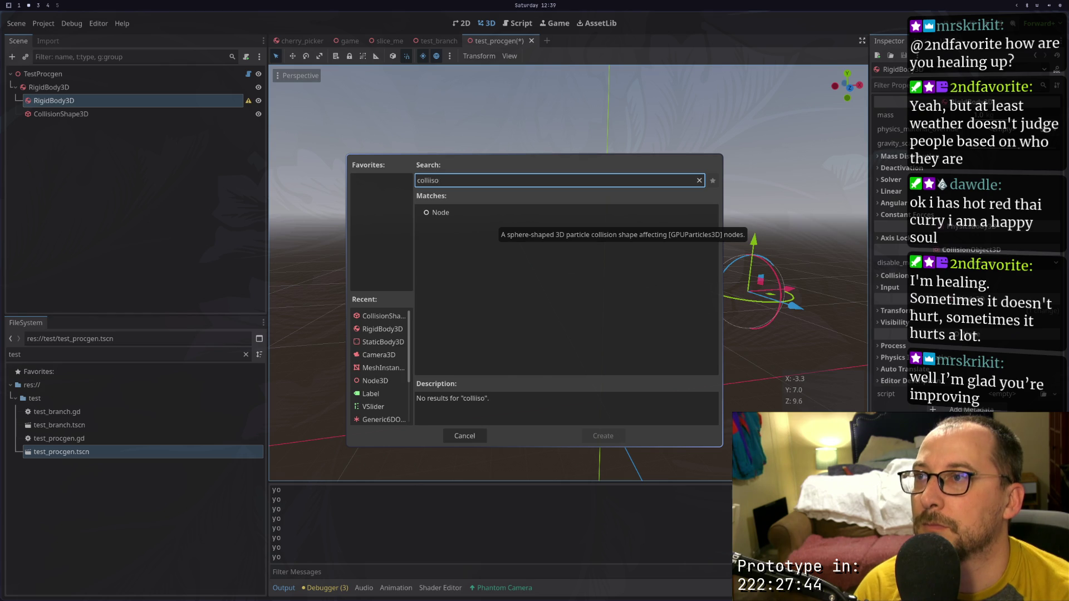
{"action": "key", "text": "BackSpace"}
{"action": "key", "text": "BackSpace"}
{"action": "key", "text": "BackSpace"}
{"action": "type", "text": "sion"}
{"action": "key", "text": "Return"}
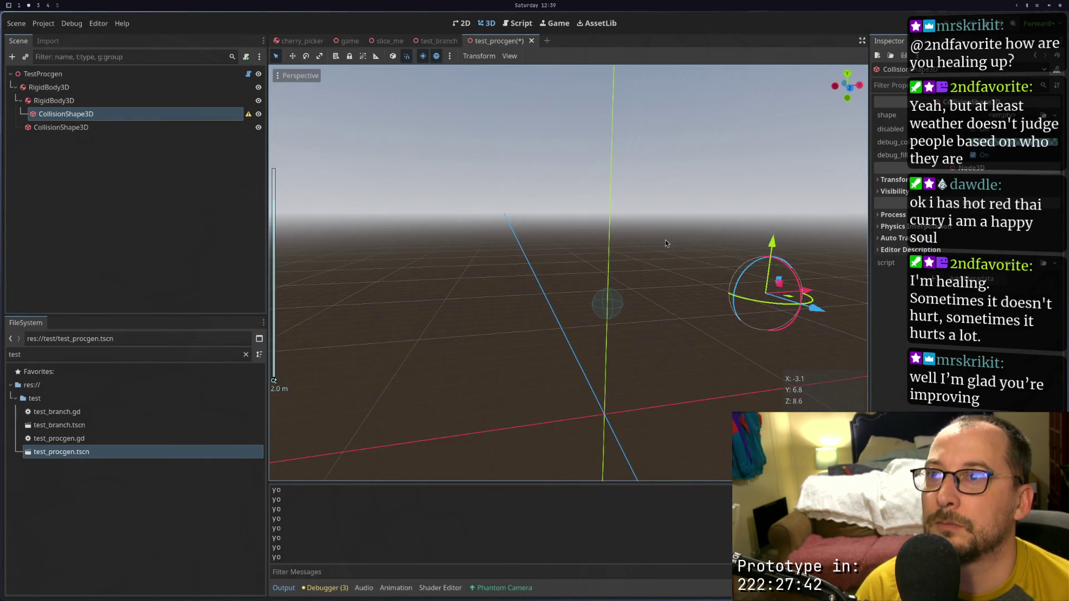
{"action": "left_click_drag", "start_coordinate": [752, 245], "coordinate": [792, 105]}
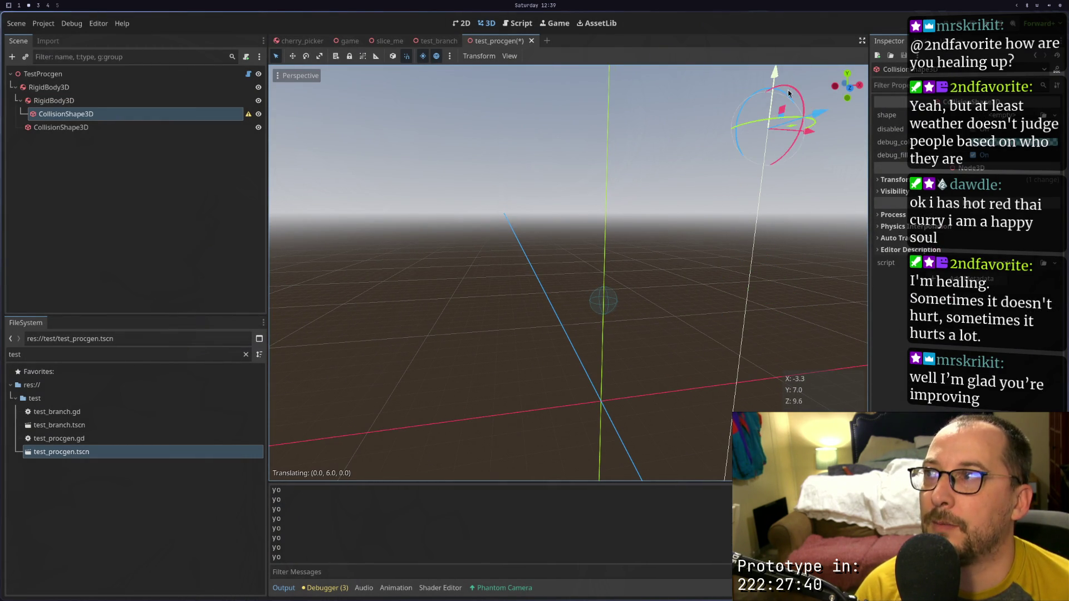
{"action": "key", "text": "ctrl+z"}
{"action": "left_click", "coordinate": [136, 100]}
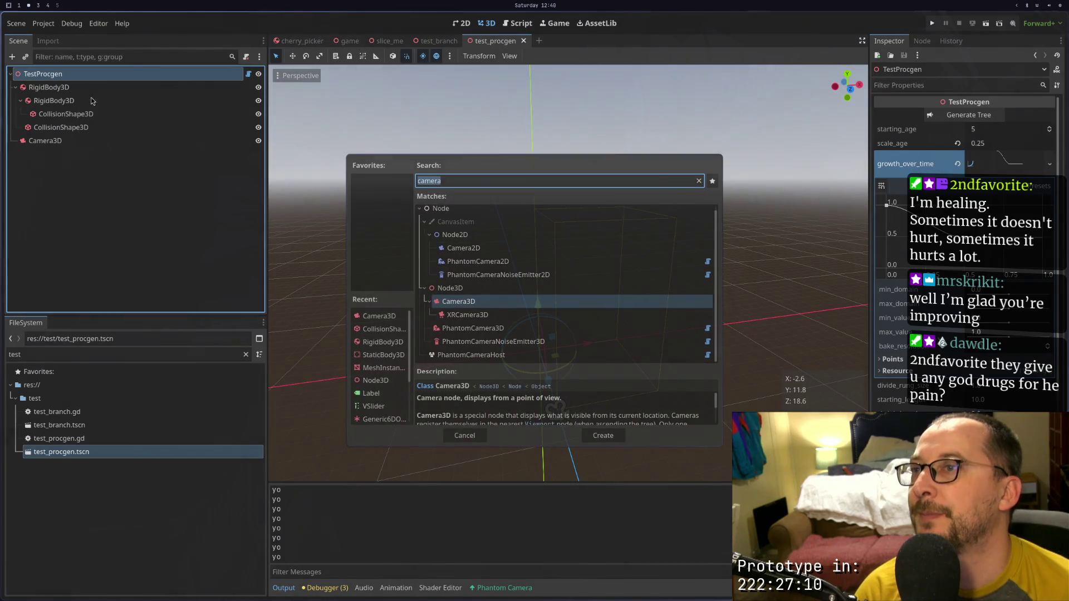
Add a StaticBody3D and give it a CollisionShape3D child
{"action": "type", "text": "stat"}
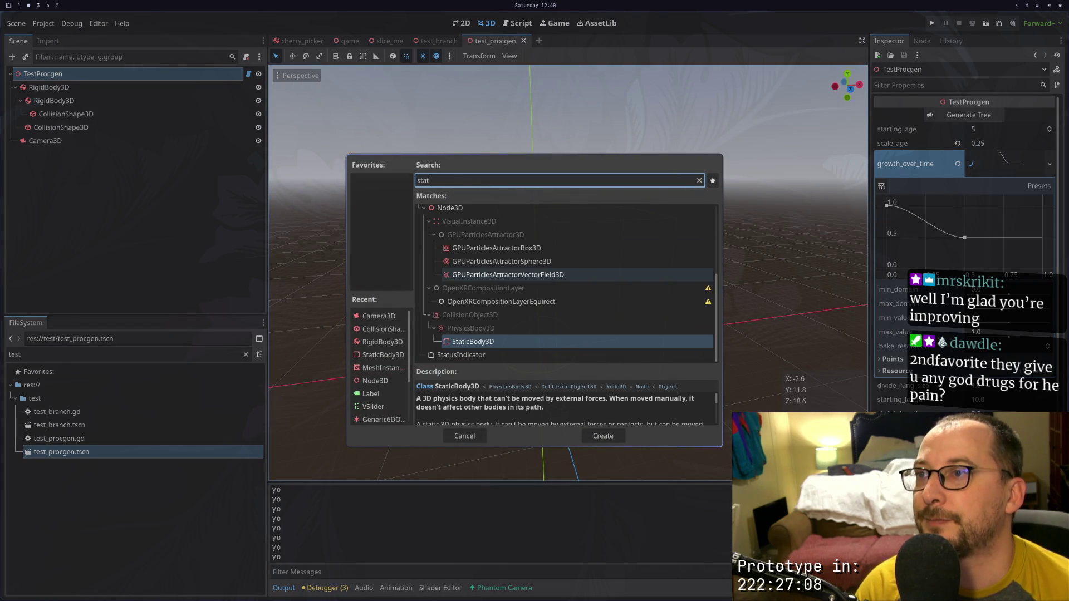
{"action": "key", "text": "Return"}
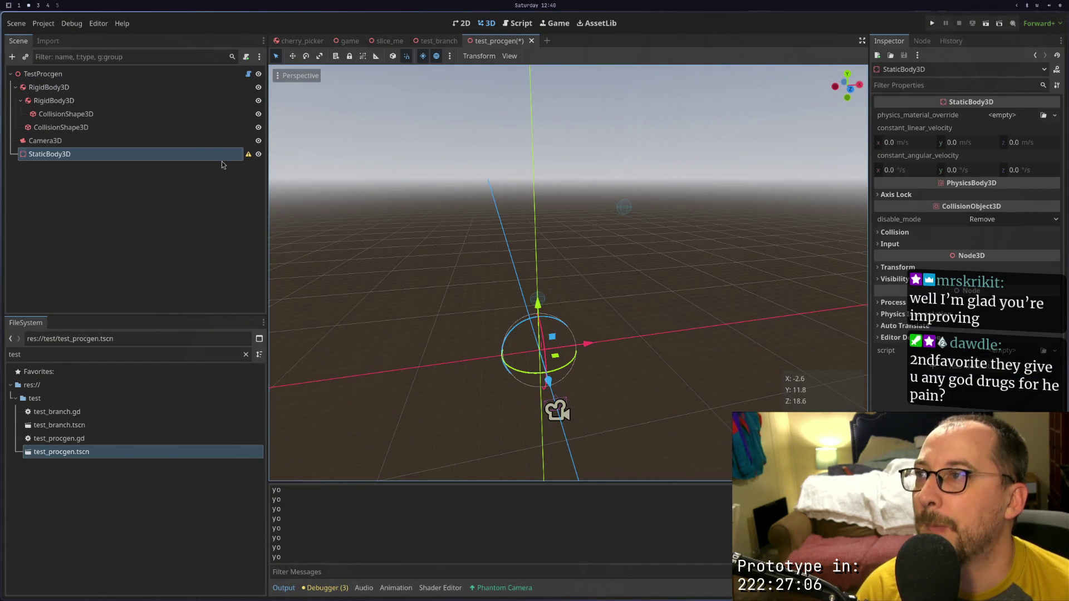
{"action": "right_click", "coordinate": [223, 165]}
{"action": "left_click", "coordinate": [262, 180]}
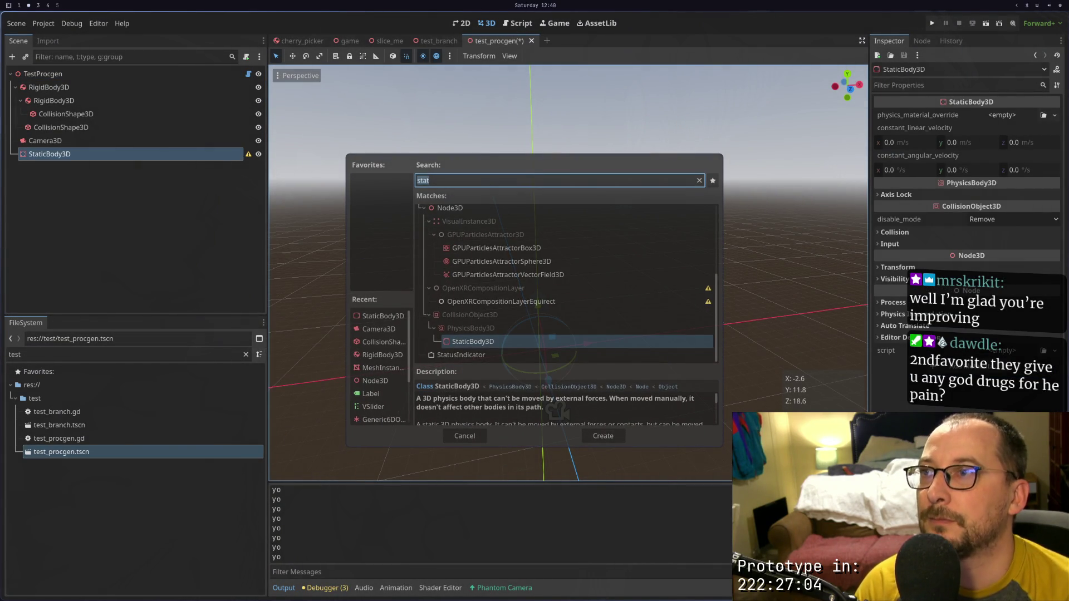
{"action": "type", "text": "co;;"}
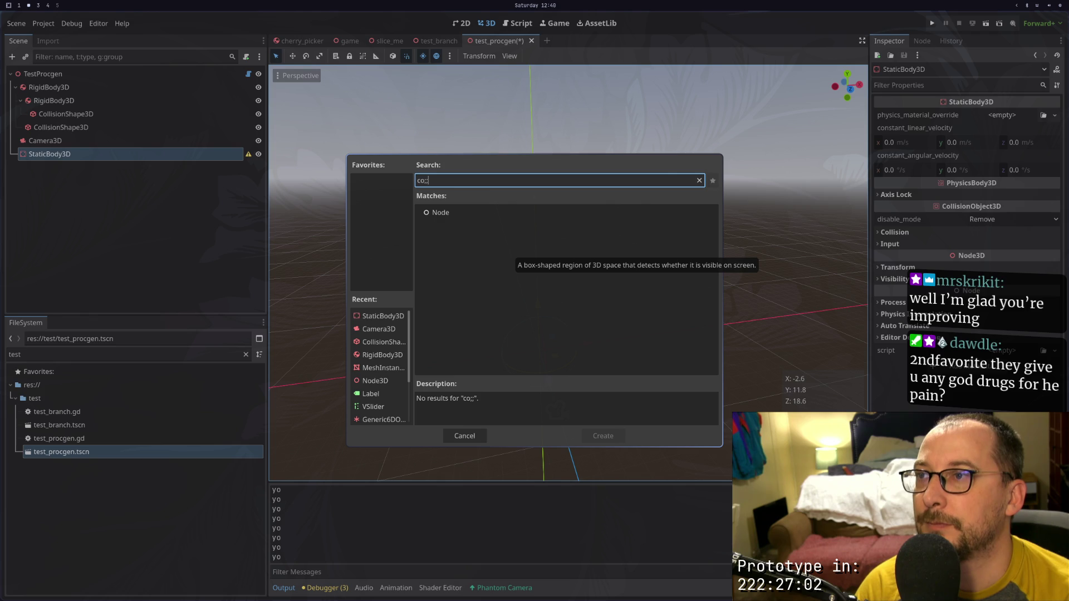
{"action": "key", "text": "BackSpace"}
{"action": "key", "text": "BackSpace"}
{"action": "type", "text": "llisio"}
{"action": "key", "text": "Return"}
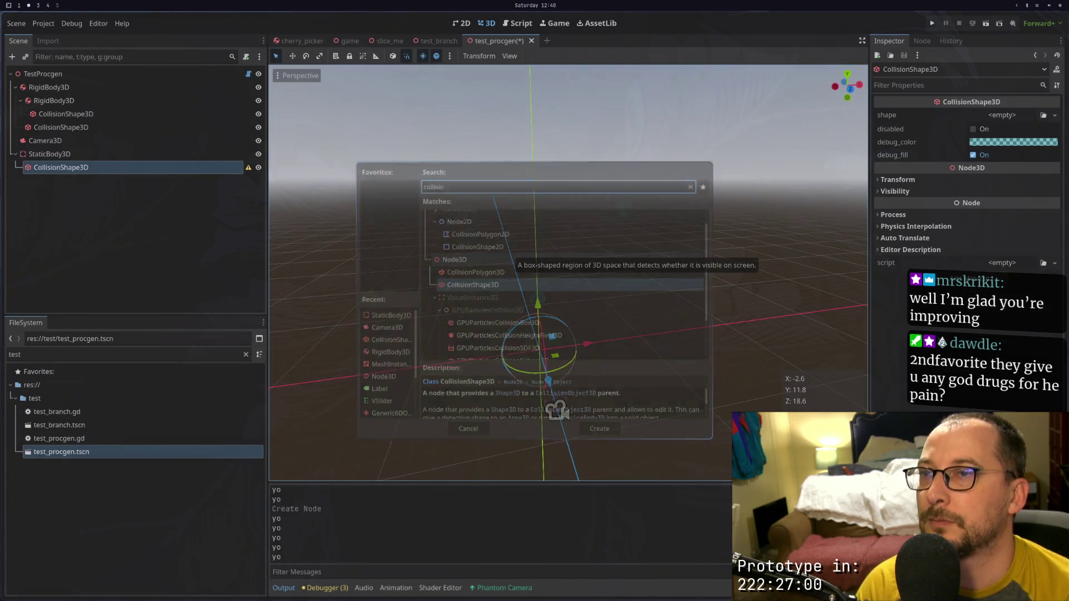
Give the collision shape a 1000 × 100 × 1000 box shape
{"action": "left_click", "coordinate": [978, 116]}
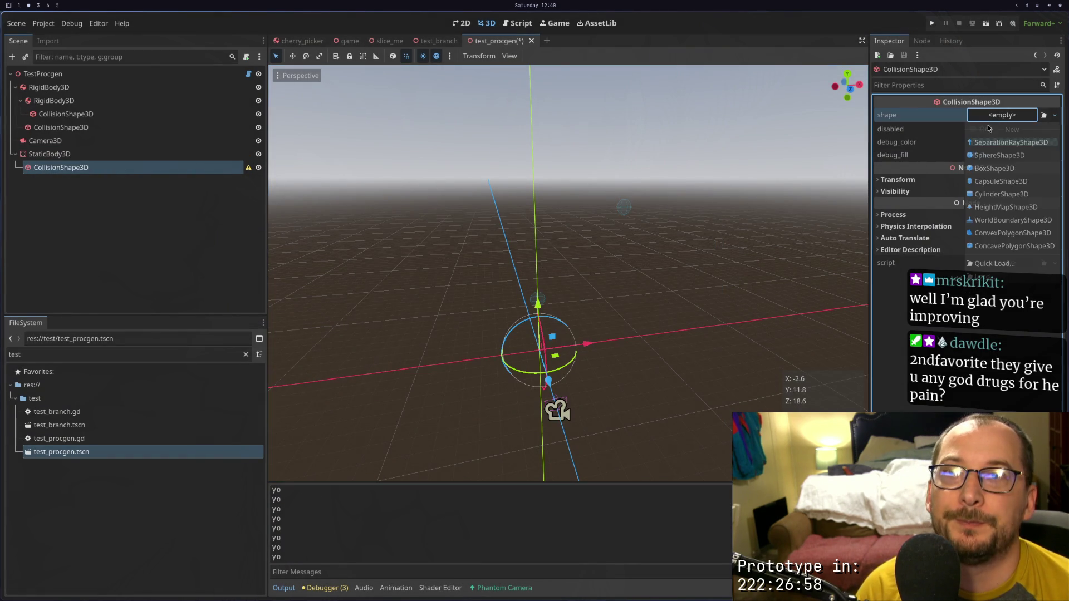
{"action": "left_click", "coordinate": [998, 172]}
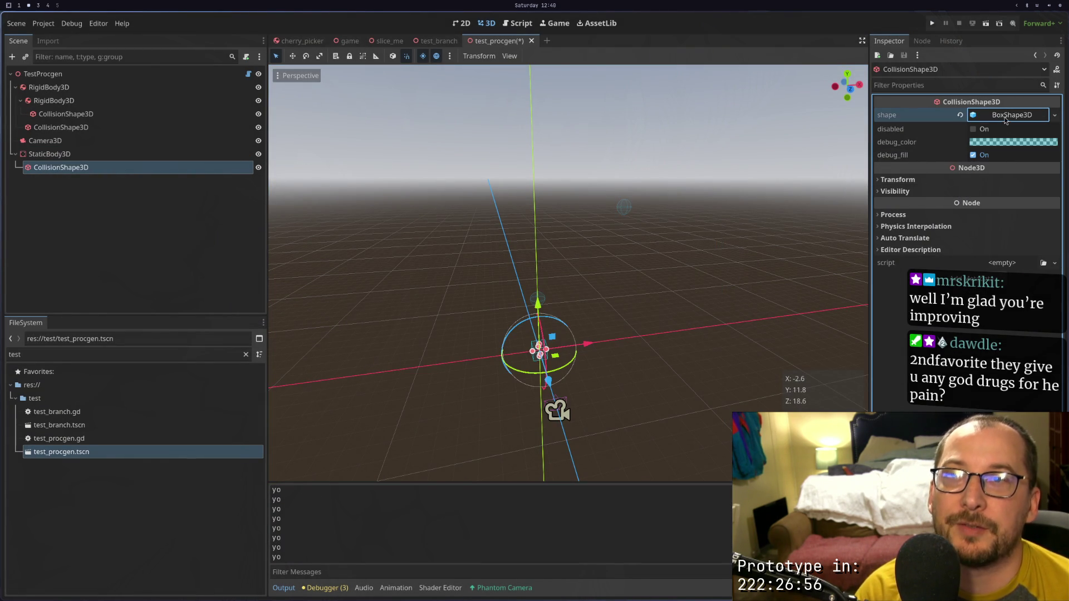
{"action": "left_click", "coordinate": [1002, 122]}
{"action": "left_click", "coordinate": [980, 146]}
{"action": "type", "text": "100"}
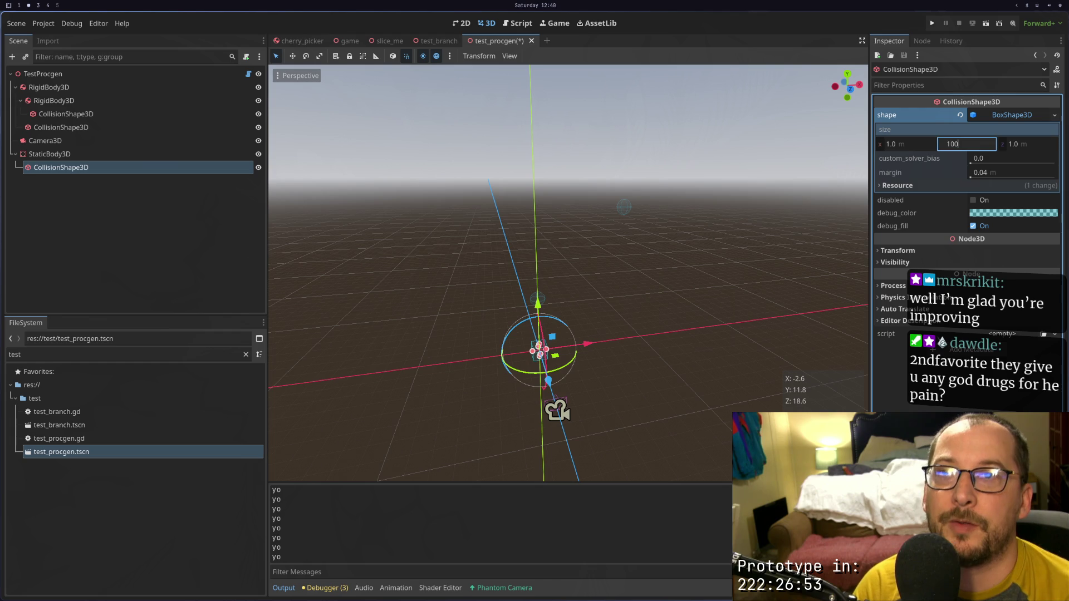
{"action": "key", "text": "Return"}
{"action": "left_click", "coordinate": [923, 147]}
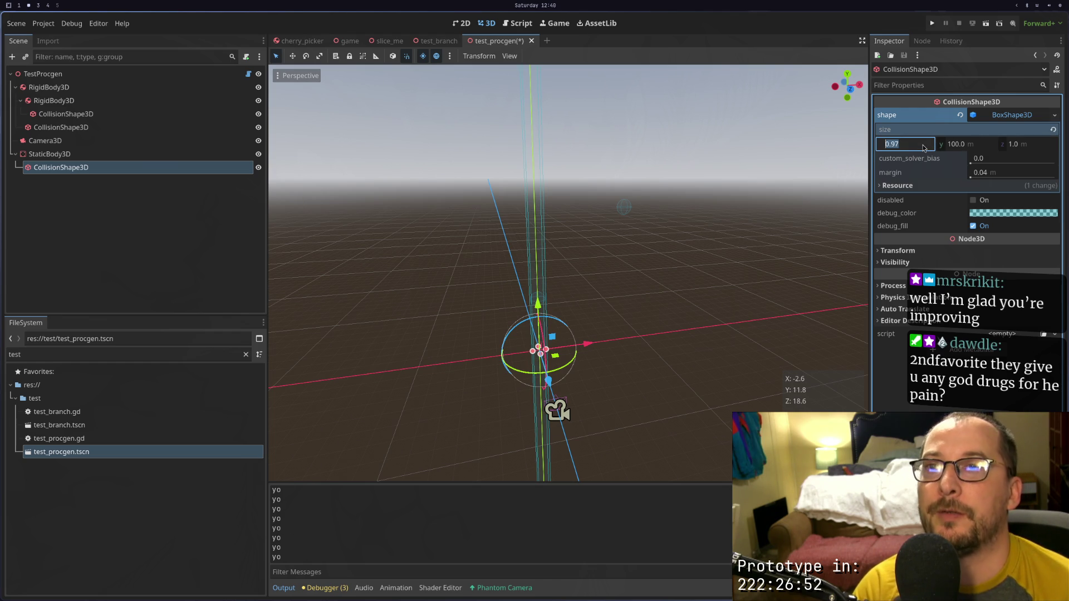
{"action": "left_click", "coordinate": [1027, 144]}
{"action": "type", "text": "1"}
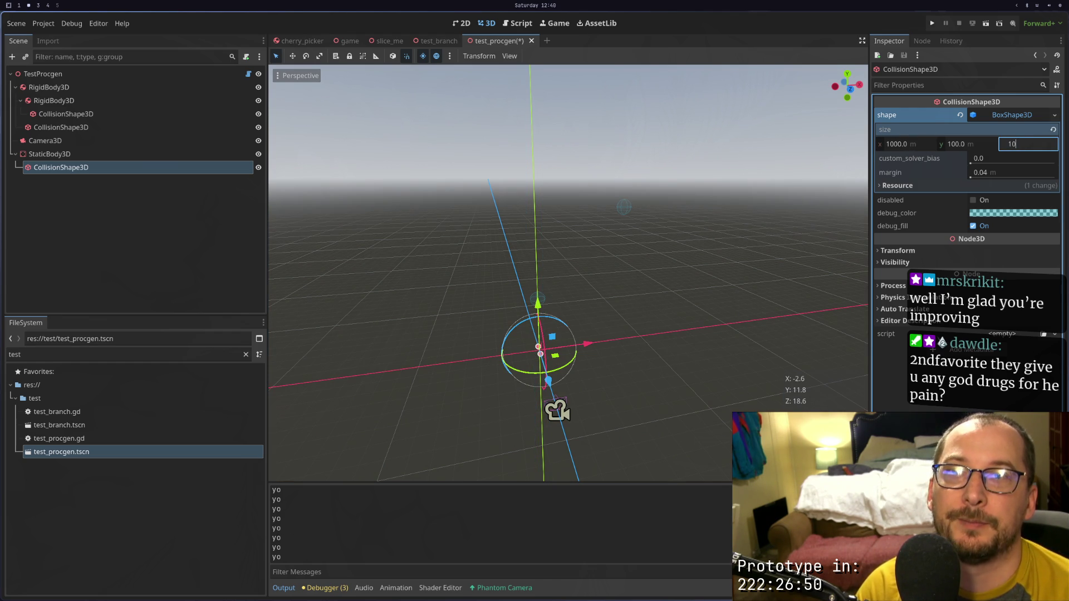
{"action": "type", "text": "00"}
{"action": "key", "text": "Tab"}
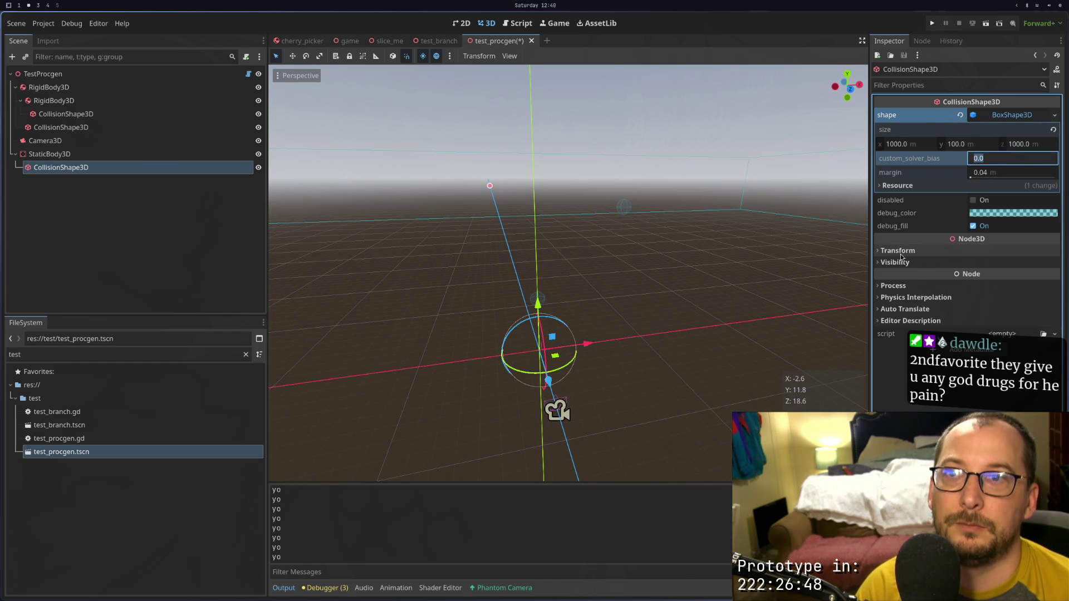
Move the box collider to y -500, then raise it to y -50
{"action": "left_click", "coordinate": [897, 251]}
{"action": "left_click", "coordinate": [969, 286]}
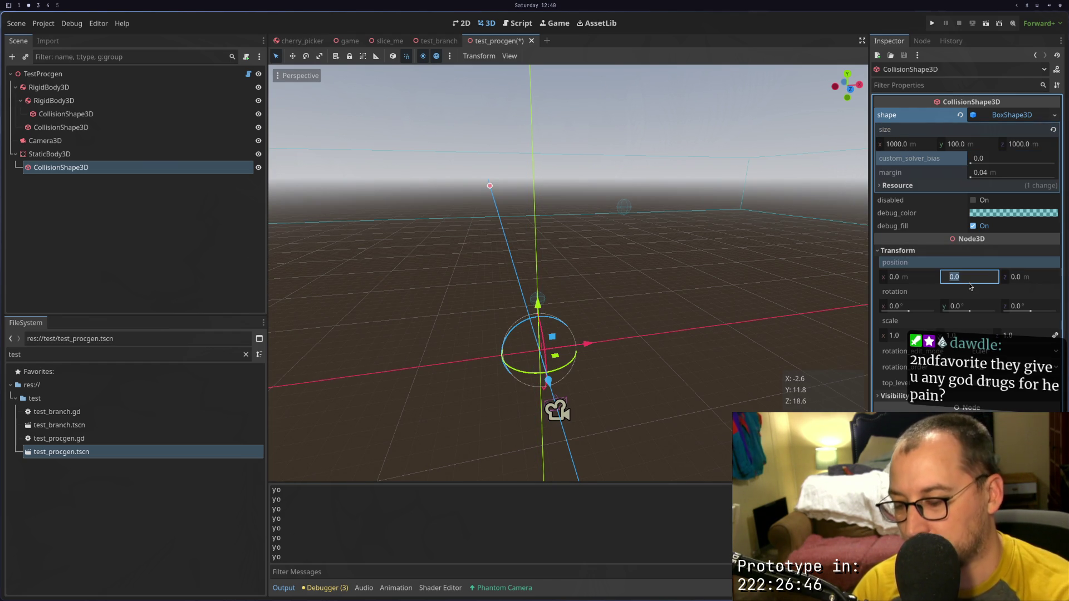
{"action": "type", "text": "-500"}
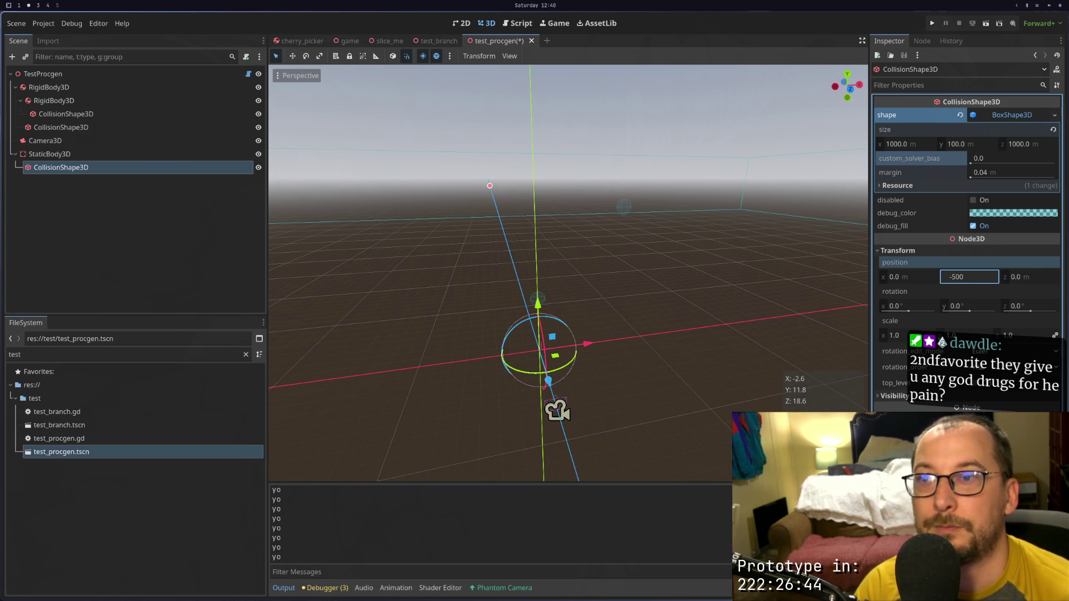
{"action": "key", "text": "Return"}
{"action": "scroll", "coordinate": [655, 323], "scroll_direction": "up", "scroll_amount": 3}
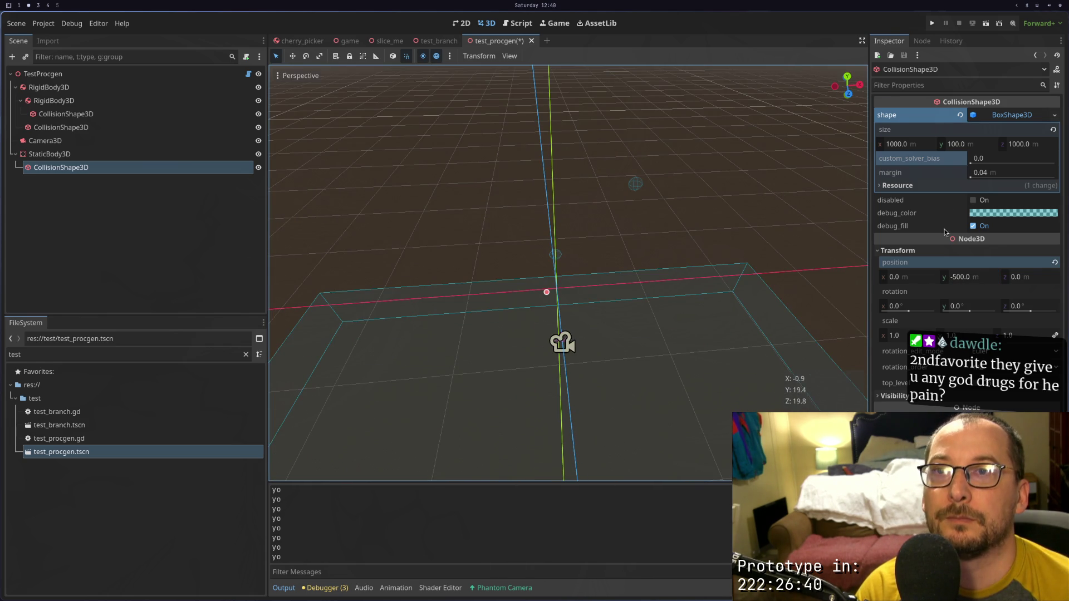
{"action": "left_click", "coordinate": [964, 276]}
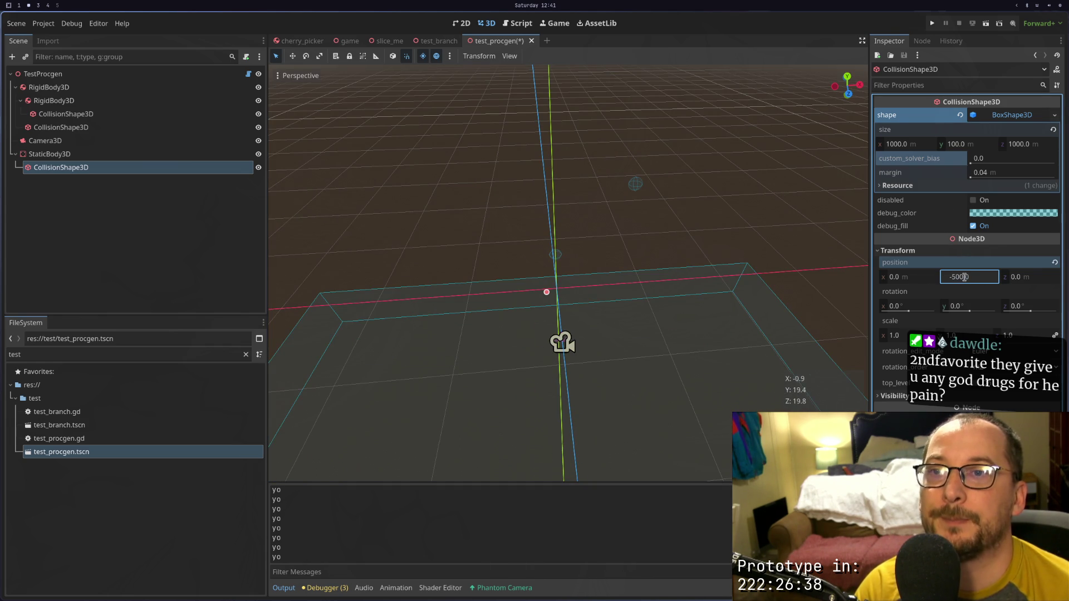
{"action": "key", "text": "BackSpace"}
{"action": "key", "text": "Return"}
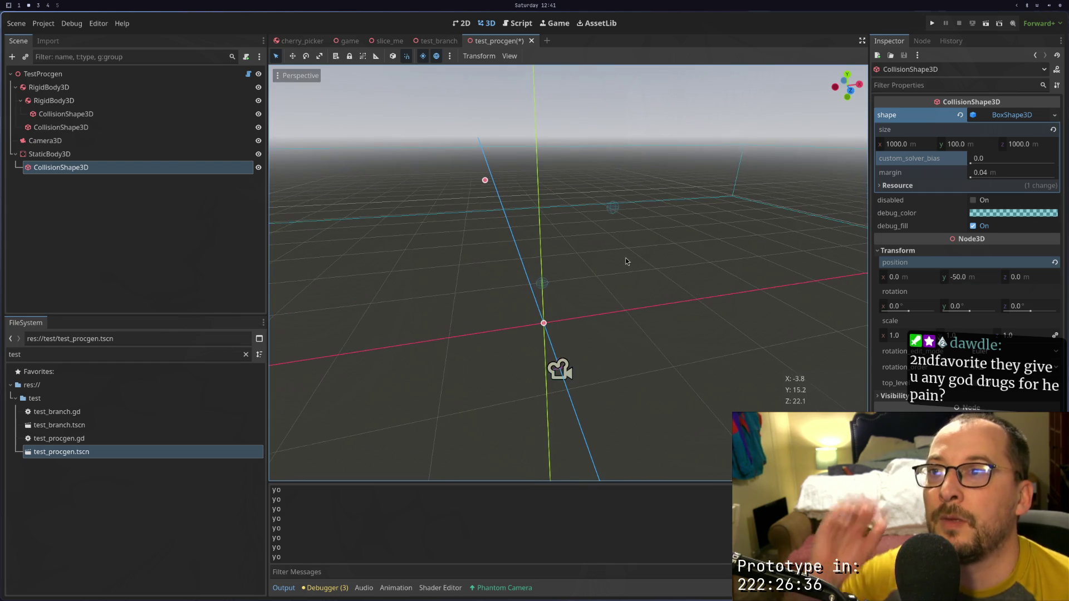
Save and run the scene, expanding TestProcgen in the live Remote tree
{"action": "left_click", "coordinate": [985, 24]}
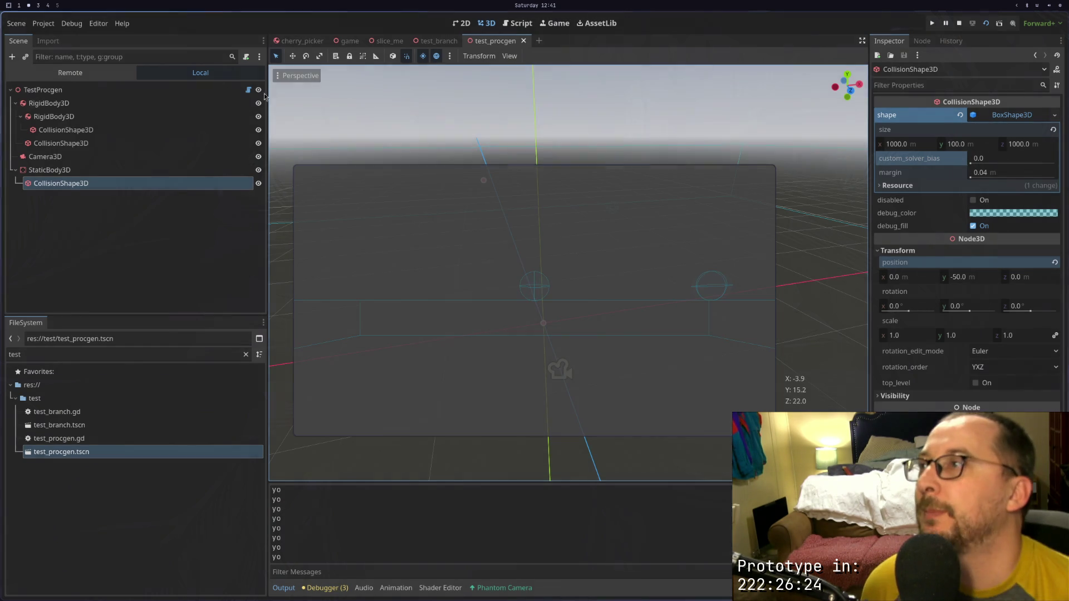
{"action": "left_click", "coordinate": [70, 72]}
{"action": "left_click", "coordinate": [50, 117]}
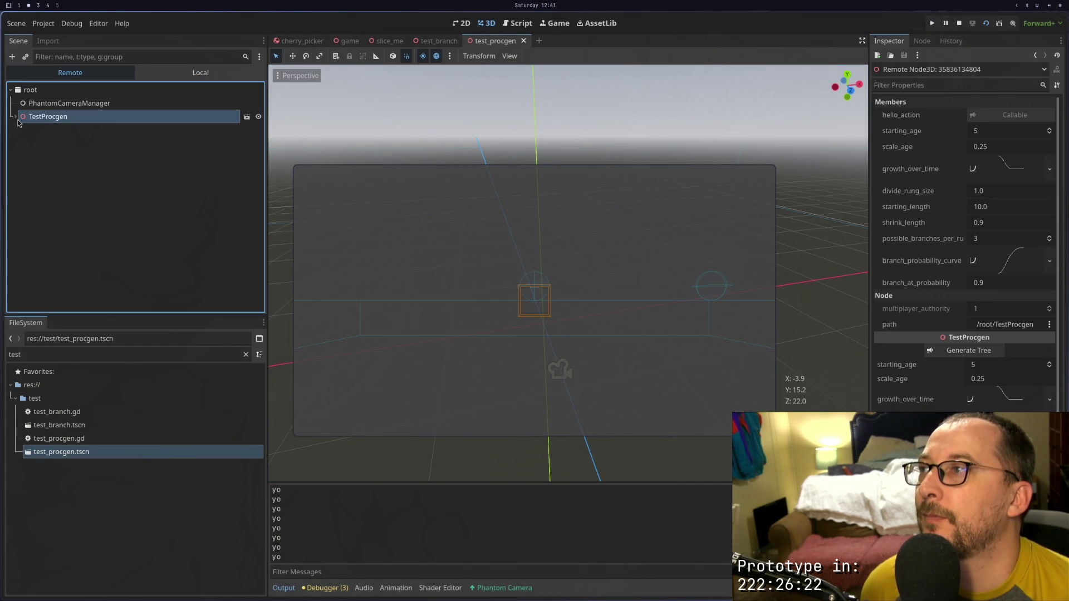
{"action": "left_click", "coordinate": [18, 117]}
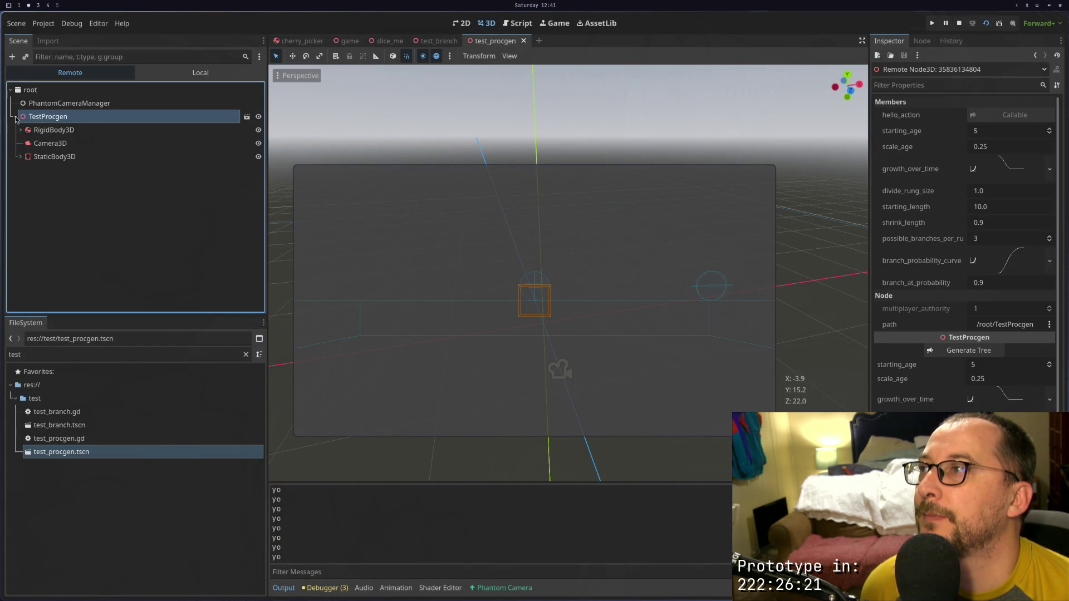
{"action": "left_click", "coordinate": [50, 131]}
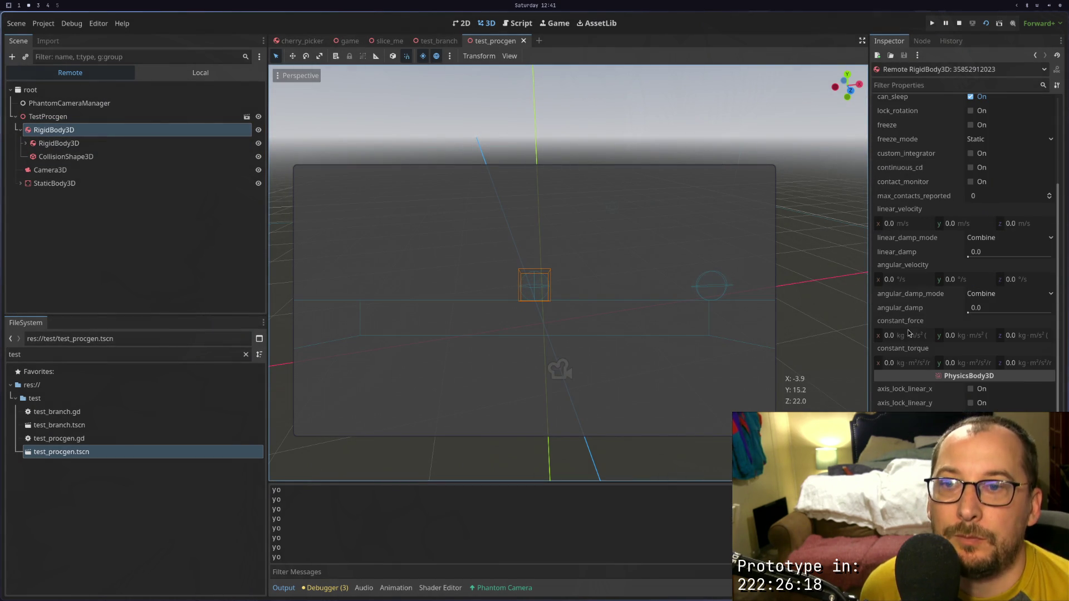
Inspect the live outer RigidBody3D's position and nudge its x value left
{"action": "scroll", "coordinate": [945, 314], "scroll_direction": "down", "scroll_amount": 10}
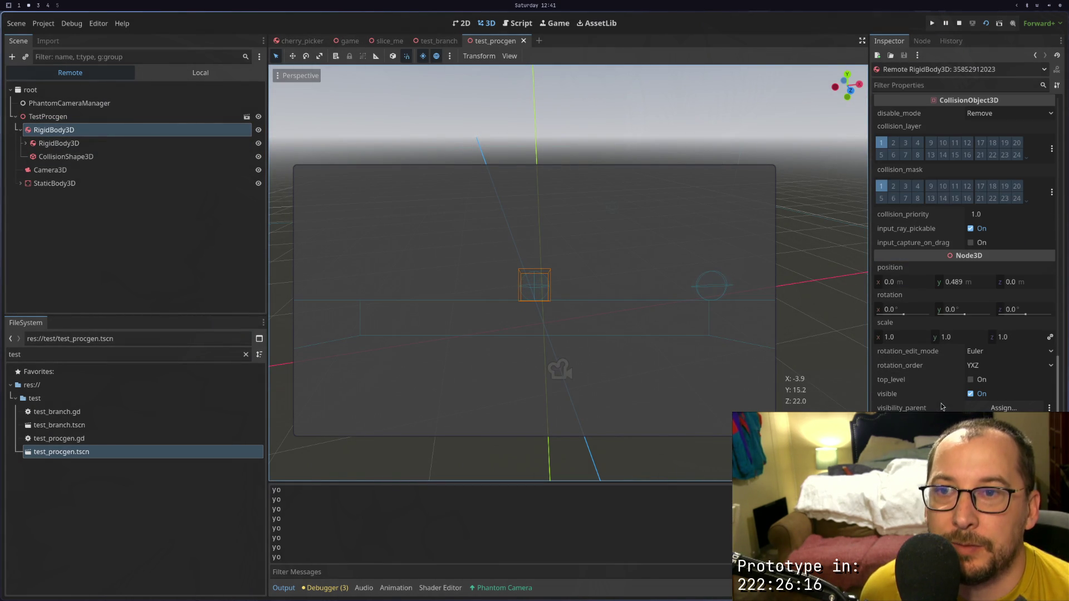
{"action": "left_click", "coordinate": [969, 287]}
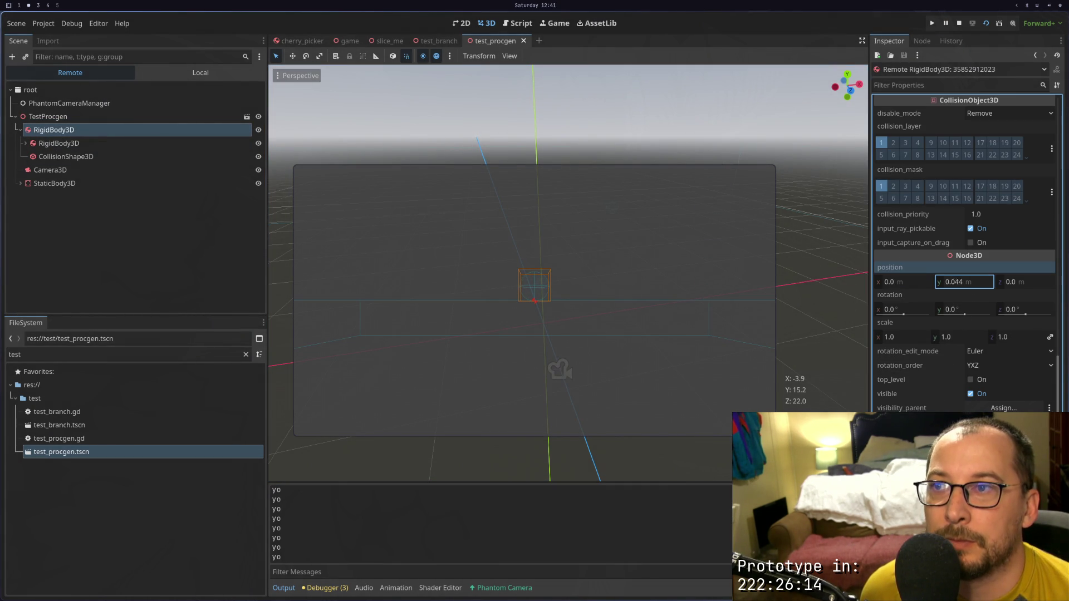
{"action": "left_click", "coordinate": [843, 340]}
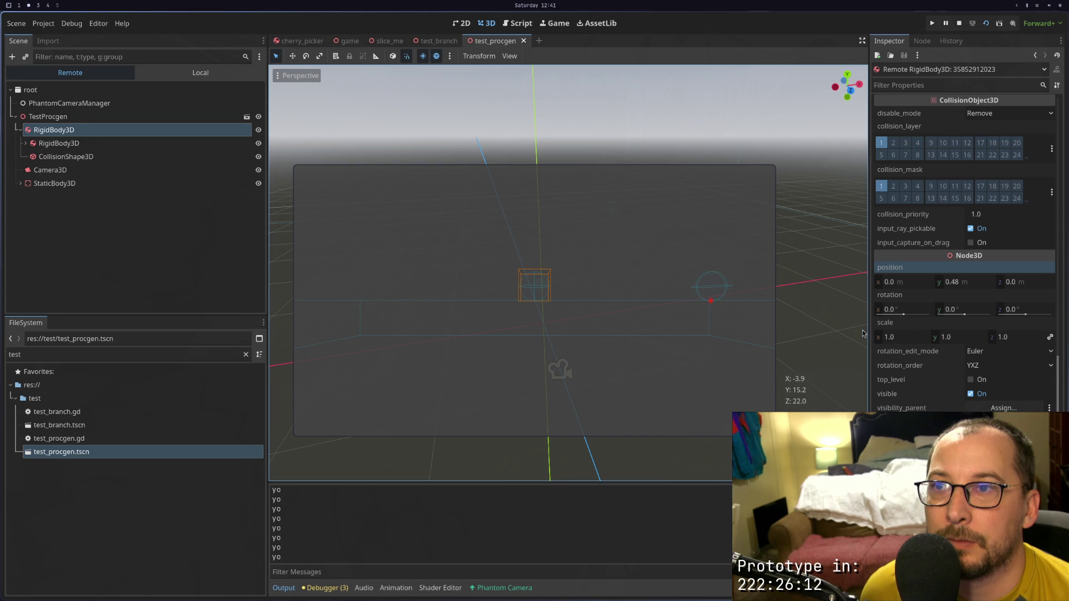
{"action": "left_click", "coordinate": [976, 288]}
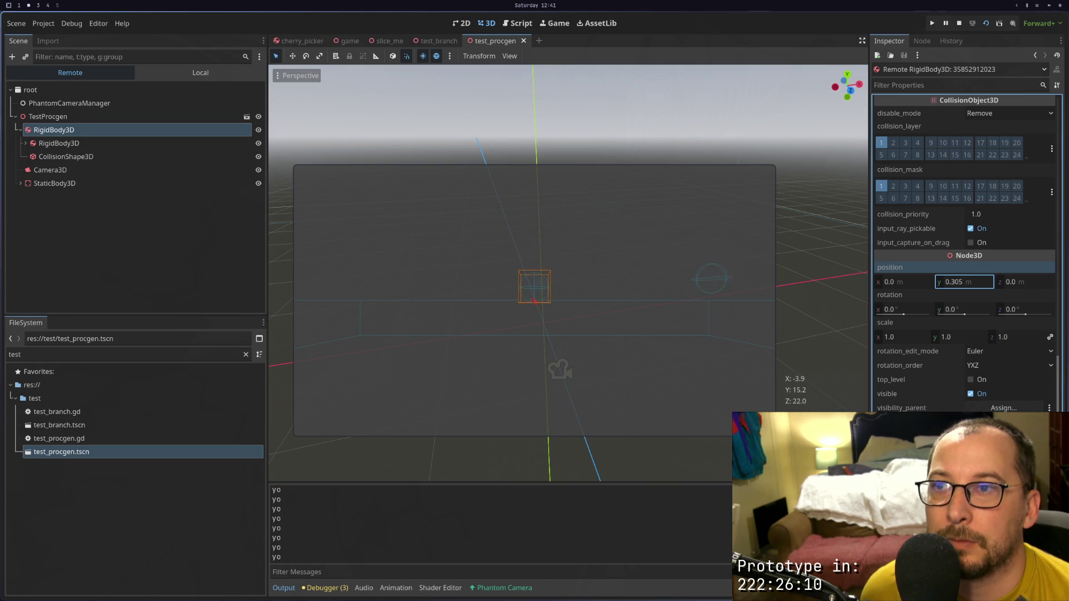
{"action": "left_click", "coordinate": [282, 146]}
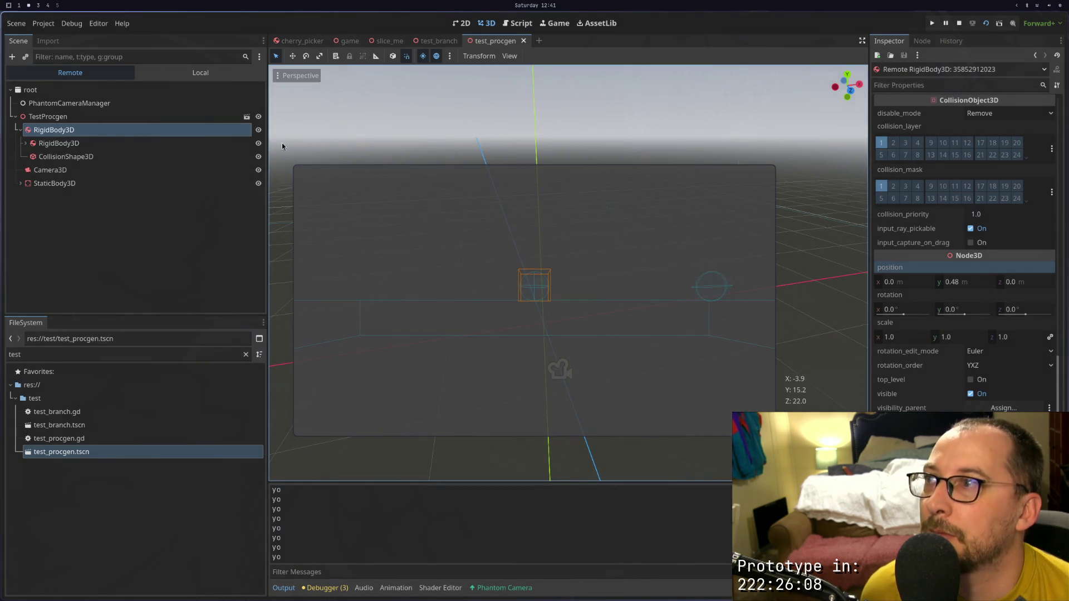
{"action": "left_click", "coordinate": [945, 285]}
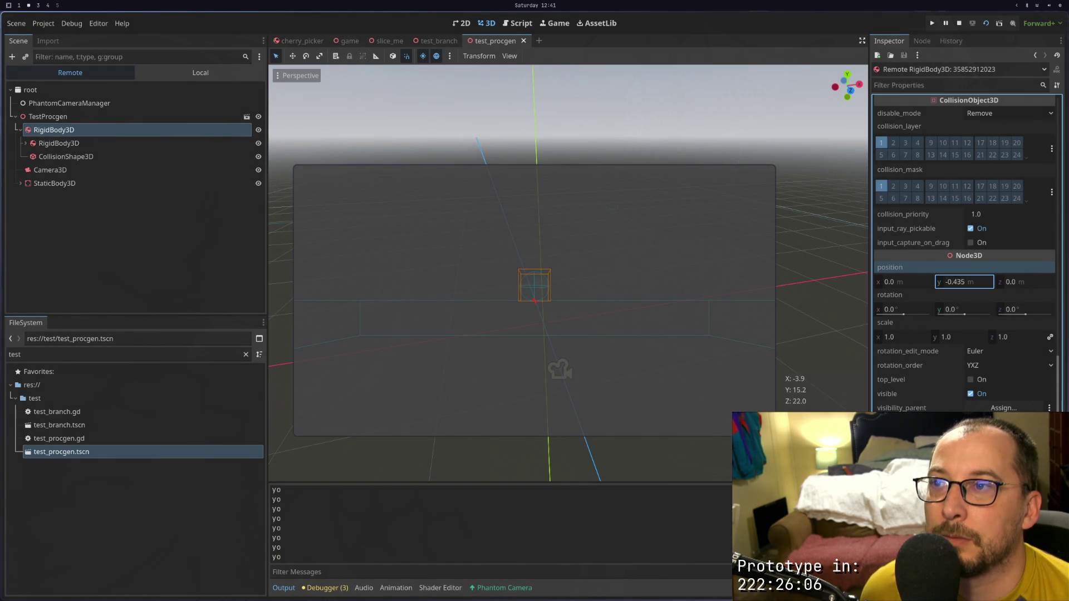
{"action": "type", "text": "0.48"}
{"action": "key", "text": "Return"}
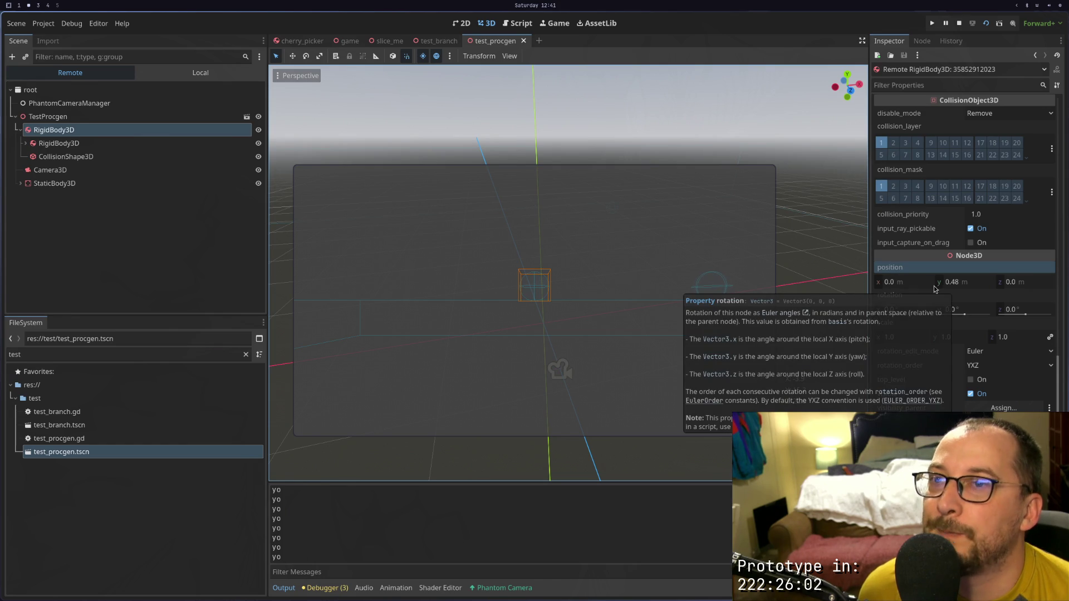
{"action": "mouse_move", "coordinate": [909, 285]}
{"action": "left_mouse_down"}
{"action": "mouse_move", "coordinate": [890, 285]}
{"action": "mouse_move", "coordinate": [924, 282]}
{"action": "mouse_move", "coordinate": [885, 287]}
{"action": "left_mouse_up"}
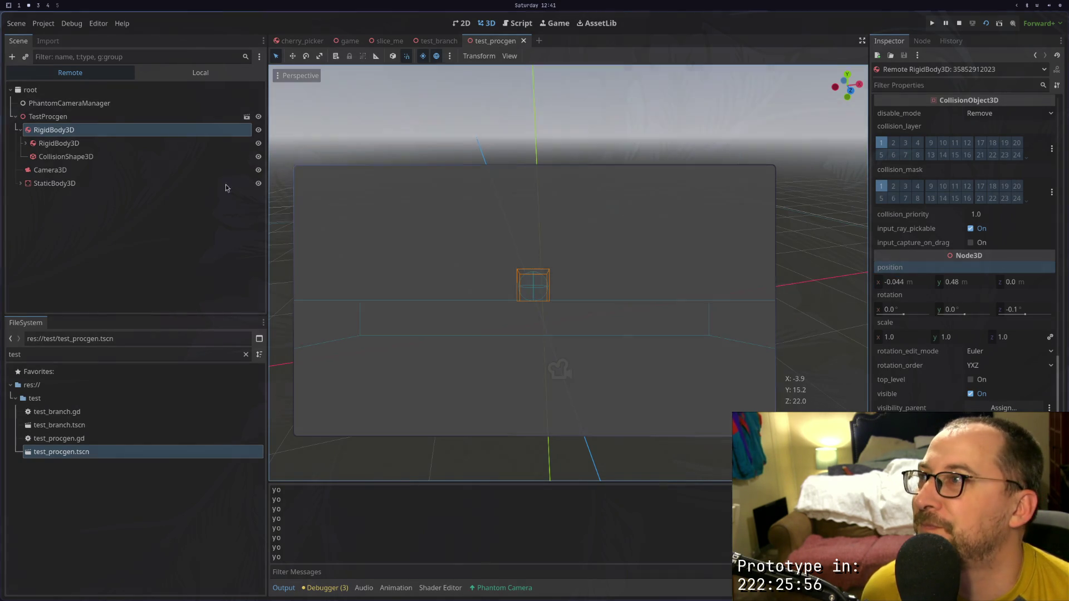
Inspect the nested inner RigidBody3D's transform, then restart the game
{"action": "left_click", "coordinate": [169, 144]}
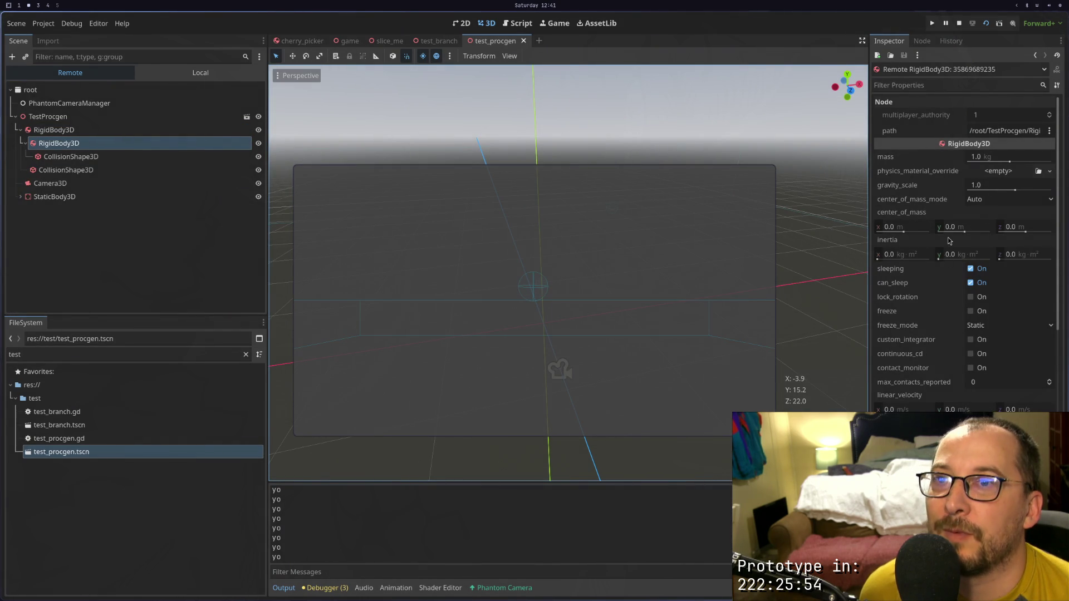
{"action": "scroll", "coordinate": [963, 278], "scroll_direction": "down", "scroll_amount": 10}
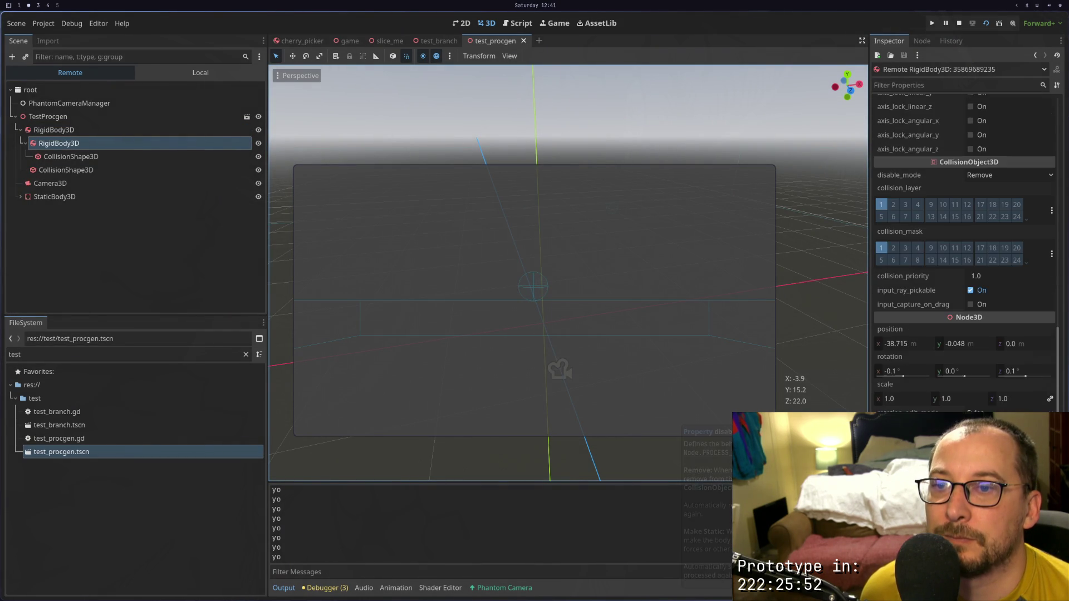
{"action": "scroll", "coordinate": [963, 279], "scroll_direction": "down", "scroll_amount": 3}
{"action": "left_click_drag", "start_coordinate": [965, 275], "coordinate": [902, 272]}
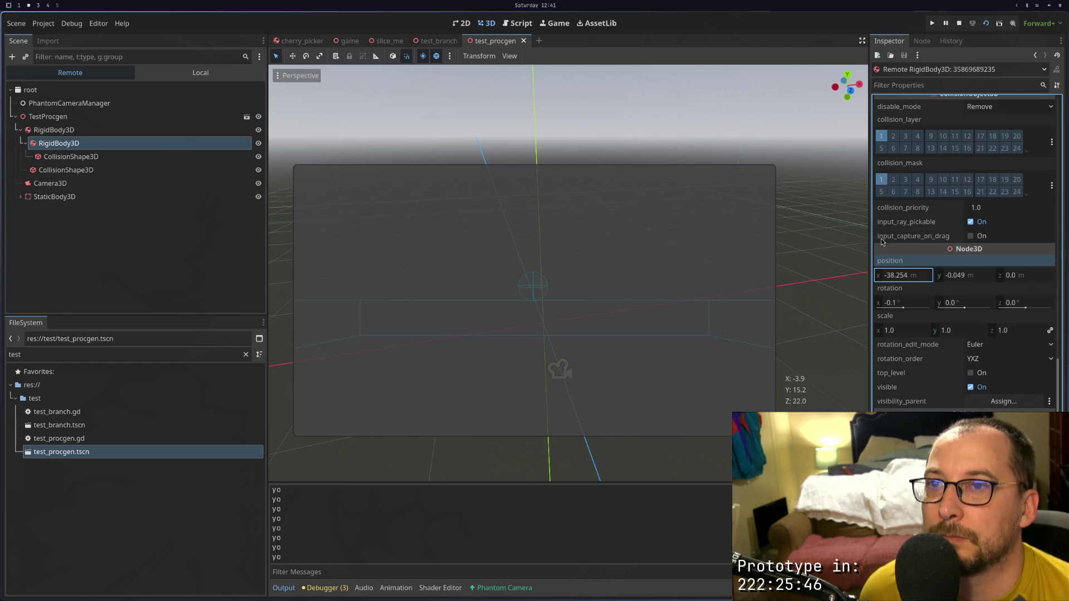
{"action": "left_click", "coordinate": [986, 23]}
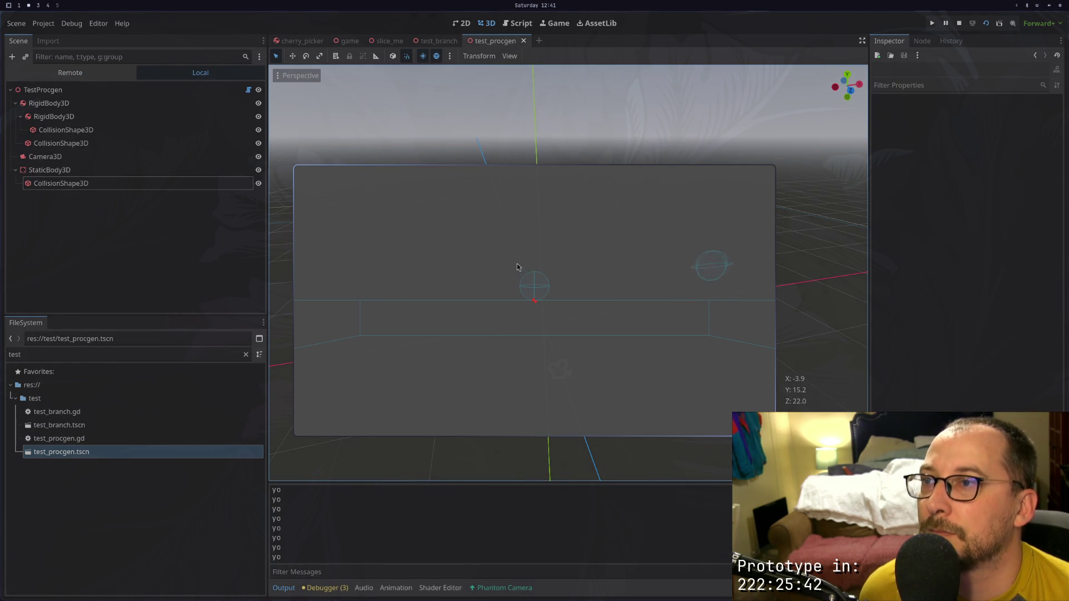
Toggle the top RigidBody3D's visibility and reset its Position Y to 0
{"action": "left_click", "coordinate": [53, 103]}
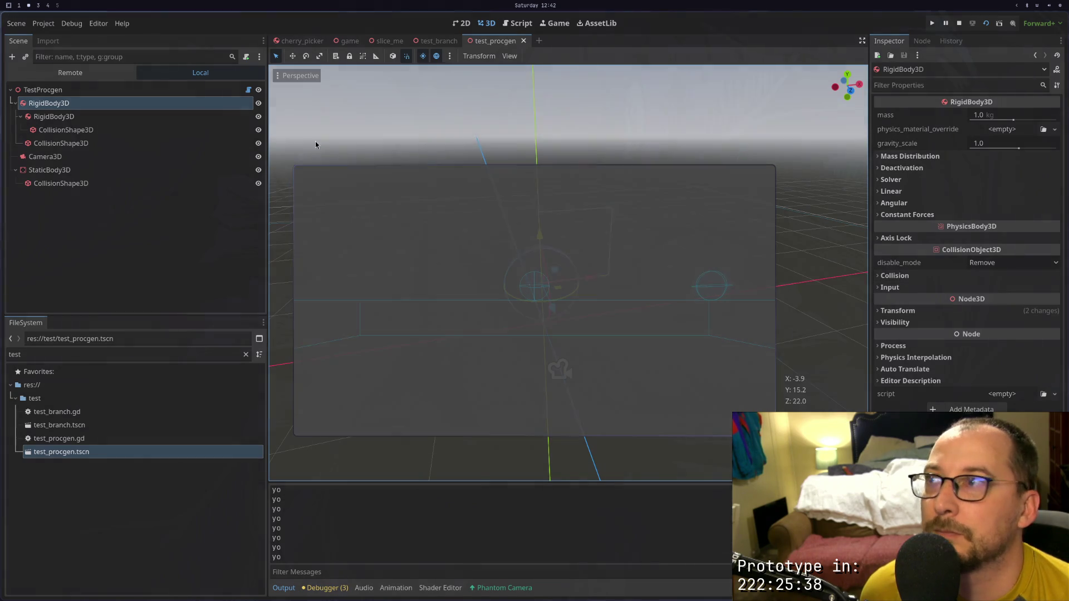
{"action": "left_click", "coordinate": [258, 103]}
{"action": "left_click", "coordinate": [259, 103]}
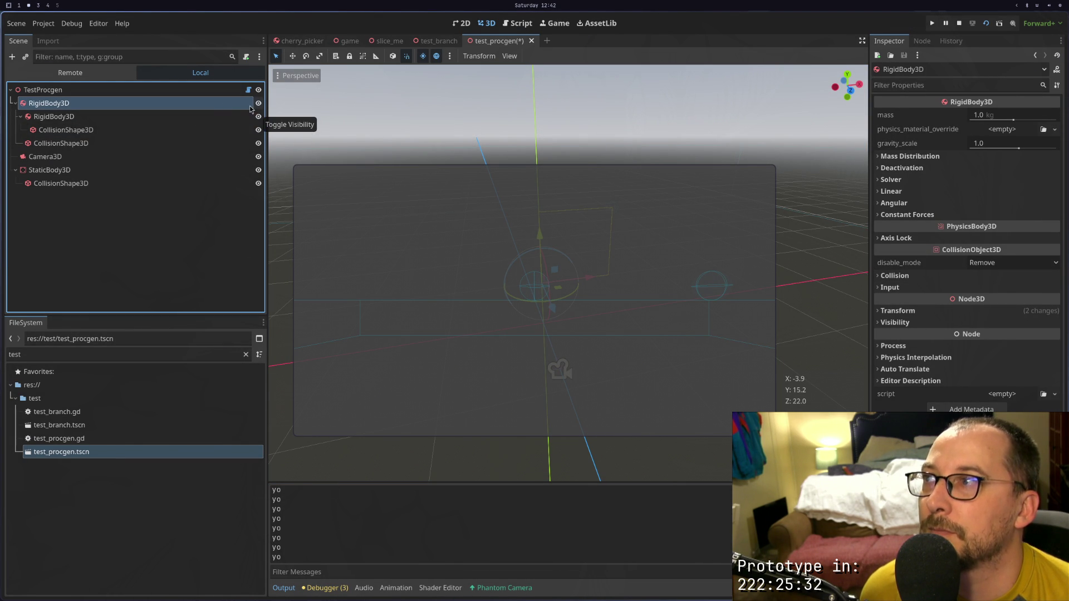
{"action": "left_click", "coordinate": [897, 311]}
{"action": "left_click", "coordinate": [969, 336]}
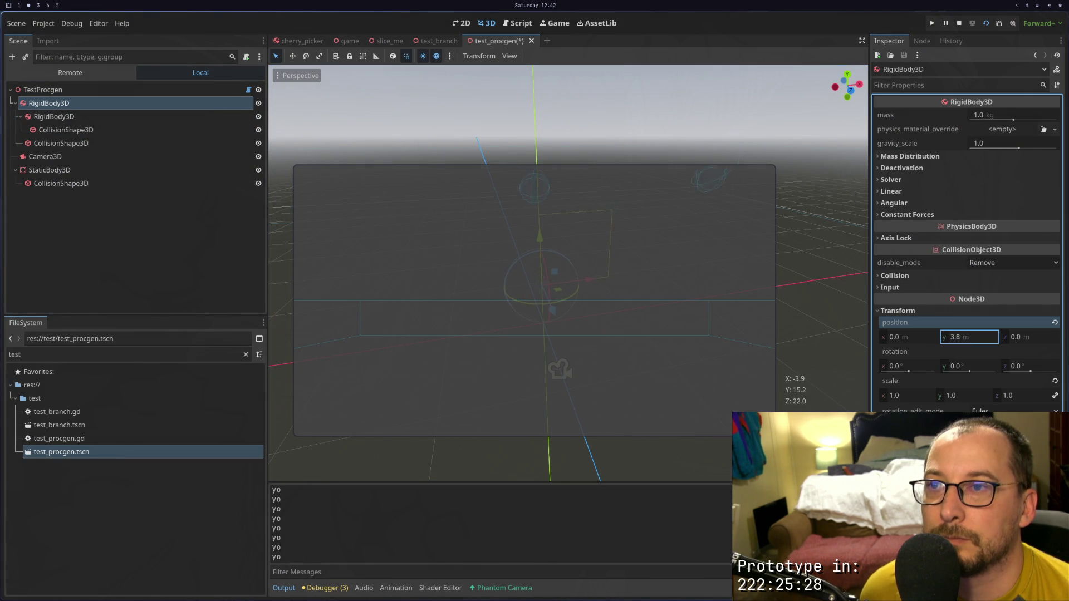
{"action": "mouse_move", "coordinate": [968, 337]}
{"action": "left_mouse_down"}
{"action": "mouse_move", "coordinate": [941, 337]}
{"action": "mouse_move", "coordinate": [972, 341]}
{"action": "left_mouse_up"}
{"action": "type", "text": "0.25"}
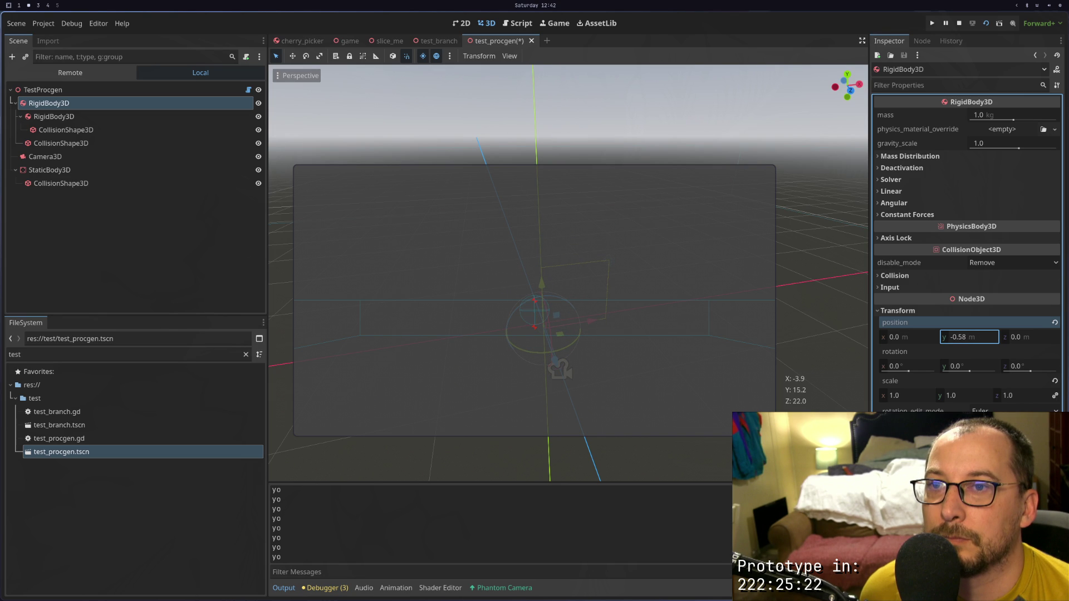
{"action": "left_click", "coordinate": [1054, 323]}
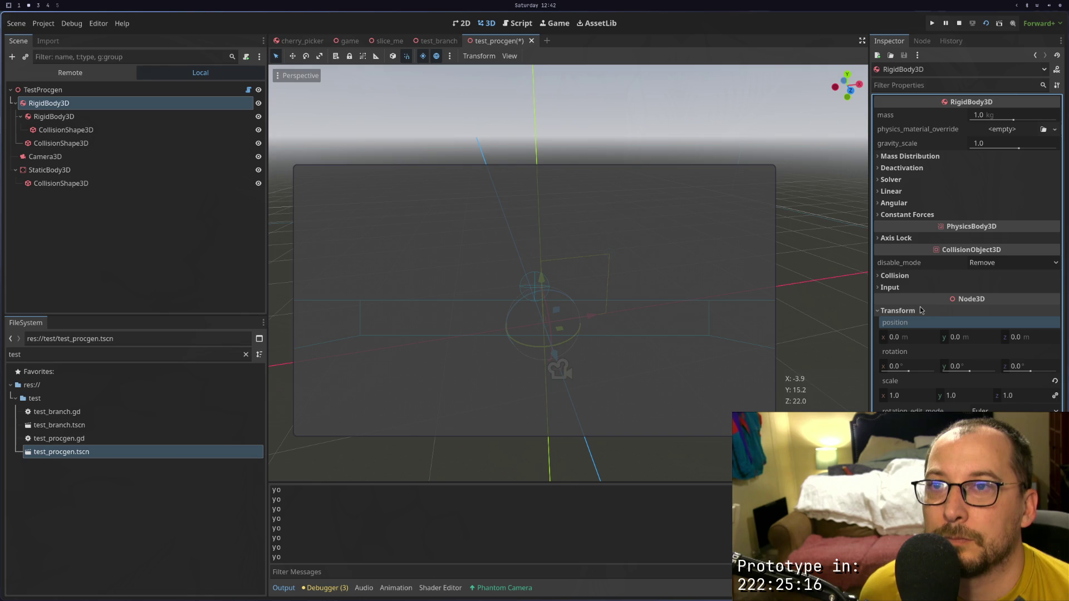
Adjust the child RigidBody3D's position value and show the live Remote tree
{"action": "left_click", "coordinate": [110, 118]}
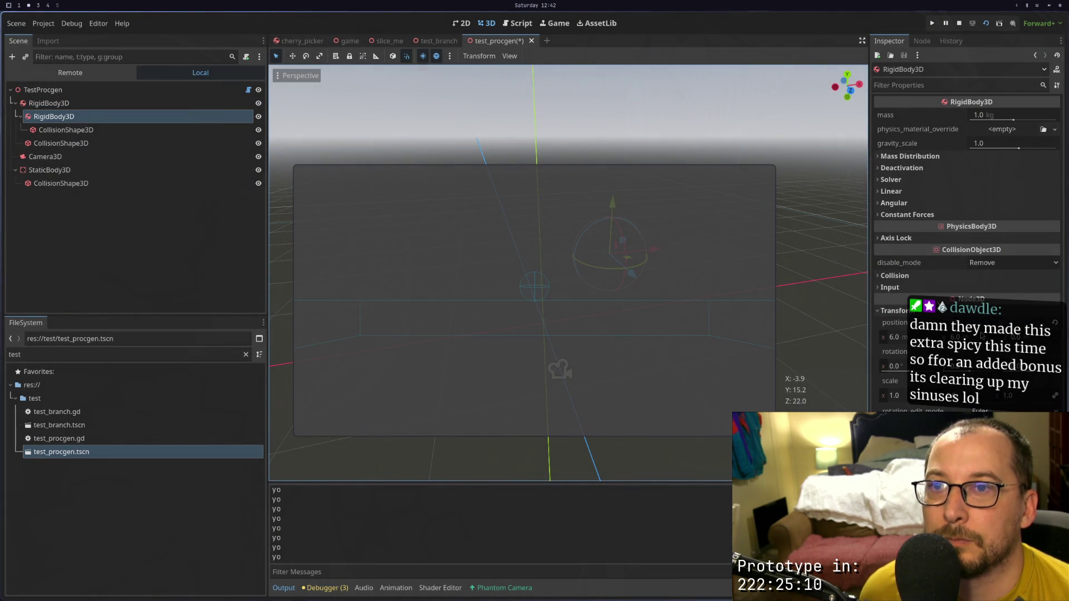
{"action": "mouse_move", "coordinate": [955, 336]}
{"action": "left_mouse_down"}
{"action": "mouse_move", "coordinate": [913, 337]}
{"action": "mouse_move", "coordinate": [952, 336]}
{"action": "left_mouse_up"}
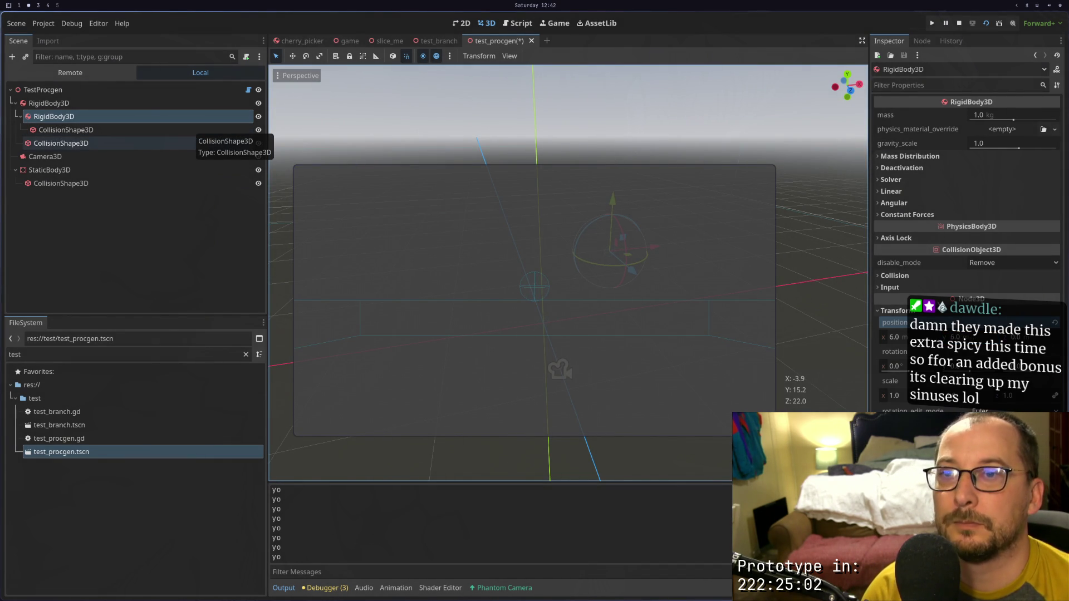
{"action": "left_click", "coordinate": [70, 73]}
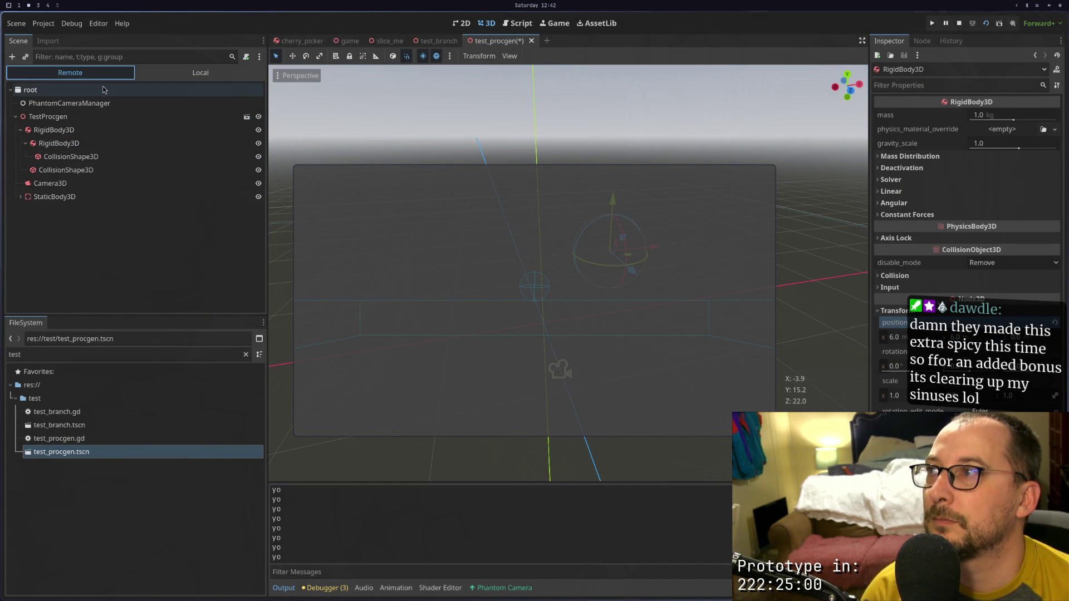
Rerun the scene and lift the live inner RigidBody3D to height 100
{"action": "left_click", "coordinate": [85, 144]}
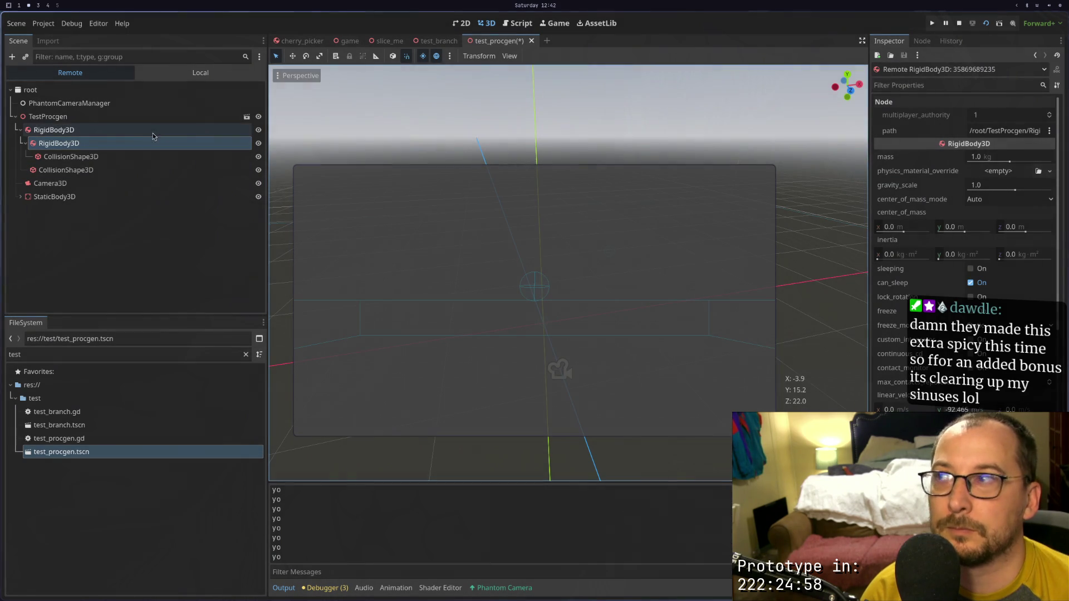
{"action": "left_click", "coordinate": [142, 130]}
{"action": "left_click", "coordinate": [986, 23]}
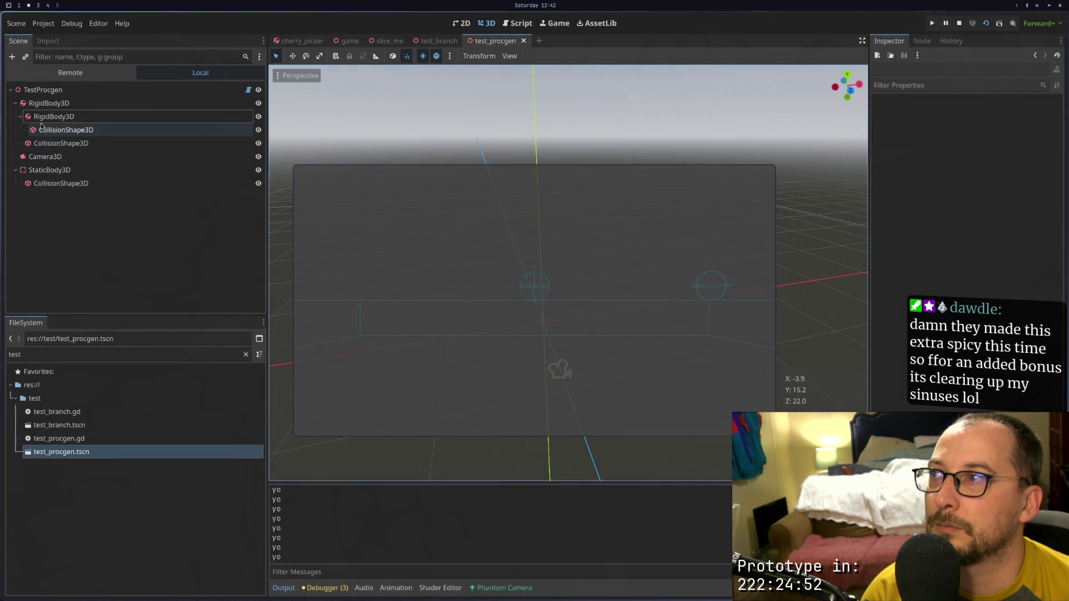
{"action": "left_click", "coordinate": [70, 72]}
{"action": "left_click", "coordinate": [59, 143]}
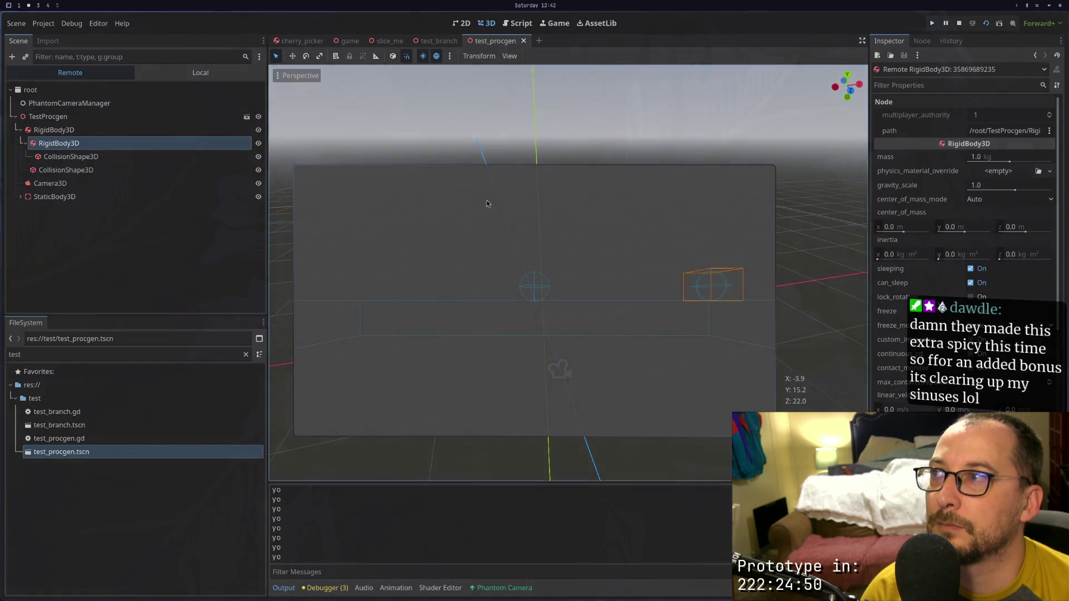
{"action": "scroll", "coordinate": [963, 251], "scroll_direction": "down", "scroll_amount": 6}
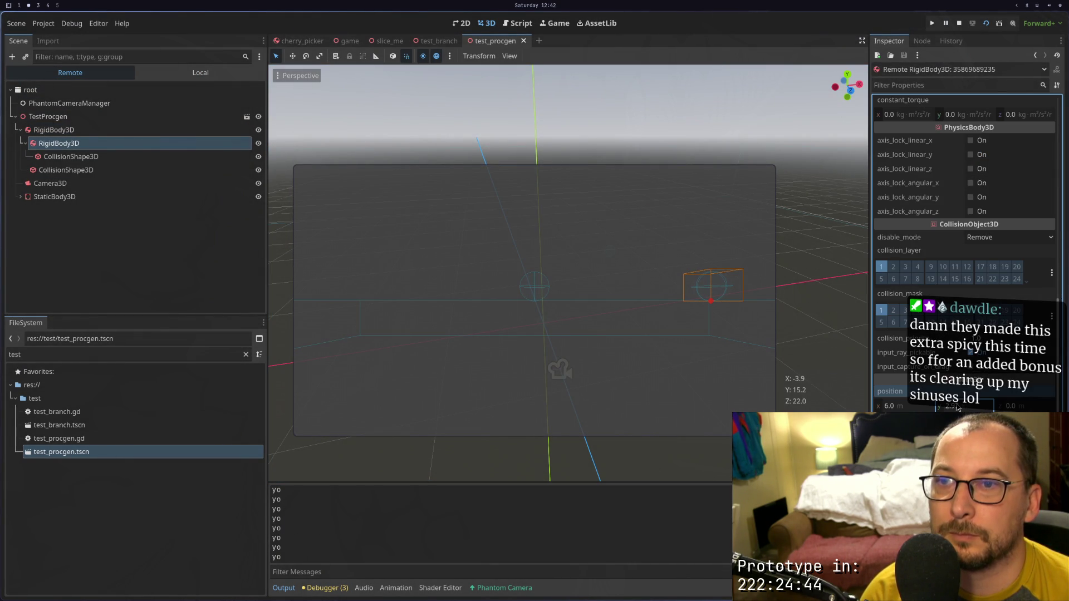
{"action": "type", "text": "100"}
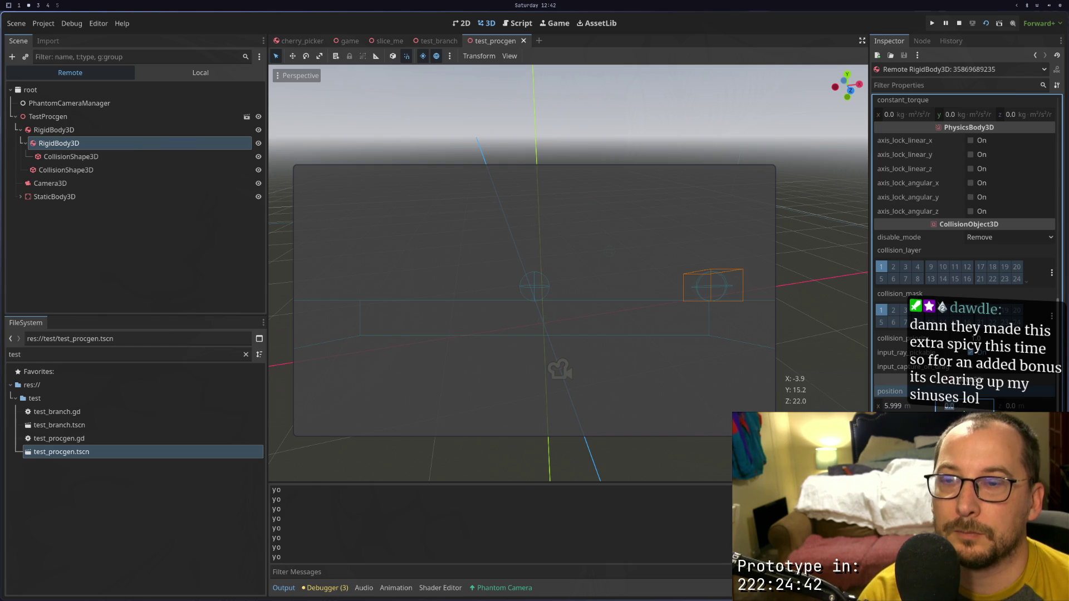
{"action": "key", "text": "Tab"}
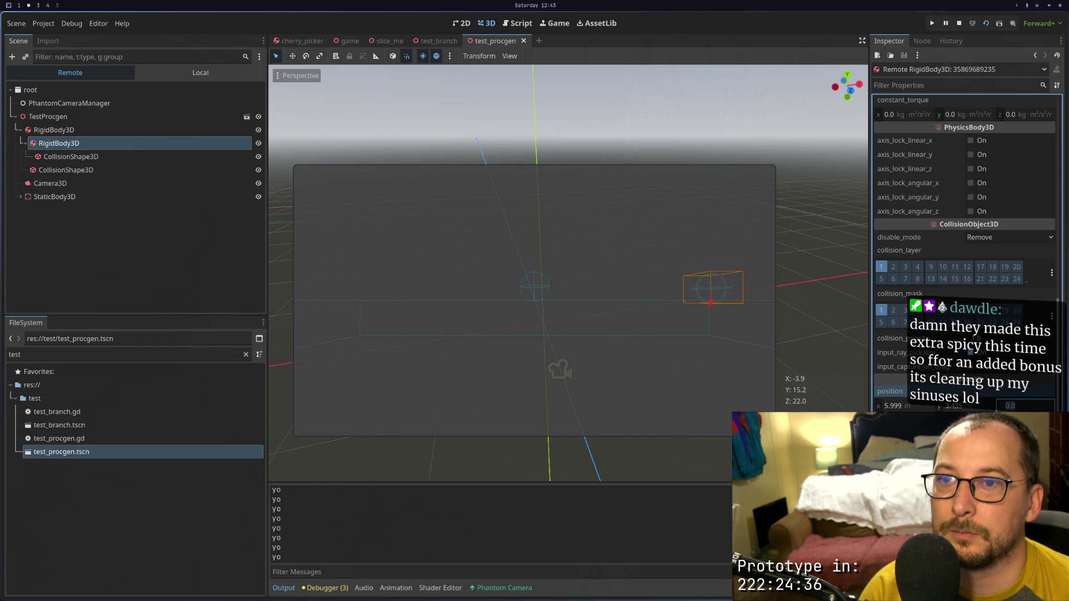
Set the live outer RigidBody3D's Position Y to 50, then stop the game
{"action": "left_click", "coordinate": [93, 129]}
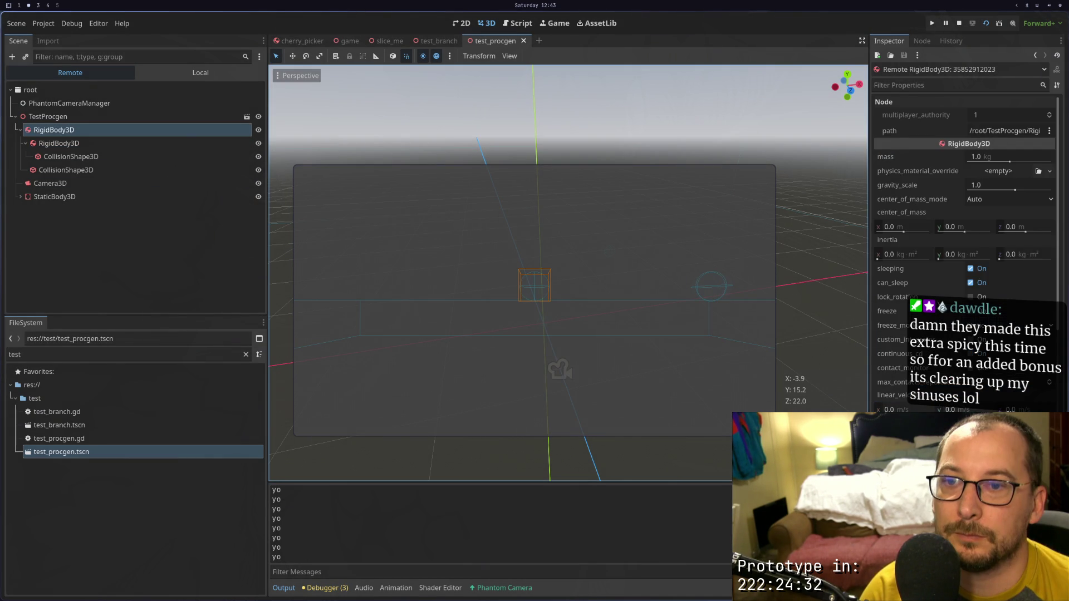
{"action": "left_click", "coordinate": [957, 275]}
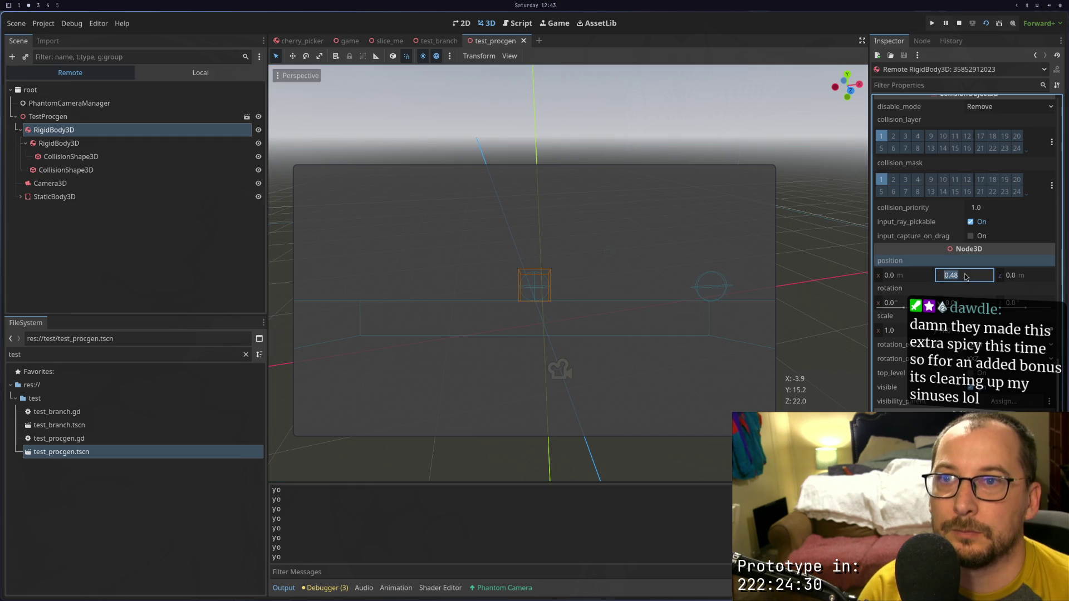
{"action": "type", "text": "50"}
{"action": "key", "text": "Tab"}
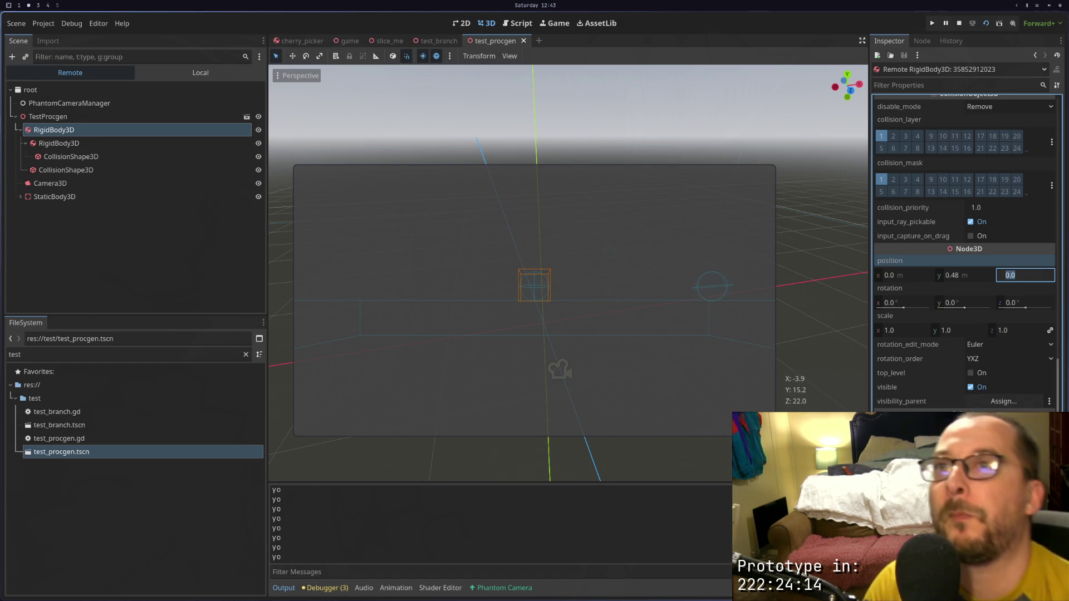
{"action": "left_click", "coordinate": [958, 23]}
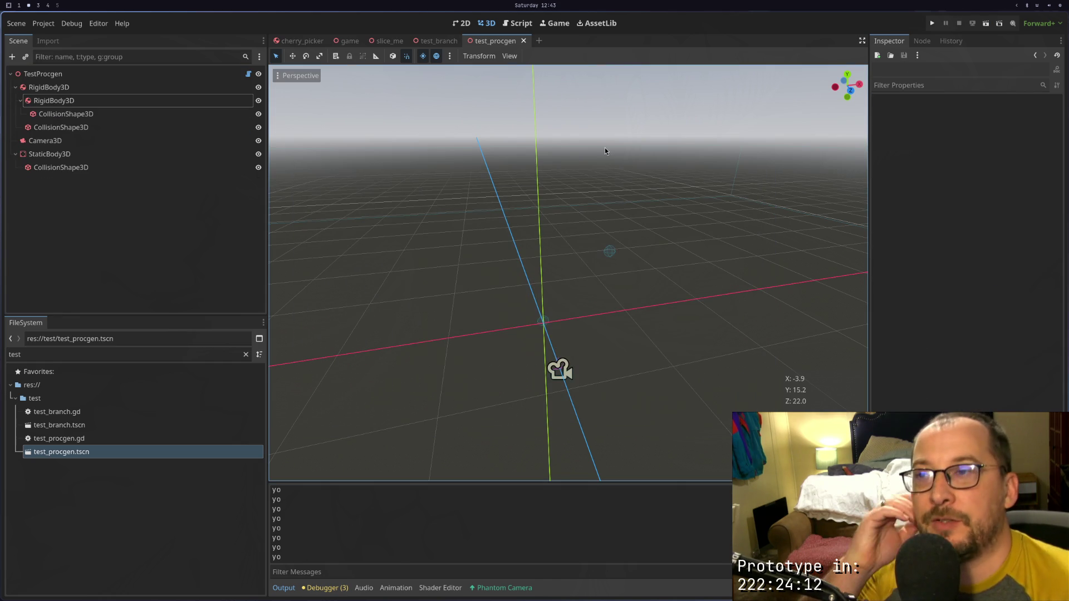
{"action": "left_click", "coordinate": [523, 40]}
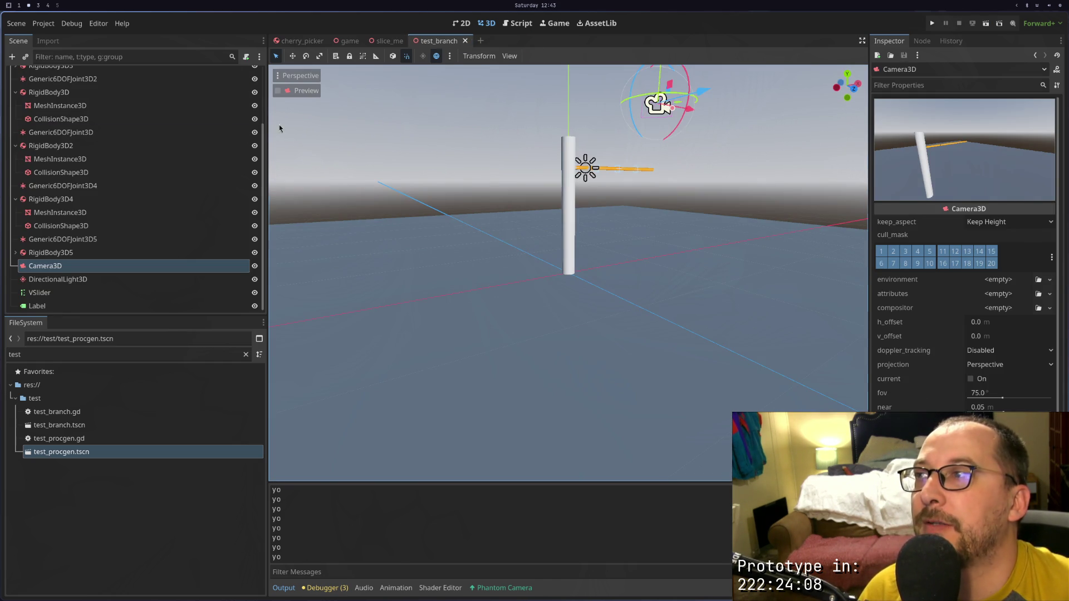
{"action": "double_click", "coordinate": [113, 454]}
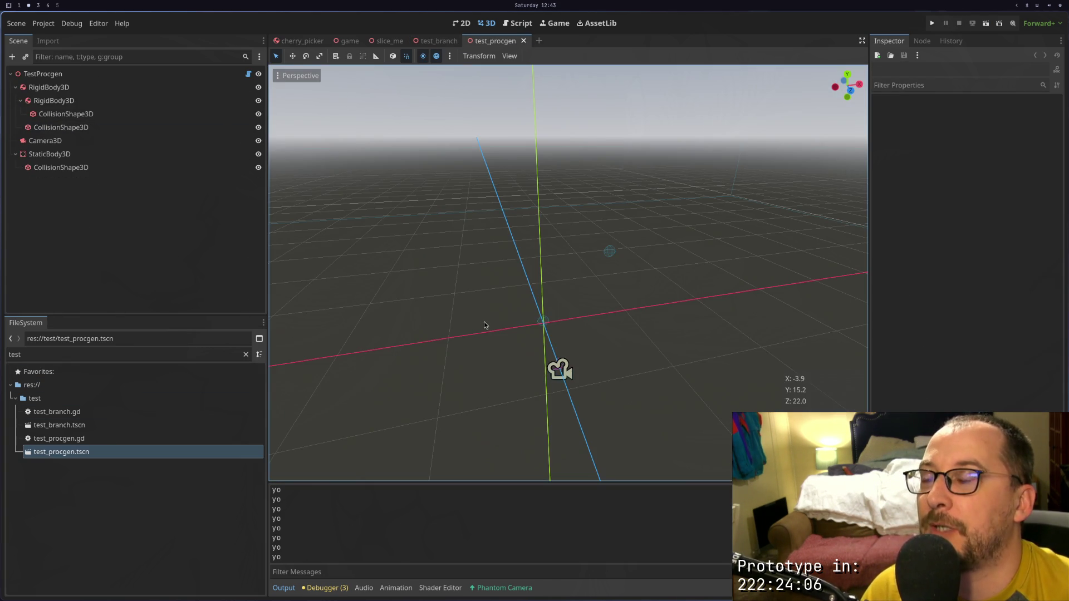
{"action": "key", "text": "super+1"}
{"action": "key", "text": "super+2"}
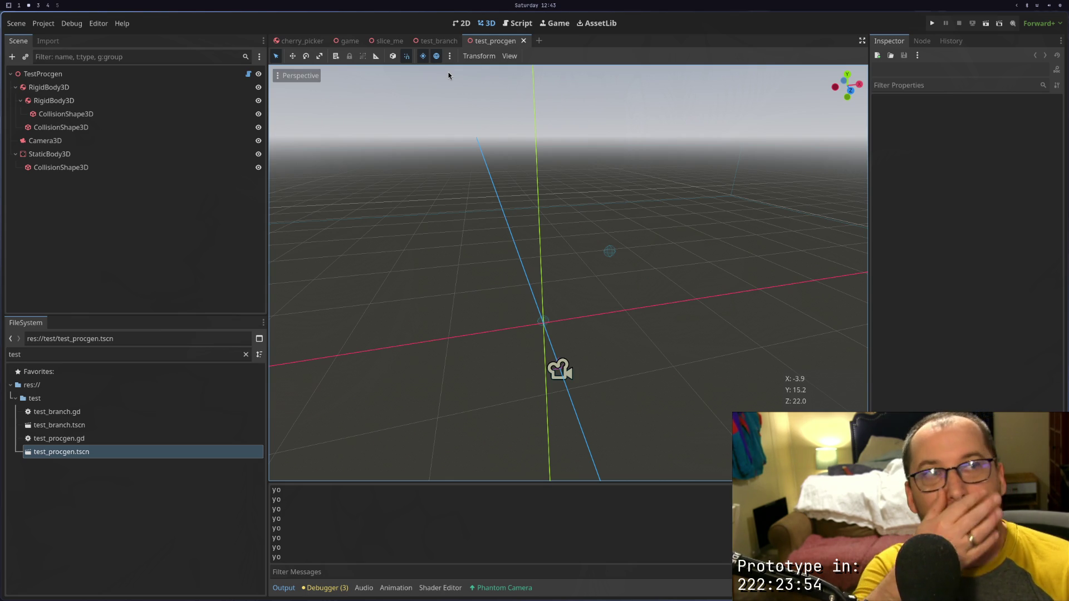
{"action": "key", "text": "super+4"}
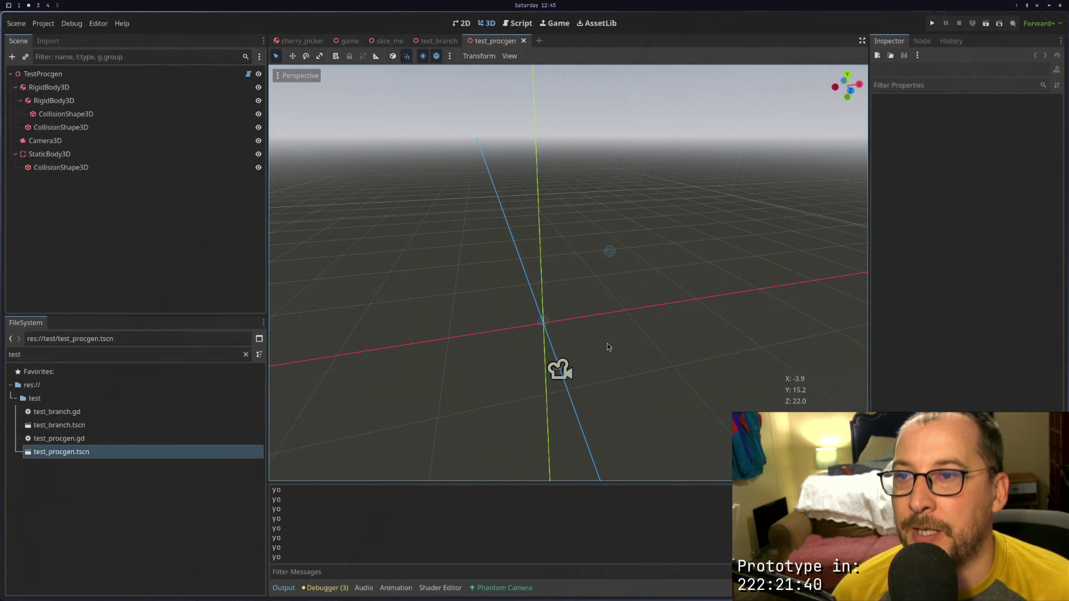
{"action": "scroll", "coordinate": [605, 301], "scroll_direction": "up", "scroll_amount": 2}
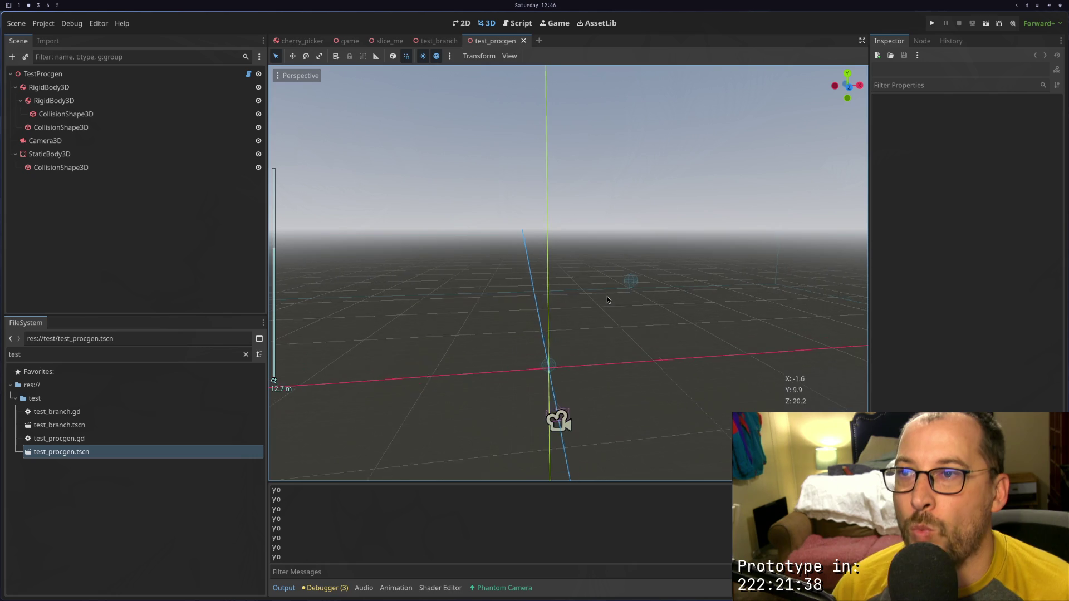
{"action": "scroll", "coordinate": [465, 256], "scroll_direction": "up", "scroll_amount": 2}
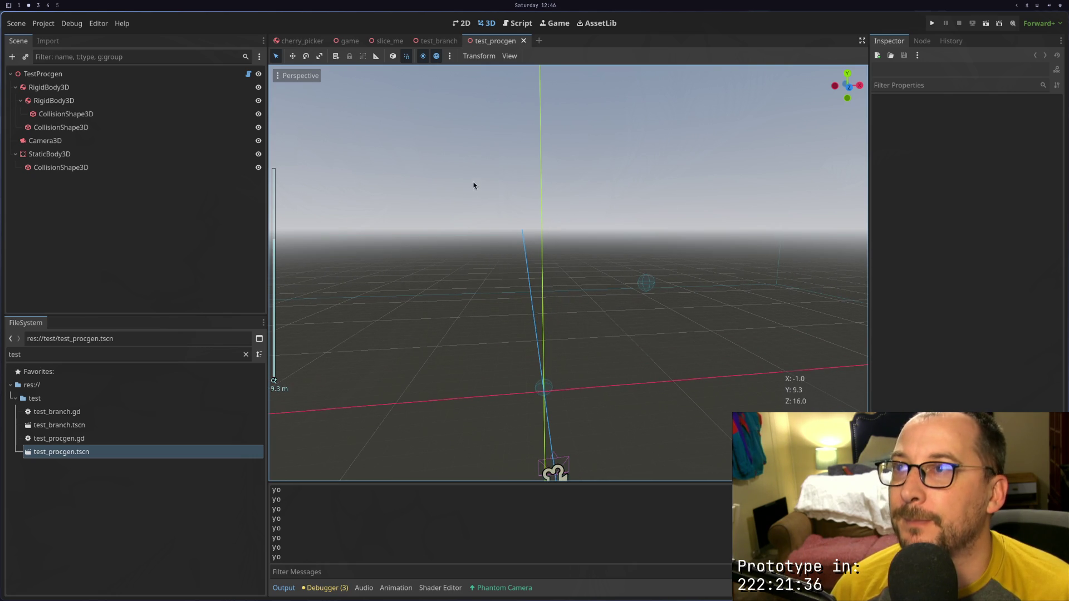
Reload the current Godot project via Project > Reload Current Project
{"action": "key", "text": "super+1"}
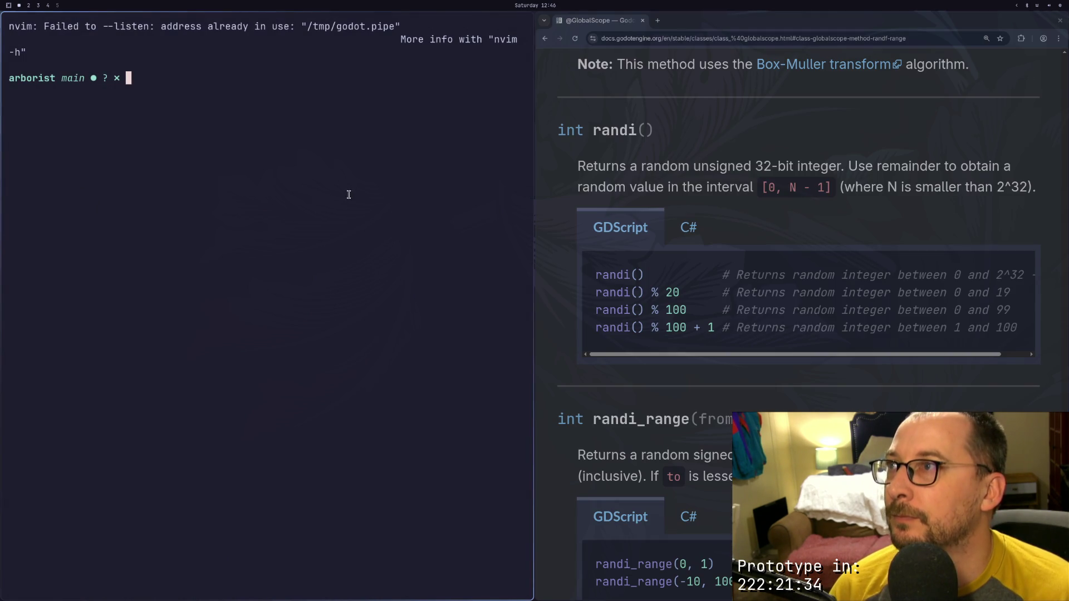
{"action": "type", "text": "~/gdvim"}
{"action": "key", "text": "ctrl+u"}
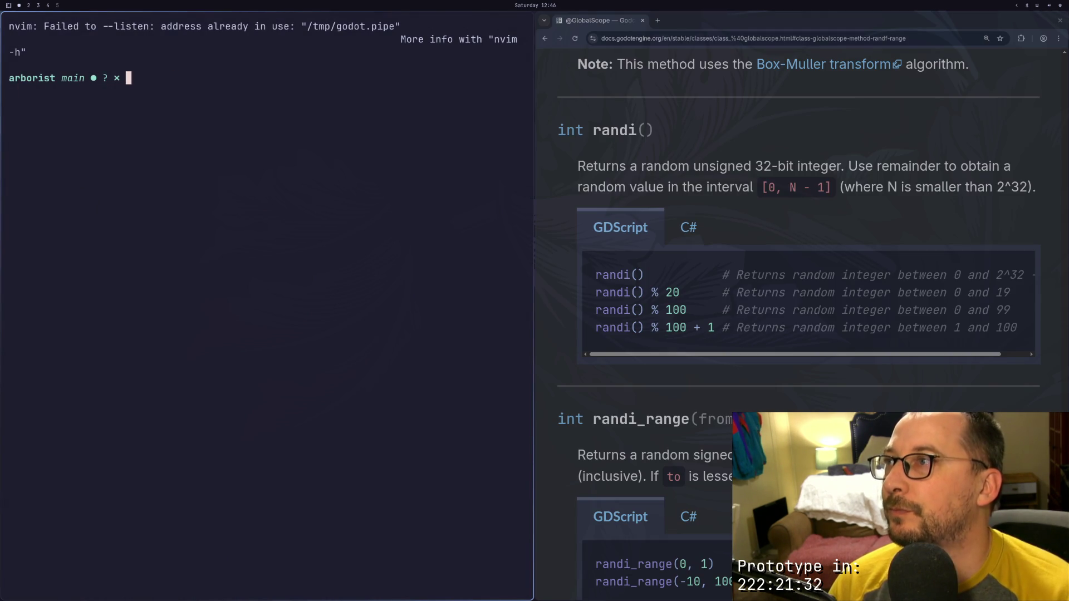
{"action": "key", "text": "super+2"}
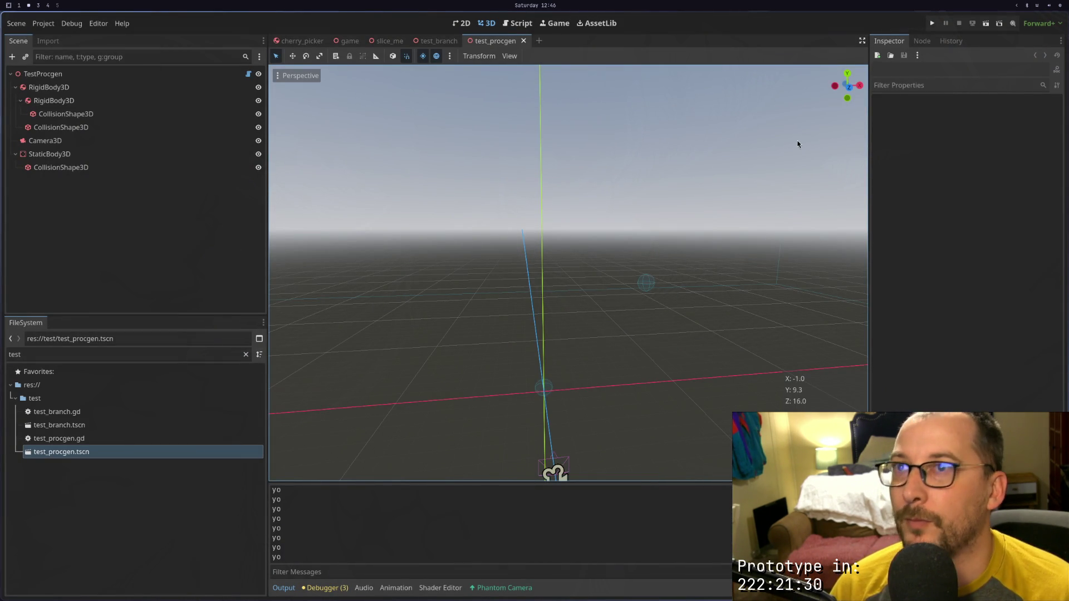
{"action": "left_click", "coordinate": [43, 23]}
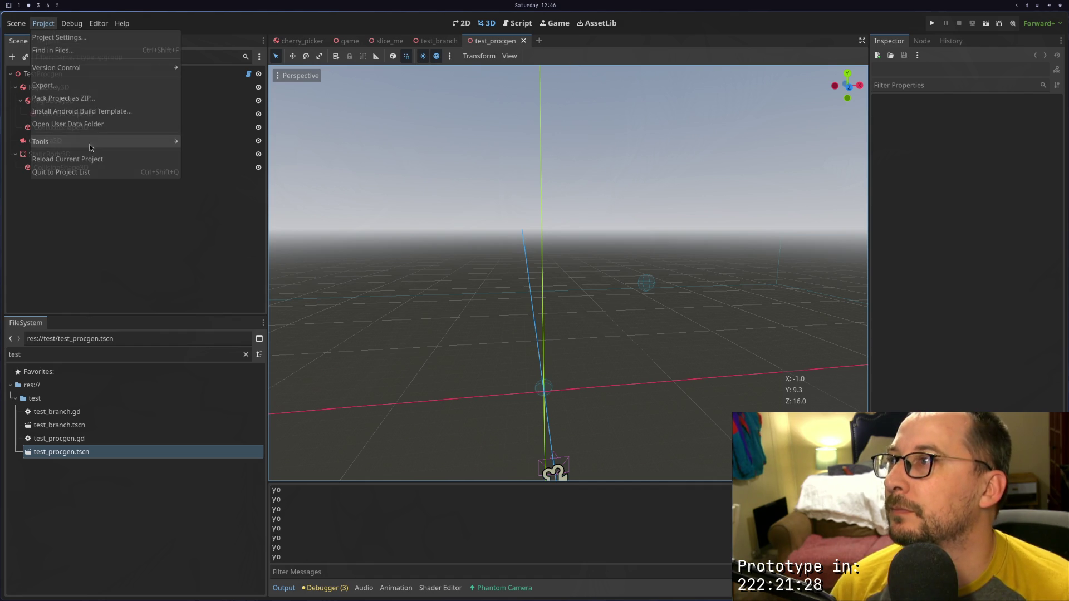
{"action": "left_click", "coordinate": [87, 159]}
{"action": "key", "text": "super+1"}
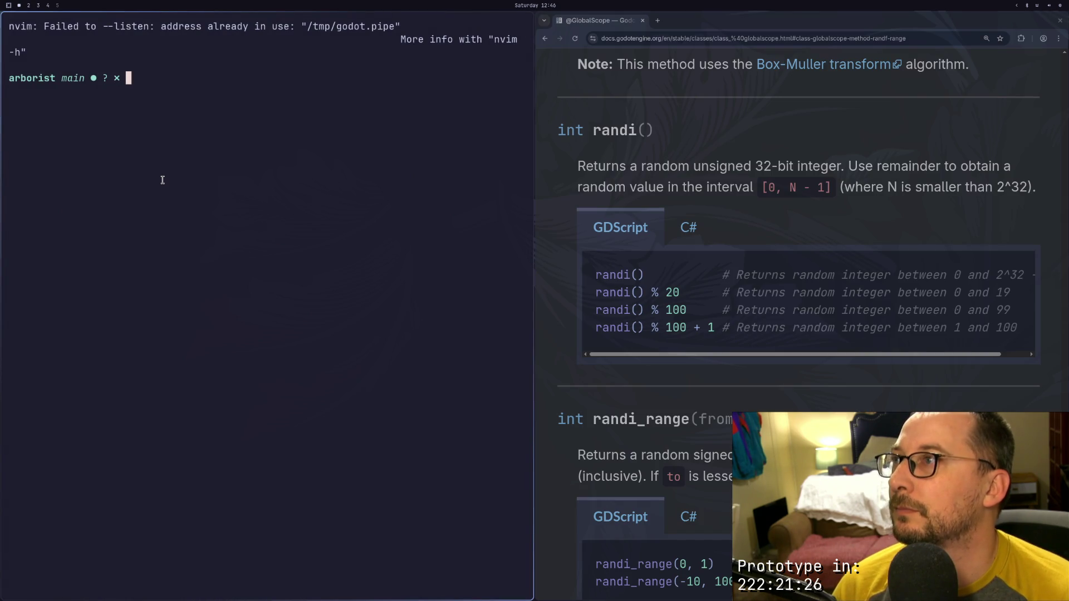
{"action": "type", "text": "~/gdvim"}
{"action": "key", "text": "ctrl+u"}
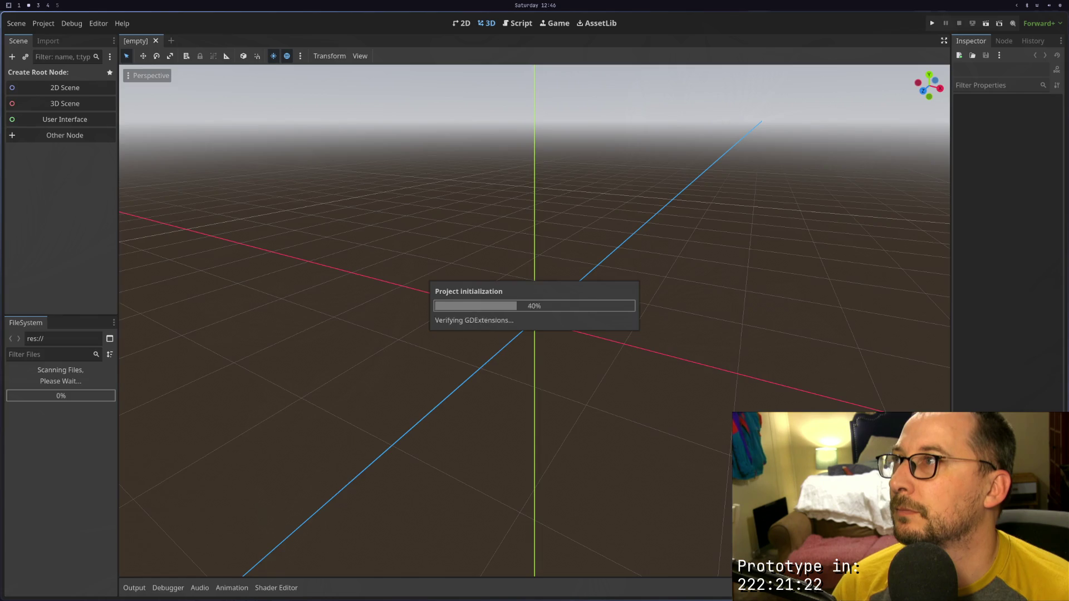
Delete the stale /tmp/godot.pipe file and relaunch Neovim
{"action": "type", "text": "r"}
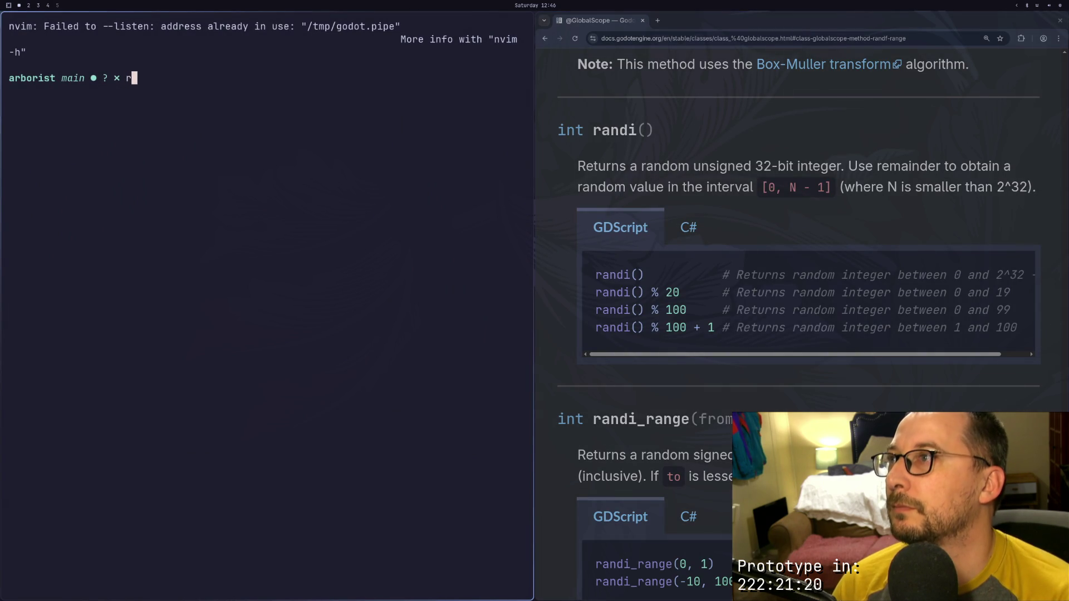
{"action": "type", "text": "m /tmp/go"}
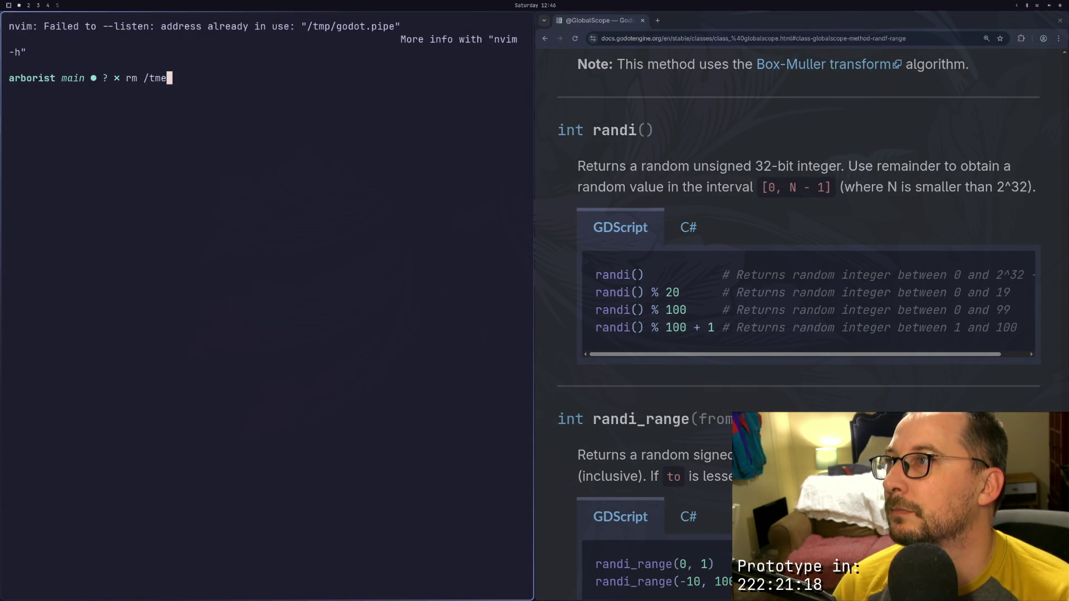
{"action": "key", "text": "Tab"}
{"action": "key", "text": "Return"}
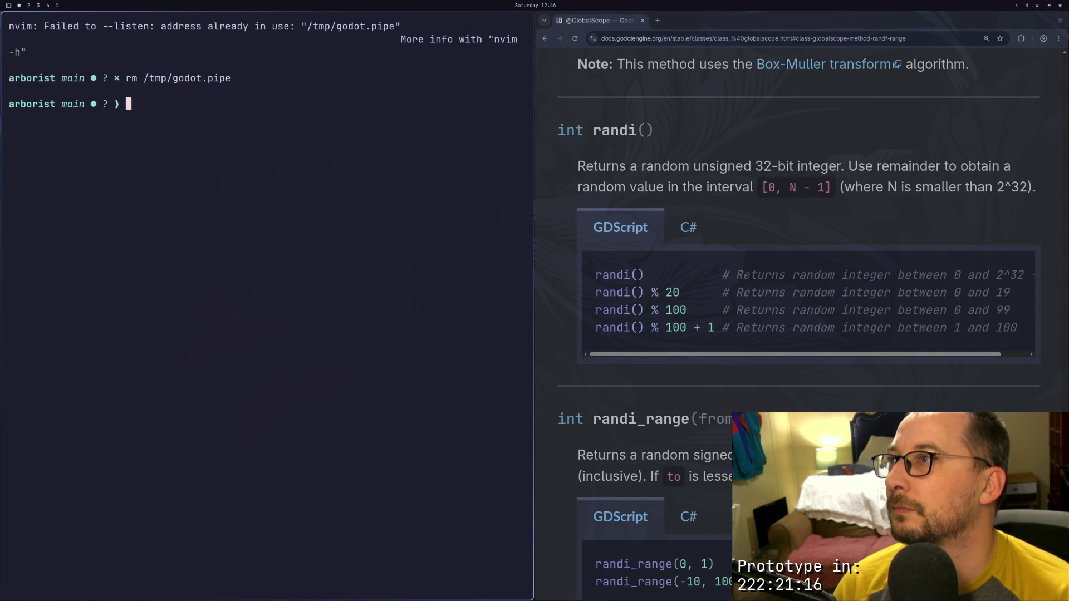
{"action": "key", "text": "Up"}
{"action": "key", "text": "Up"}
{"action": "key", "text": "Return"}
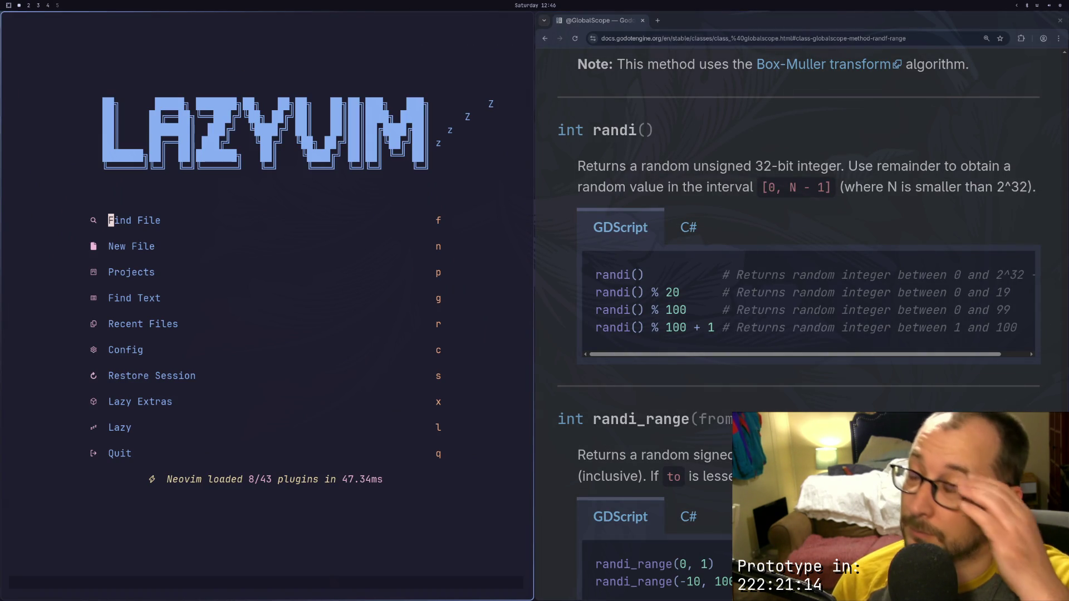
Open test_procgen.gd from Neovim's file picker
{"action": "key", "text": "super+2"}
{"action": "key", "text": "super+1"}
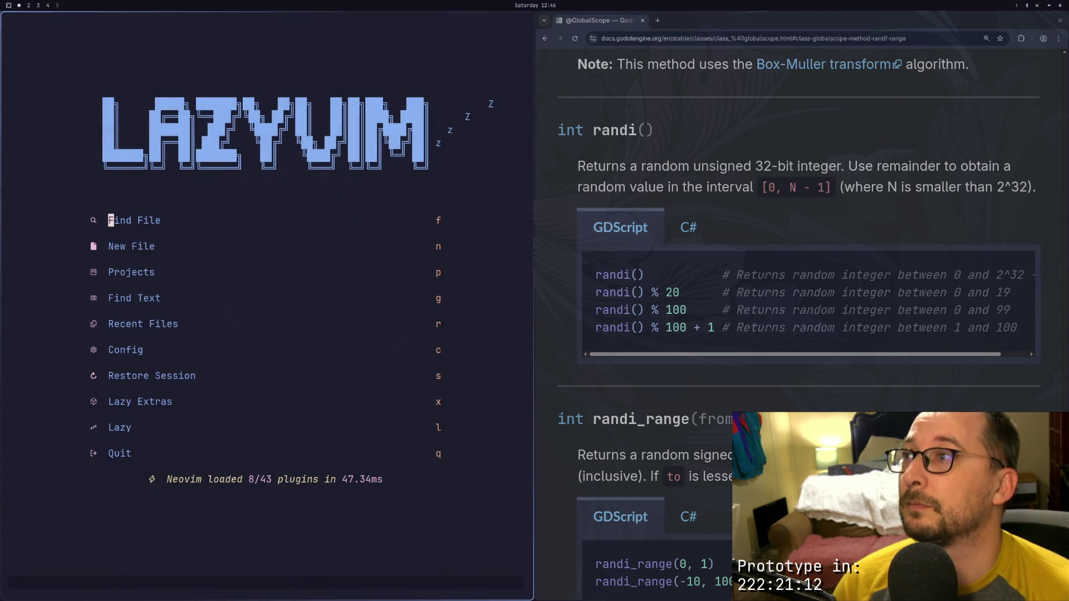
{"action": "type", "text": "ftest"}
{"action": "double_click", "coordinate": [337, 133]}
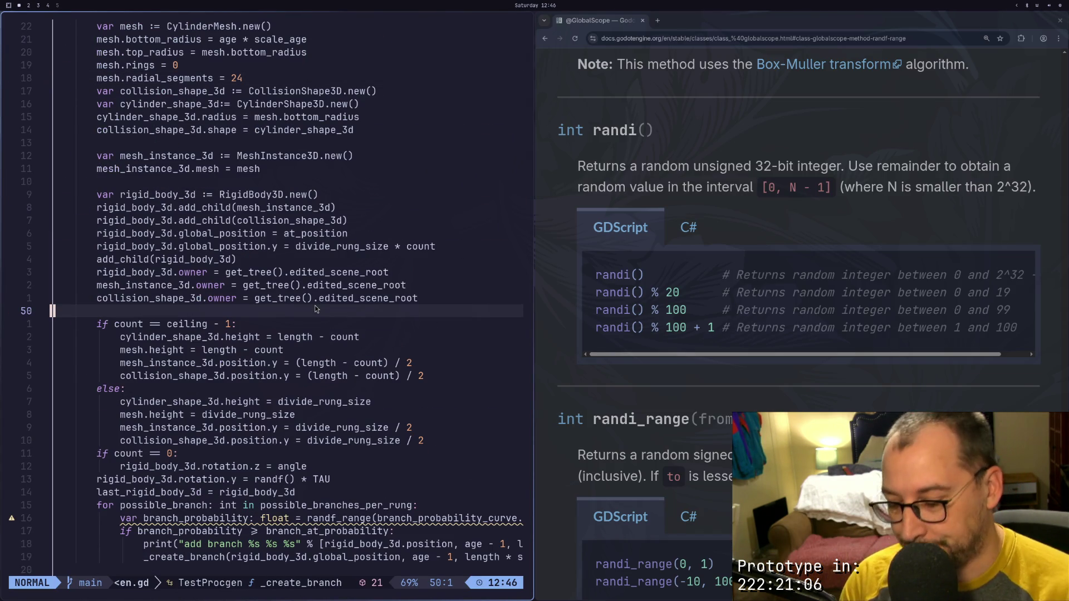
Undo the recent _create_branch edits and save the script
{"action": "key", "text": "u"}
{"action": "key", "text": "u"}
{"action": "key", "text": "u"}
{"action": "key", "text": "u"}
{"action": "key", "text": "u"}
{"action": "key", "text": "u"}
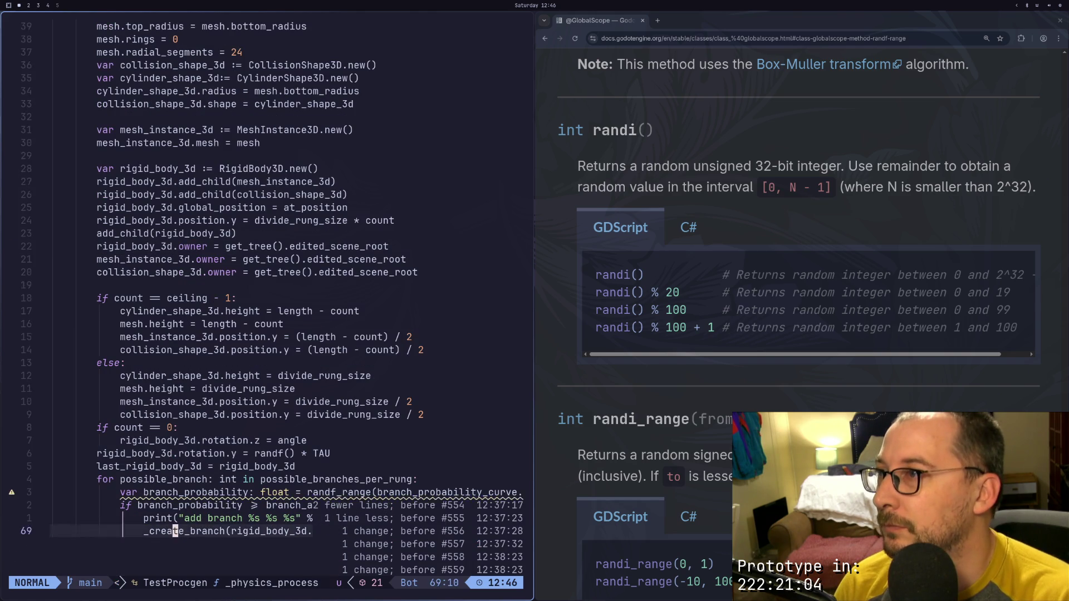
{"action": "key", "text": "u"}
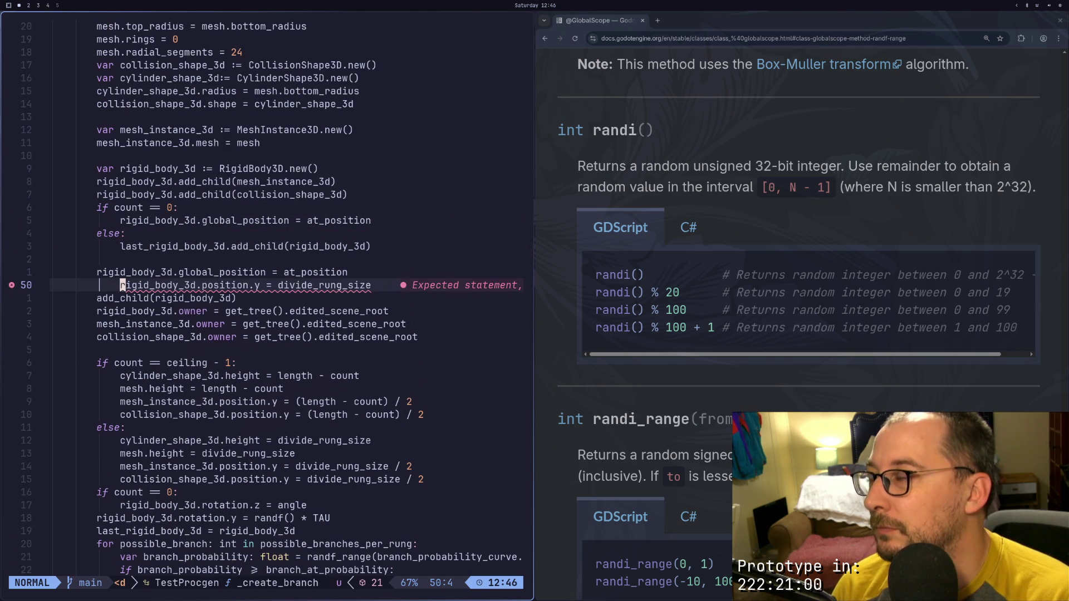
{"action": "key", "text": "u"}
{"action": "key", "text": "u"}
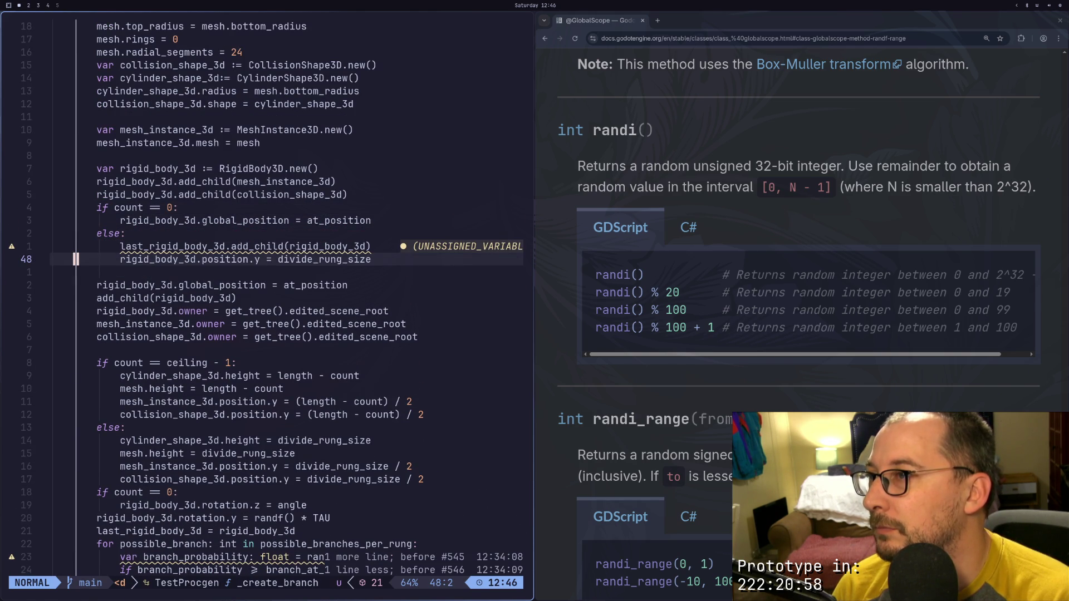
{"action": "key", "text": "u"}
{"action": "key", "text": "u"}
{"action": "key", "text": "u"}
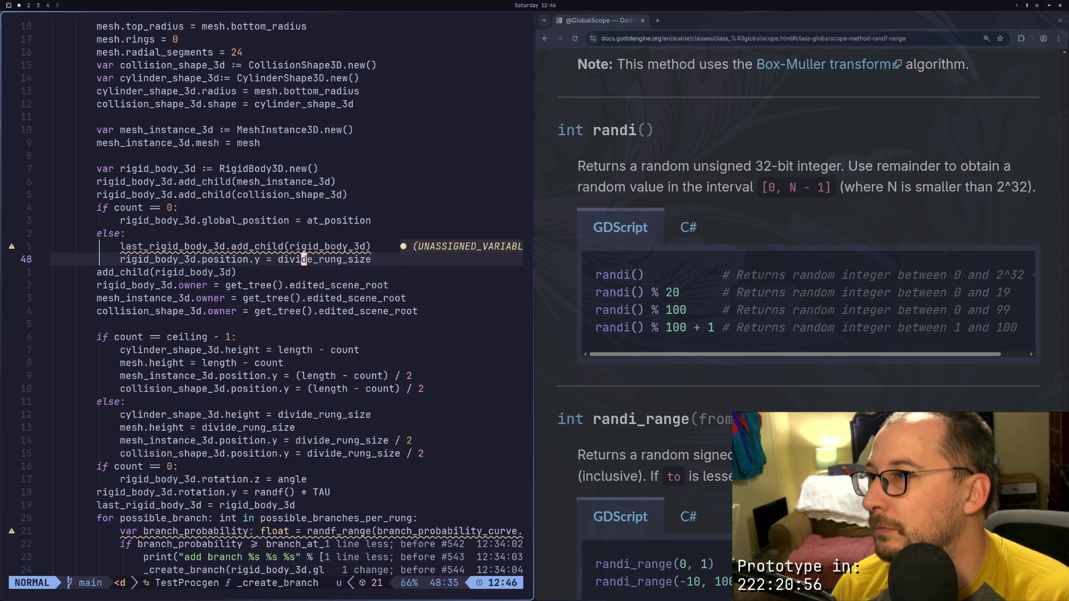
{"action": "type", "text": ":w"}
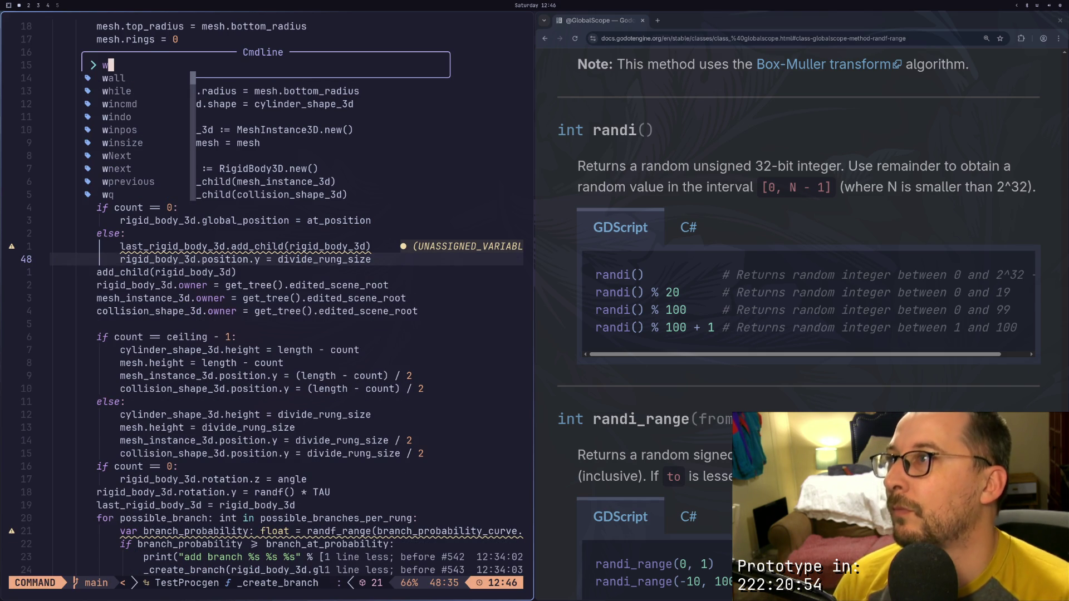
{"action": "key", "text": "Return"}
{"action": "key", "text": "super+2"}
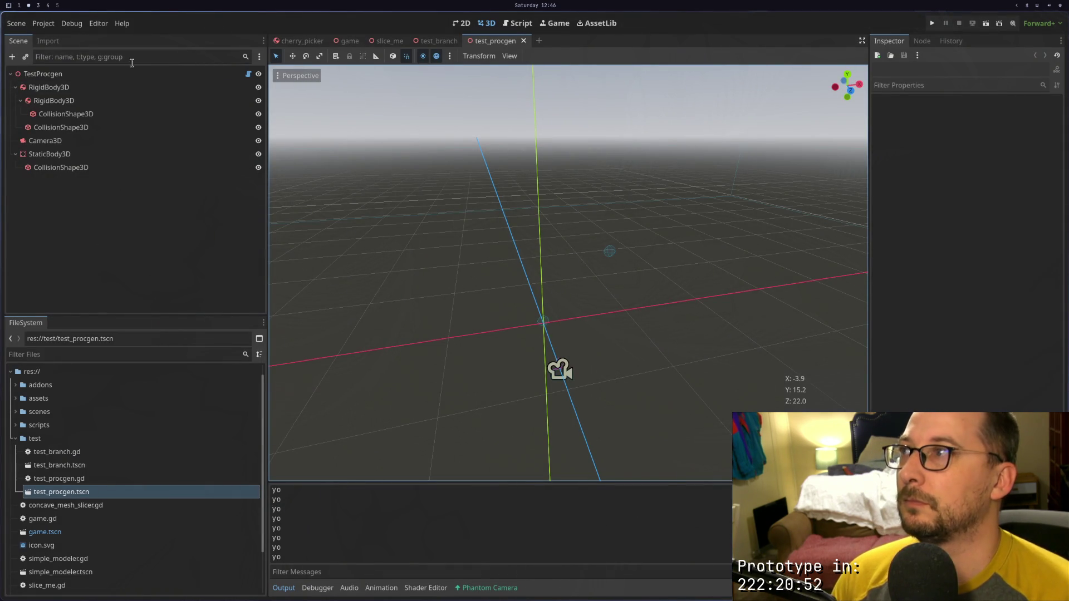
Select TestProcgen, frame the front view, and regenerate the procedural tree
{"action": "left_click", "coordinate": [131, 74]}
{"action": "scroll", "coordinate": [697, 178], "scroll_direction": "down", "scroll_amount": 5}
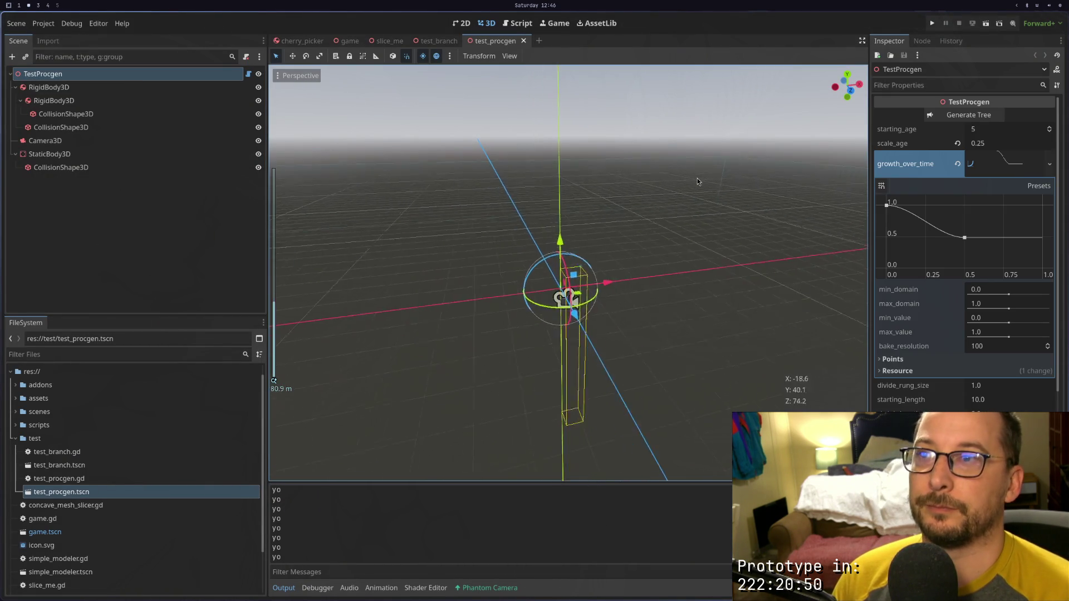
{"action": "key", "text": "KP_1"}
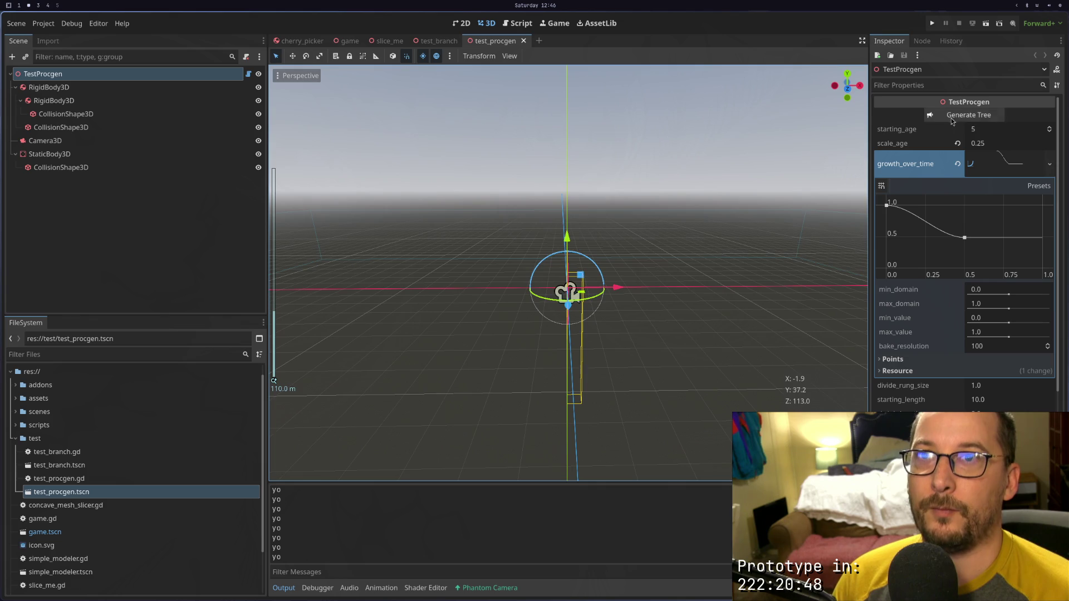
{"action": "left_click", "coordinate": [952, 118]}
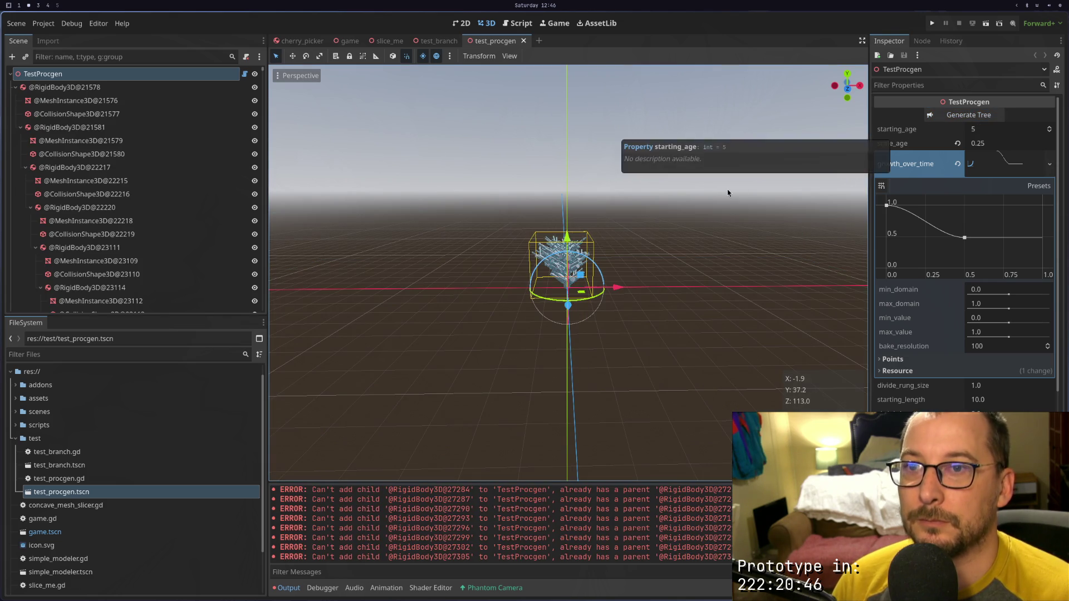
{"action": "key", "text": "f"}
{"action": "scroll", "coordinate": [638, 251], "scroll_direction": "up", "scroll_amount": 5}
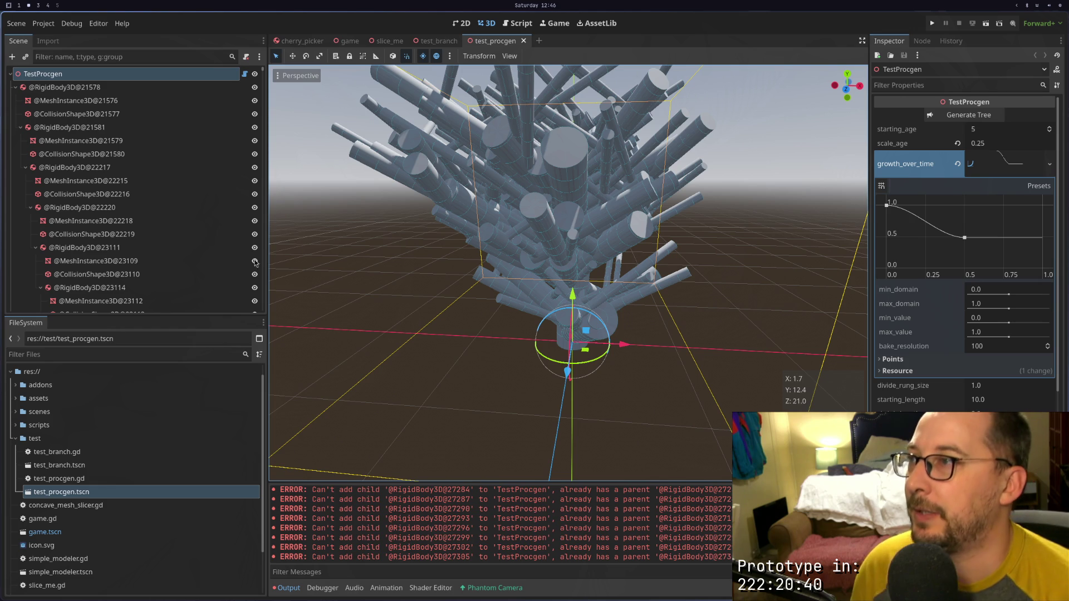
Drag rigid body 22220 under TestProcgen twice, undoing each reparent
{"action": "left_click", "coordinate": [128, 212]}
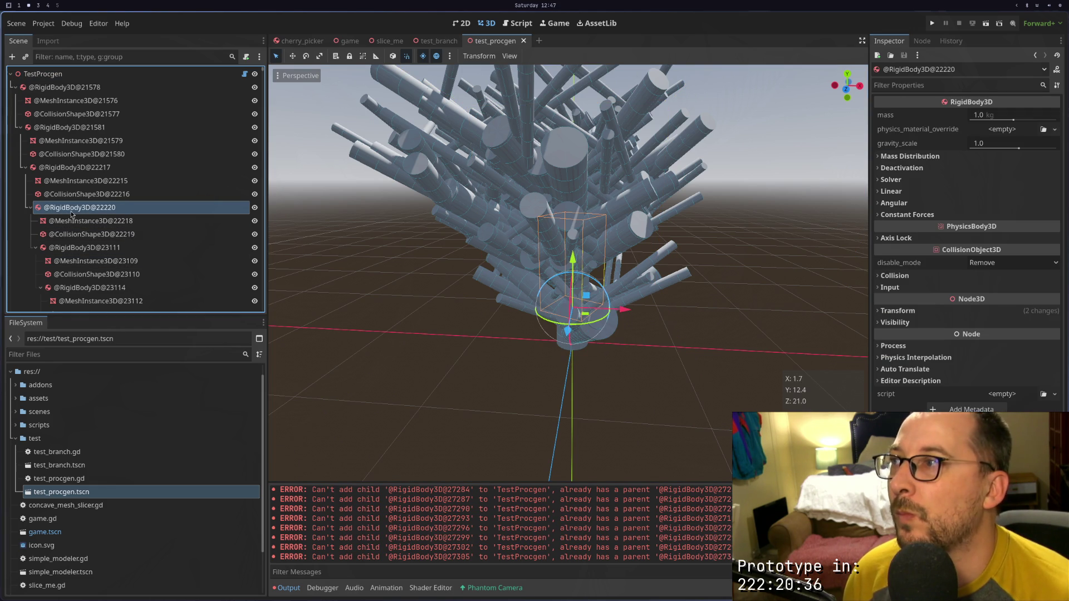
{"action": "left_click_drag", "start_coordinate": [72, 213], "coordinate": [47, 87]}
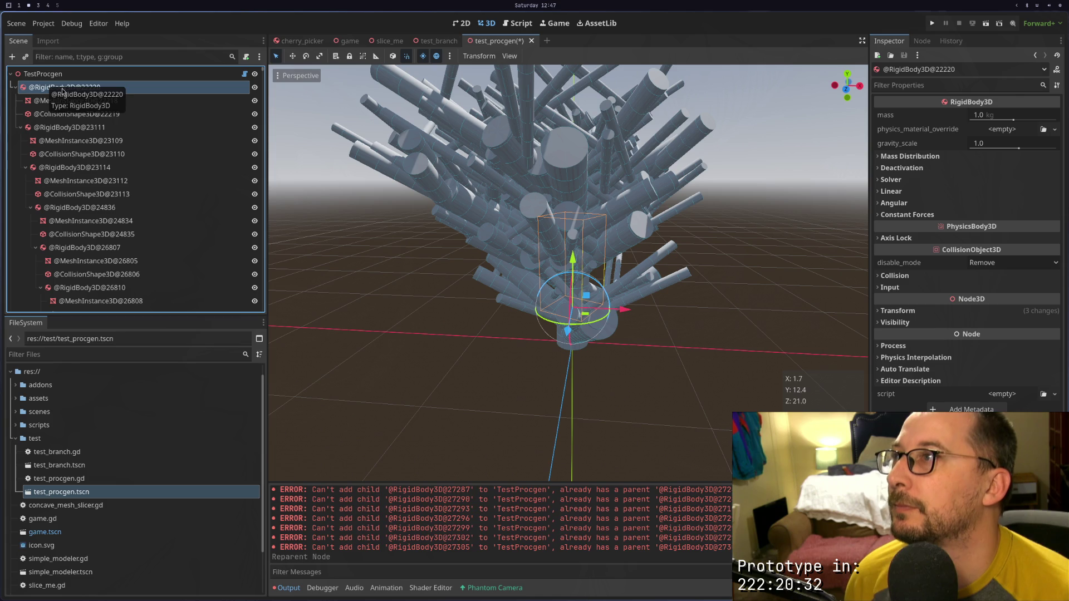
{"action": "scroll", "coordinate": [56, 161], "scroll_direction": "down", "scroll_amount": 3}
{"action": "scroll", "coordinate": [56, 161], "scroll_direction": "up", "scroll_amount": 3}
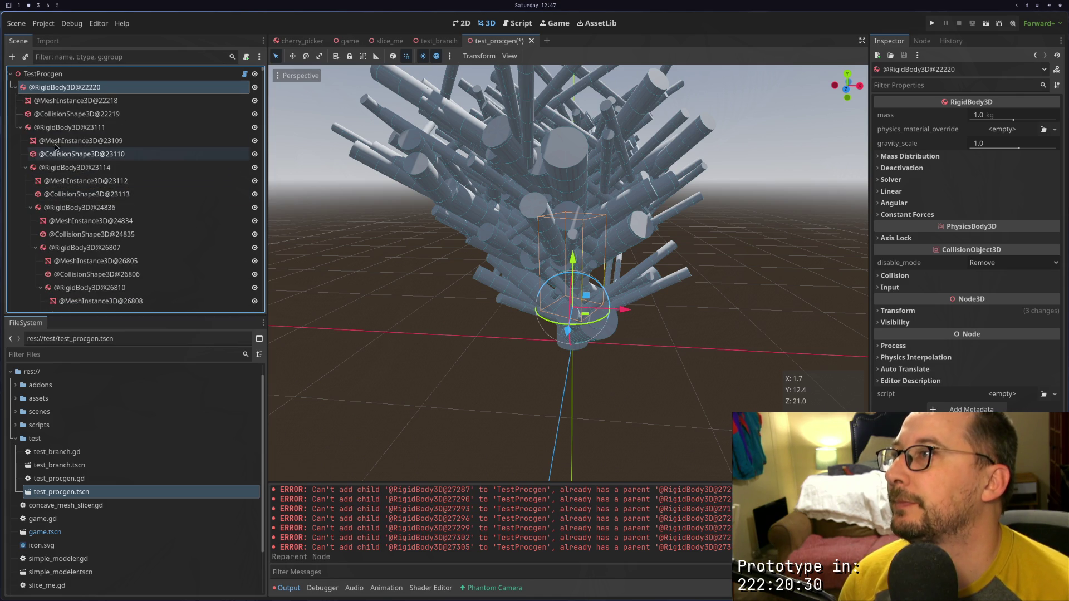
{"action": "key", "text": "ctrl+z"}
{"action": "mouse_move", "coordinate": [74, 207]}
{"action": "left_mouse_down"}
{"action": "mouse_move", "coordinate": [70, 113]}
{"action": "mouse_move", "coordinate": [82, 80]}
{"action": "left_mouse_up"}
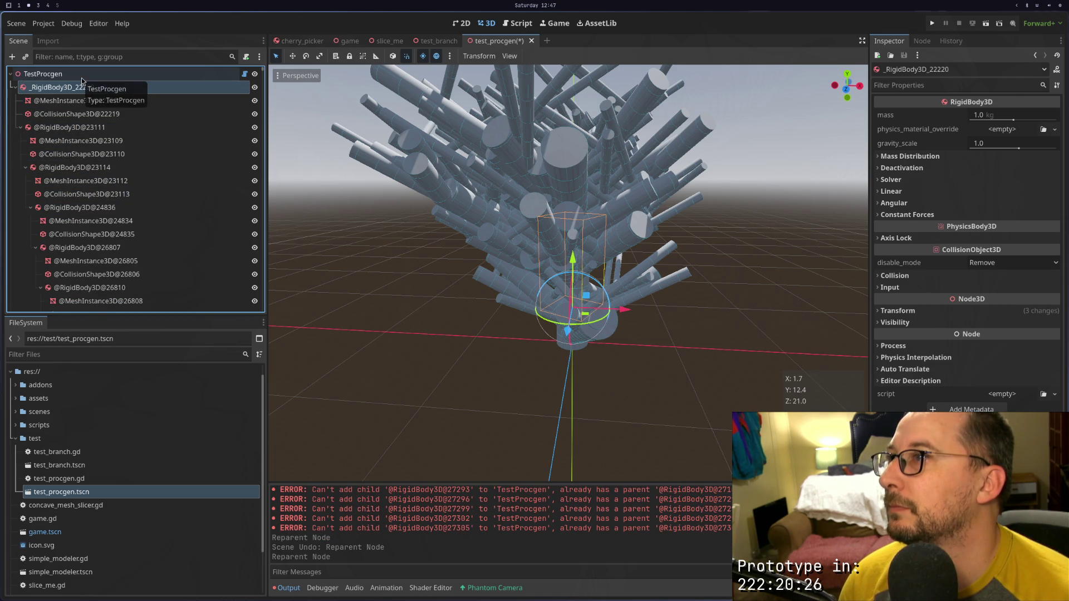
{"action": "key", "text": "ctrl+z"}
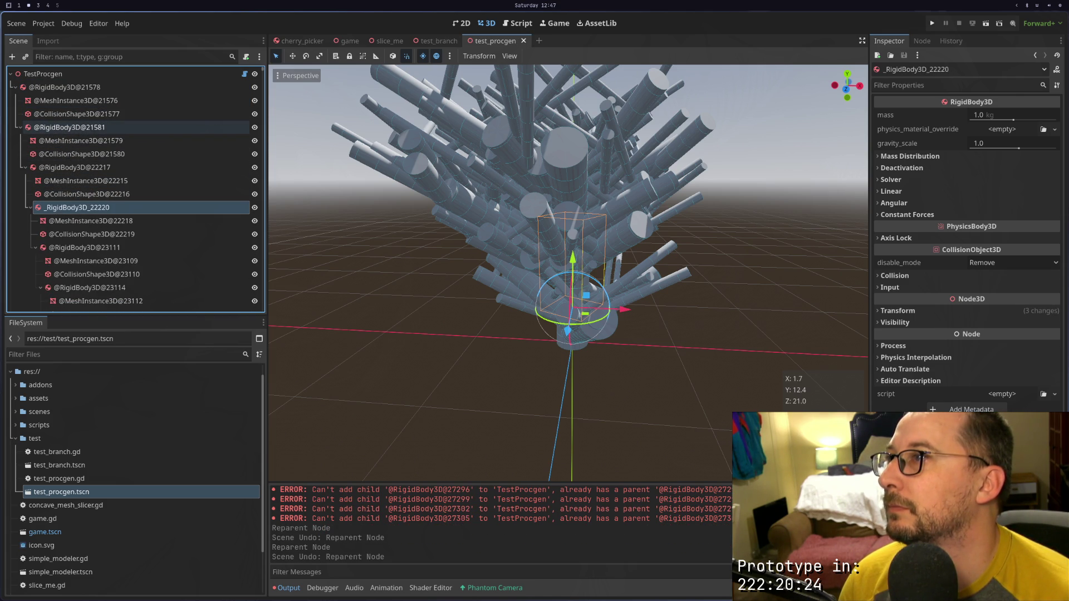
Reparent rigid body 22220 to TestProcgen, check its transform, then undo to keep it nested
{"action": "left_click_drag", "start_coordinate": [82, 208], "coordinate": [112, 78]}
{"action": "scroll", "coordinate": [124, 202], "scroll_direction": "down", "scroll_amount": 3}
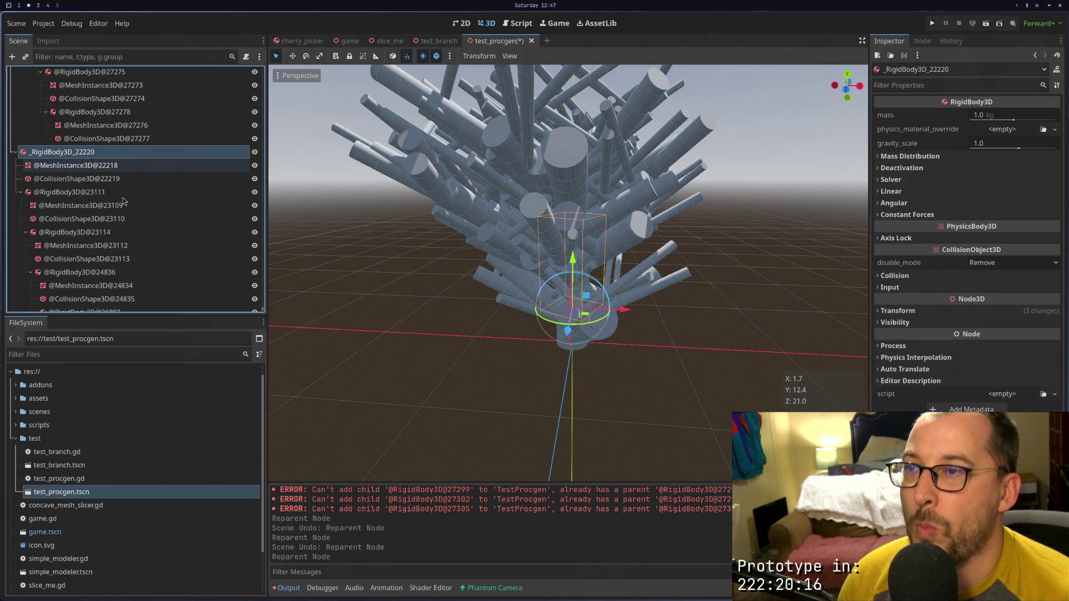
{"action": "left_click", "coordinate": [927, 310]}
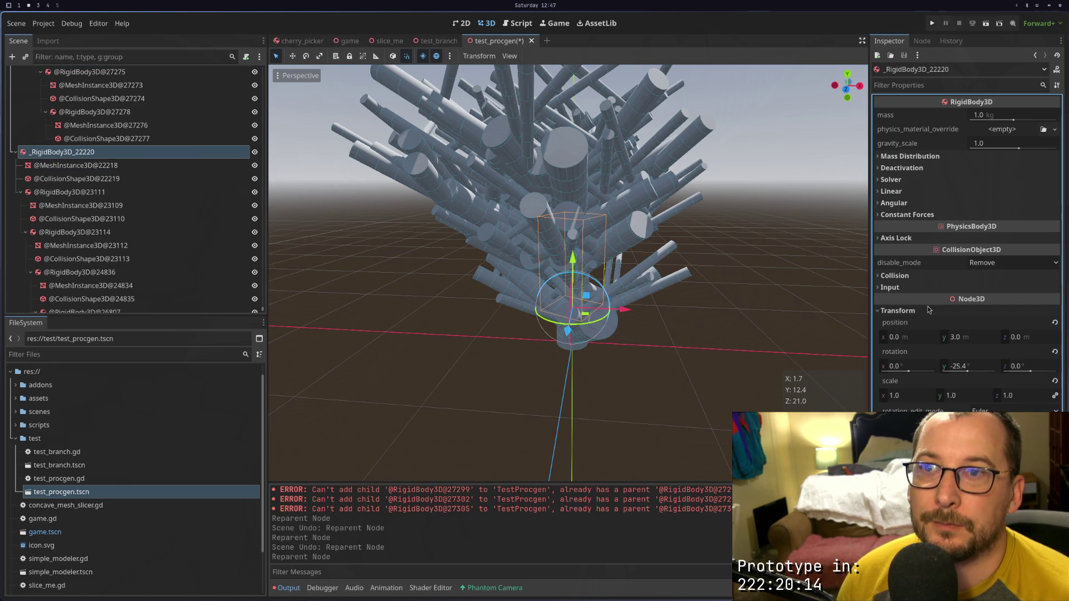
{"action": "key", "text": "ctrl+z"}
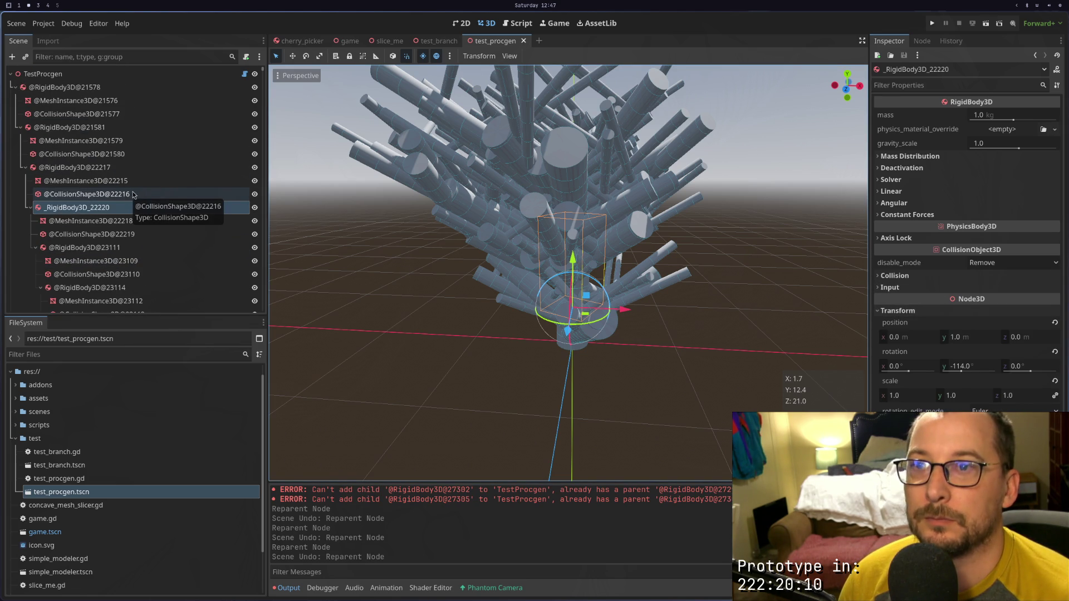
{"action": "left_click", "coordinate": [133, 194]}
{"action": "left_click", "coordinate": [92, 208]}
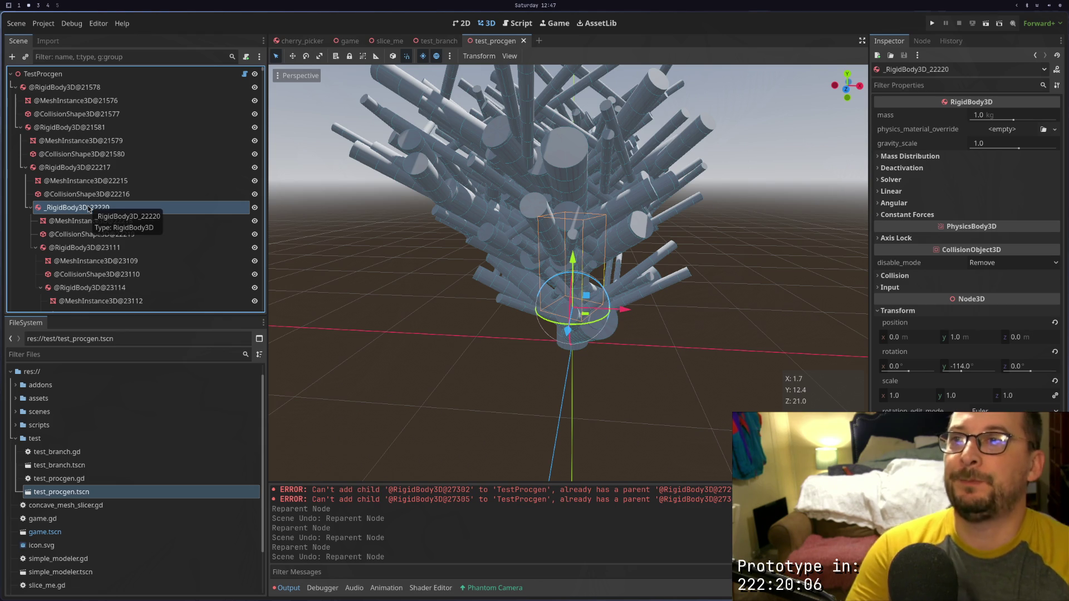
{"action": "scroll", "coordinate": [95, 212], "scroll_direction": "down", "scroll_amount": 2}
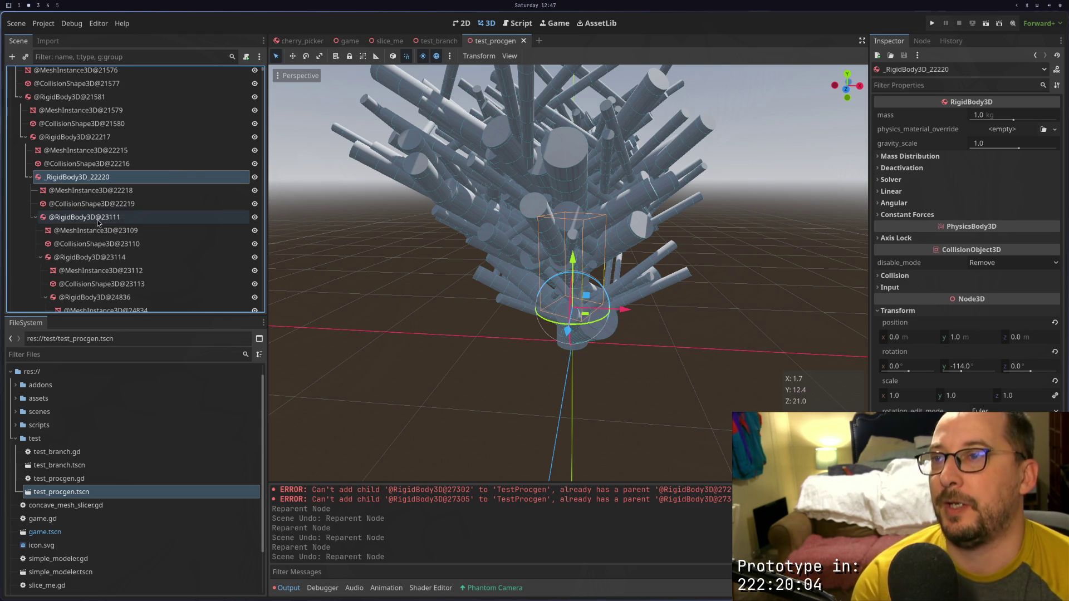
{"action": "scroll", "coordinate": [122, 215], "scroll_direction": "up", "scroll_amount": 2}
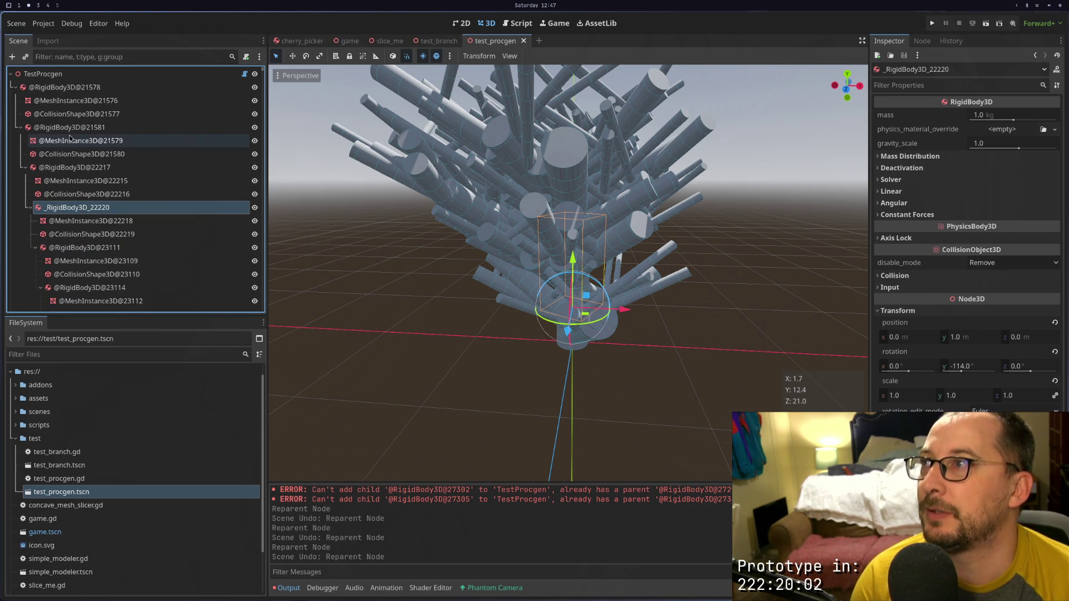
Start a new top-level line below the _create_branch call in test_procgen.gd
{"action": "key", "text": "super+1"}
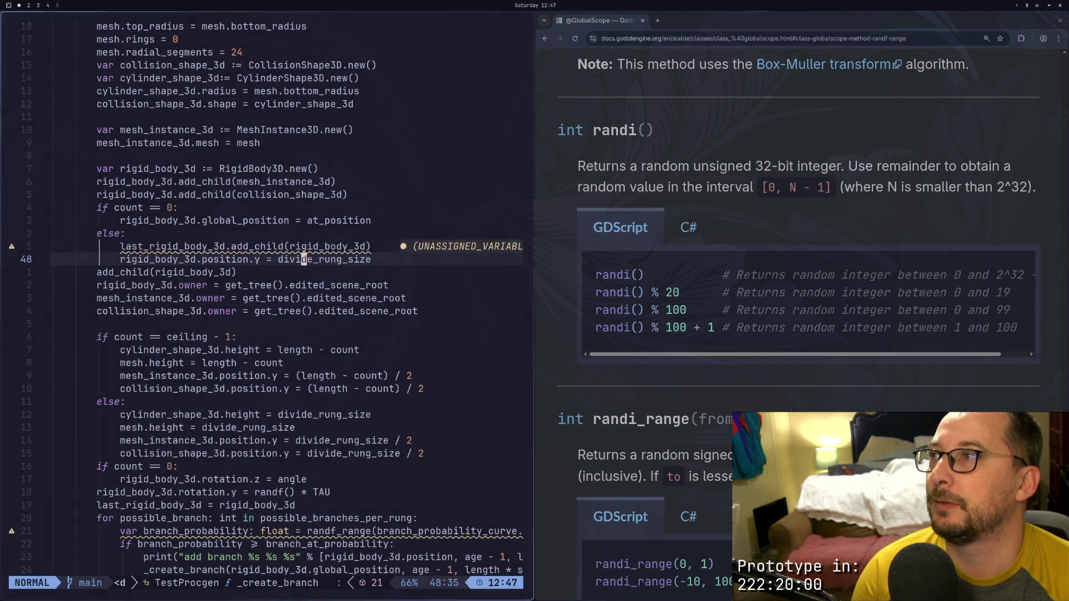
{"action": "scroll", "coordinate": [206, 340], "scroll_direction": "down", "scroll_amount": 4}
{"action": "scroll", "coordinate": [206, 341], "scroll_direction": "up", "scroll_amount": 14}
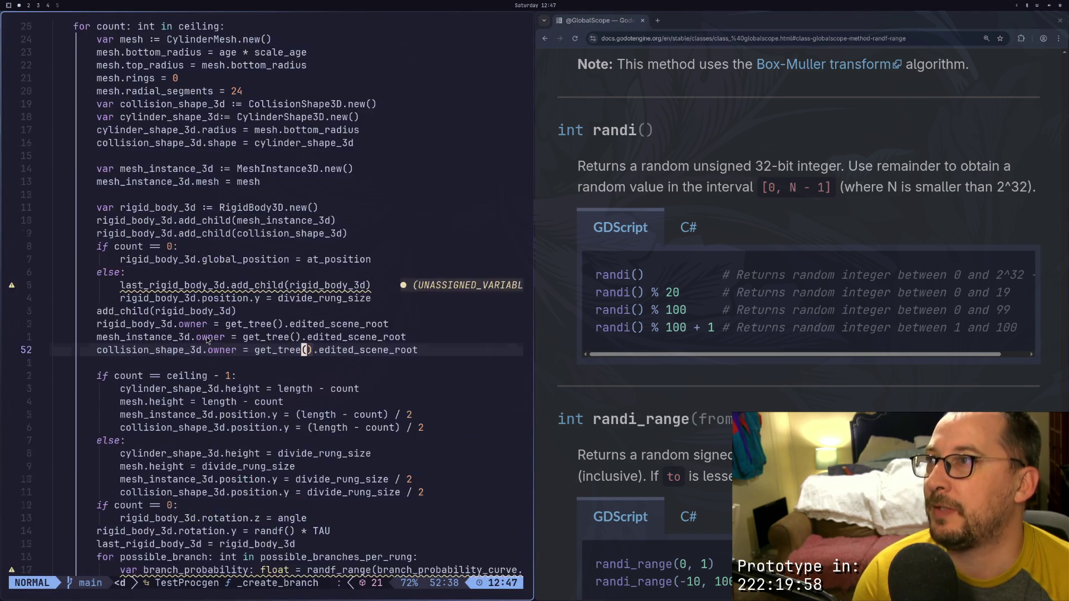
{"action": "left_click", "coordinate": [426, 189]}
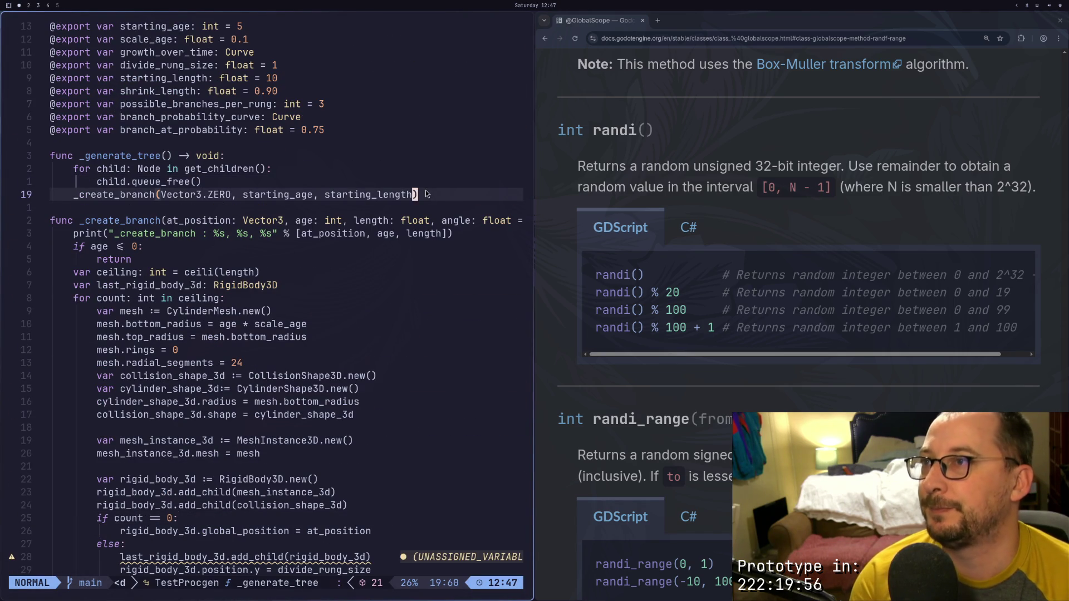
{"action": "type", "text": "go"}
{"action": "type", "text": "gor"}
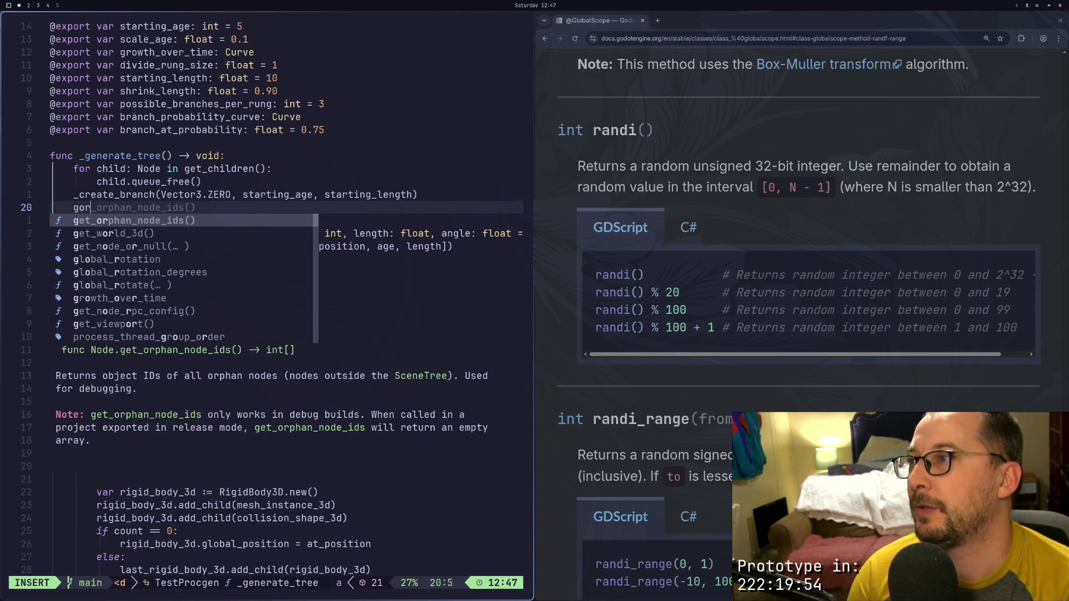
{"action": "key", "text": "BackSpace"}
{"action": "key", "text": "BackSpace"}
{"action": "key", "text": "BackSpace"}
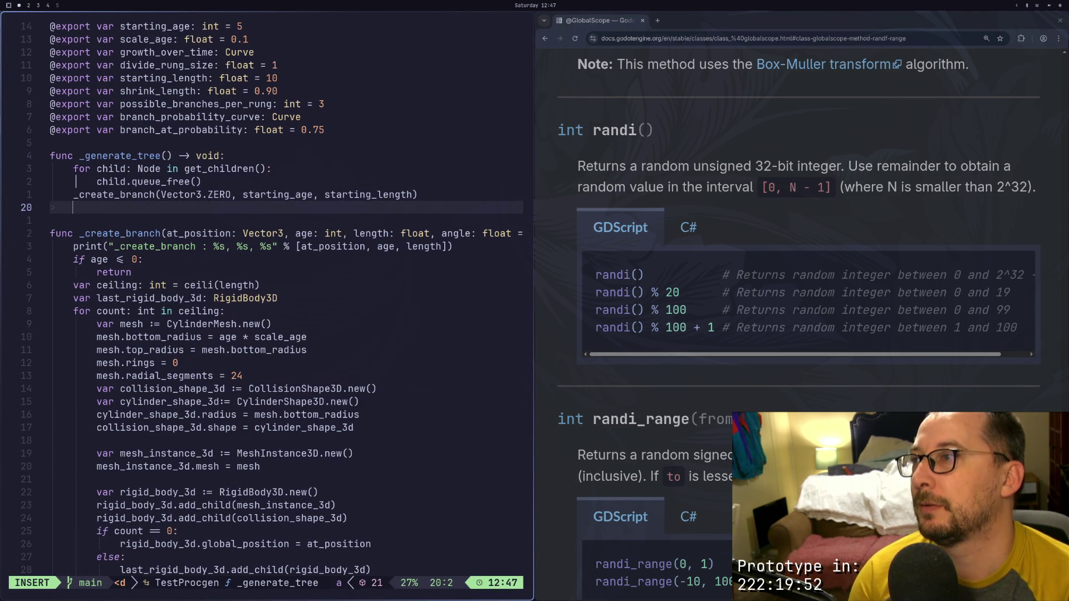
{"action": "key", "text": "Return"}
{"action": "key", "text": "BackSpace"}
Add a 'func _reparent() -> void:' stub containing pass and save
{"action": "type", "text": "f"}
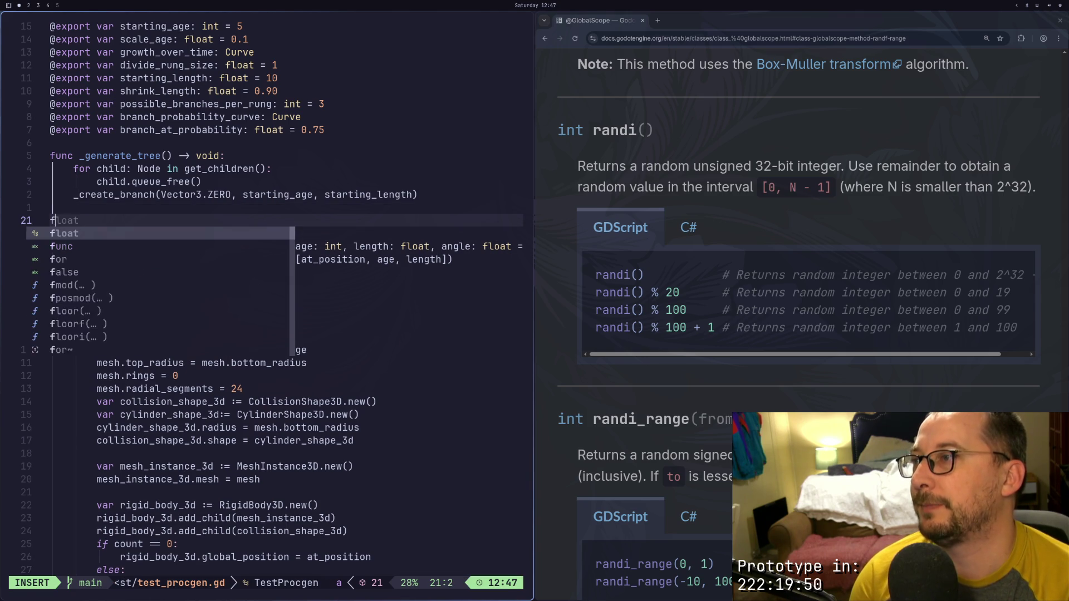
{"action": "type", "text": "unc _re"}
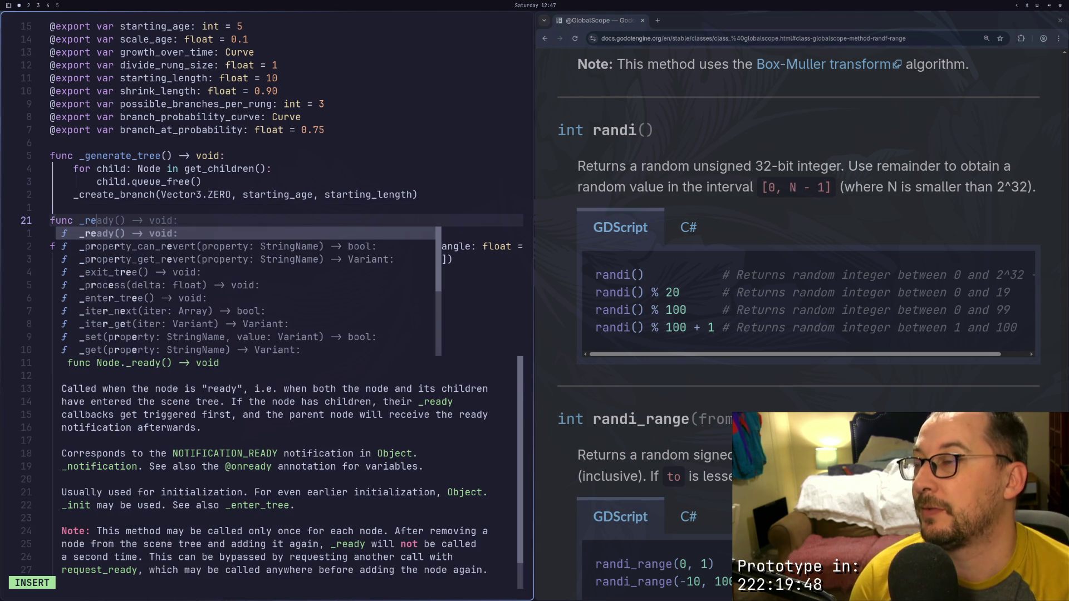
{"action": "type", "text": "parent()"}
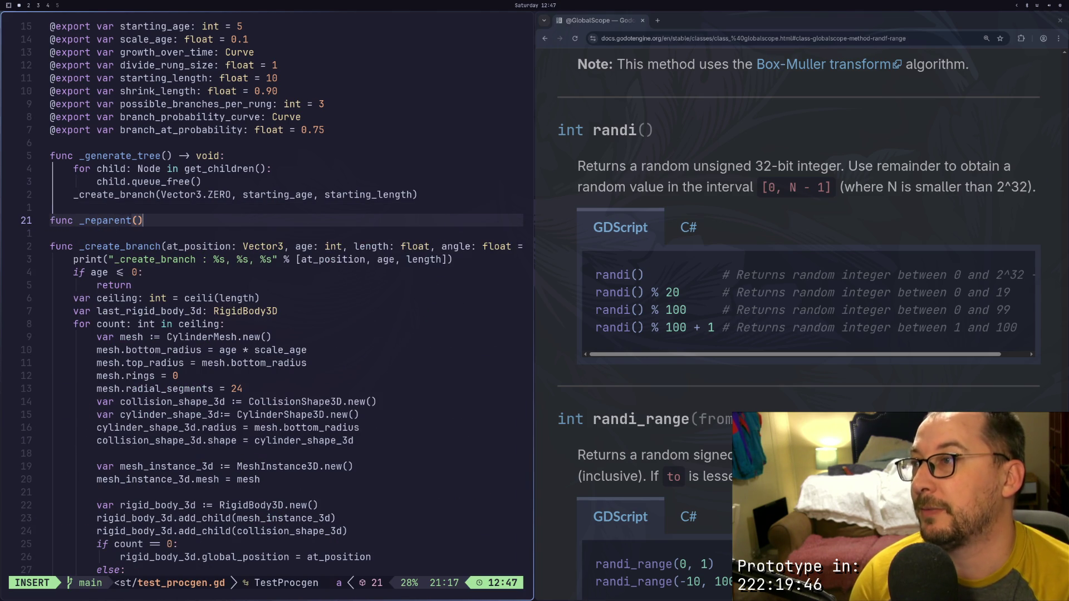
{"action": "type", "text": " -"}
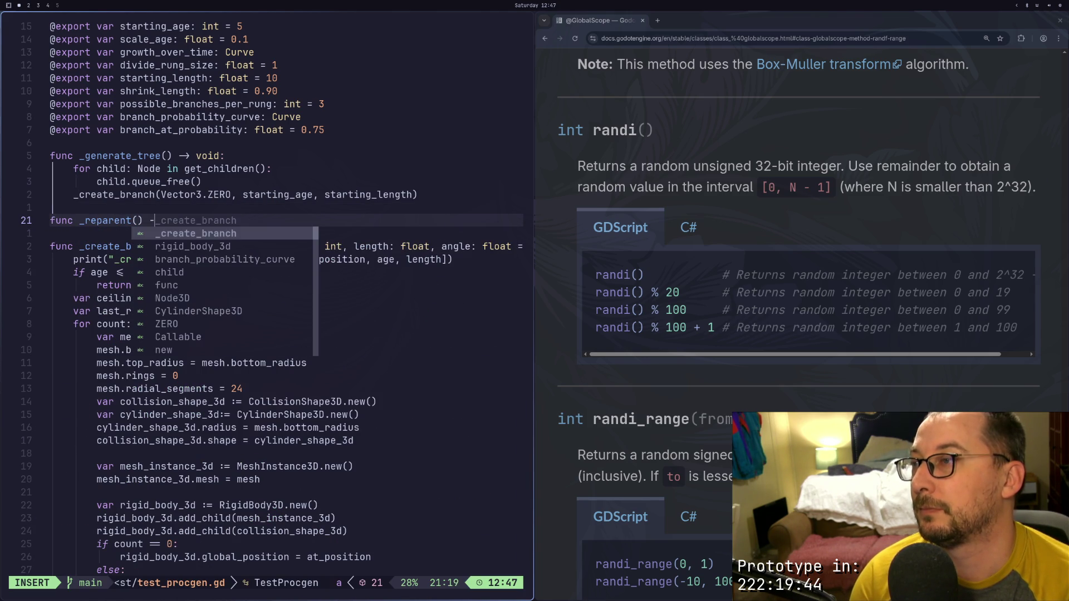
{"action": "type", "text": "> void:"}
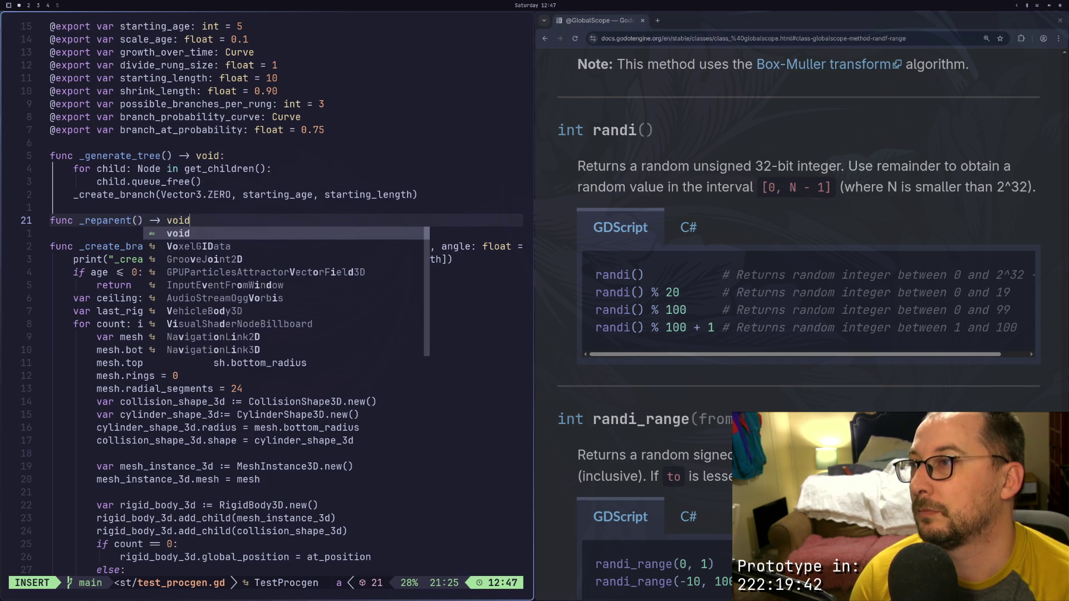
{"action": "key", "text": "Return"}
{"action": "type", "text": "pa"}
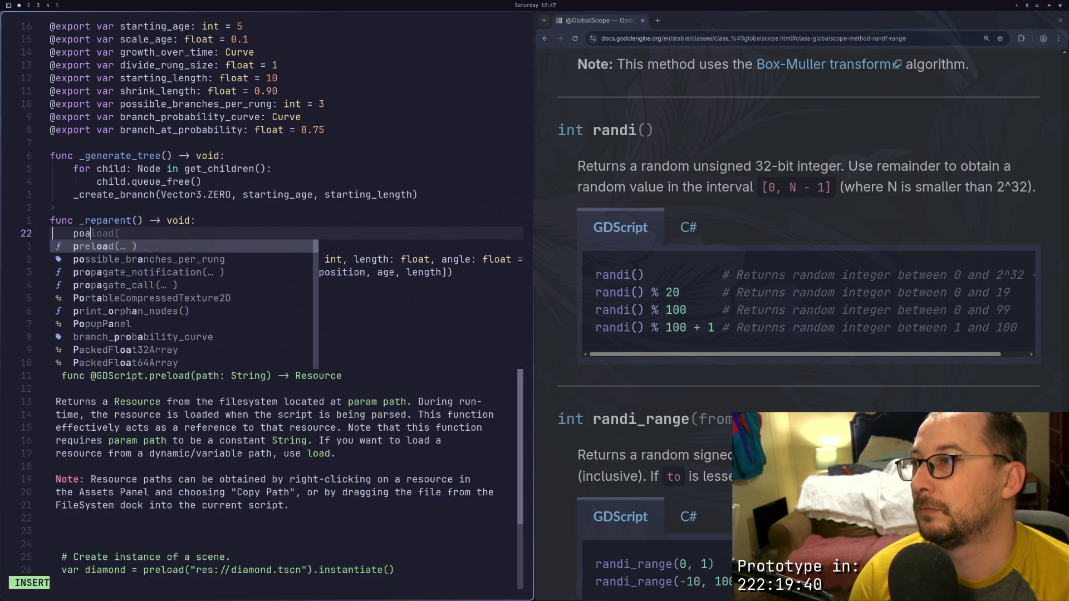
{"action": "type", "text": "ss"}
{"action": "key", "text": "Escape"}
{"action": "type", "text": ":w"}
{"action": "key", "text": "Return"}
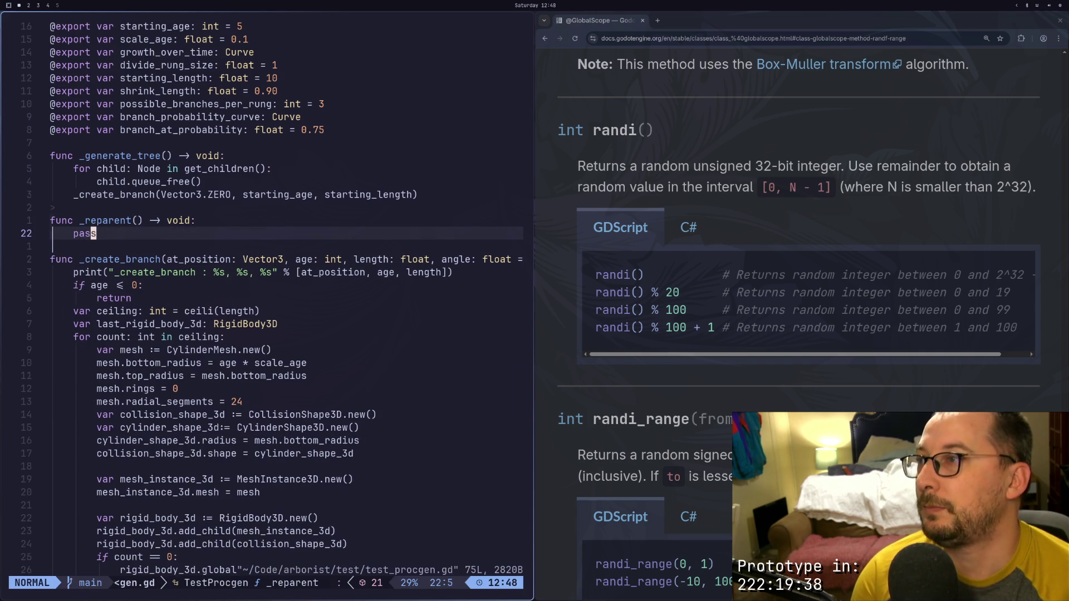
{"action": "key", "text": "k"}
Rename the function to _reparent_ridged_bodies and save the script
{"action": "key", "text": "l"}
{"action": "key", "text": "l"}
{"action": "key", "text": "l"}
{"action": "key", "text": "l"}
{"action": "key", "text": "l"}
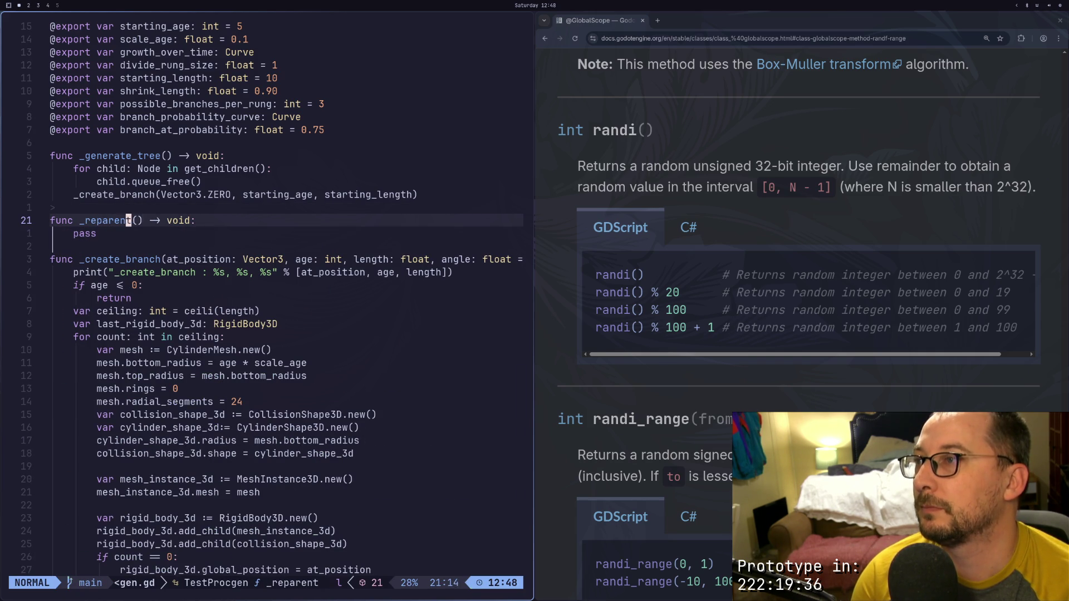
{"action": "type", "text": "arent_ridige"}
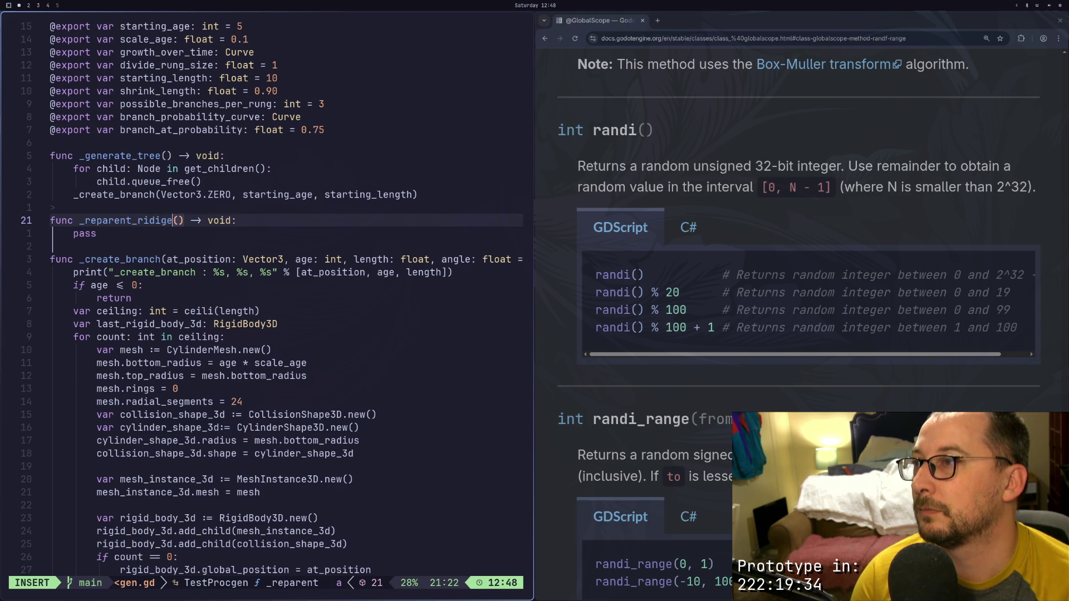
{"action": "key", "text": "BackSpace"}
{"action": "key", "text": "BackSpace"}
{"action": "type", "text": "ged"}
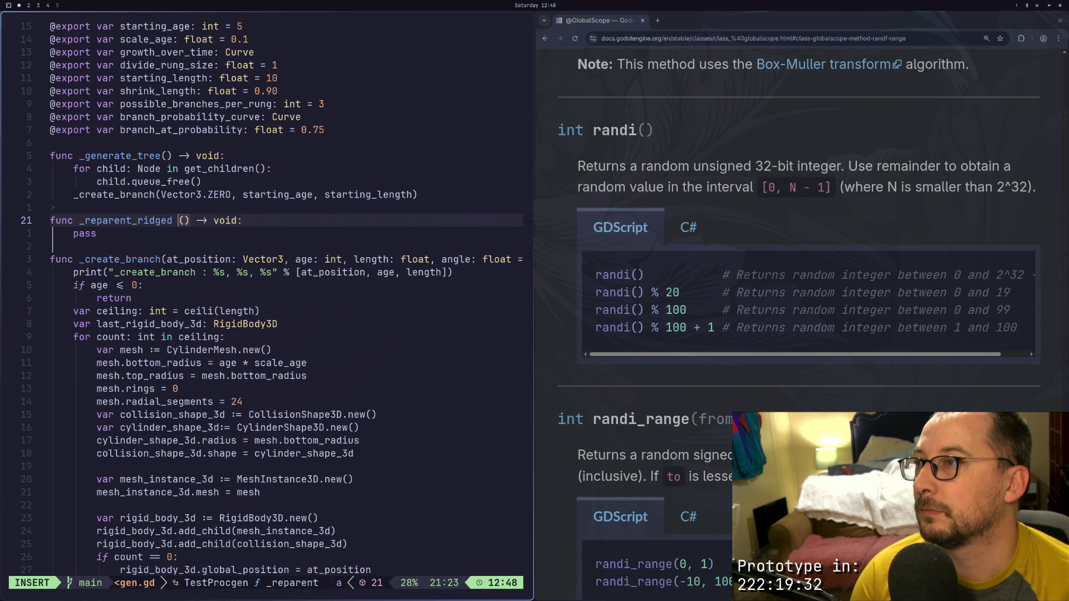
{"action": "key", "text": "BackSpace"}
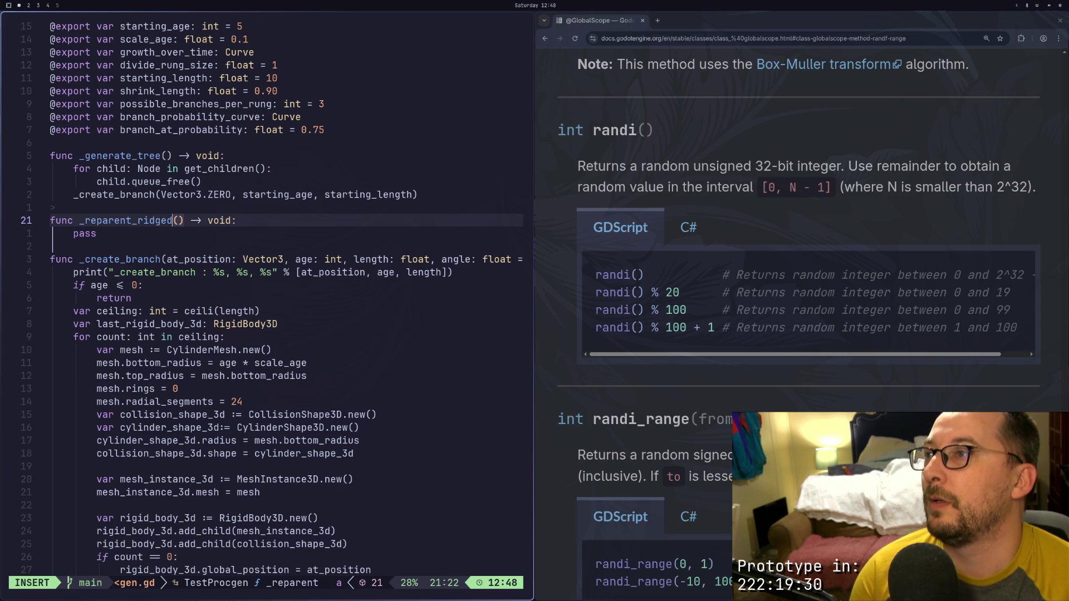
{"action": "type", "text": "_"}
{"action": "type", "text": "bodies"}
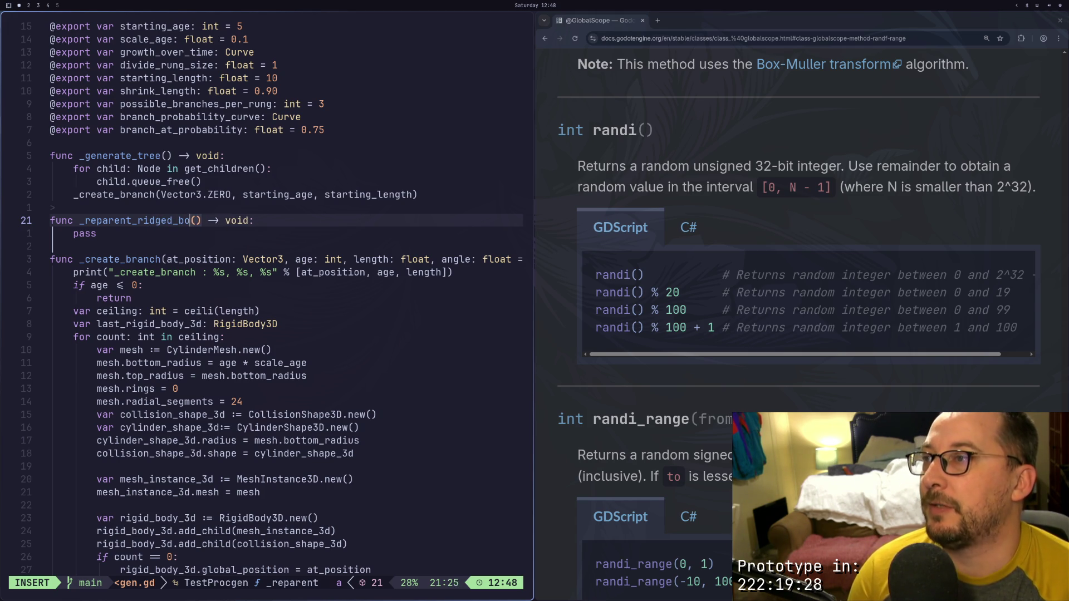
{"action": "key", "text": "Escape"}
{"action": "type", "text": ":w"}
{"action": "key", "text": "Return"}
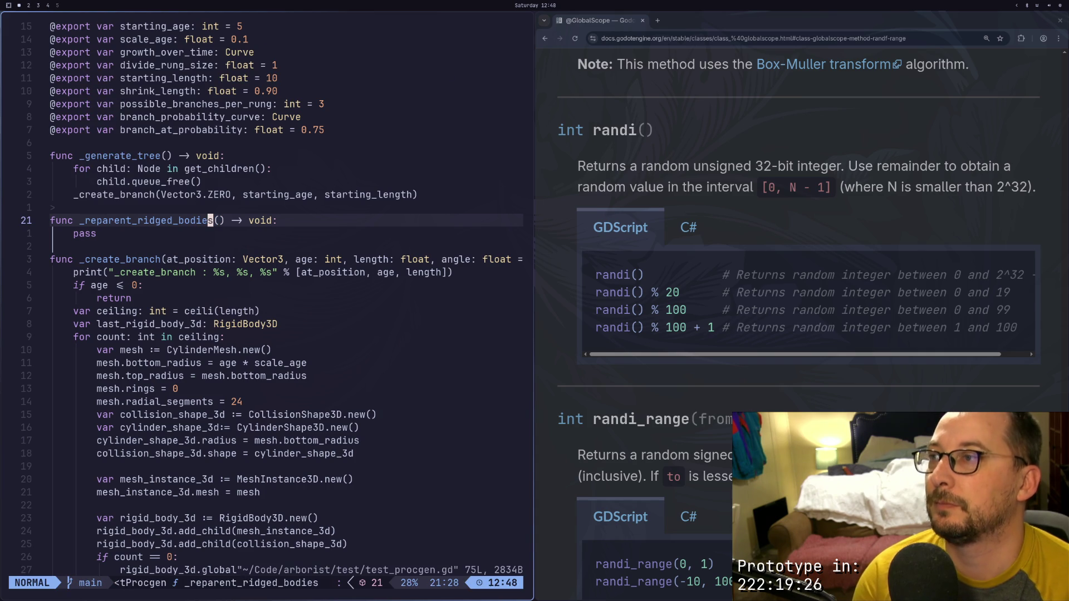
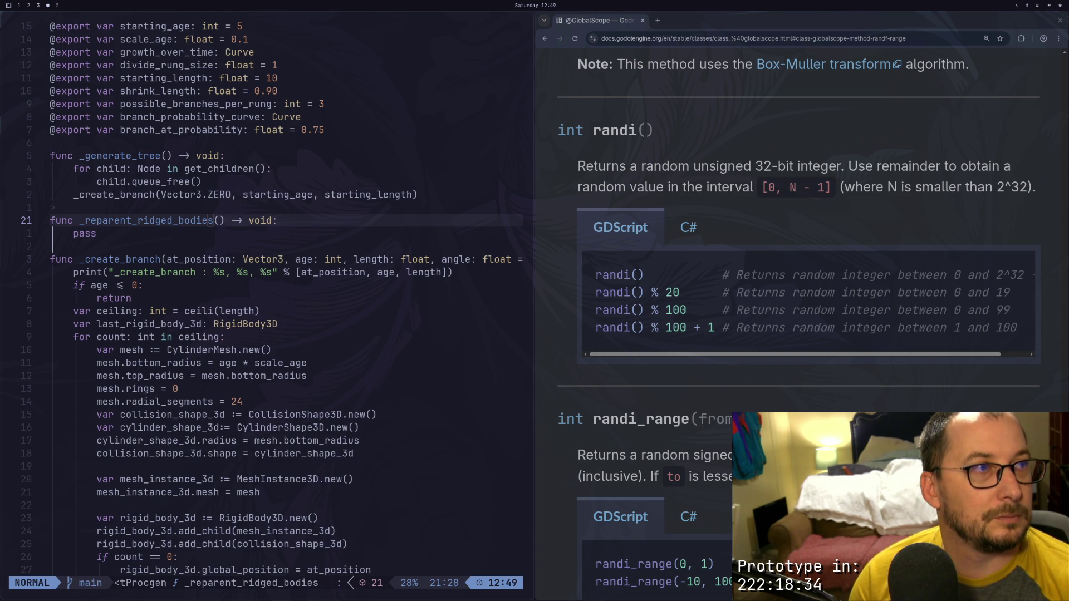
Open a line under the _reparent_ridged_bodies header with 'for child: Node in get_children():'
{"action": "left_click", "coordinate": [290, 212]}
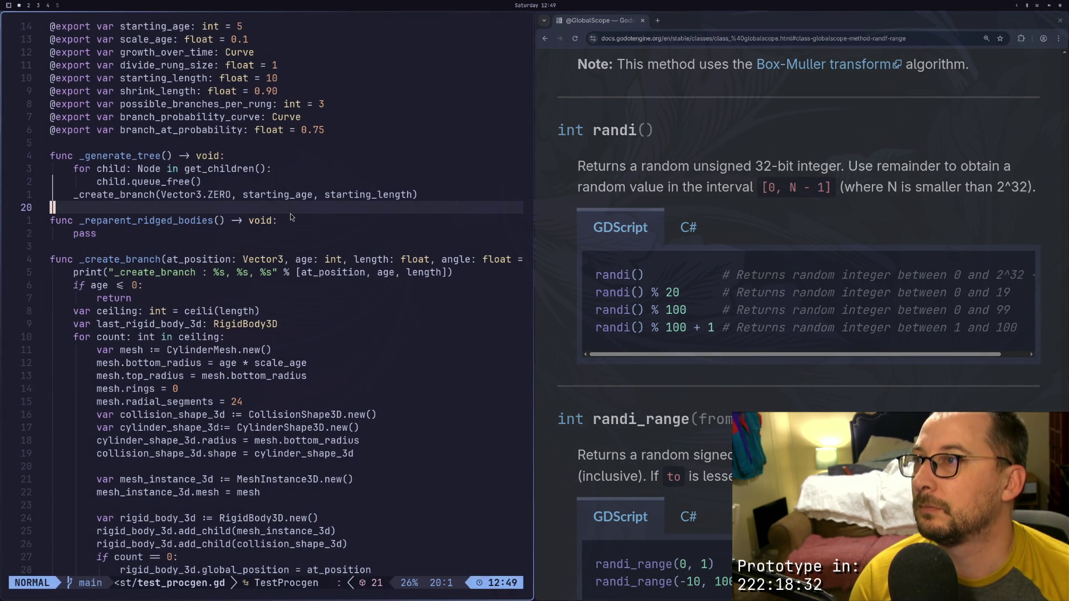
{"action": "key", "text": "S"}
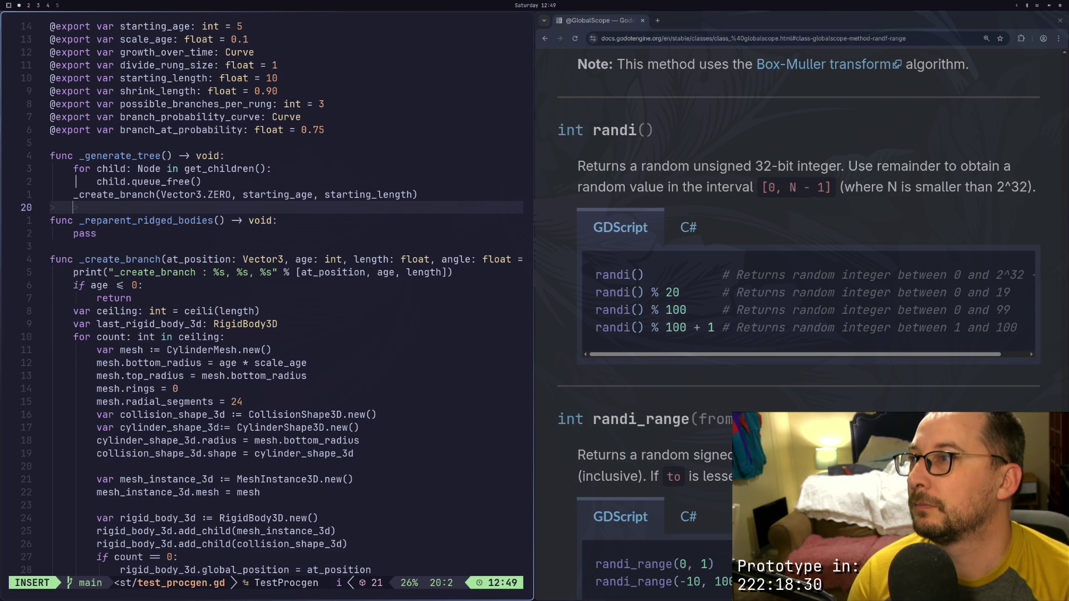
{"action": "key", "text": "Escape"}
{"action": "key", "text": "u"}
{"action": "key", "text": "j"}
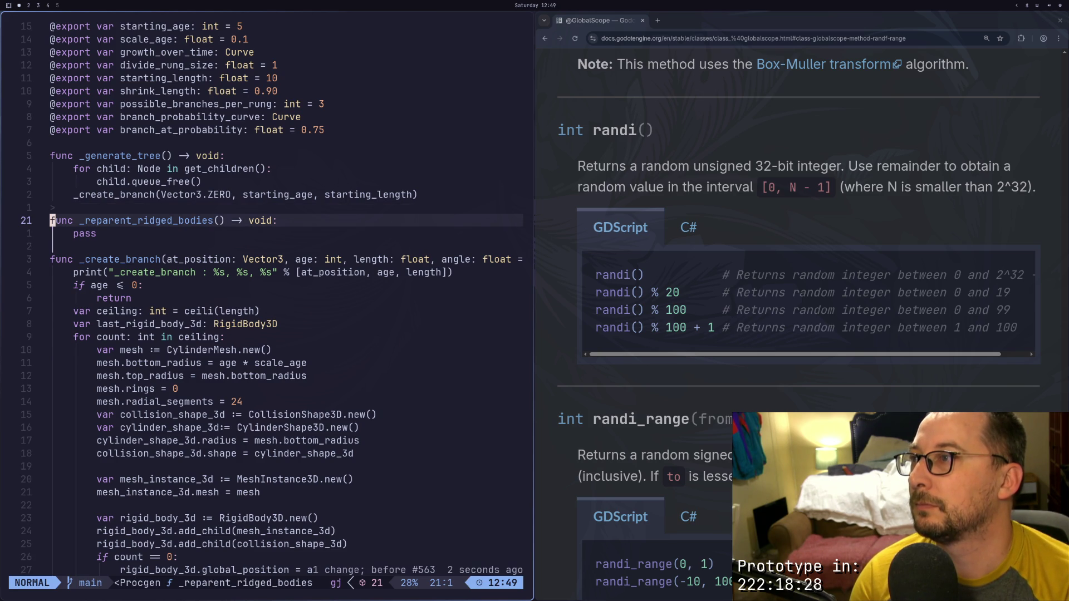
{"action": "type", "text": "o"}
{"action": "type", "text": "I"}
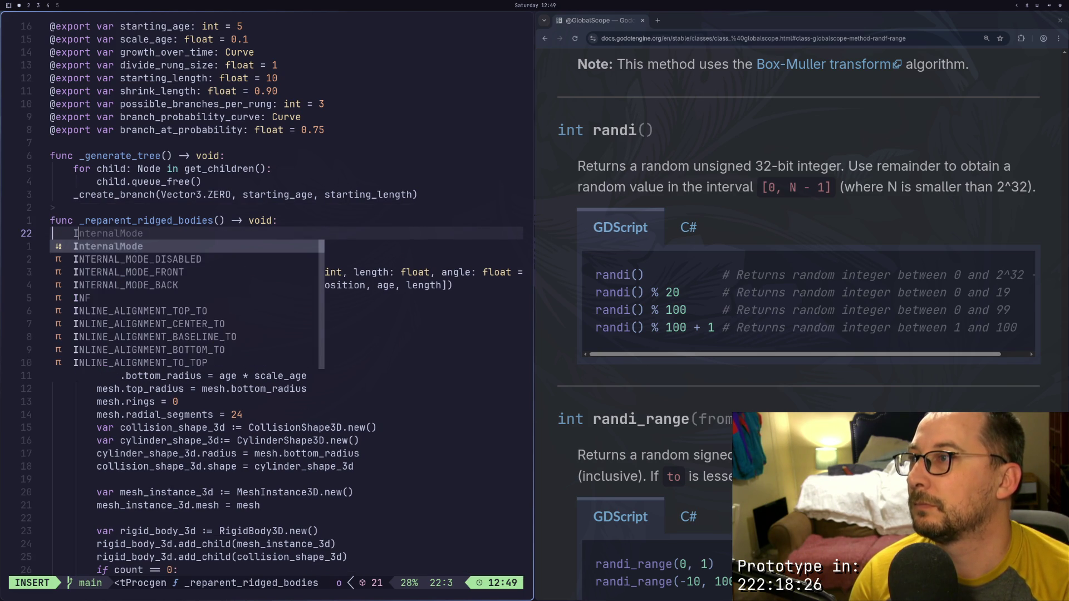
{"action": "key", "text": "BackSpace"}
{"action": "type", "text": "for"}
{"action": "type", "text": "chi"}
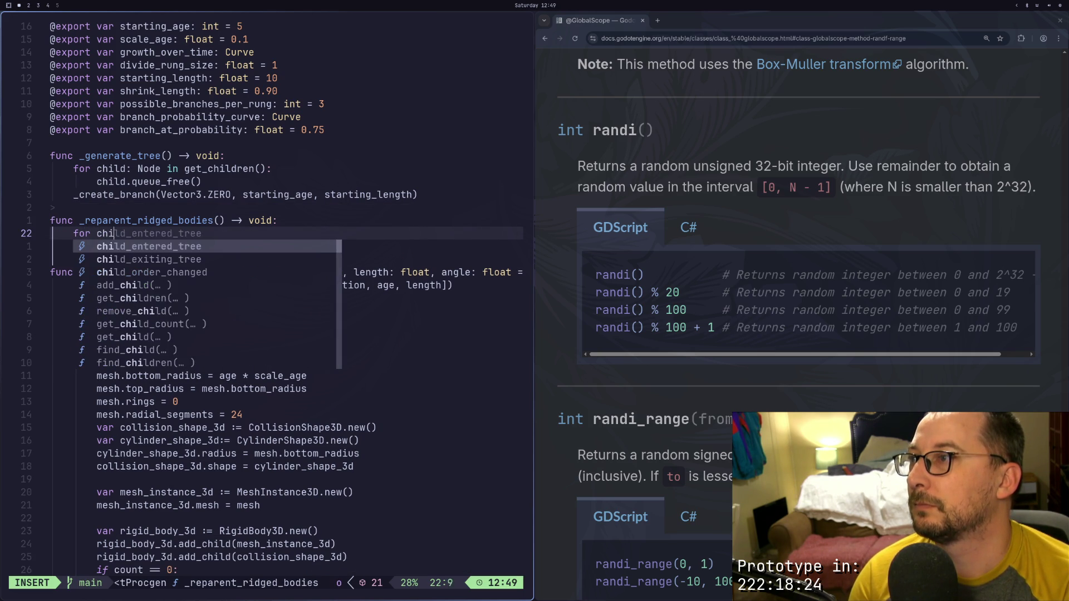
{"action": "type", "text": "ld: Node in "}
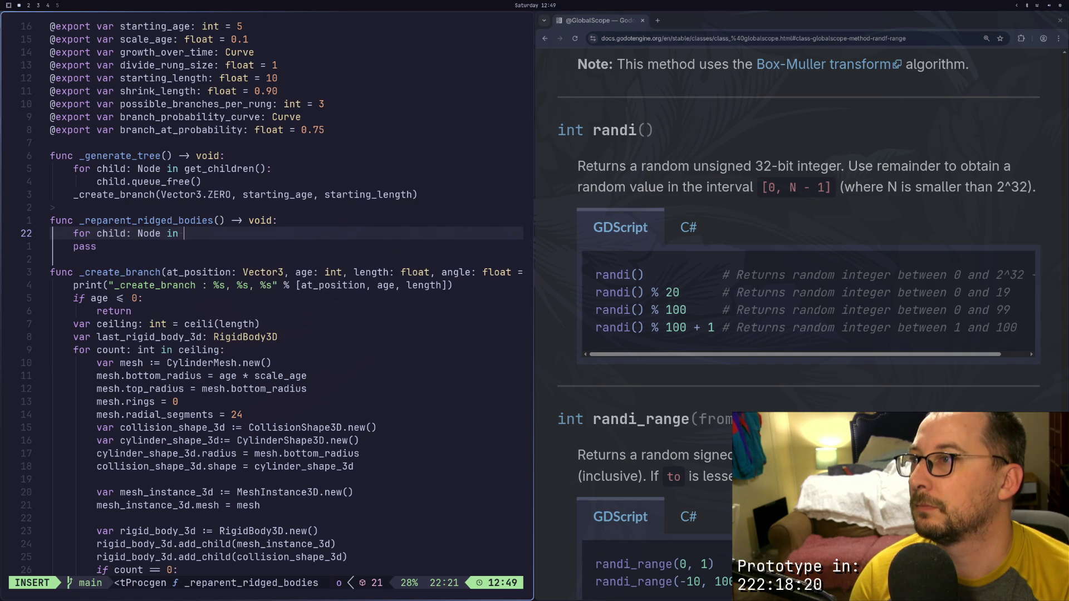
{"action": "type", "text": "get_children():"}
{"action": "key", "text": "Return"}
Add an 'if child is RigidBody3D:' check inside the loop
{"action": "type", "text": "ir"}
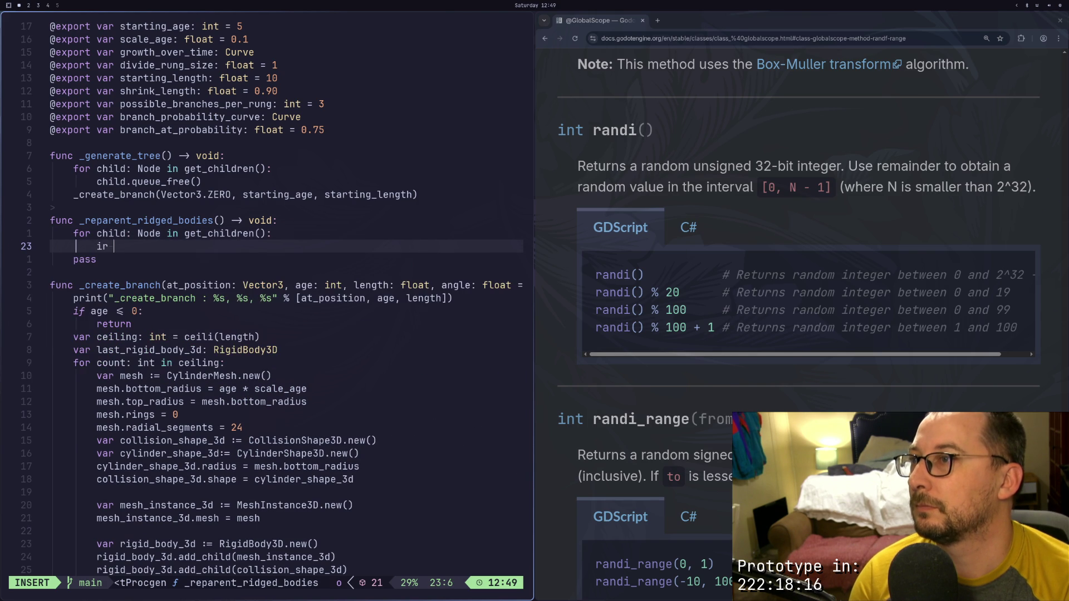
{"action": "key", "text": "BackSpace"}
{"action": "key", "text": "BackSpace"}
{"action": "type", "text": "f ch"}
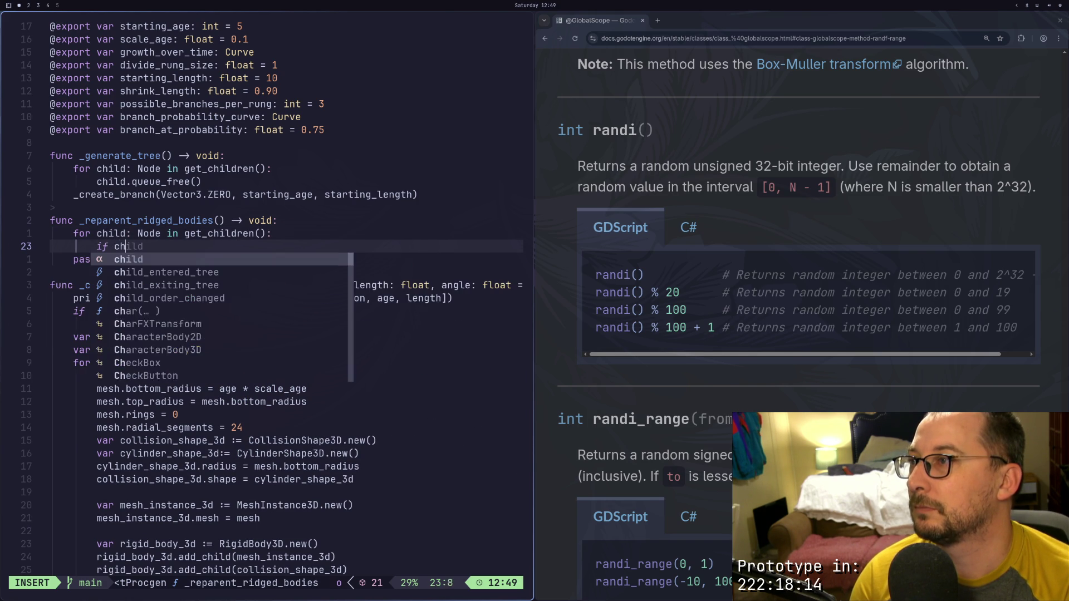
{"action": "type", "text": "ild is "}
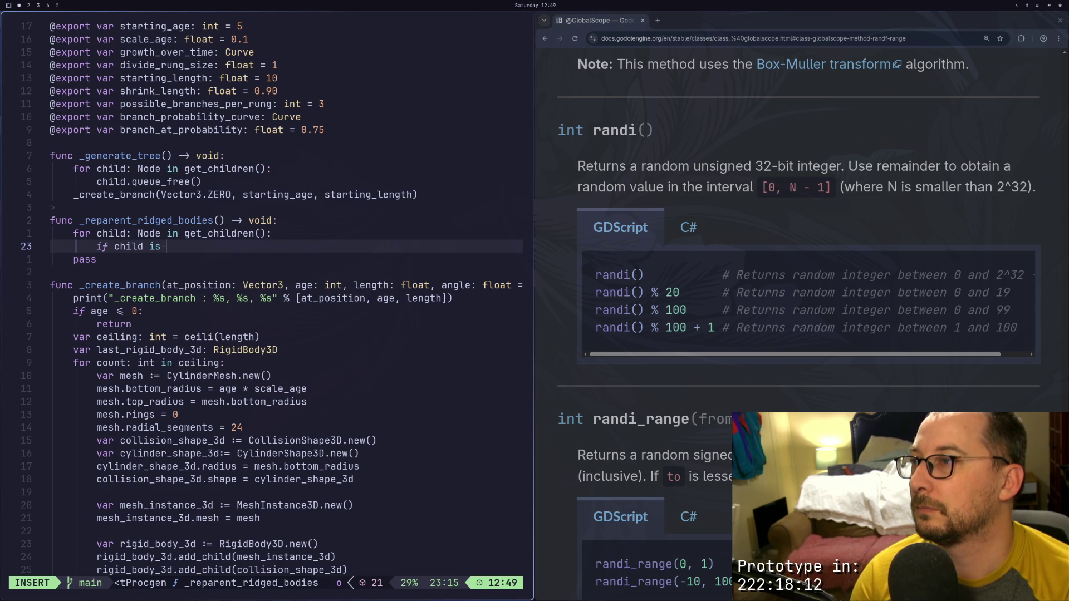
{"action": "type", "text": "RigidBody3Da"}
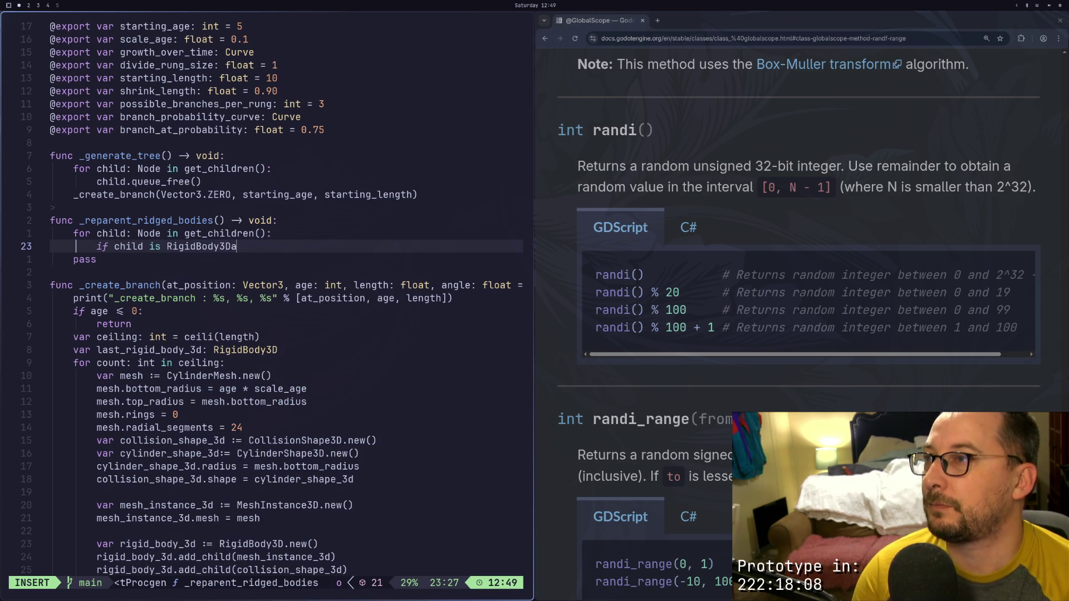
{"action": "key", "text": "BackSpace"}
{"action": "type", "text": ":"}
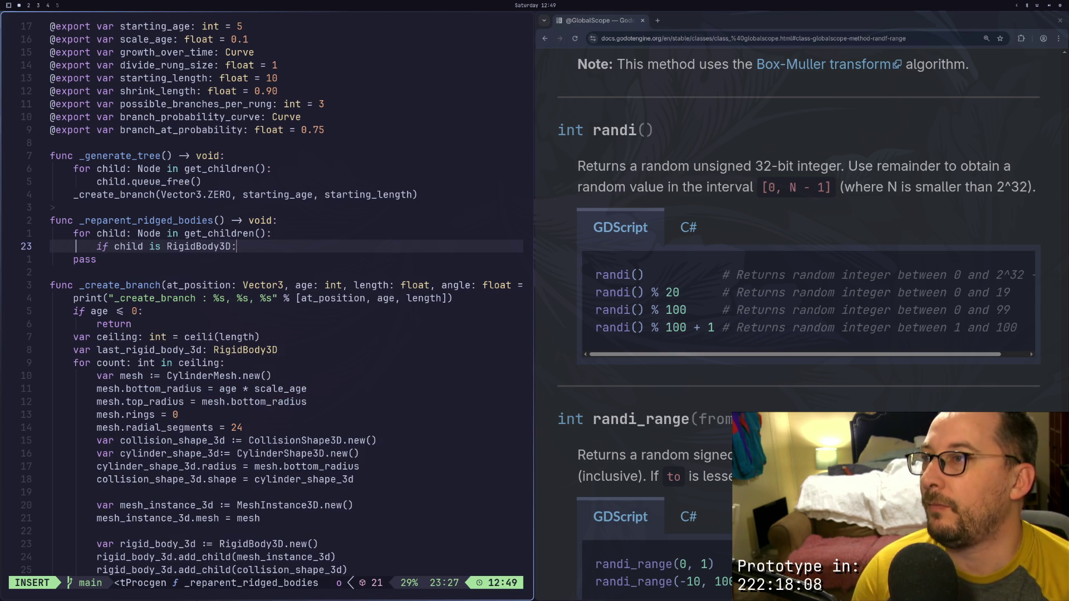
{"action": "key", "text": "Return"}
Write the body line as child.reparent(get_parent()) under the RigidBody3D check
{"action": "type", "text": "re"}
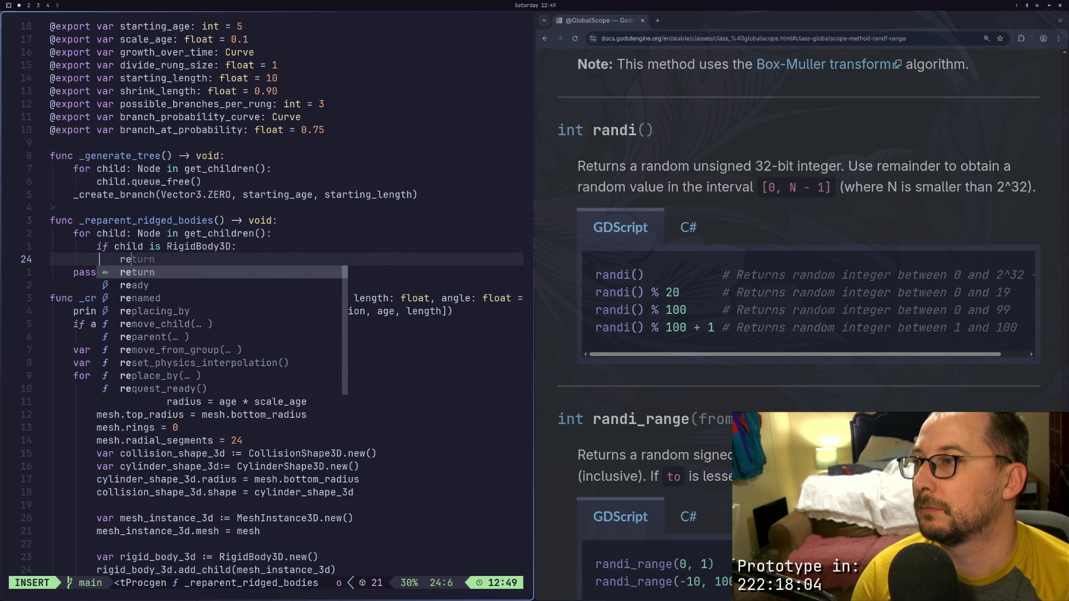
{"action": "key", "text": "Tab"}
{"action": "key", "text": "Tab"}
{"action": "key", "text": "Tab"}
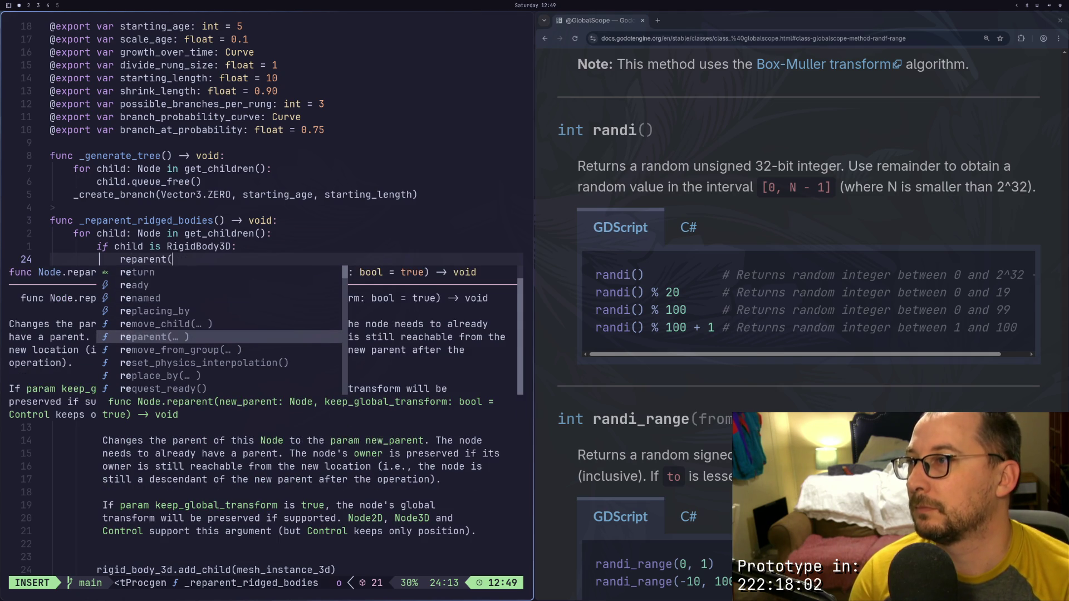
{"action": "key", "text": "BackSpace"}
{"action": "key", "text": "BackSpace"}
{"action": "key", "text": "BackSpace"}
{"action": "type", "text": "et"}
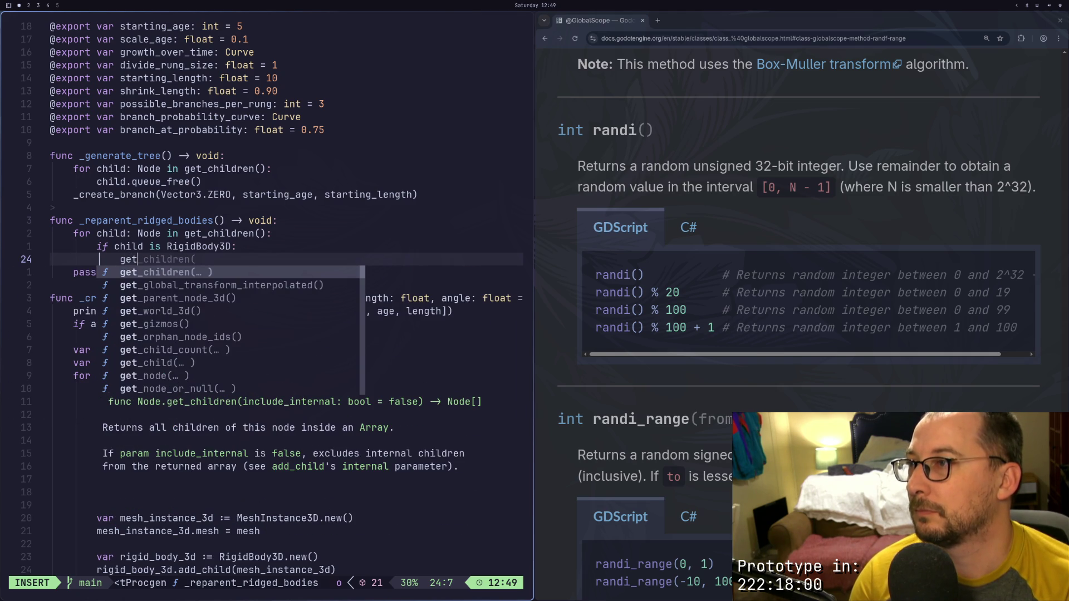
{"action": "type", "text": "_parent("}
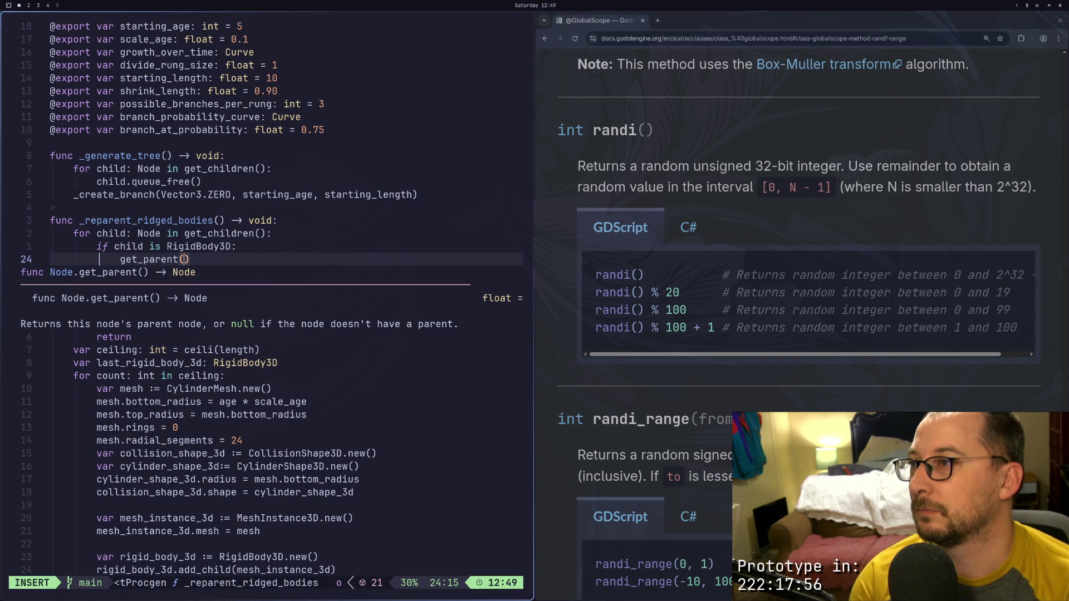
{"action": "type", "text": ").re"}
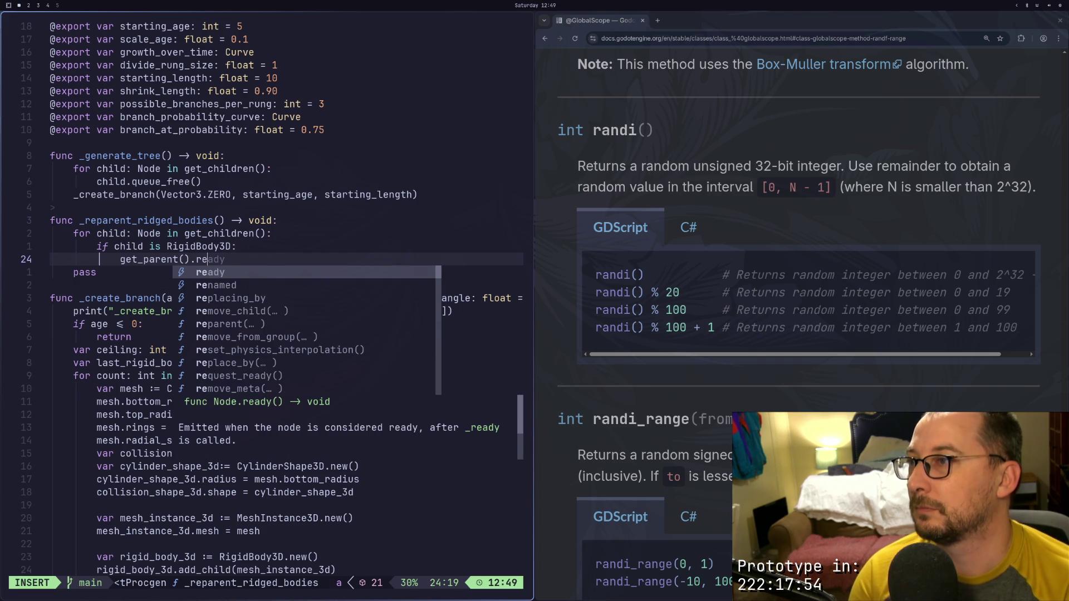
{"action": "type", "text": "parent("}
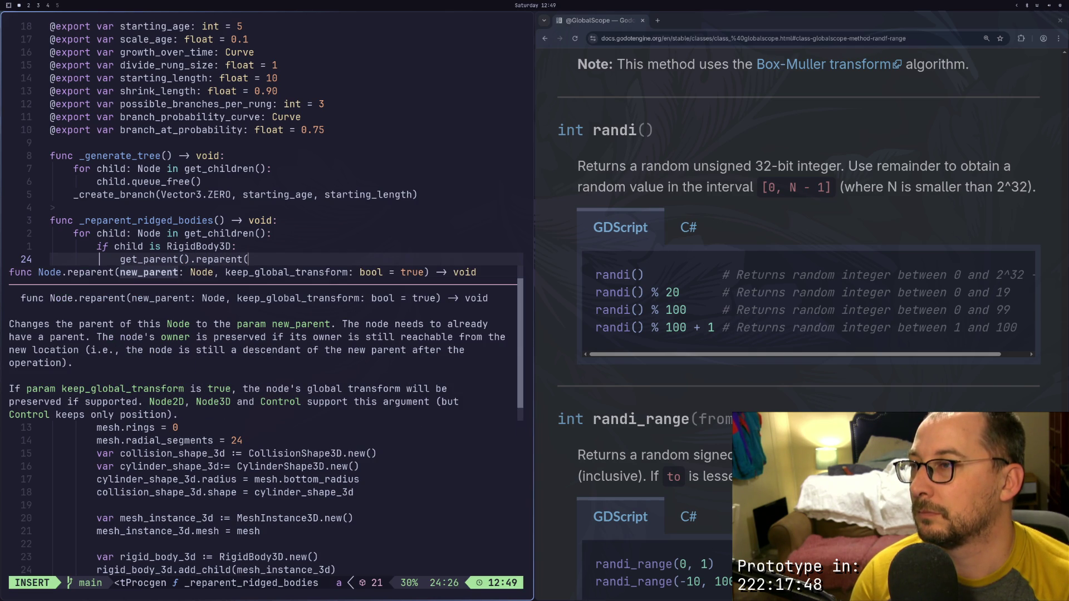
{"action": "key", "text": "Escape"}
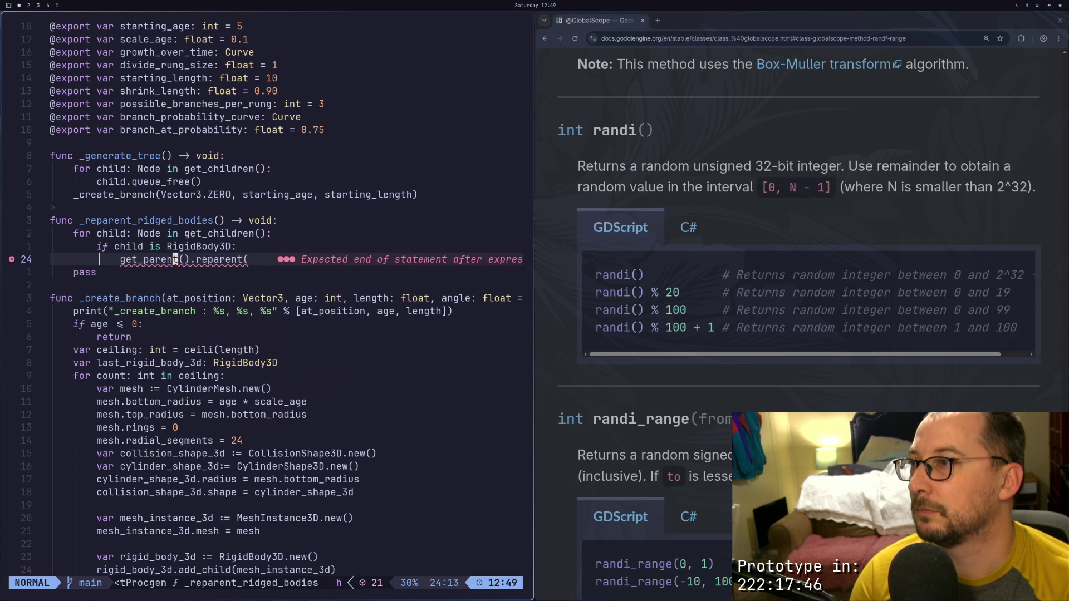
{"action": "key", "text": "a"}
{"action": "key", "text": "Delete"}
{"action": "key", "text": "Delete"}
{"action": "key", "text": "BackSpace"}
{"action": "key", "text": "BackSpace"}
{"action": "key", "text": "BackSpace"}
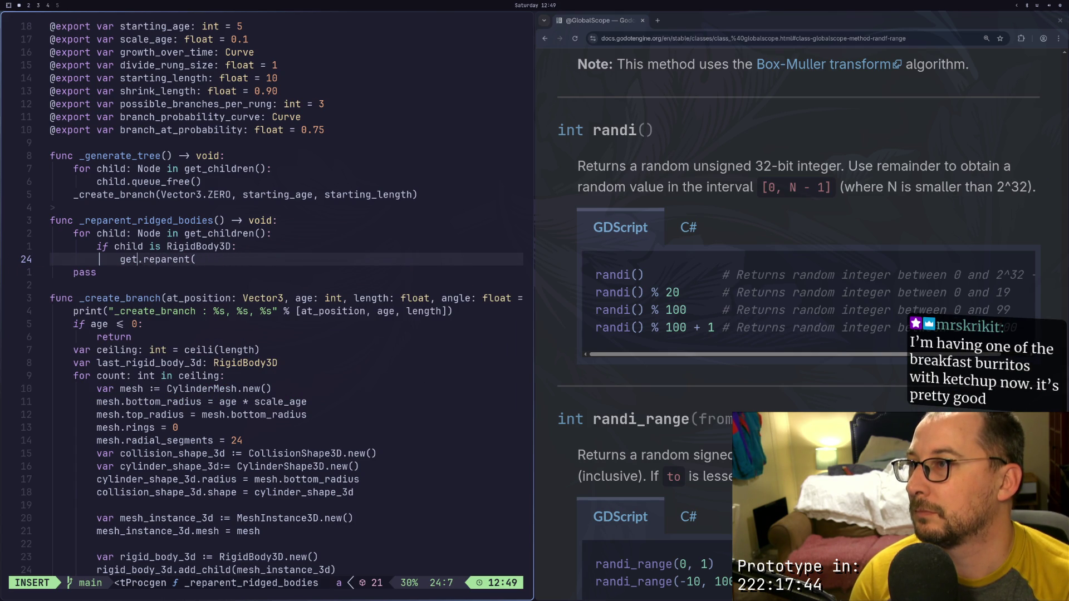
{"action": "key", "text": "BackSpace"}
{"action": "key", "text": "BackSpace"}
{"action": "key", "text": "BackSpace"}
{"action": "type", "text": "child"}
{"action": "key", "text": "Escape"}
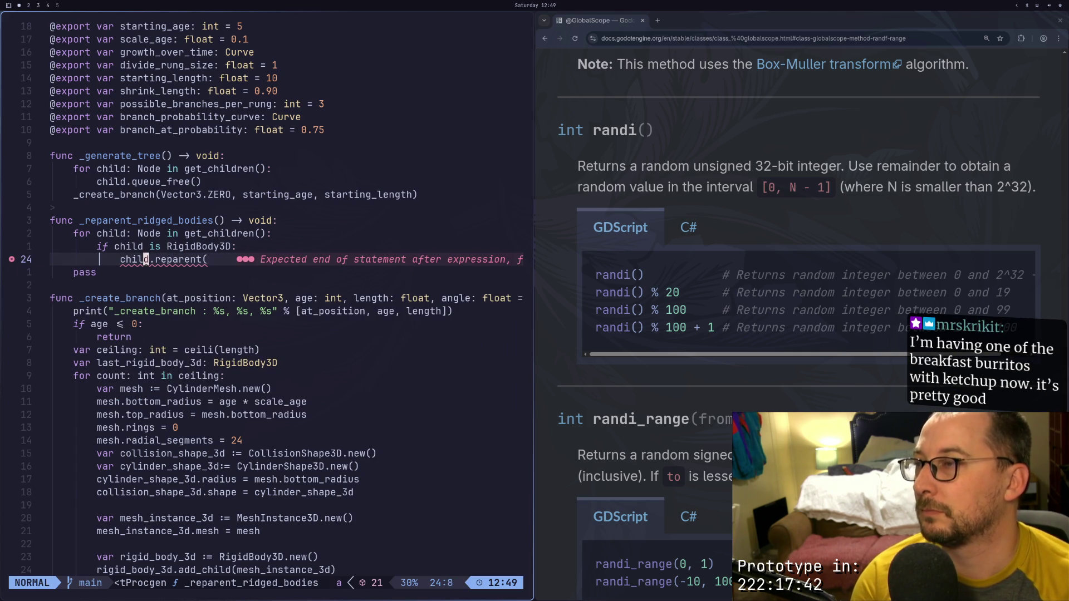
{"action": "key", "text": "l"}
{"action": "key", "text": "l"}
{"action": "key", "text": "l"}
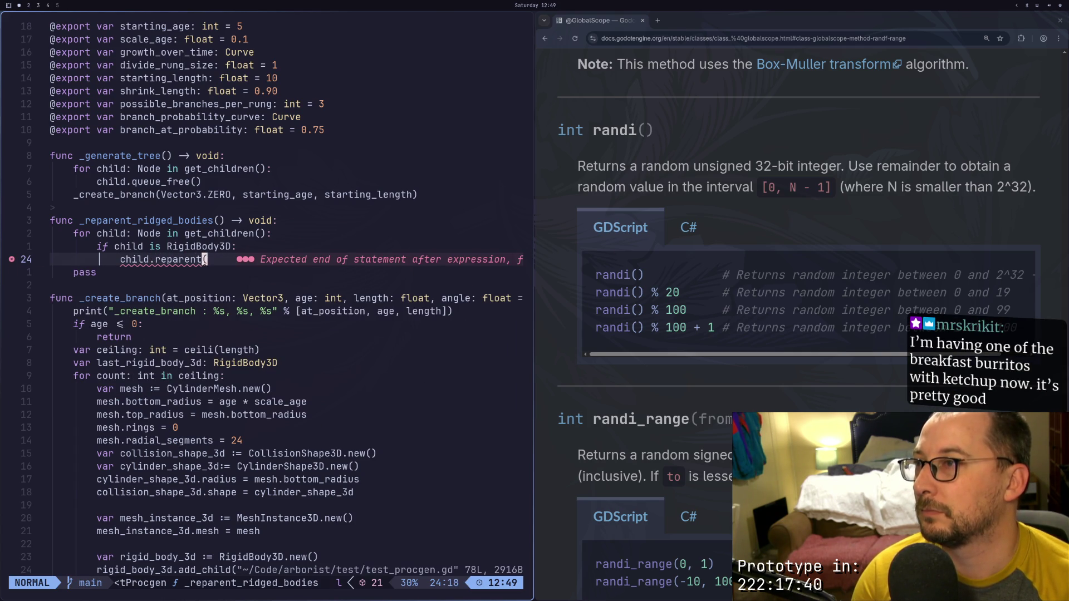
{"action": "type", "text": "arent(get_pare"}
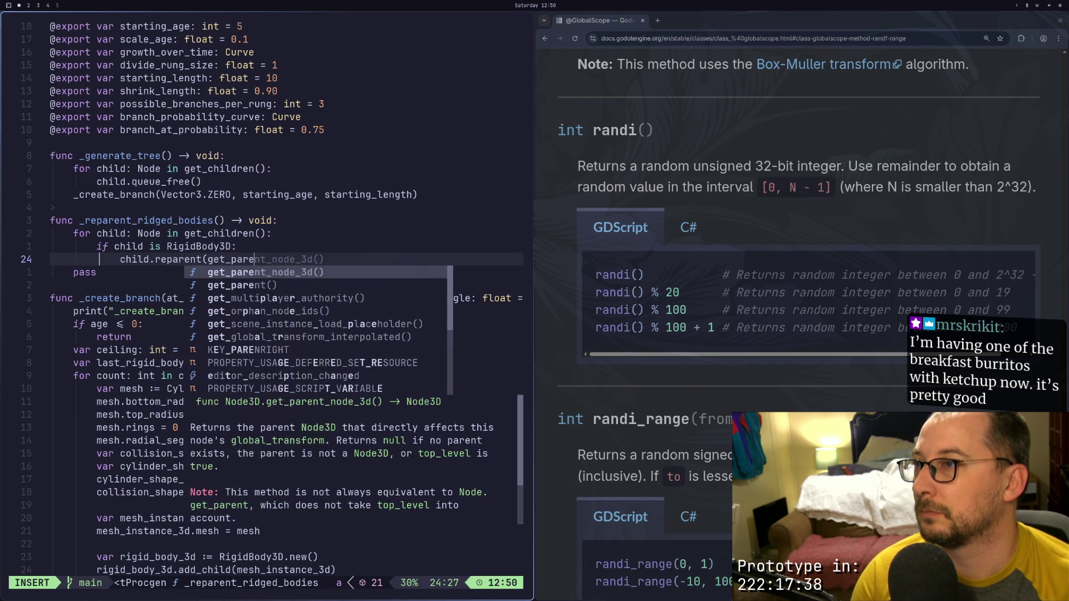
{"action": "type", "text": "nt())"}
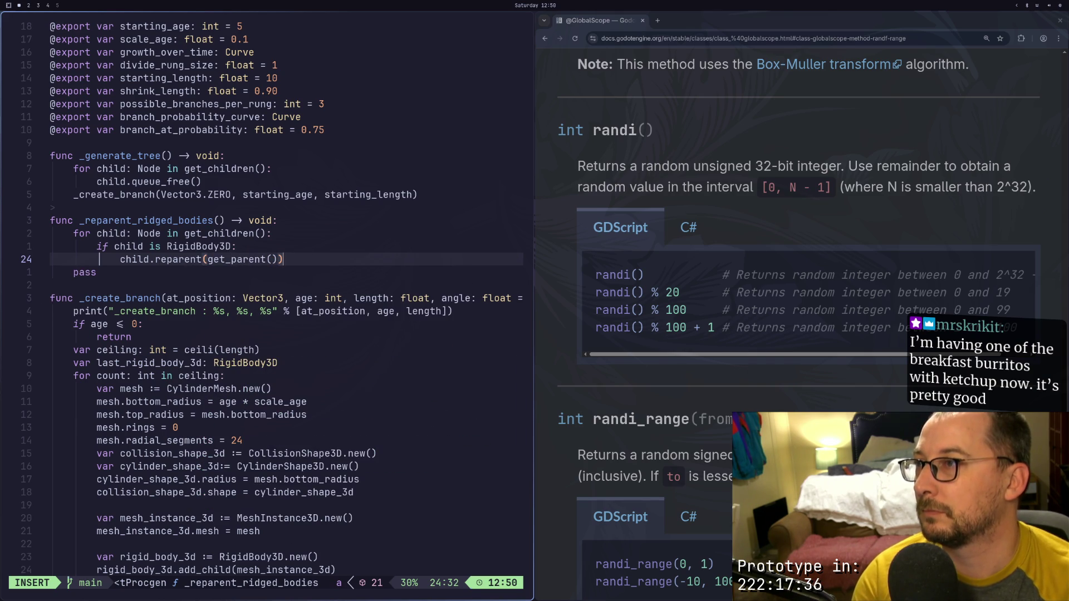
Delete the leftover pass line and begin a save command
{"action": "key", "text": "Escape"}
{"action": "key", "text": "j"}
{"action": "key", "text": "d"}
{"action": "key", "text": "d"}
{"action": "key", "text": "colon"}
Save test_procgen.gd with :w and add a blank line below the reparent call
{"action": "type", "text": "w"}
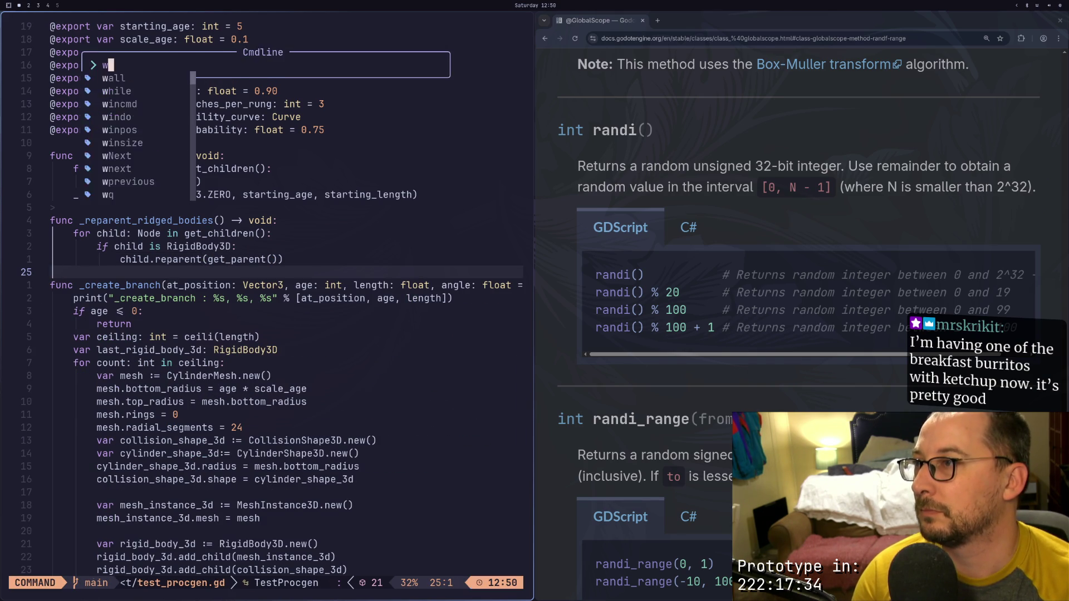
{"action": "key", "text": "Return"}
{"action": "key", "text": "k"}
{"action": "key", "text": "l"}
{"action": "key", "text": "l"}
{"action": "key", "text": "l"}
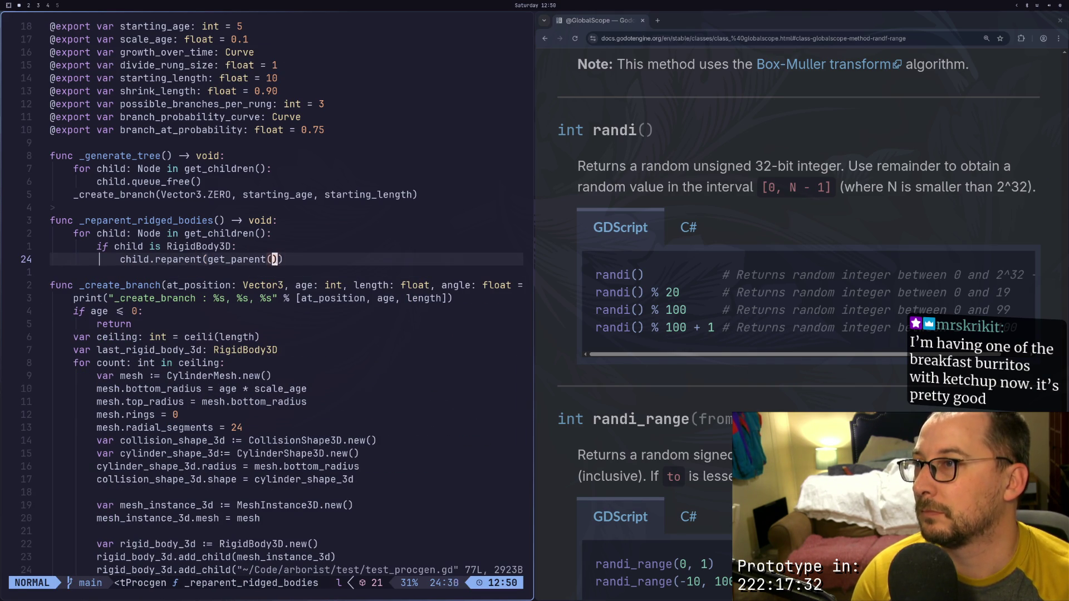
{"action": "key", "text": "o"}
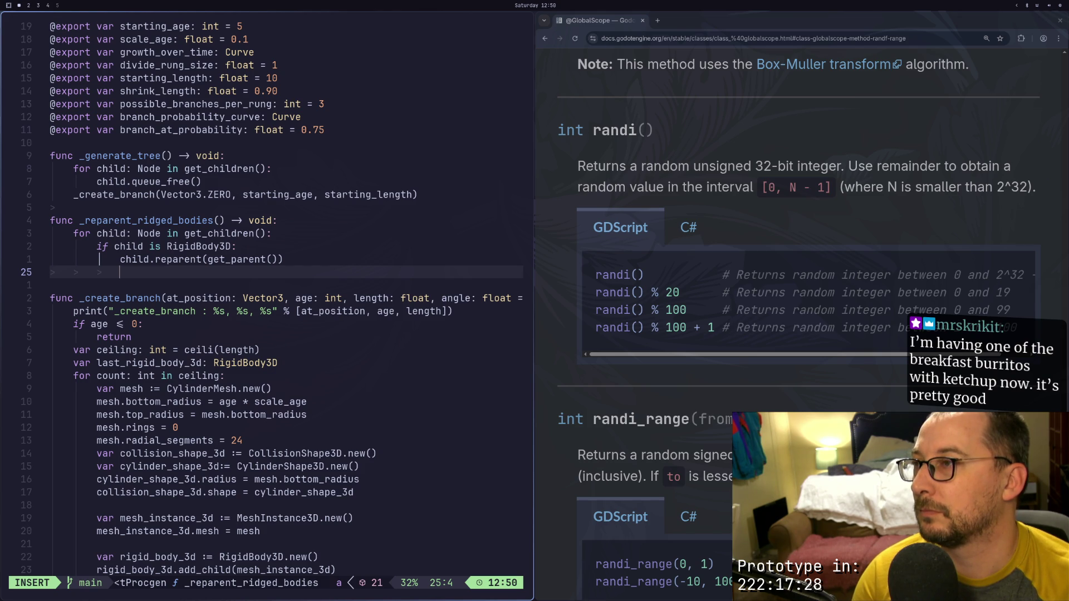
{"action": "key", "text": "Escape"}
Return to the _reparent_ridged_bodies signature and save the script again
{"action": "key", "text": "braceleft"}
{"action": "key", "text": "j"}
{"action": "key", "text": "l"}
{"action": "key", "text": "l"}
{"action": "key", "text": "l"}
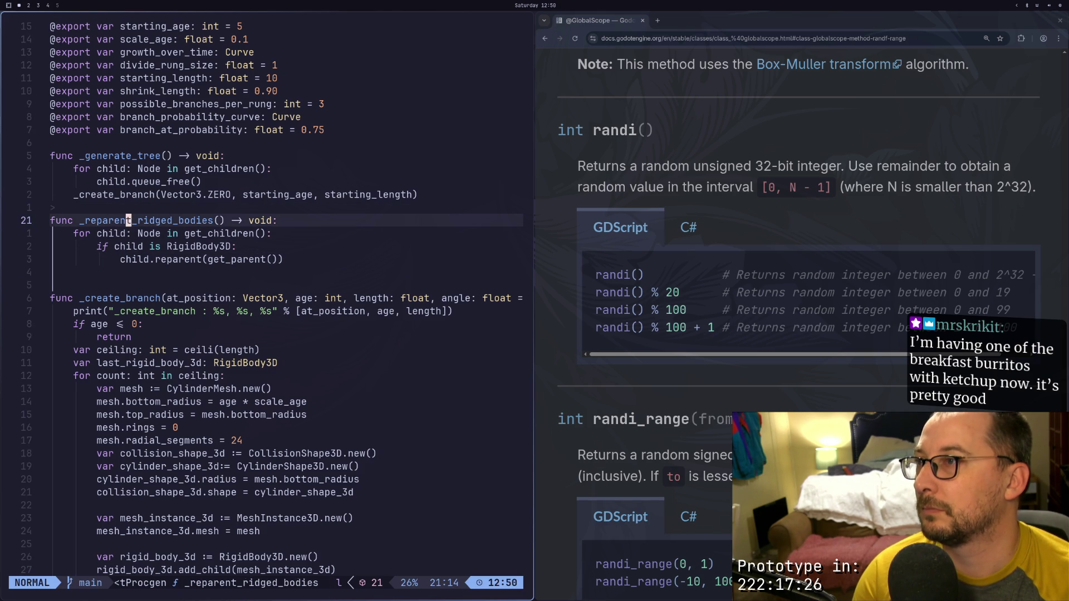
{"action": "key", "text": "l"}
{"action": "key", "text": "l"}
{"action": "key", "text": "l"}
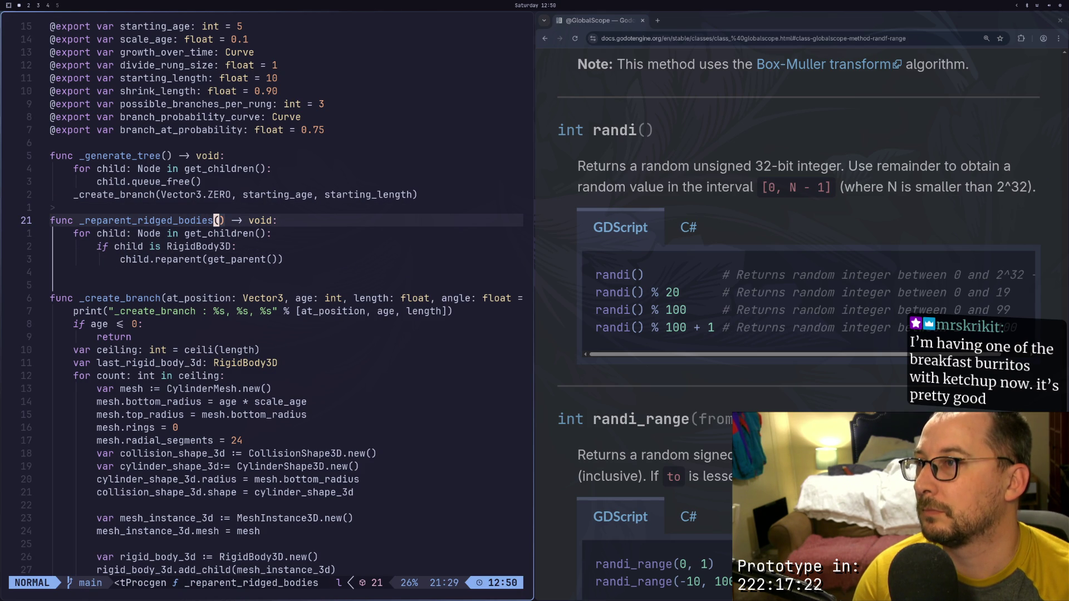
{"action": "key", "text": "j"}
{"action": "key", "text": "j"}
{"action": "key", "text": "j"}
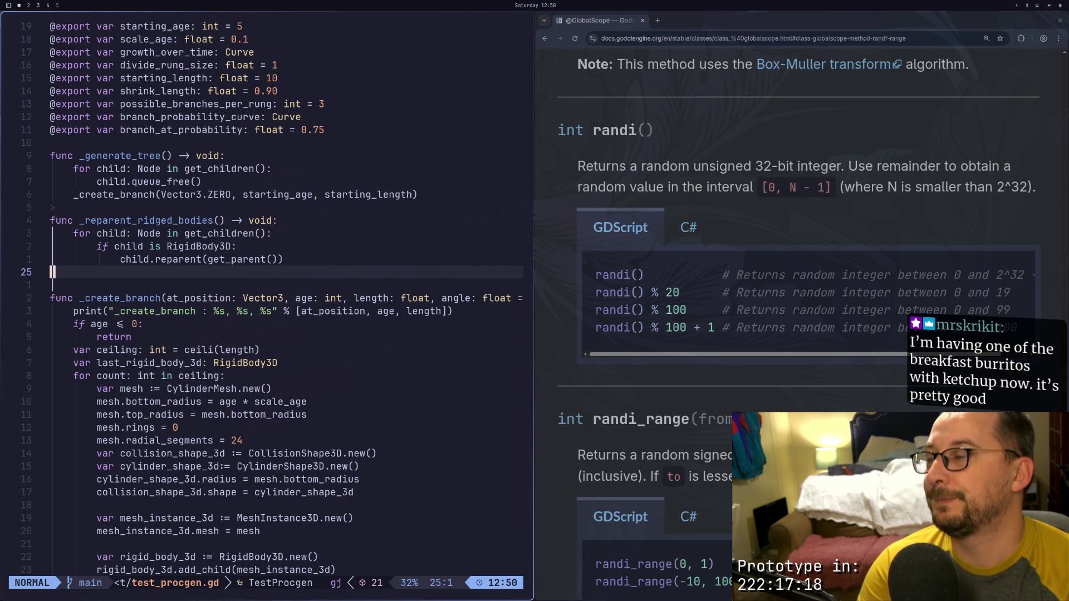
{"action": "key", "text": "i"}
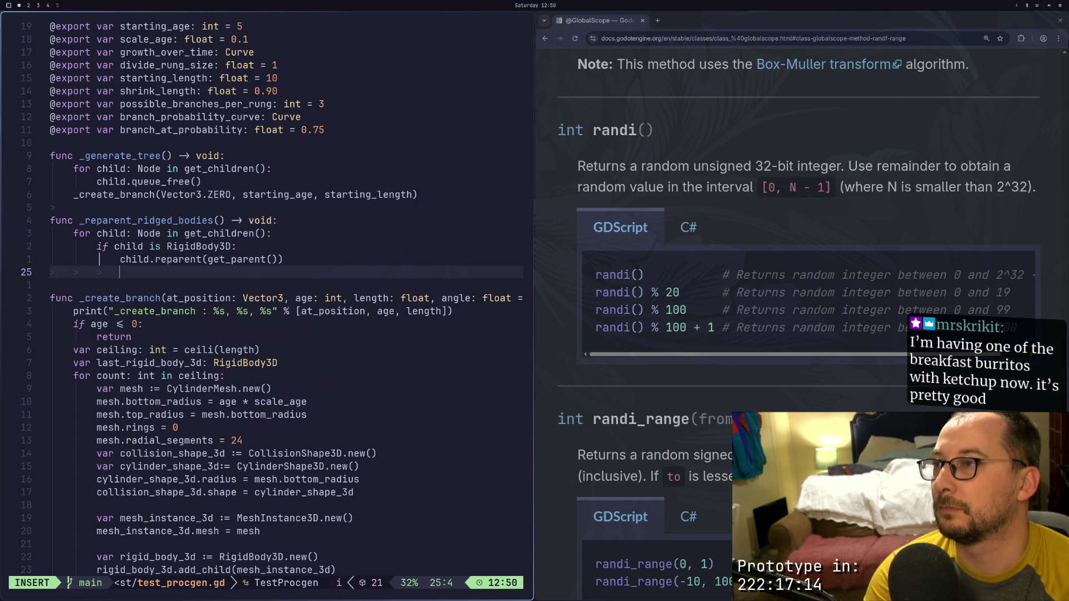
{"action": "key", "text": "Escape"}
{"action": "type", "text": ":w"}
{"action": "key", "text": "Return"}
Give _reparent_ridged_bodies a 'children: Array[Node]' parameter
{"action": "key", "text": "k"}
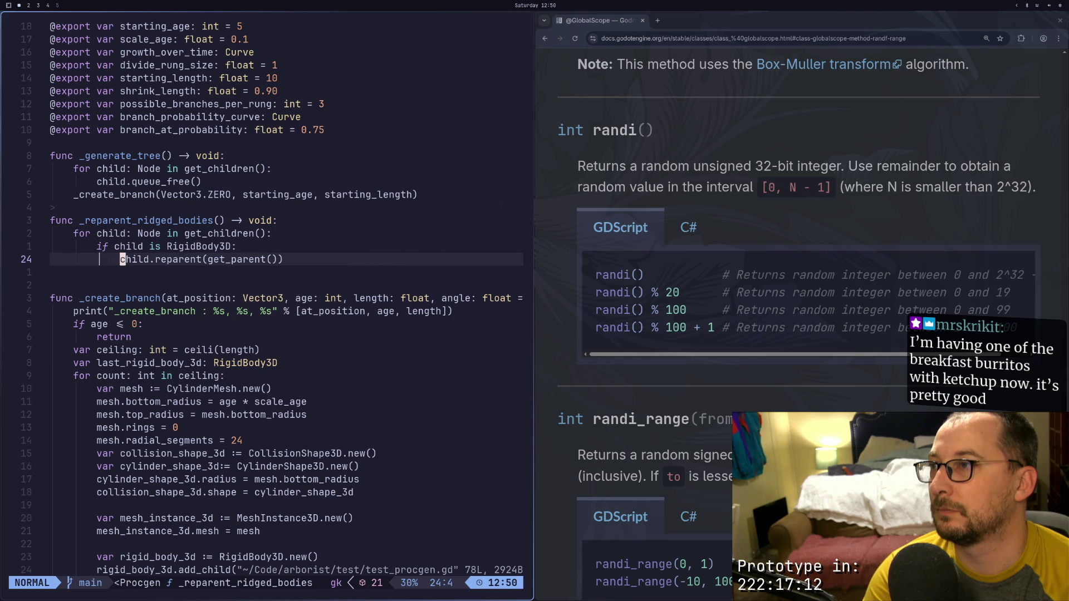
{"action": "key", "text": "k"}
{"action": "key", "text": "k"}
{"action": "key", "text": "k"}
{"action": "key", "text": "1"}
{"action": "key", "text": "0"}
{"action": "key", "text": "l"}
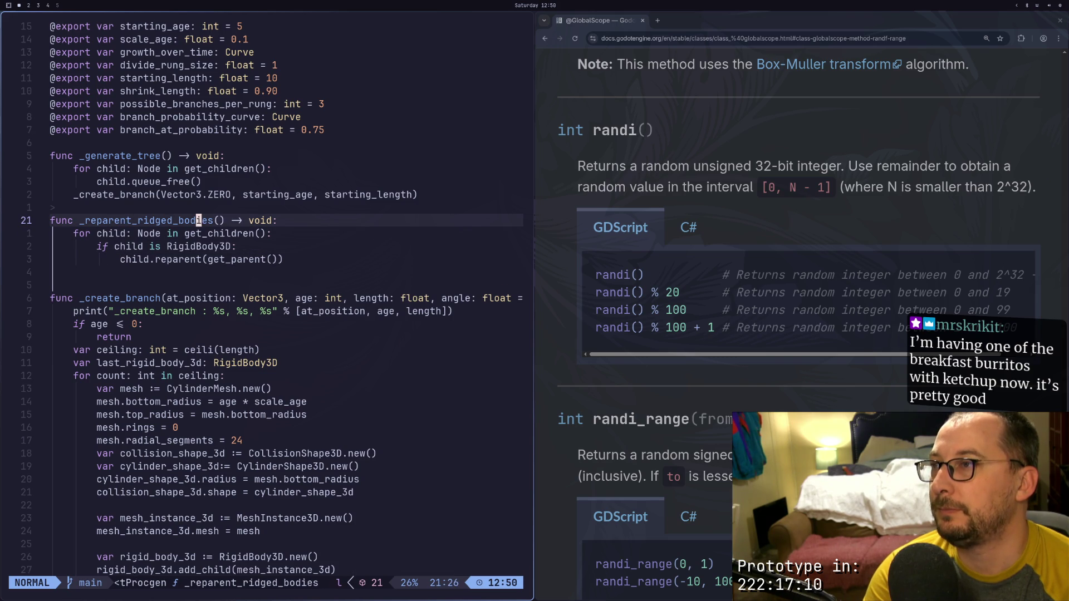
{"action": "key", "text": "l"}
{"action": "key", "text": "l"}
{"action": "key", "text": "l"}
{"action": "type", "text": "a"}
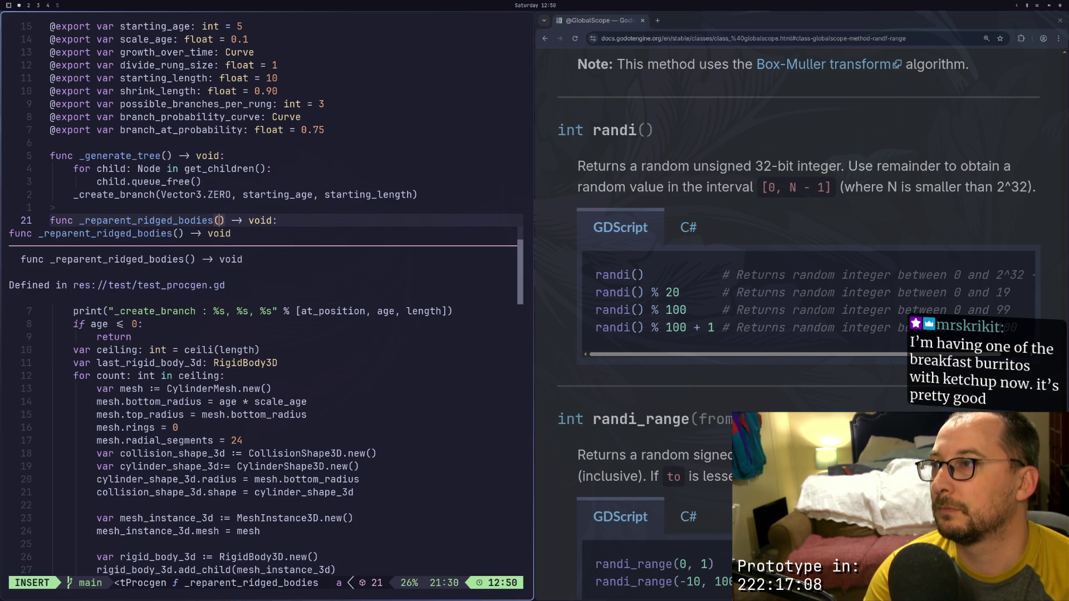
{"action": "type", "text": "childern:"}
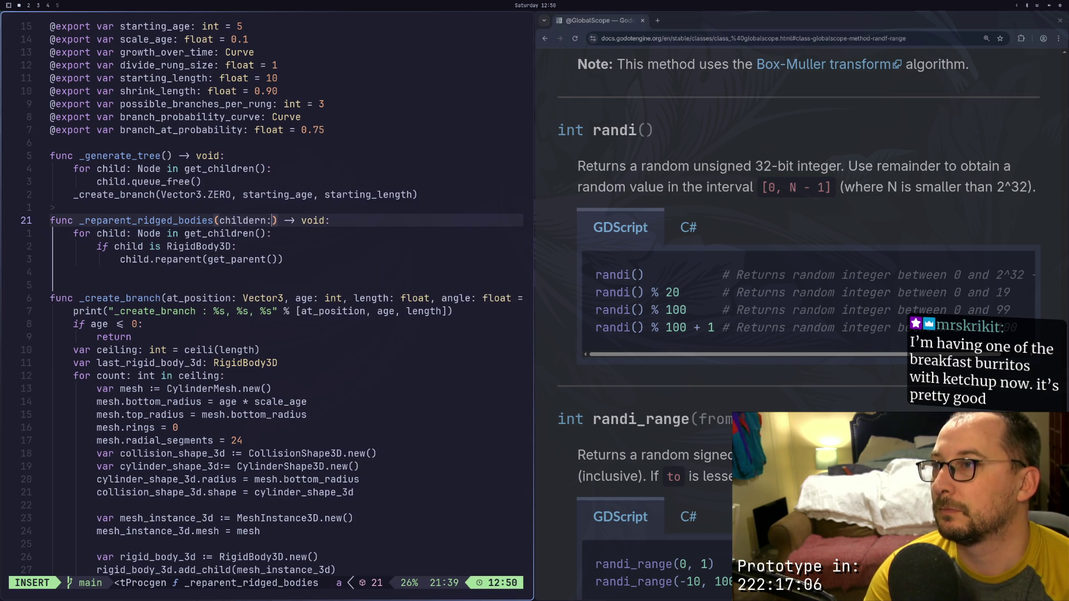
{"action": "key", "text": "BackSpace"}
{"action": "key", "text": "BackSpace"}
{"action": "key", "text": "BackSpace"}
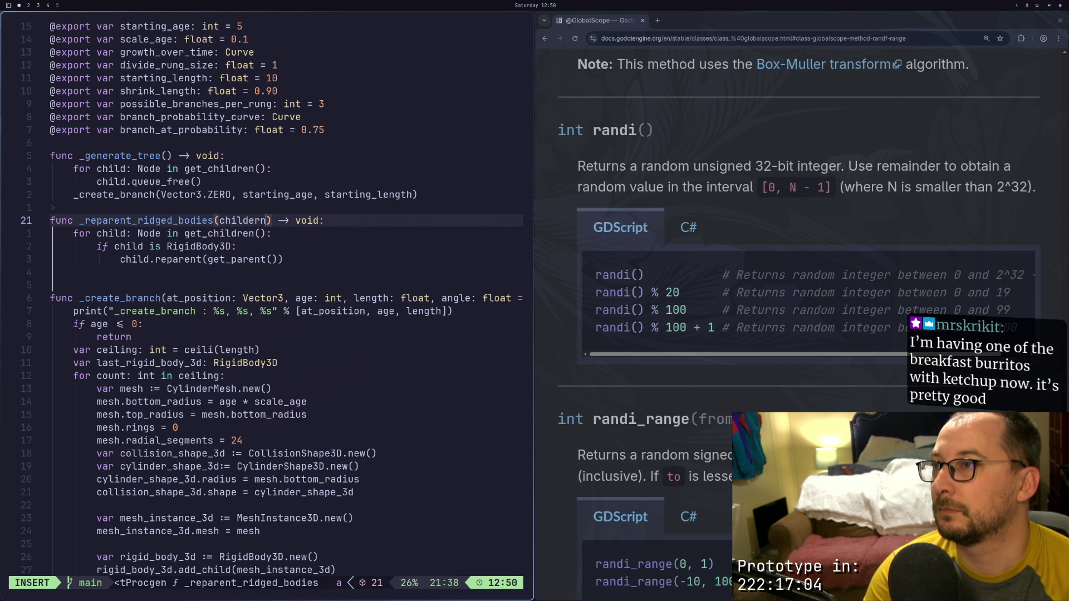
{"action": "type", "text": "ren: "}
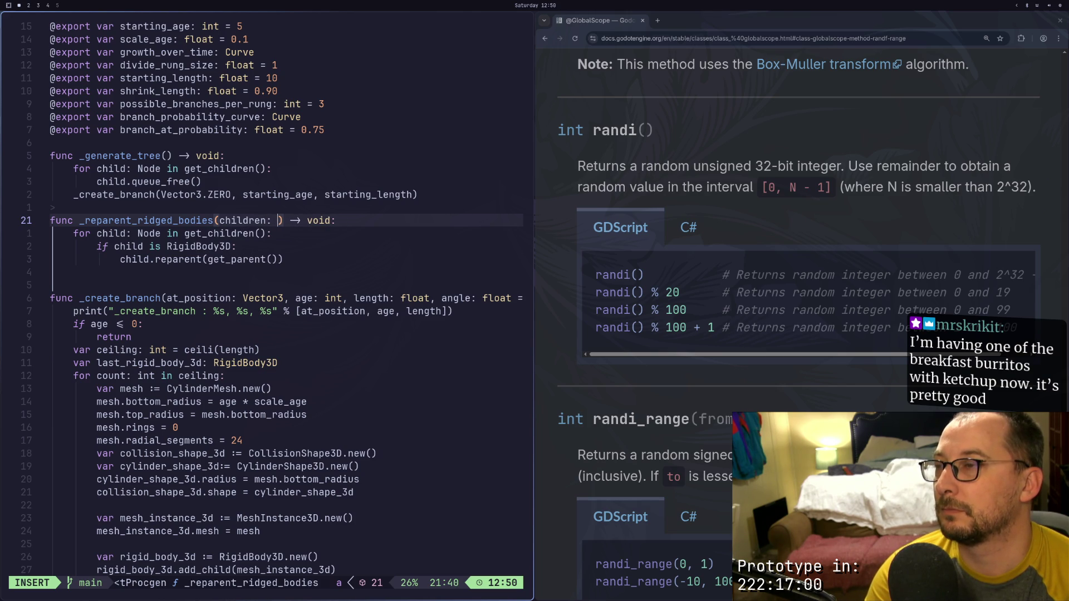
{"action": "type", "text": "Array"}
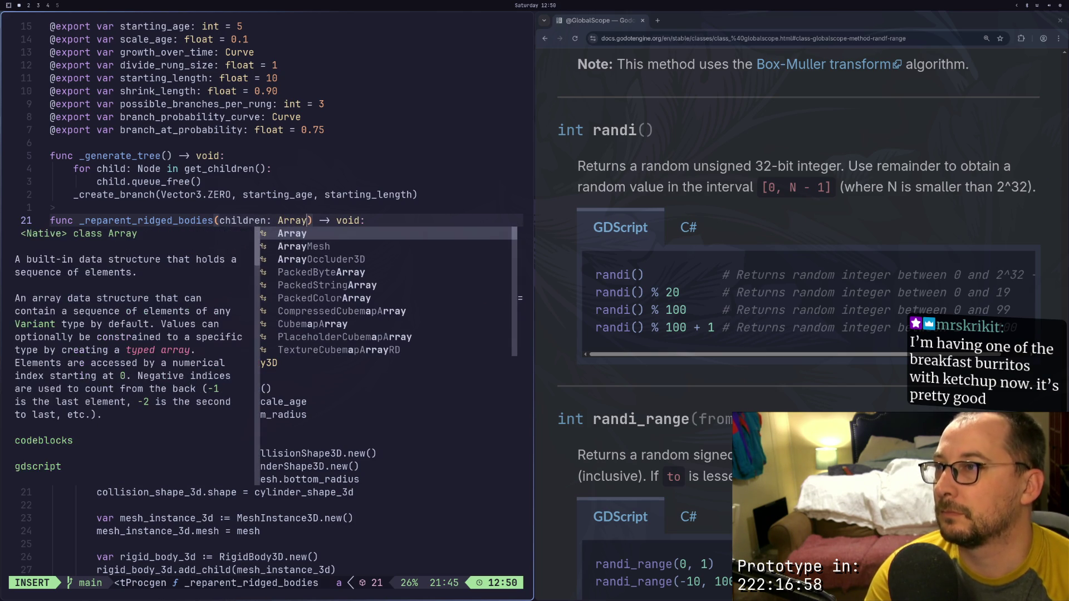
{"action": "type", "text": "[NO"}
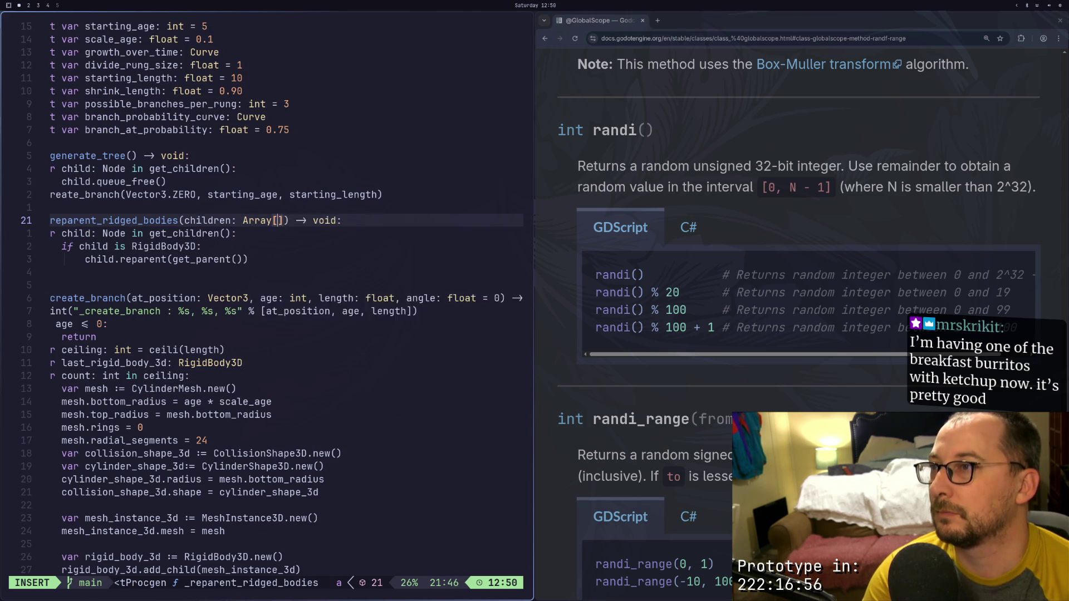
{"action": "key", "text": "ctrl+n"}
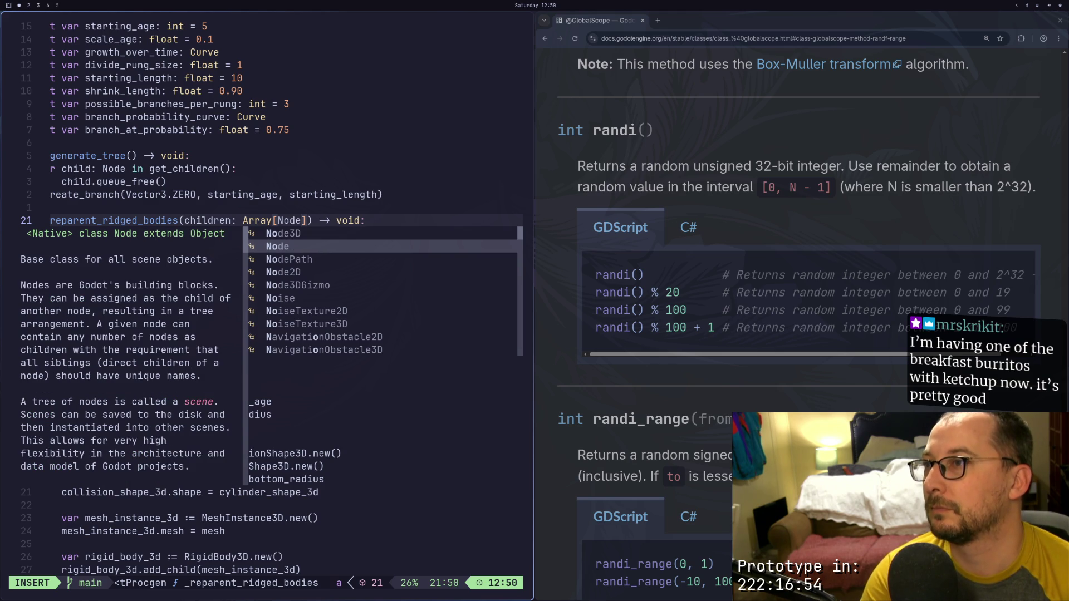
{"action": "key", "text": "Escape"}
Make the loop iterate over children instead of get_children() and save
{"action": "key", "text": "j"}
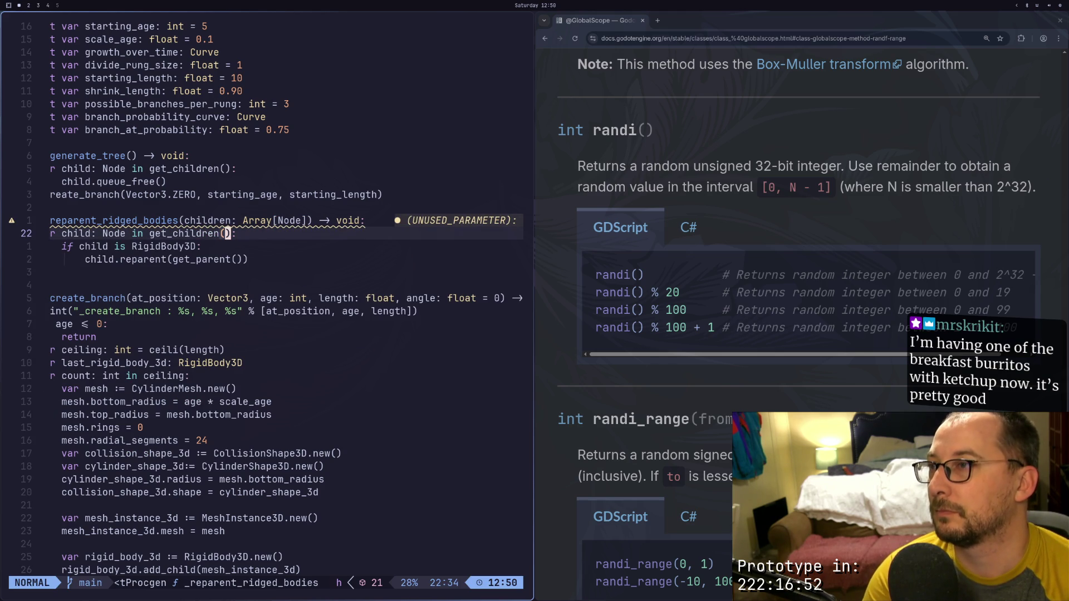
{"action": "key", "text": "h"}
{"action": "key", "text": "h"}
{"action": "key", "text": "h"}
{"action": "key", "text": "h"}
{"action": "key", "text": "h"}
{"action": "key", "text": "h"}
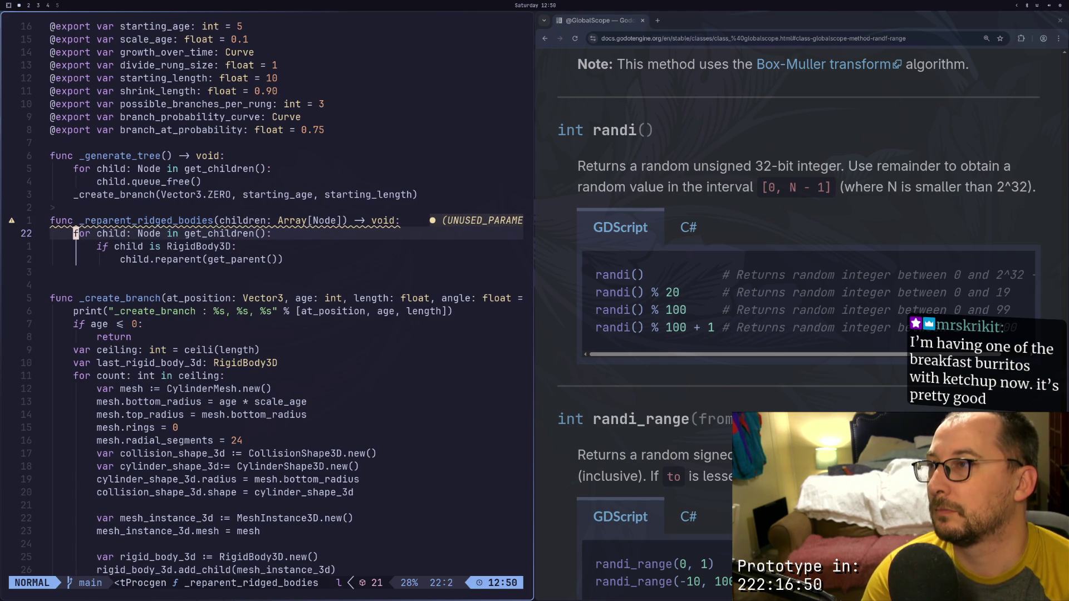
{"action": "key", "text": "l"}
{"action": "key", "text": "l"}
{"action": "key", "text": "l"}
{"action": "key", "text": "l"}
{"action": "key", "text": "l"}
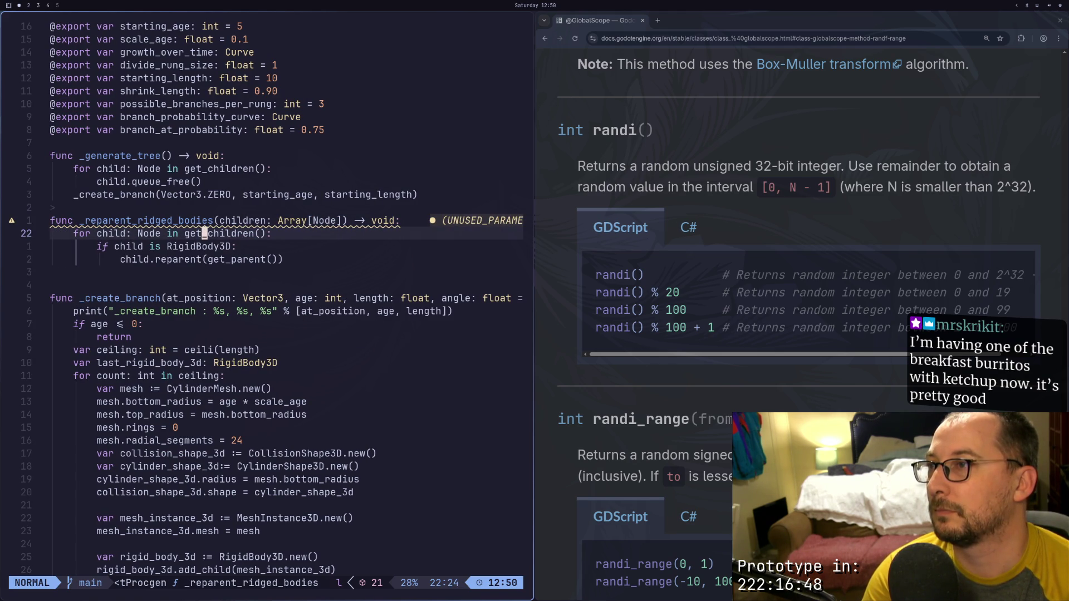
{"action": "key", "text": "x"}
{"action": "key", "text": "X"}
{"action": "key", "text": "X"}
{"action": "key", "text": "X"}
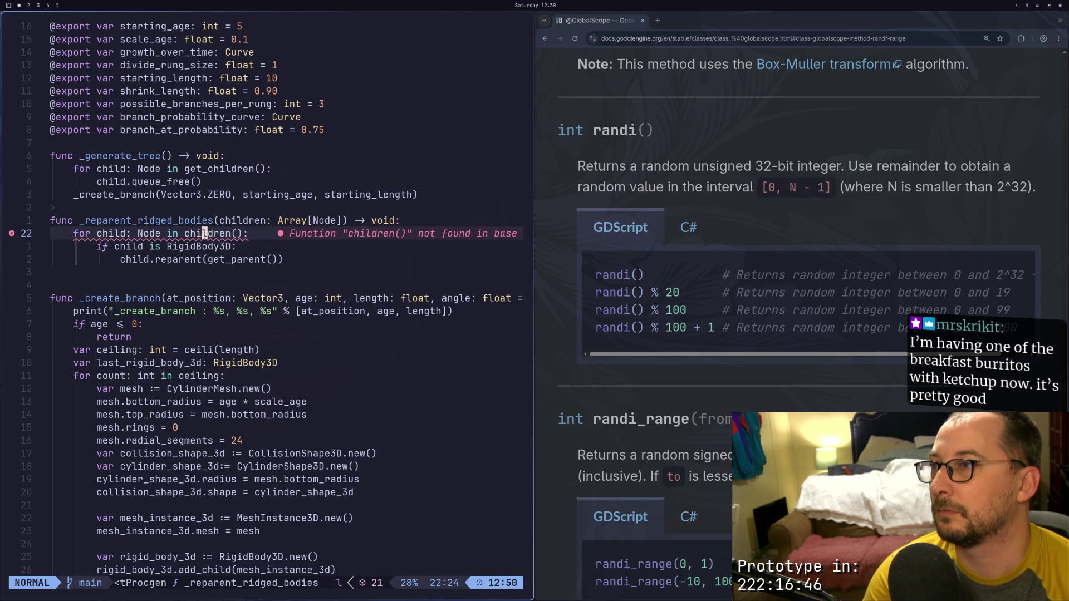
{"action": "key", "text": "f"}
{"action": "key", "text": "parenright"}
{"action": "key", "text": "s"}
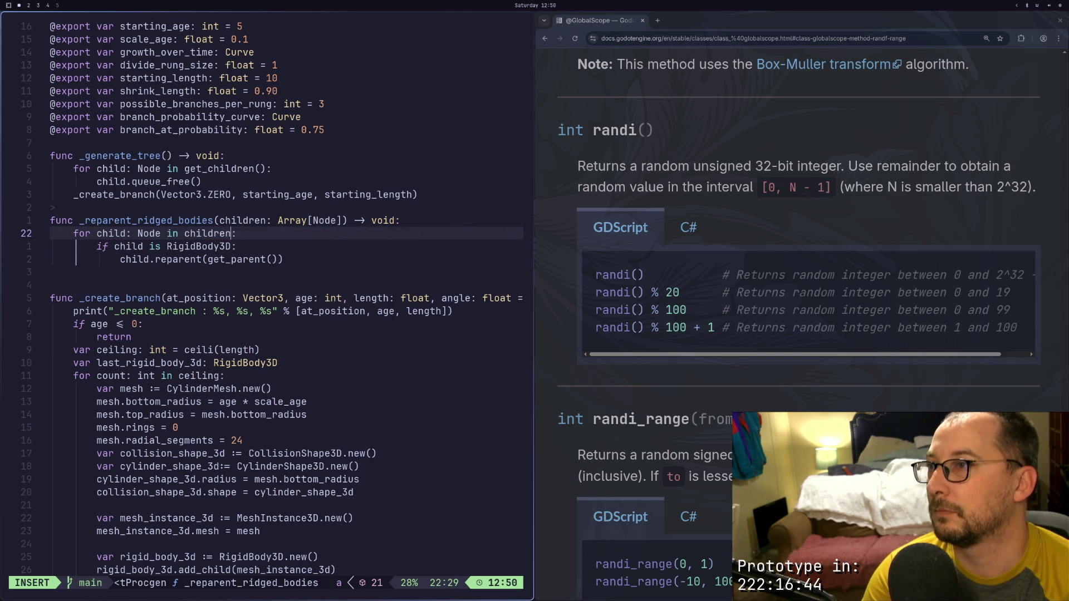
{"action": "key", "text": "Escape"}
{"action": "type", "text": ":w"}
{"action": "key", "text": "Return"}
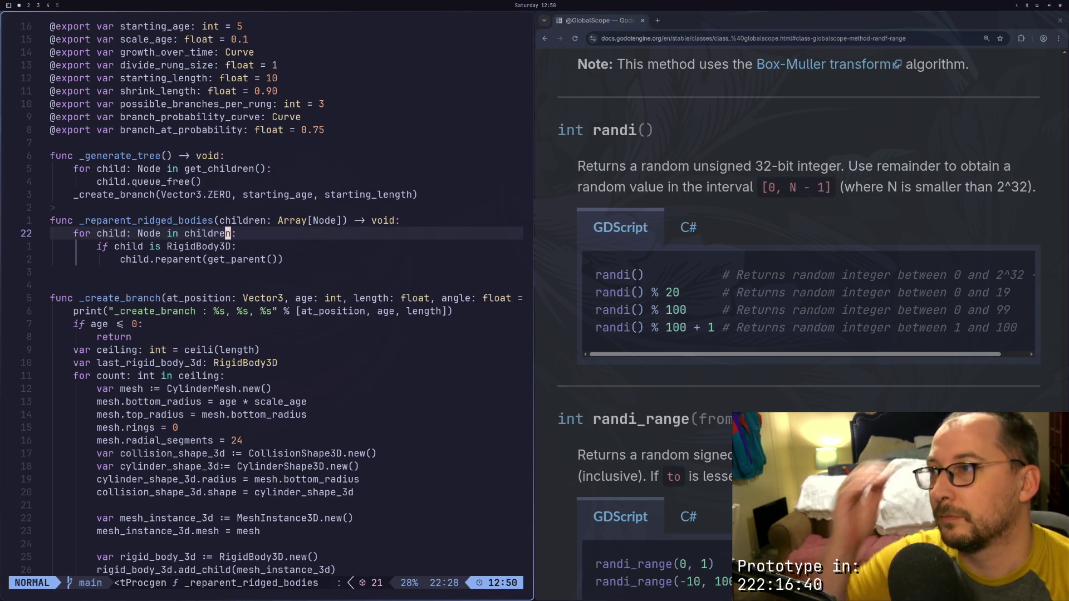
Recurse with _reparent_ridged_bodies(child.get_children()) after the reparent call and save
{"action": "key", "text": "j"}
{"action": "key", "text": "j"}
{"action": "key", "text": "$"}
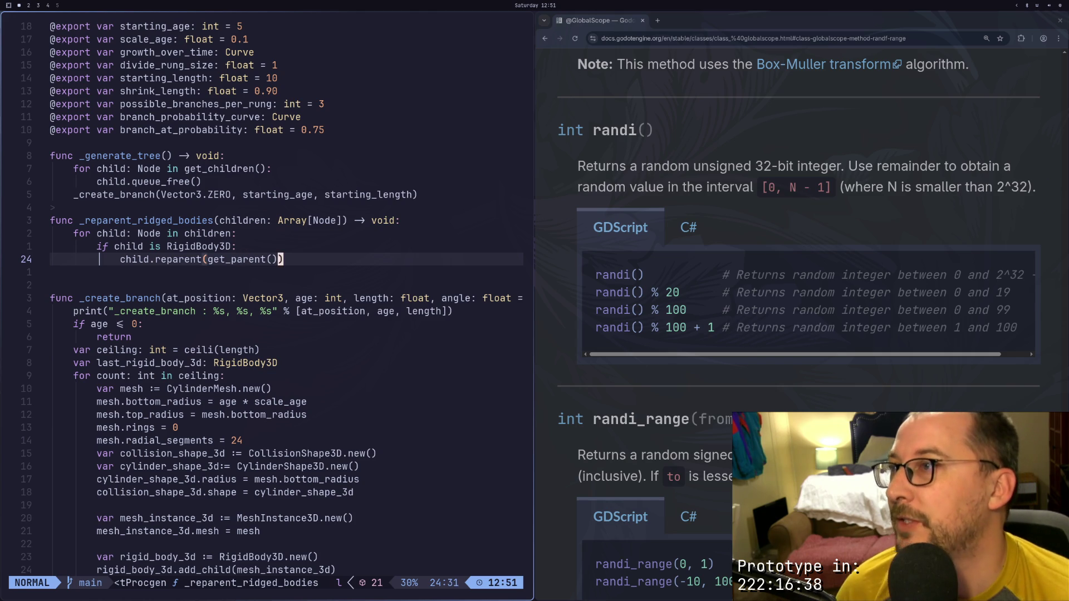
{"action": "key", "text": "a"}
{"action": "key", "text": "Return"}
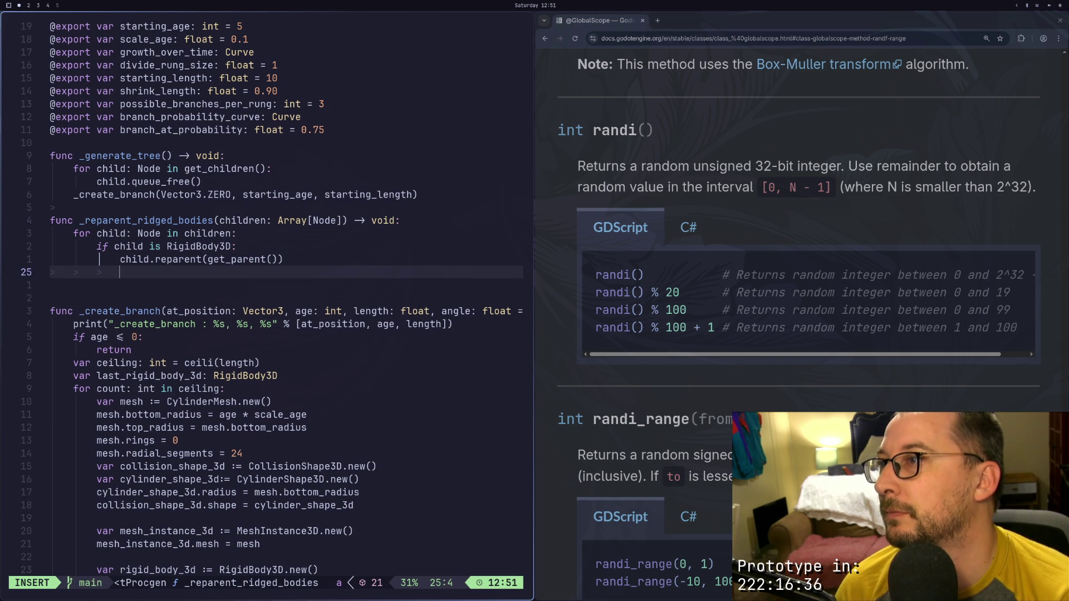
{"action": "type", "text": "_reparent_ridged_bodies("}
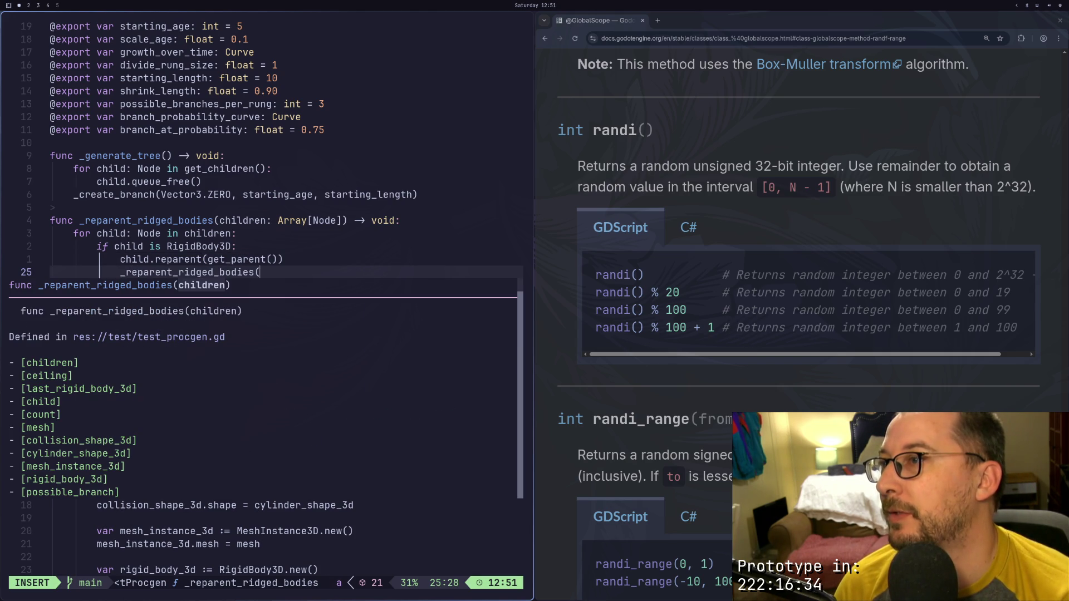
{"action": "type", "text": "child."}
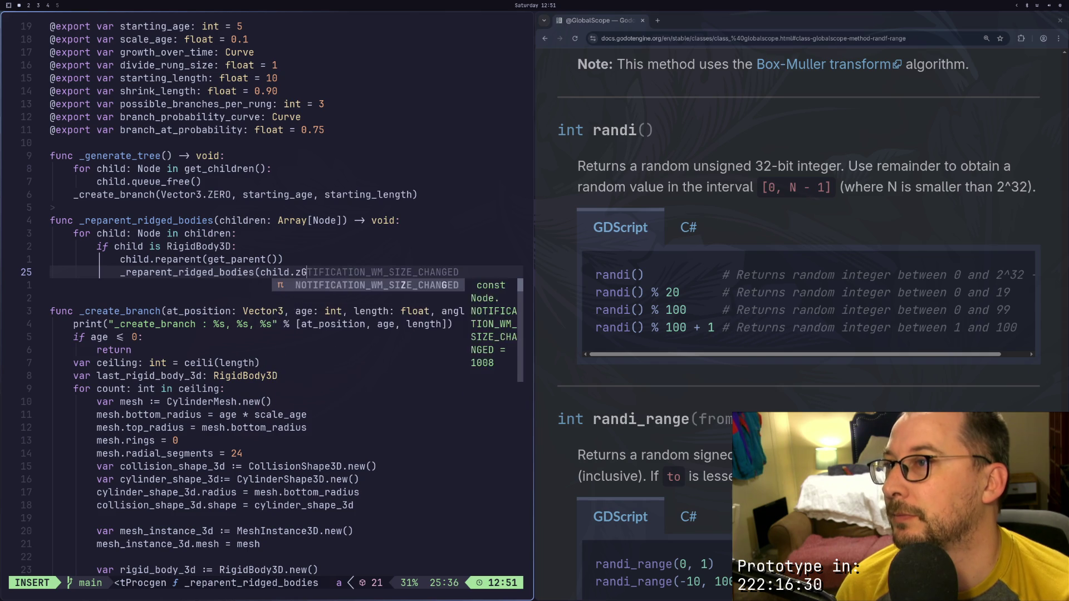
{"action": "type", "text": "ge"}
{"action": "key", "text": "Return"}
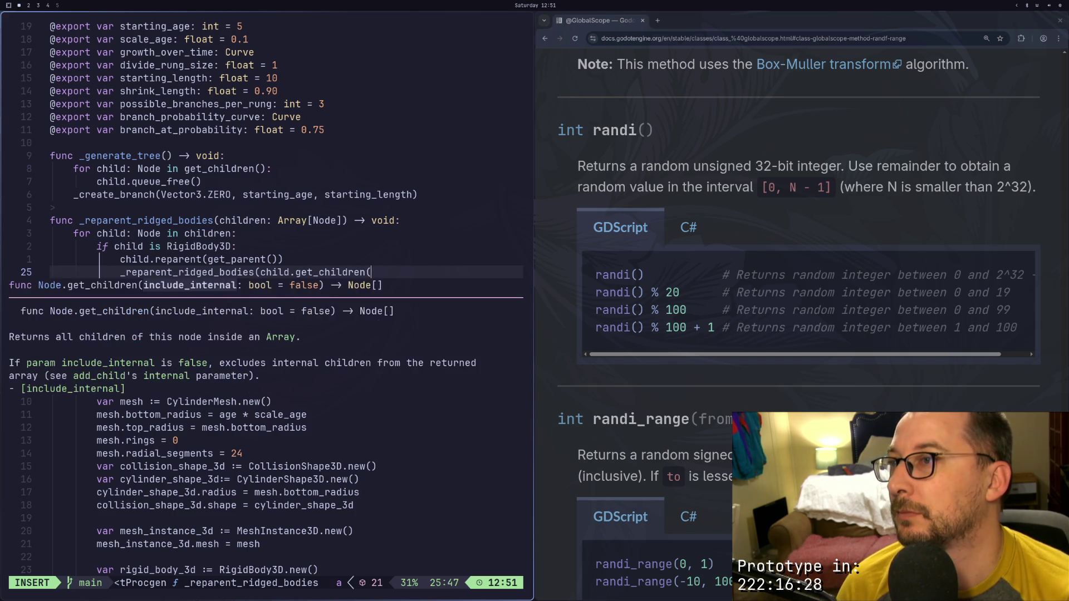
{"action": "type", "text": ")"}
{"action": "key", "text": "Escape"}
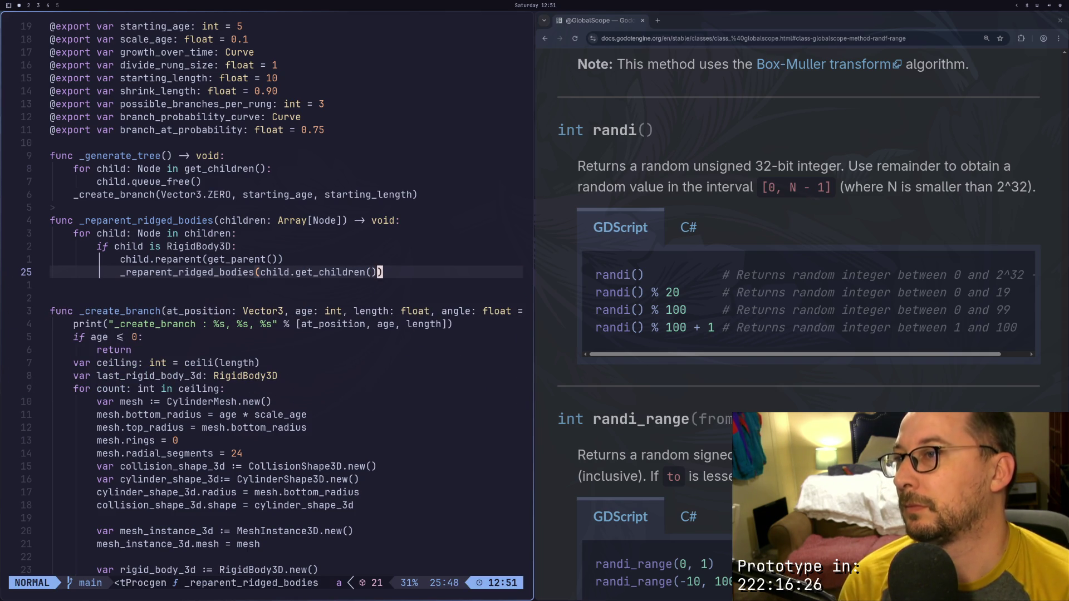
{"action": "type", "text": ":w"}
{"action": "key", "text": "Return"}
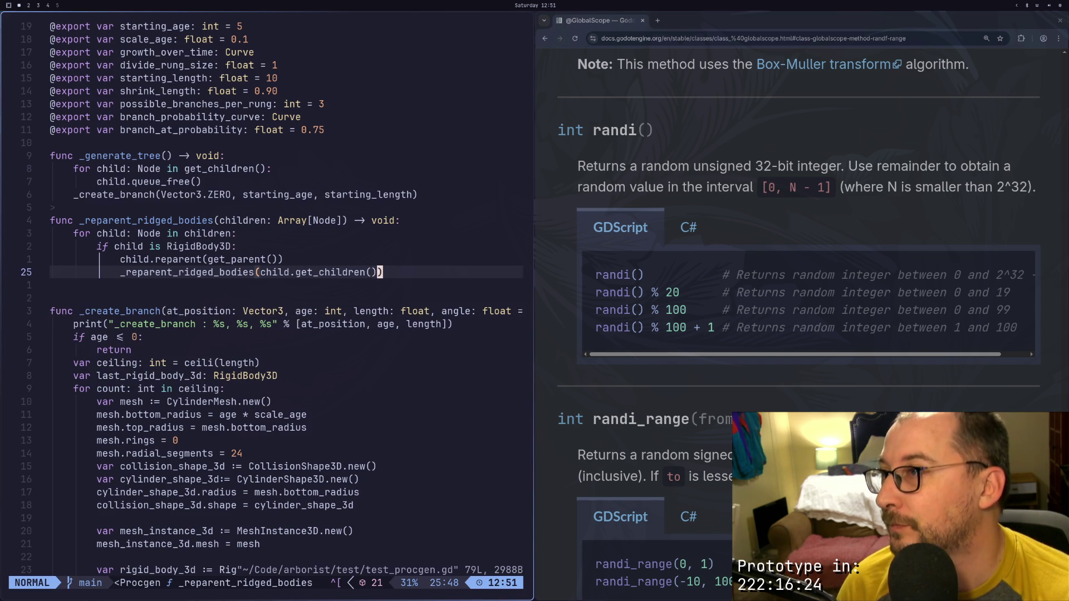
Call _reparent_ridged_bodies(get_children()) after _create_branch in _generate_tree and save
{"action": "key", "text": "k"}
{"action": "key", "text": "k"}
{"action": "key", "text": "k"}
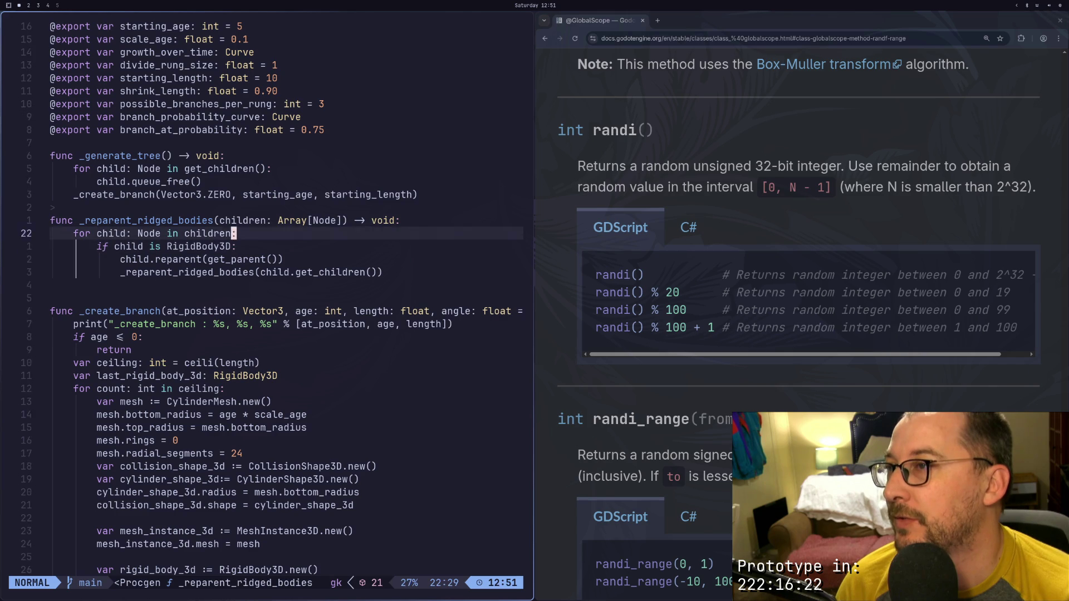
{"action": "key", "text": "k"}
{"action": "key", "text": "k"}
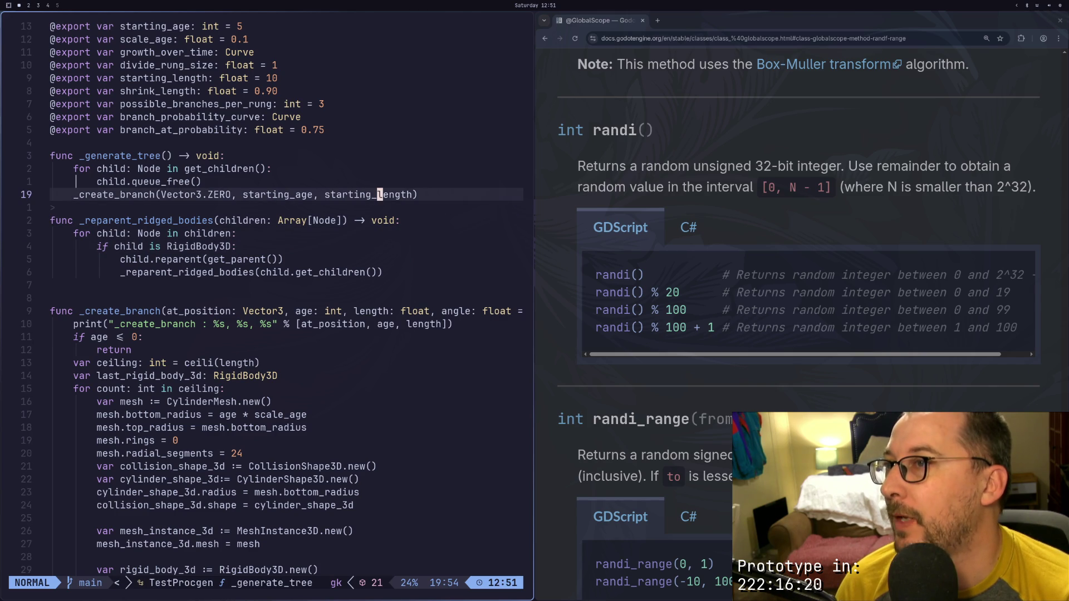
{"action": "key", "text": "o"}
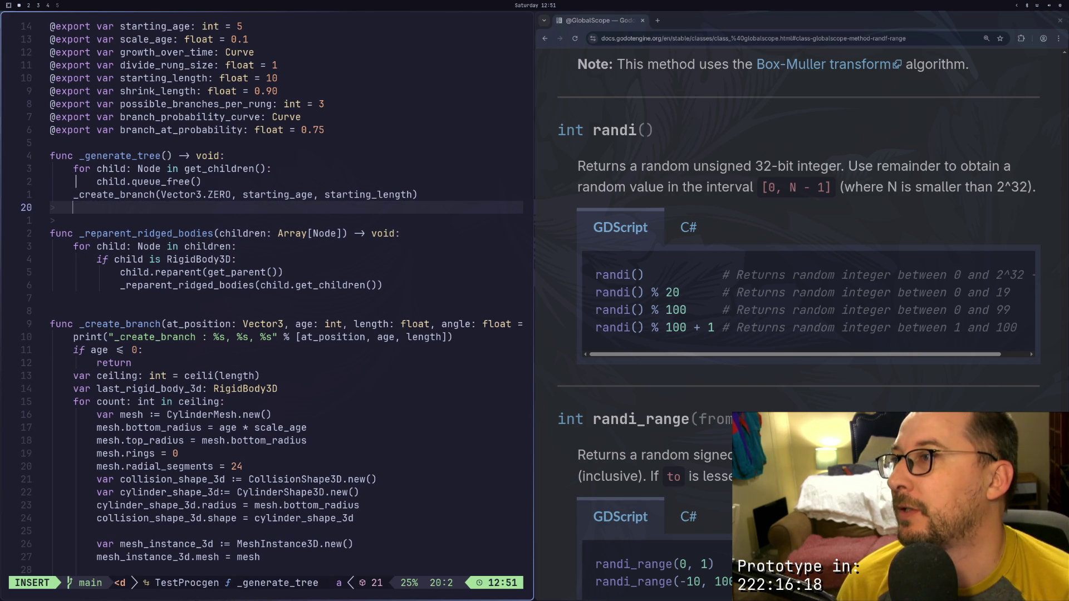
{"action": "type", "text": "_)reparent_ridged_bodies(get"}
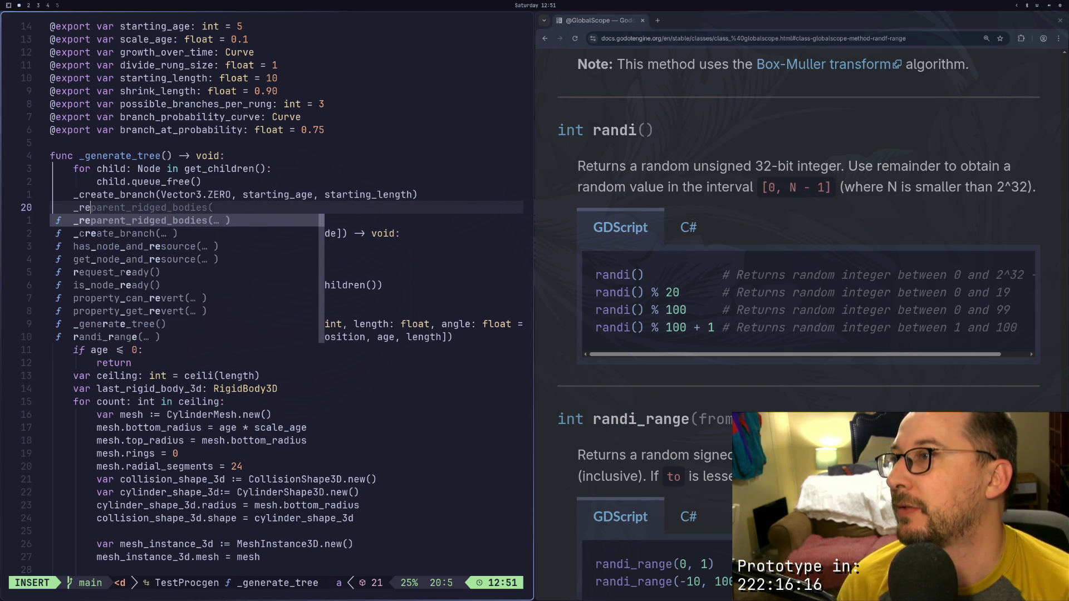
{"action": "key", "text": "Return"}
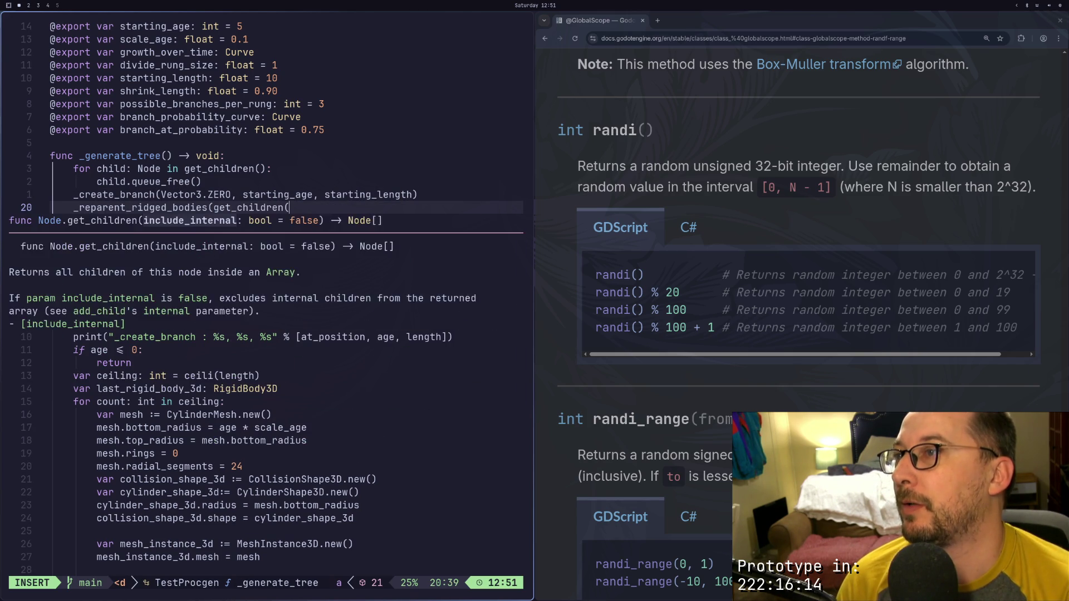
{"action": "type", "text": ")"}
{"action": "key", "text": "Escape"}
{"action": "type", "text": ":w"}
{"action": "key", "text": "Return"}
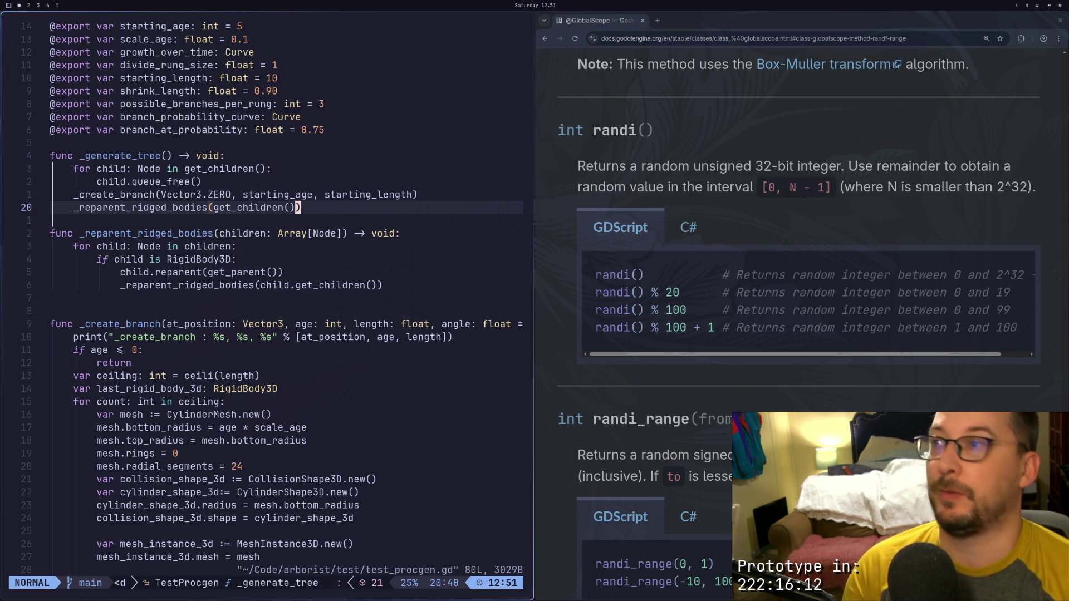
{"action": "key", "text": "super+2"}
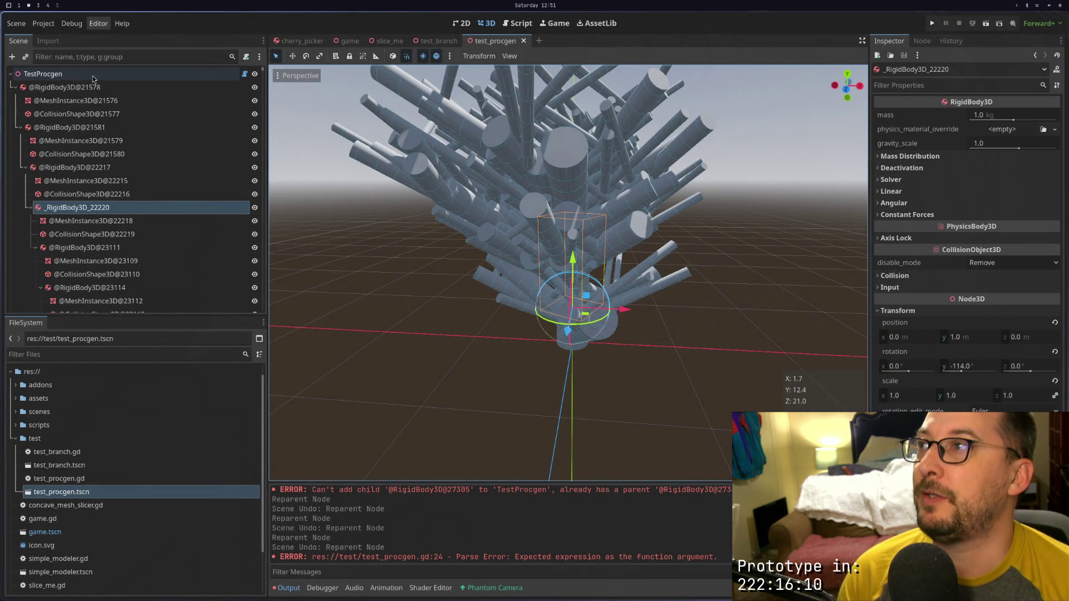
Regenerate the tree on TestProcgen with the updated script, then run and stop the scene
{"action": "left_click", "coordinate": [94, 74]}
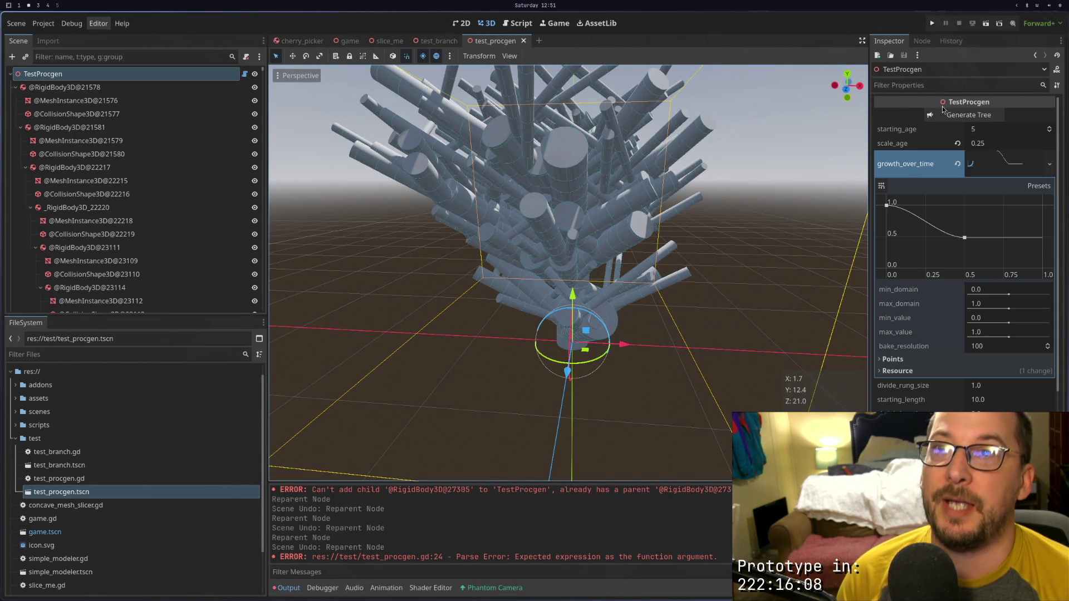
{"action": "left_click", "coordinate": [966, 119]}
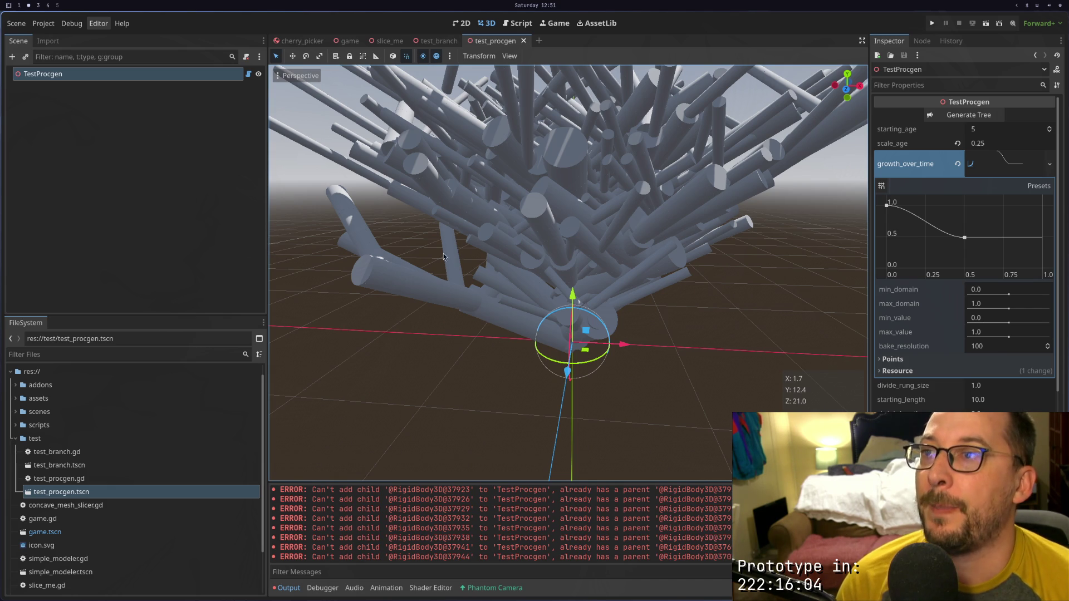
{"action": "scroll", "coordinate": [444, 256], "scroll_direction": "down", "scroll_amount": 5}
{"action": "scroll", "coordinate": [493, 206], "scroll_direction": "up", "scroll_amount": 4}
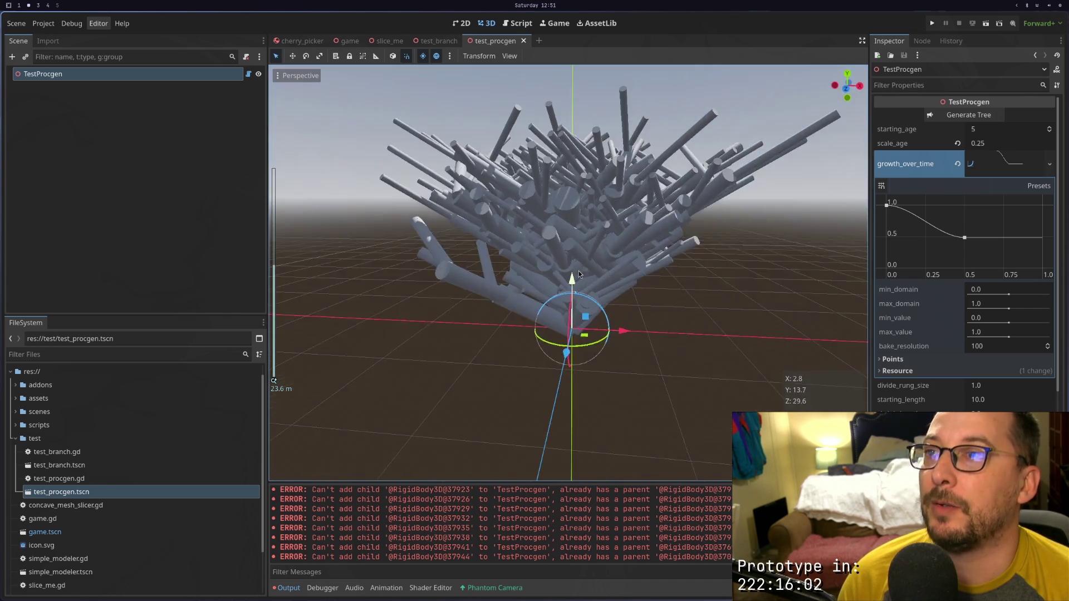
{"action": "scroll", "coordinate": [579, 270], "scroll_direction": "up", "scroll_amount": 2}
{"action": "scroll", "coordinate": [557, 250], "scroll_direction": "down", "scroll_amount": 2}
{"action": "left_click", "coordinate": [546, 239]}
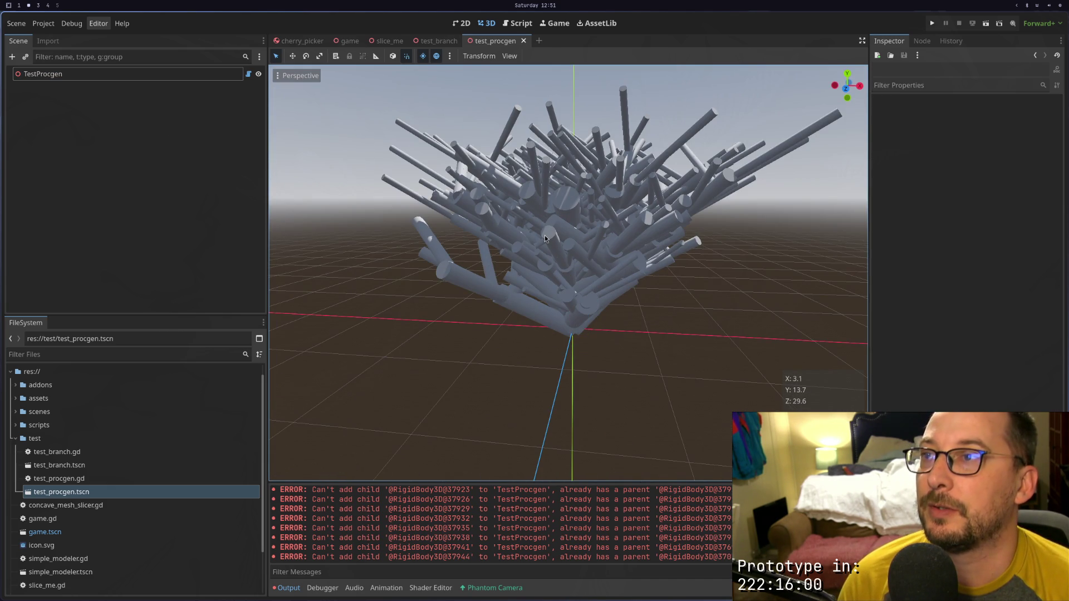
{"action": "left_click", "coordinate": [146, 74]}
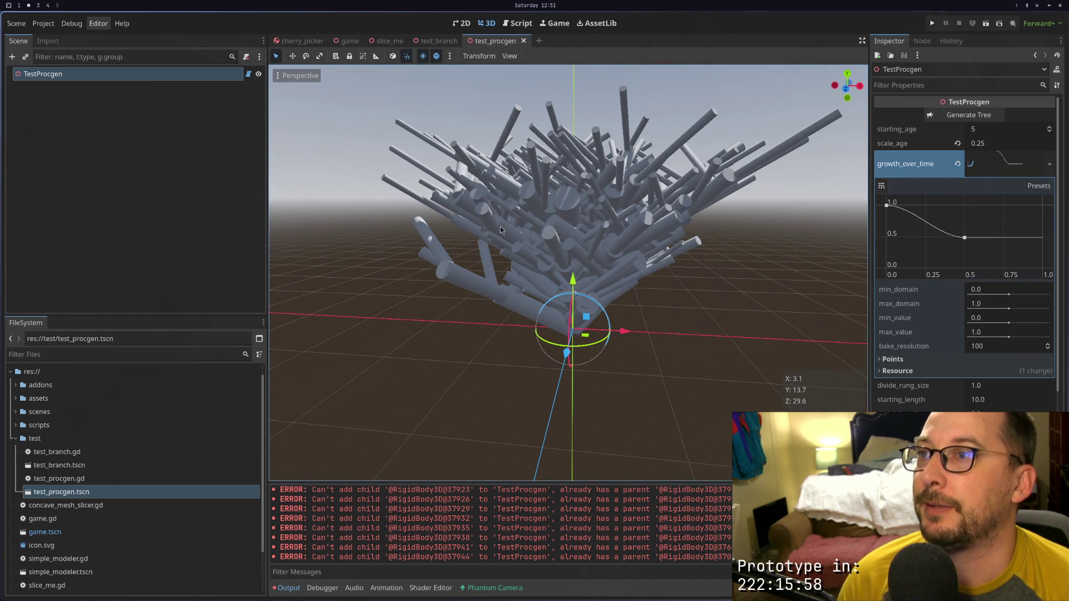
{"action": "scroll", "coordinate": [500, 226], "scroll_direction": "up", "scroll_amount": 3}
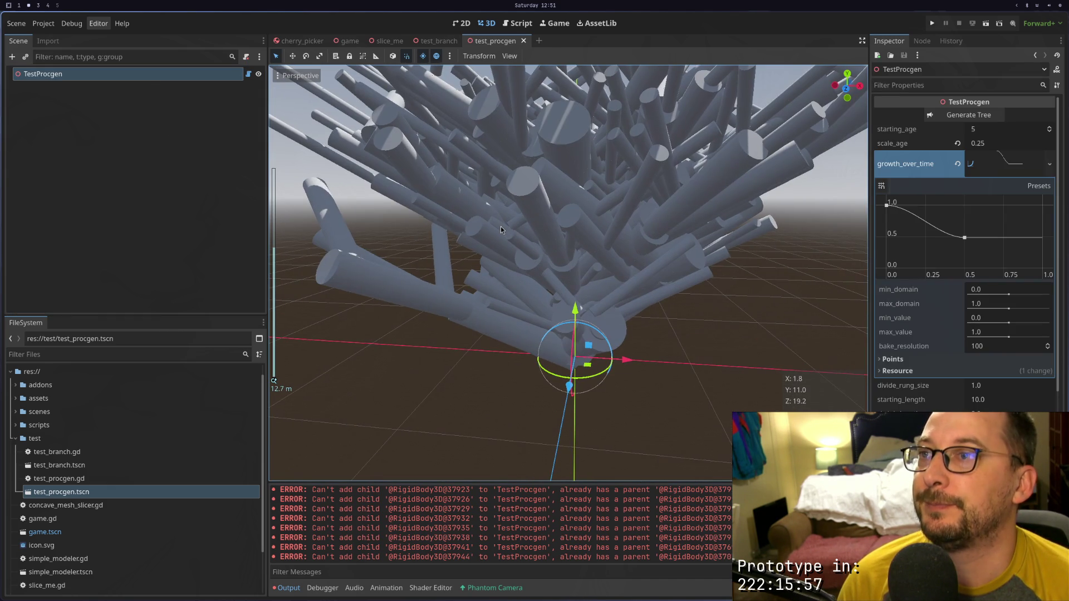
{"action": "left_click", "coordinate": [986, 23]}
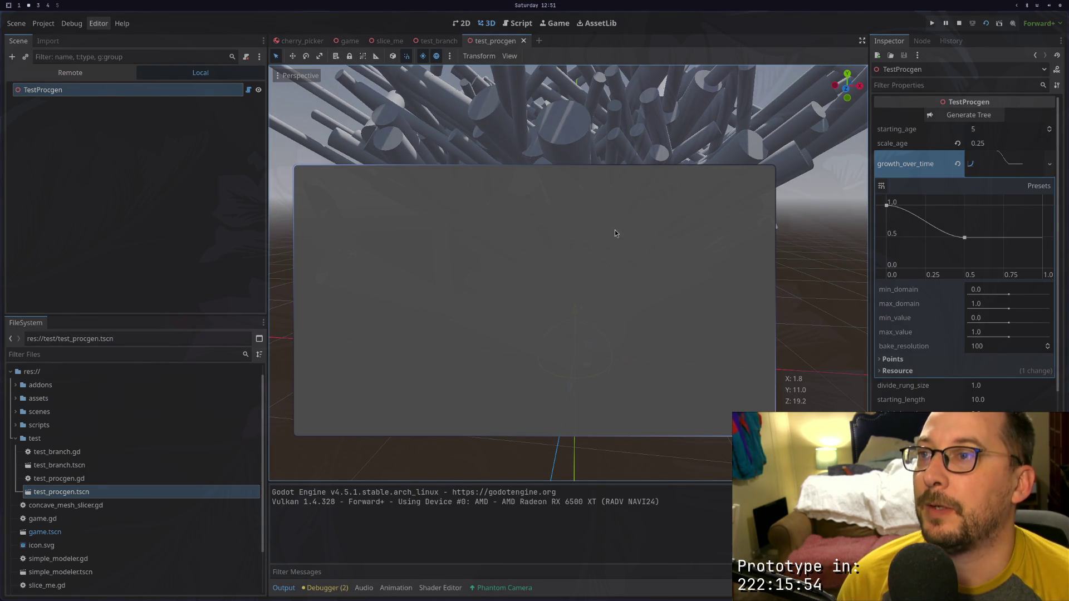
{"action": "left_click", "coordinate": [957, 24]}
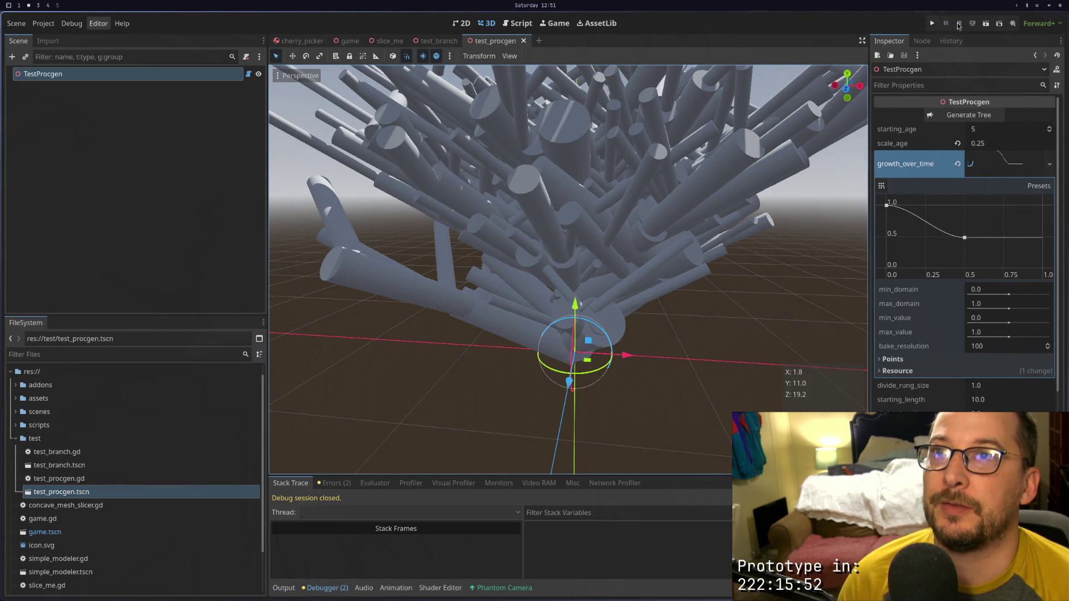
Add a Camera3D child under TestProcgen and move it back along Z to frame the tree
{"action": "right_click", "coordinate": [189, 84]}
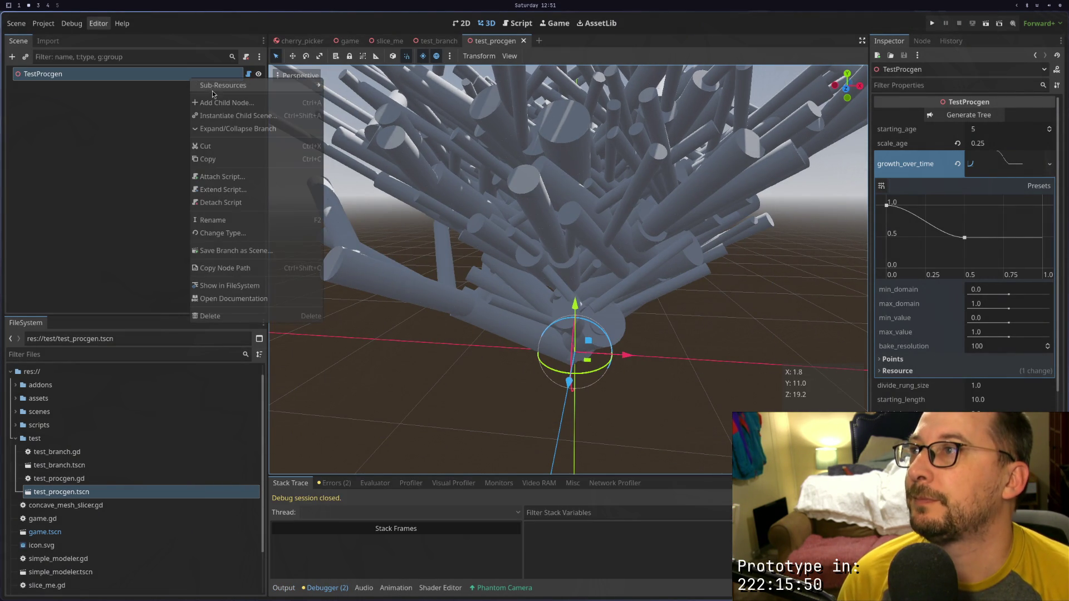
{"action": "left_click", "coordinate": [215, 91]}
{"action": "type", "text": "Caera"}
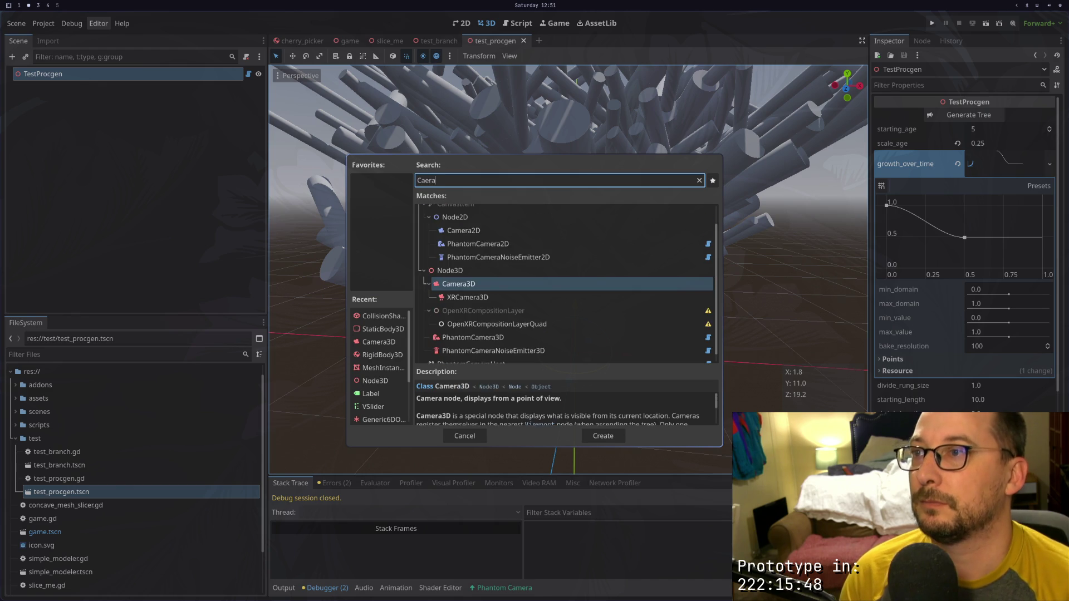
{"action": "key", "text": "Return"}
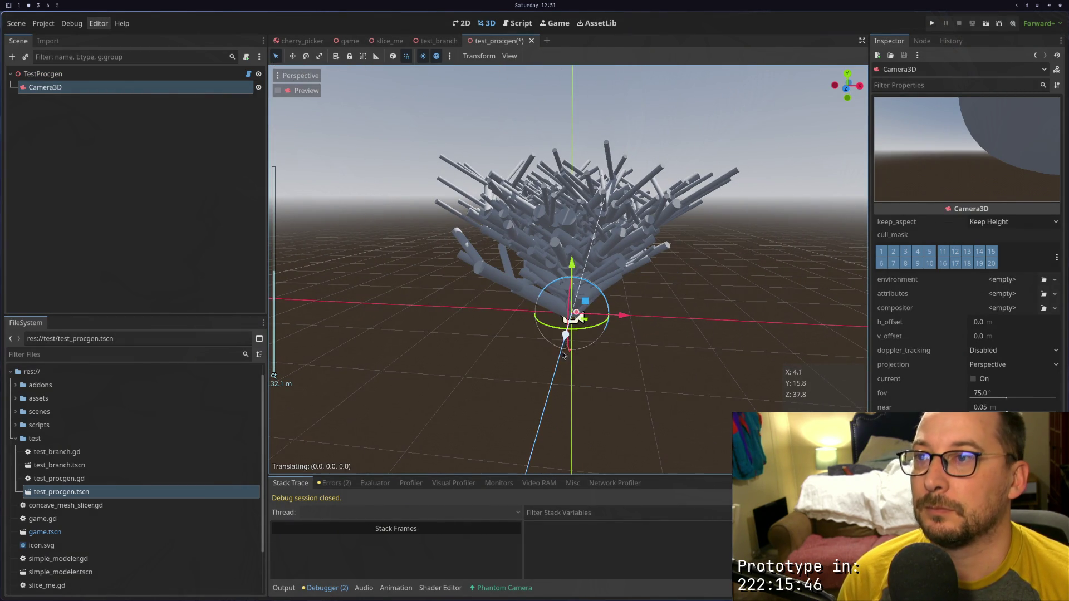
{"action": "left_click_drag", "start_coordinate": [562, 351], "coordinate": [544, 434]}
{"action": "scroll", "coordinate": [544, 434], "scroll_direction": "down", "scroll_amount": 5}
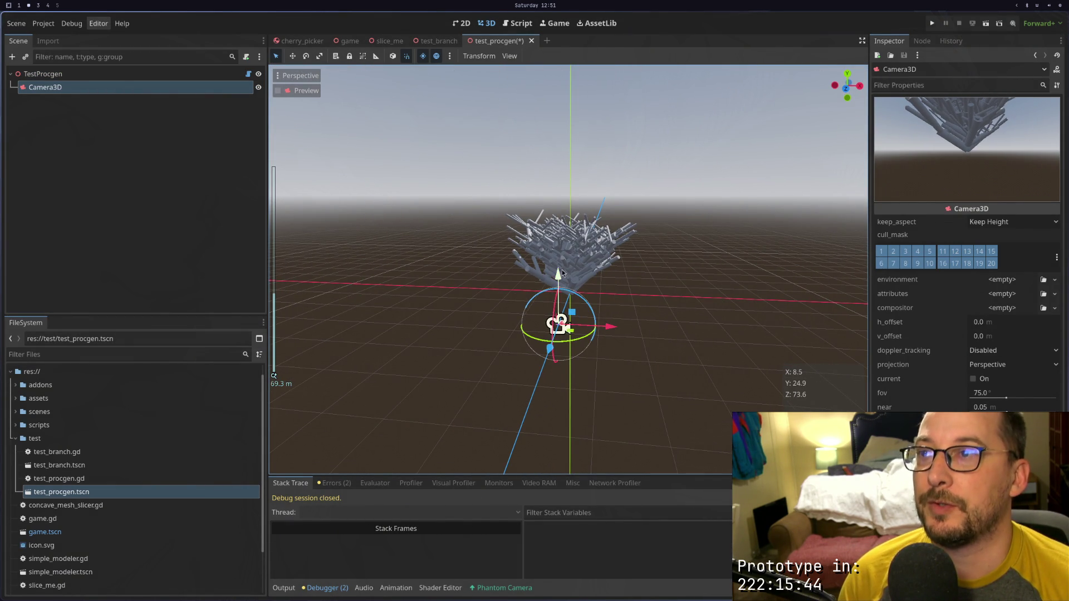
{"action": "left_click_drag", "start_coordinate": [549, 354], "coordinate": [607, 248]}
Save and run the scene with the new camera, then stop it
{"action": "left_click", "coordinate": [987, 21]}
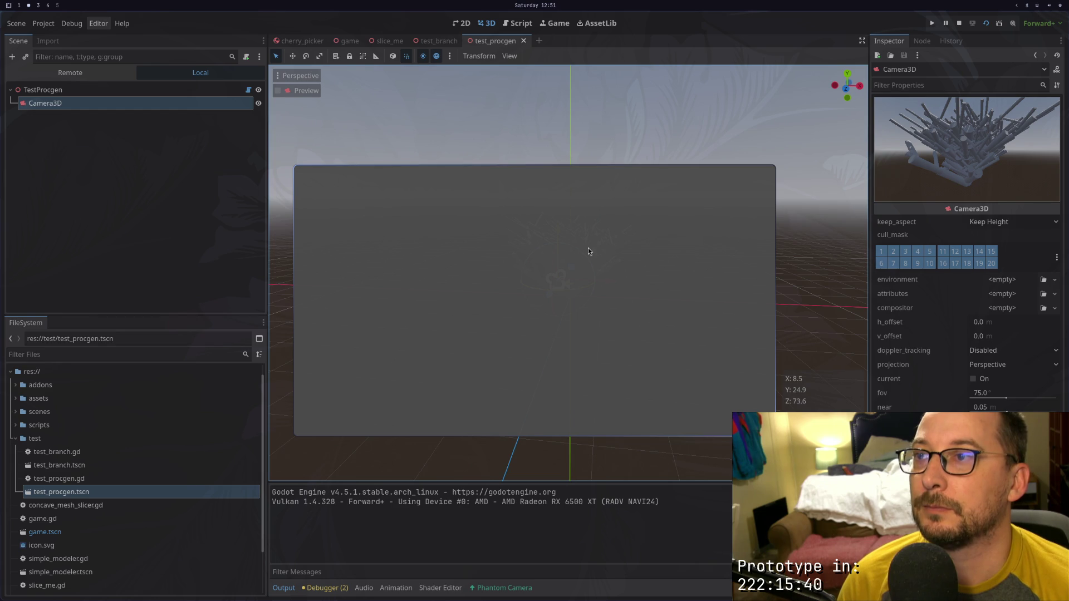
{"action": "key", "text": "Escape"}
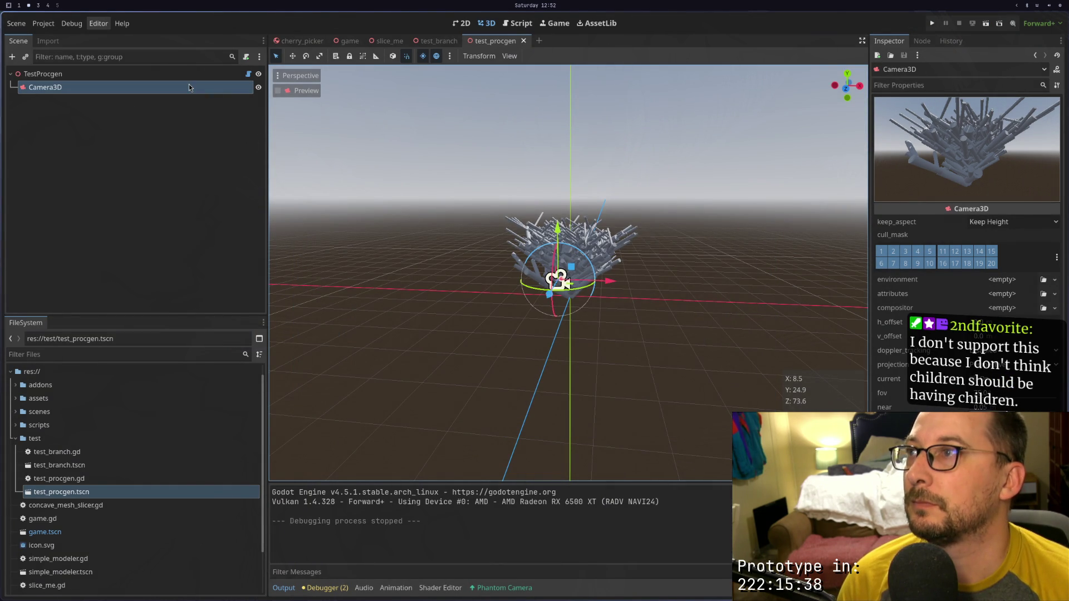
{"action": "key", "text": "super+1"}
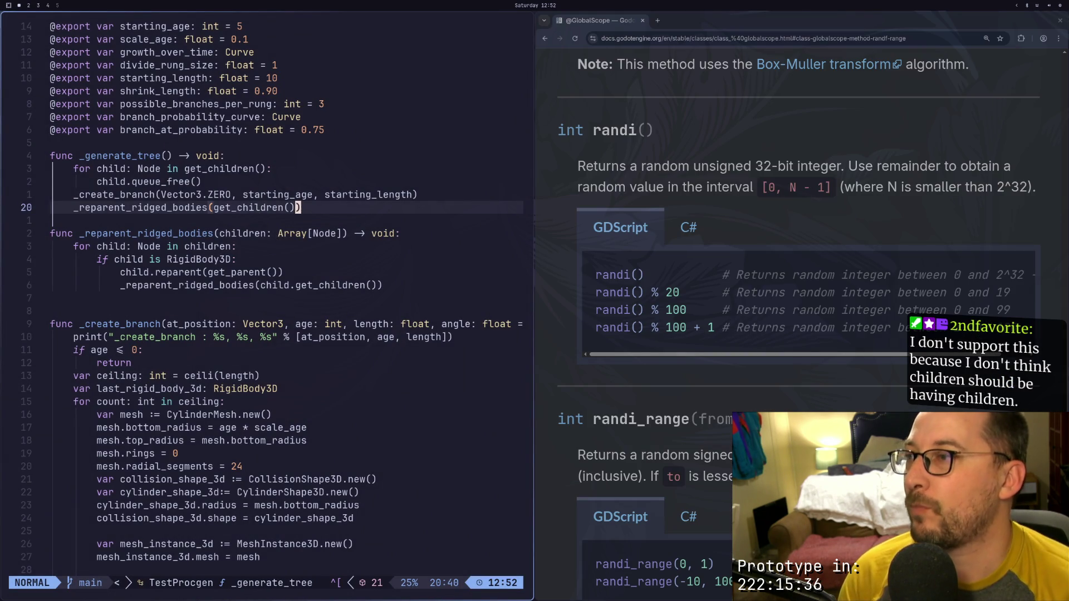
Locate the child.reparent(get_parent()) line and the recursive call beneath it
{"action": "key", "text": "j"}
{"action": "key", "text": "j"}
{"action": "key", "text": "j"}
{"action": "key", "text": "h"}
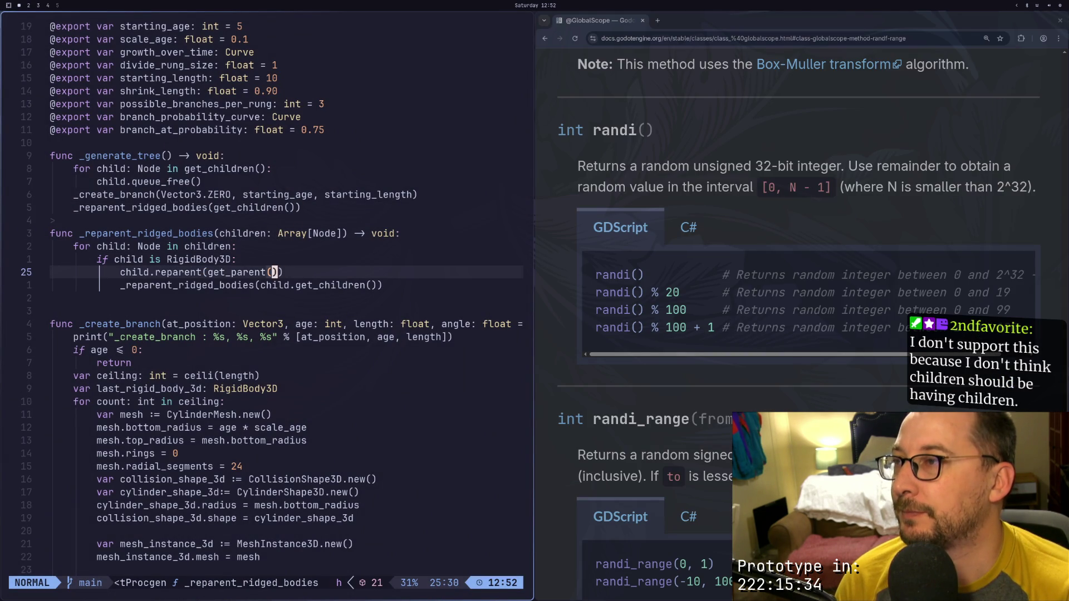
{"action": "key", "text": "shift+f"}
{"action": "key", "text": "r"}
{"action": "key", "text": "semicolon"}
{"action": "key", "text": "v"}
{"action": "key", "text": "h"}
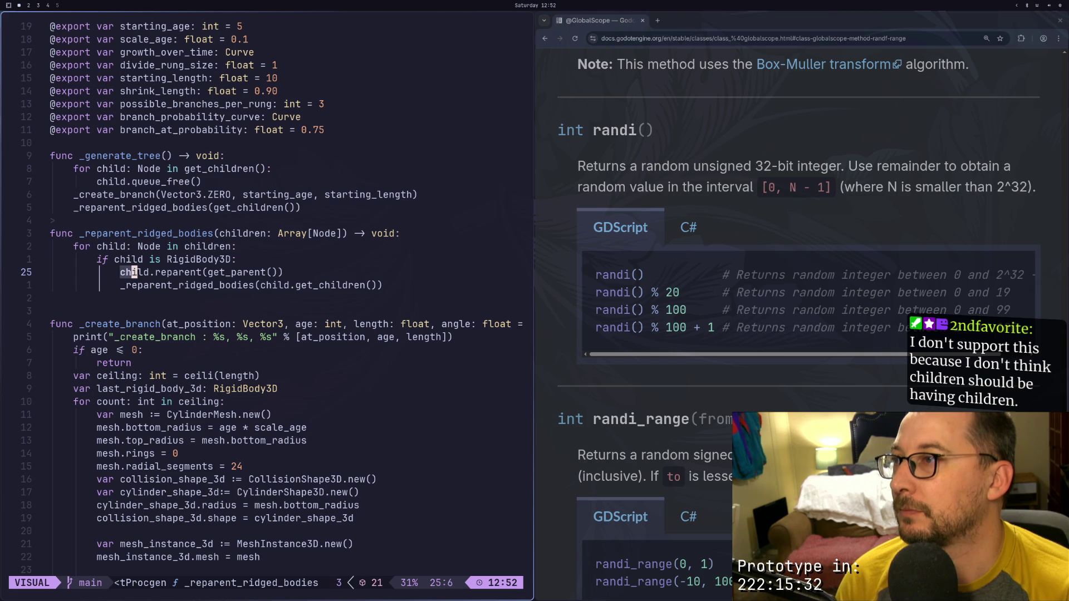
{"action": "key", "text": "y"}
{"action": "key", "text": "j"}
{"action": "key", "text": "l"}
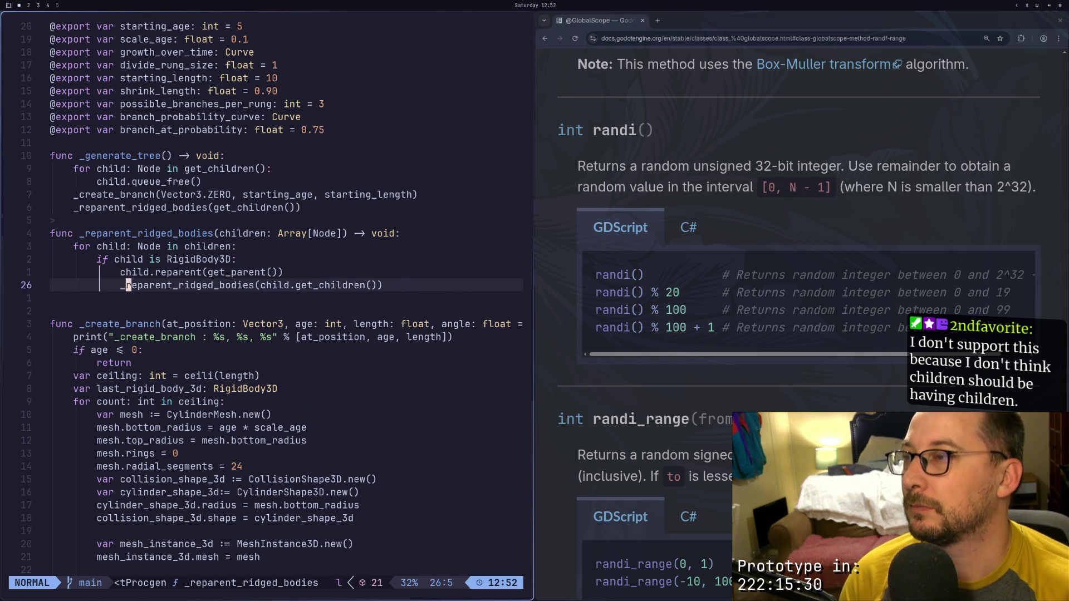
Add a new line 'child.root =' above the recursive call
{"action": "key", "text": "O"}
{"action": "key", "text": "Return"}
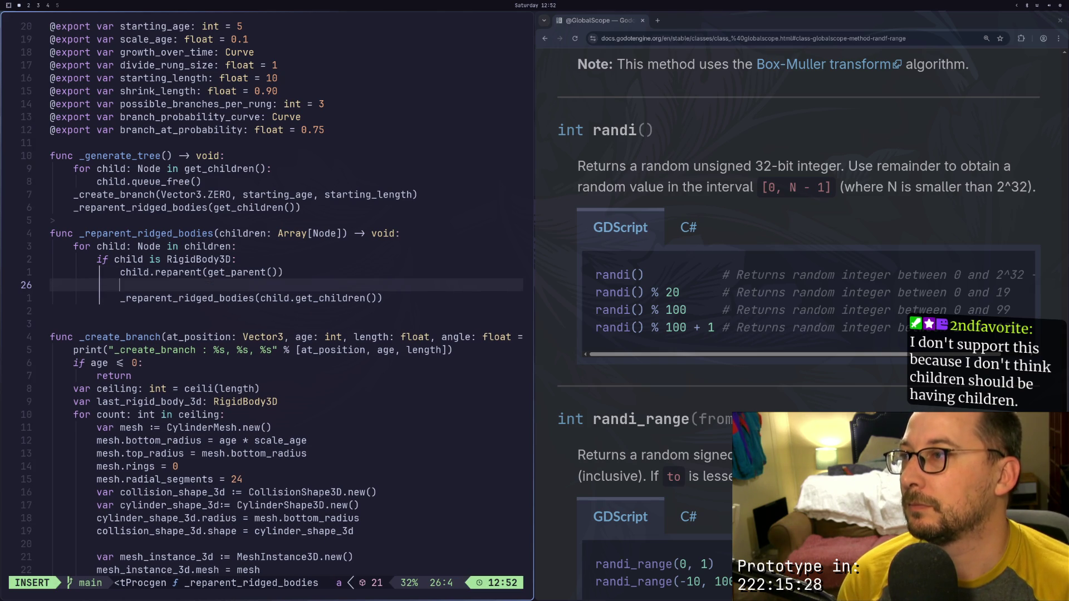
{"action": "type", "text": "p"}
{"action": "key", "text": "Escape"}
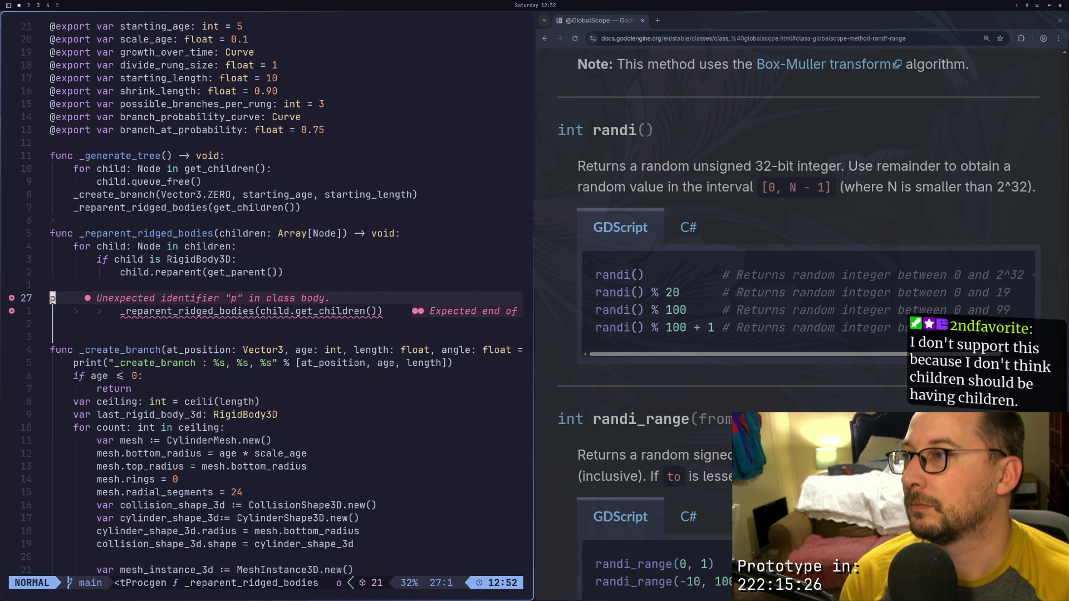
{"action": "key", "text": "s"}
{"action": "type", "text": "h"}
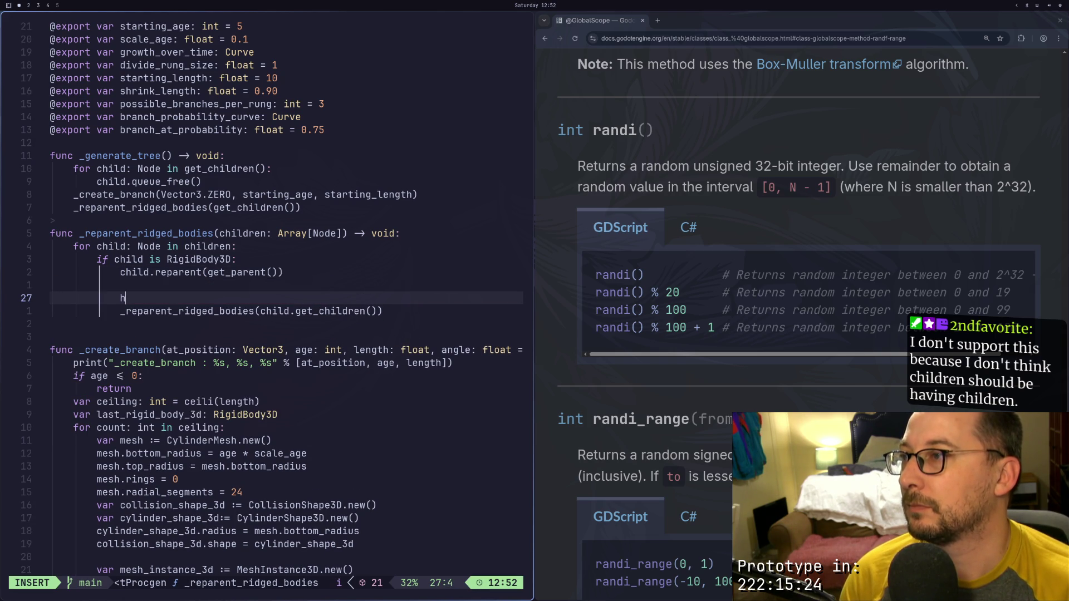
{"action": "key", "text": "BackSpace"}
{"action": "type", "text": "child.ro"}
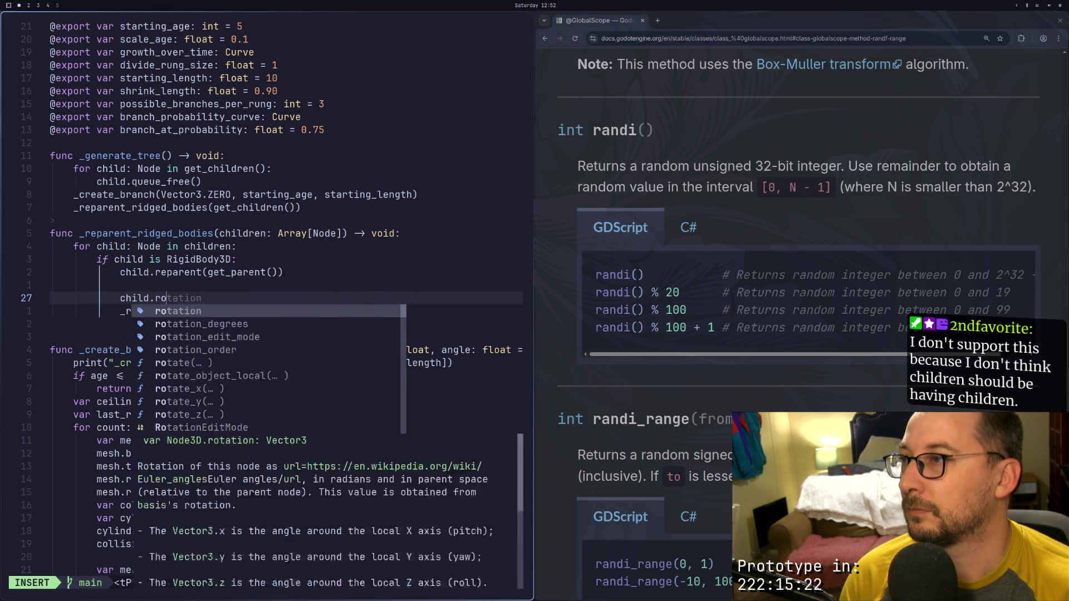
{"action": "type", "text": "ot"}
{"action": "key", "text": "Escape"}
{"action": "type", "text": "s"}
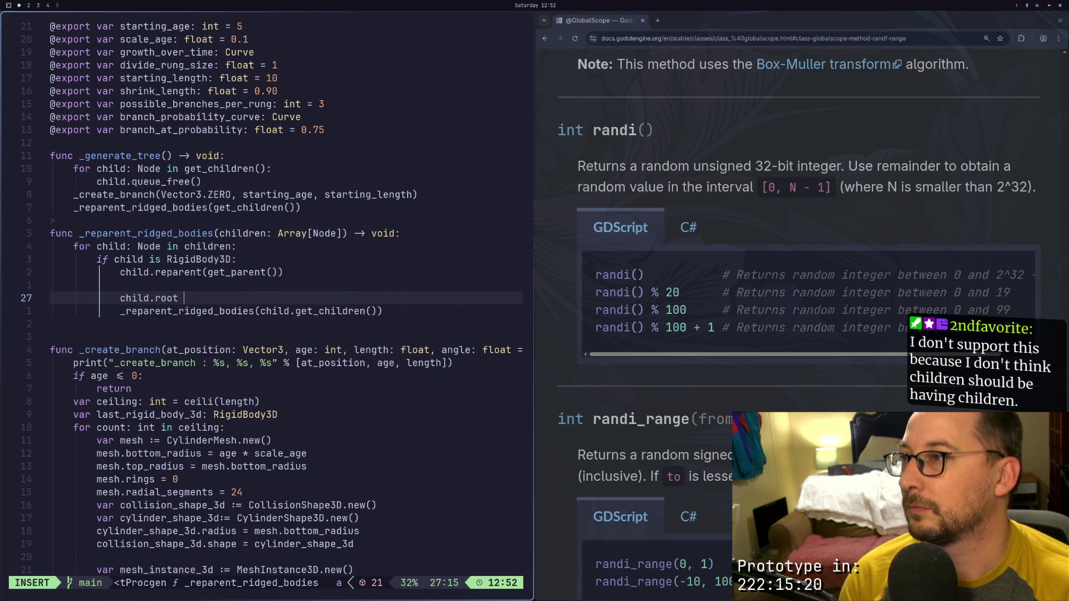
{"action": "type", "text": "="}
{"action": "key", "text": "Escape"}
Copy get_tree().edited_scene_root from the collision_shape_3d owner line
{"action": "key", "text": "j"}
{"action": "key", "text": "j"}
{"action": "key", "text": "j"}
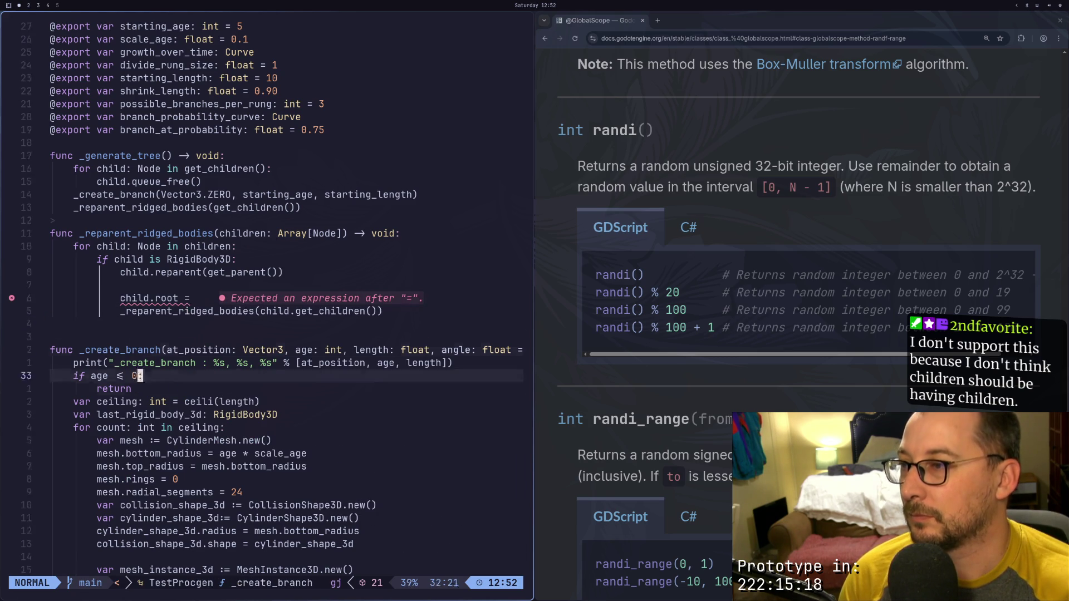
{"action": "key", "text": "j"}
{"action": "key", "text": "j"}
{"action": "key", "text": "j"}
{"action": "key", "text": "k"}
{"action": "key", "text": "k"}
{"action": "key", "text": "k"}
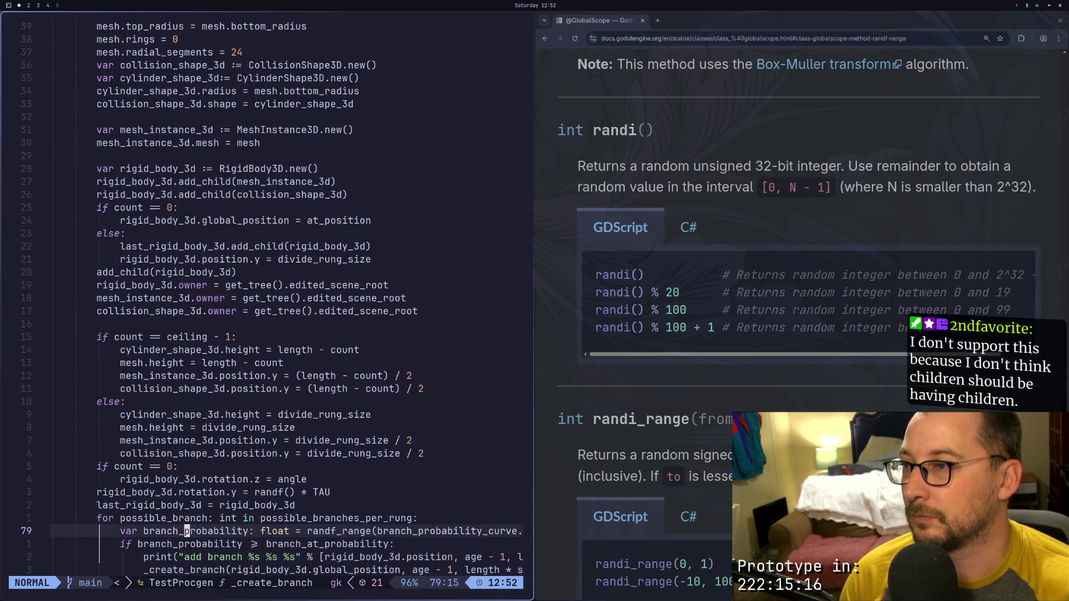
{"action": "key", "text": "k"}
{"action": "key", "text": "k"}
{"action": "key", "text": "k"}
{"action": "key", "text": "l"}
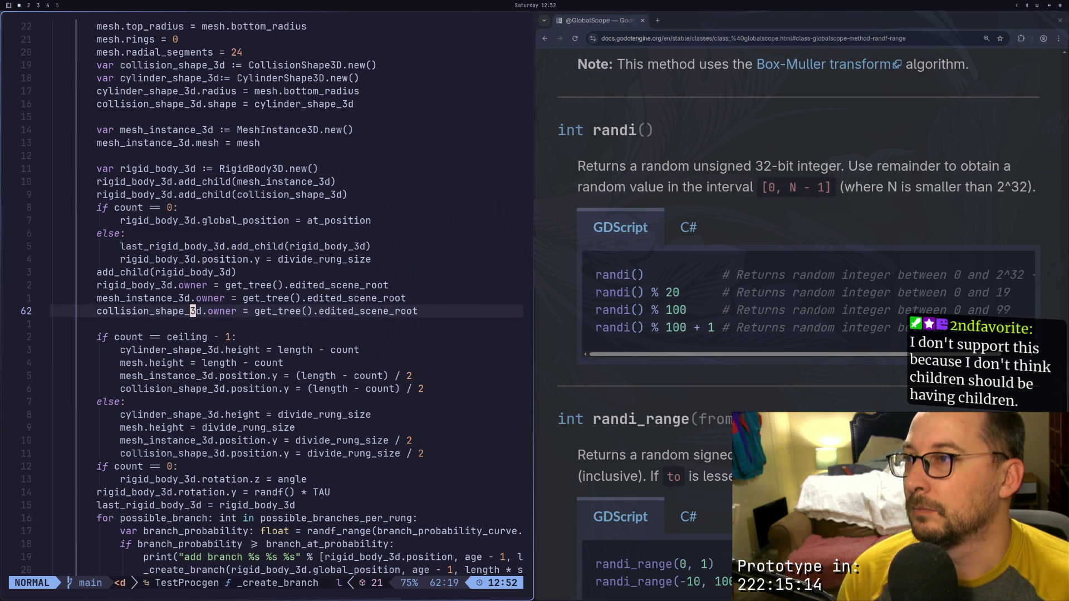
{"action": "key", "text": "w"}
{"action": "key", "text": "v"}
{"action": "key", "text": "l"}
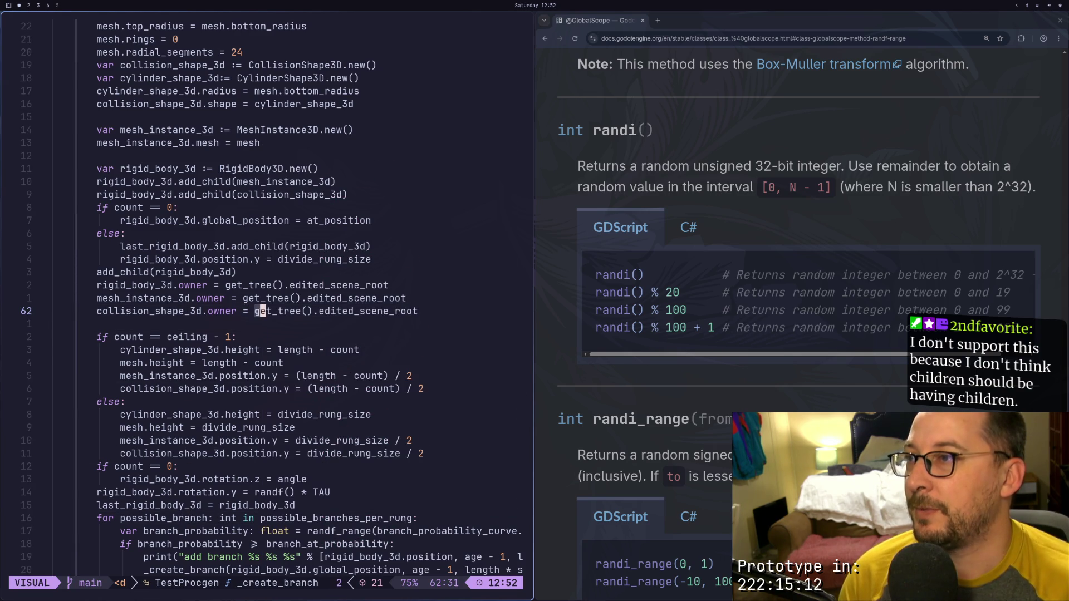
{"action": "key", "text": "e"}
{"action": "key", "text": "e"}
{"action": "key", "text": "e"}
{"action": "key", "text": "Escape"}
{"action": "key", "text": "k"}
{"action": "key", "text": "k"}
{"action": "key", "text": "k"}
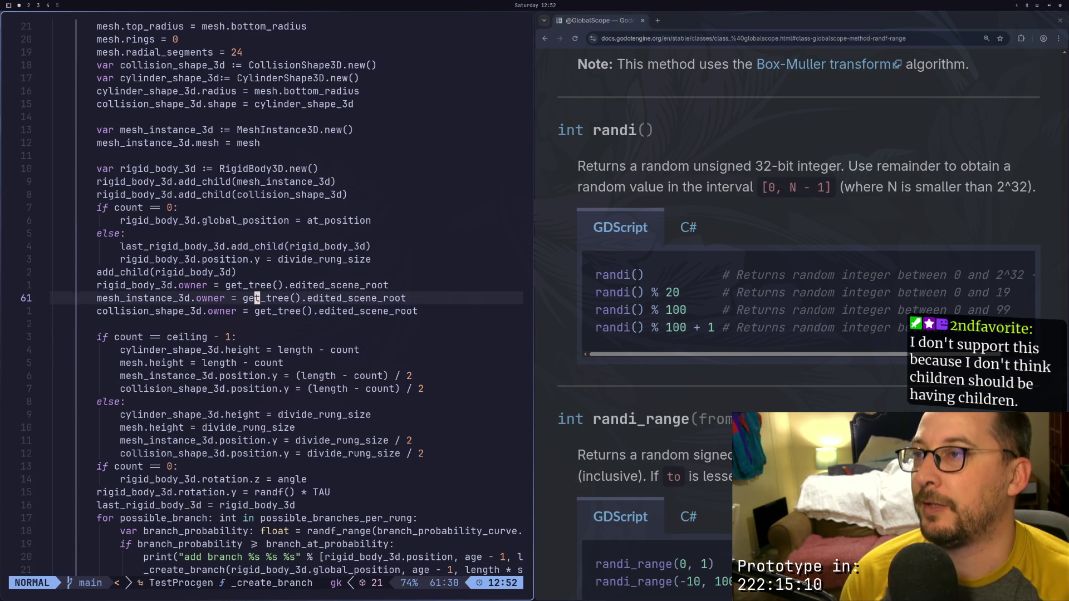
Paste the expression after 'child.root =', save with :w, and return to Godot
{"action": "key", "text": "ctrl+o"}
{"action": "key", "text": "ctrl+o"}
{"action": "key", "text": "k"}
{"action": "key", "text": "k"}
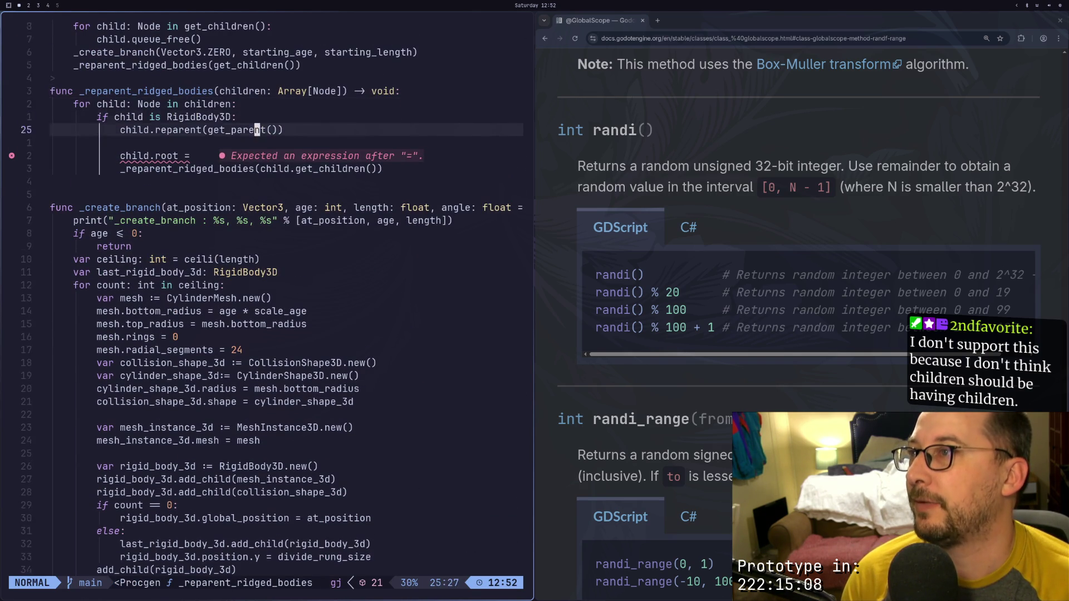
{"action": "key", "text": "j"}
{"action": "key", "text": "j"}
{"action": "type", "text": "p:w"}
{"action": "key", "text": "Return"}
{"action": "key", "text": "super+2"}
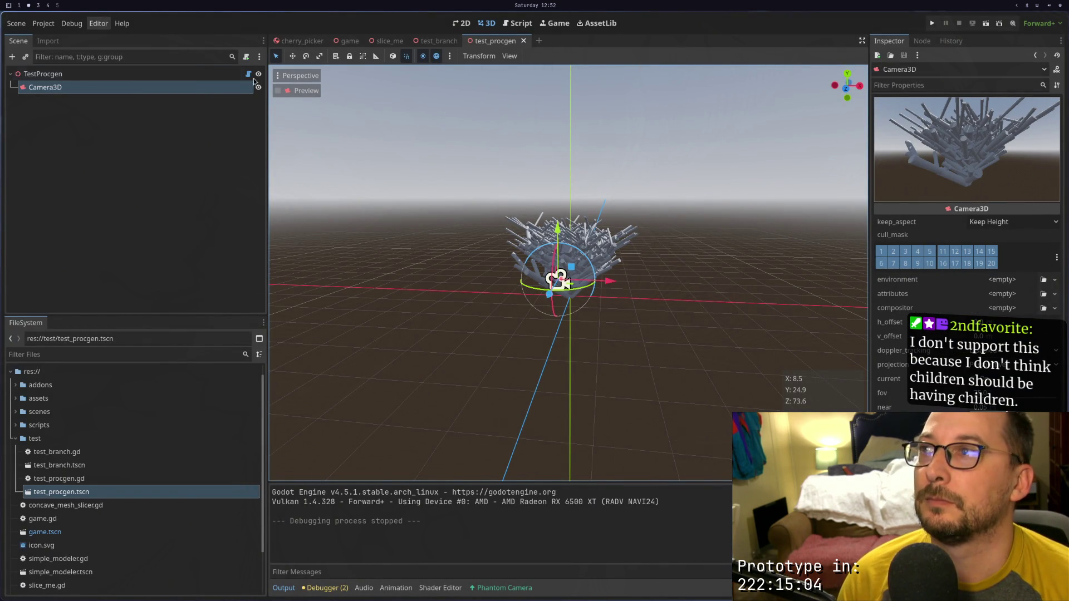
{"action": "left_click", "coordinate": [130, 74]}
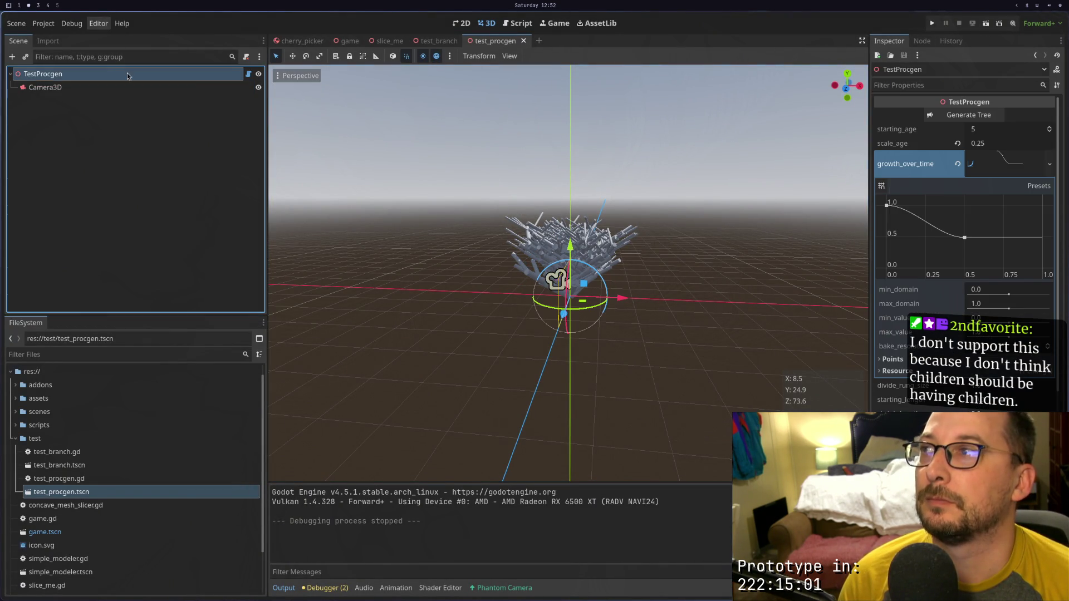
{"action": "left_click", "coordinate": [962, 122]}
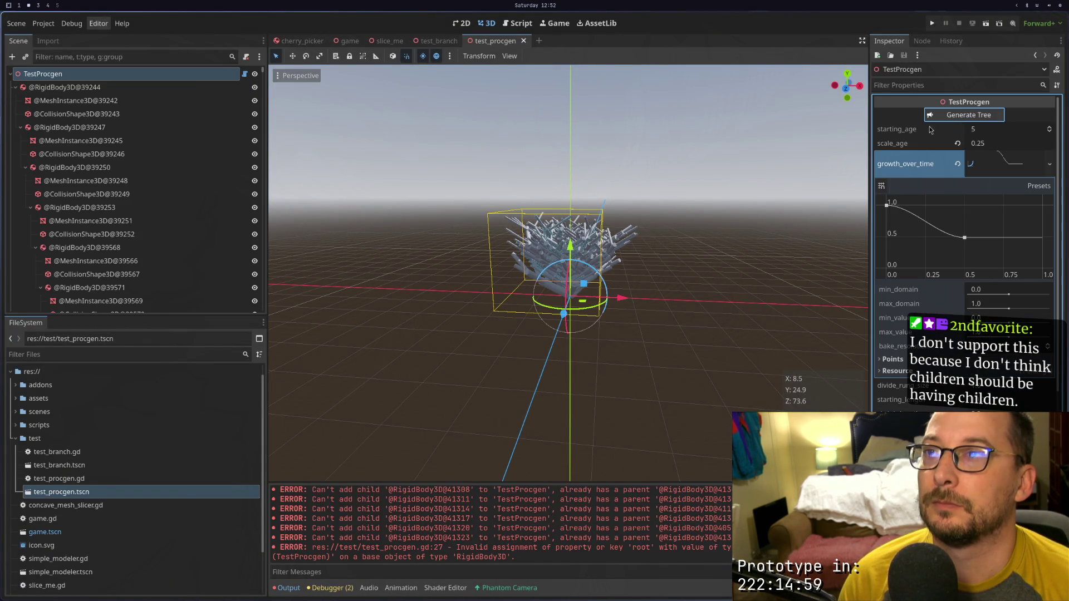
{"action": "left_click", "coordinate": [15, 87]}
{"action": "left_click", "coordinate": [14, 101]}
{"action": "left_click", "coordinate": [15, 114]}
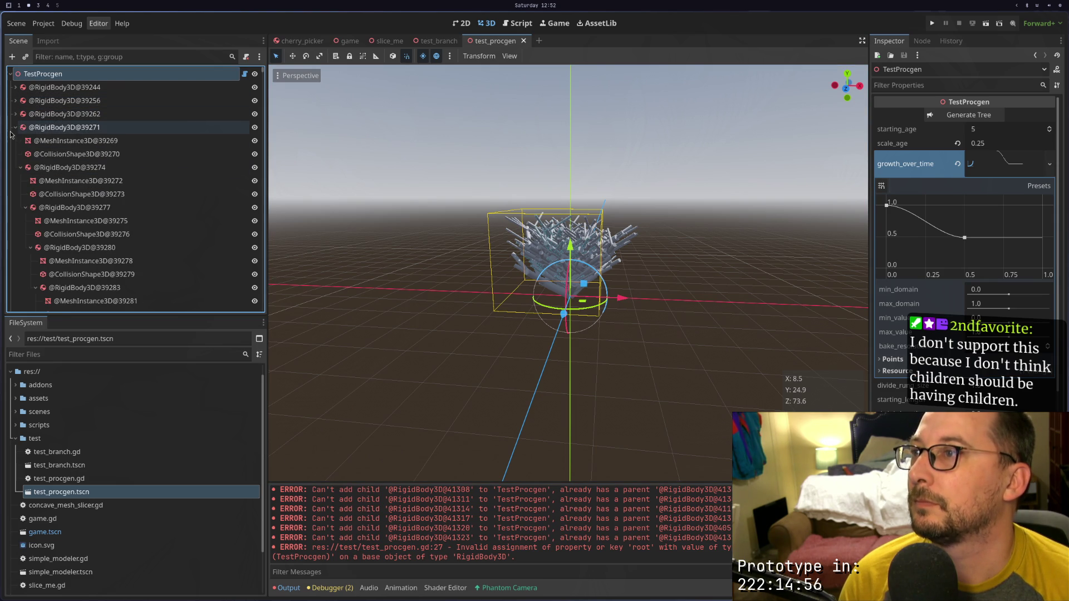
{"action": "left_click", "coordinate": [14, 127]}
{"action": "left_click", "coordinate": [15, 140]}
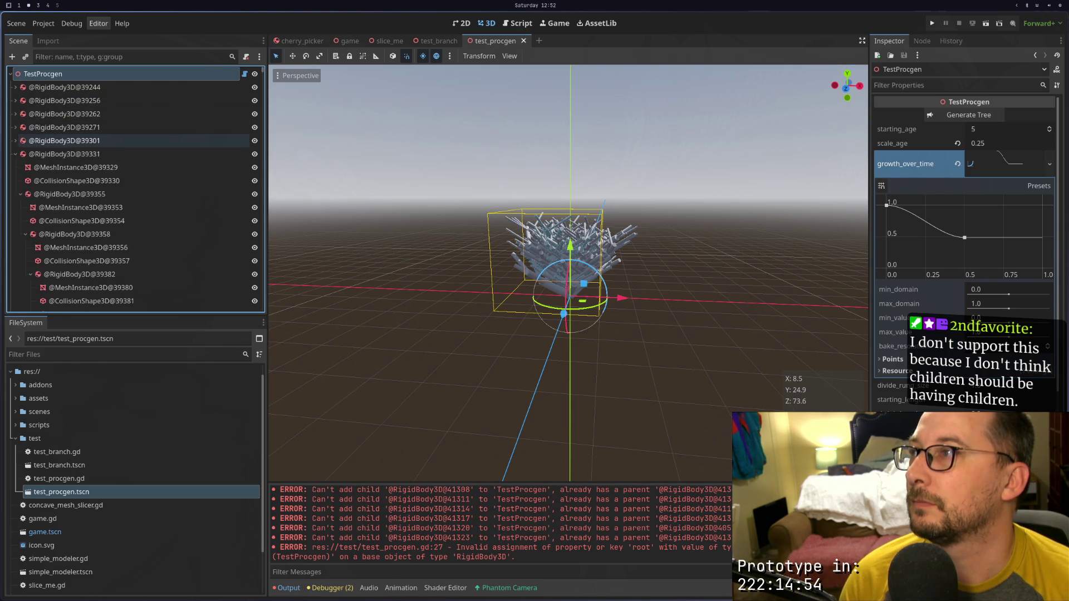
{"action": "key", "text": "super+1"}
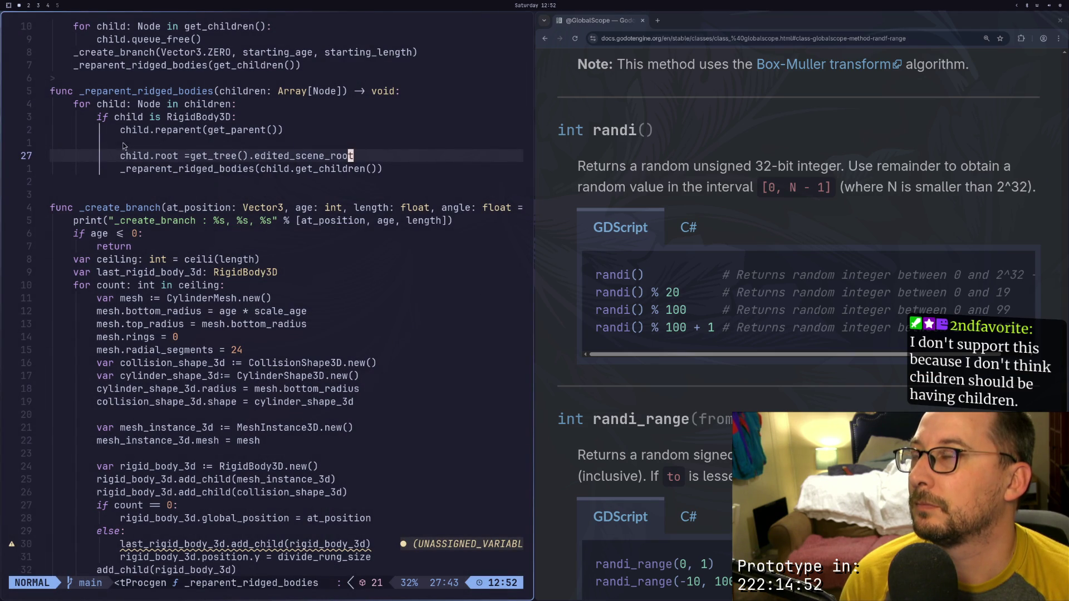
Delete the blank line on line 26, add a space after 'child.root =', and save
{"action": "key", "text": "k"}
{"action": "key", "text": "k"}
{"action": "key", "text": "j"}
{"action": "key", "text": "j"}
{"action": "key", "text": "k"}
{"action": "type", "text": "d"}
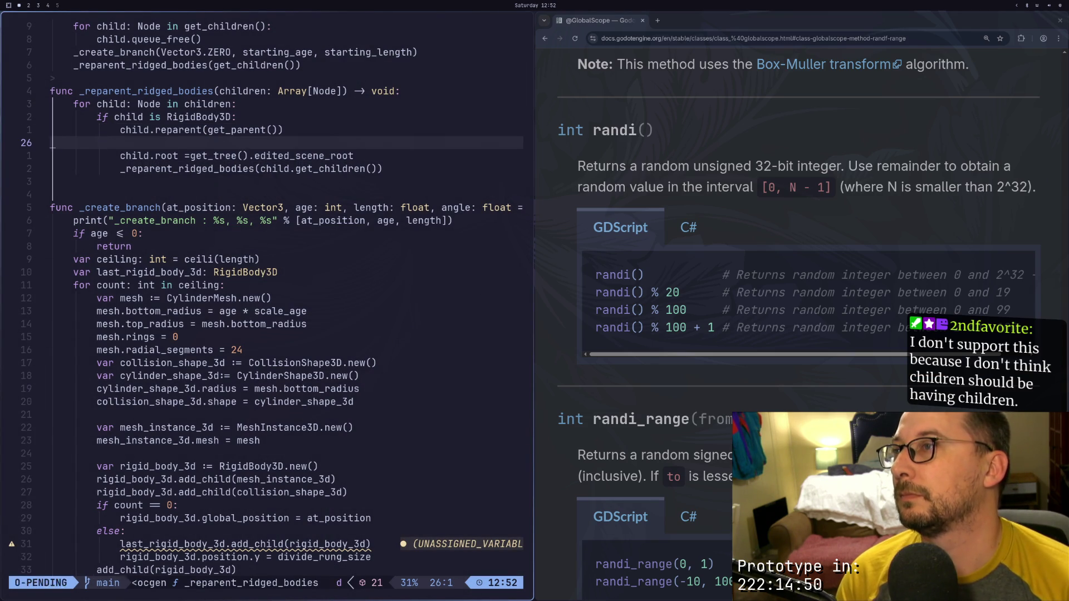
{"action": "type", "text": "dfgi"}
{"action": "key", "text": "Escape"}
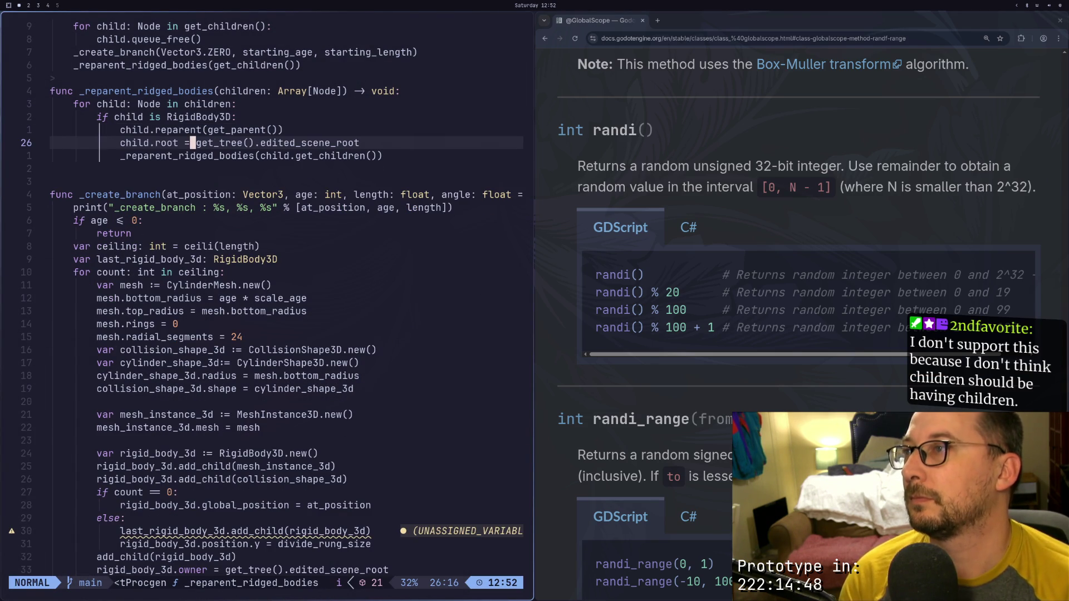
{"action": "type", "text": ":w"}
{"action": "key", "text": "Return"}
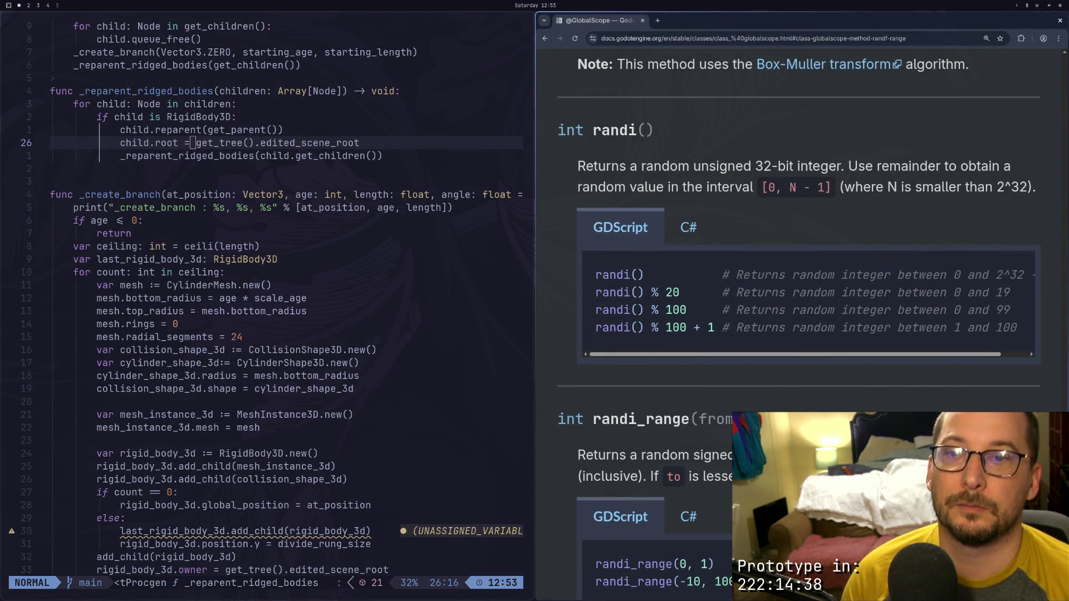
{"action": "key", "text": "Home"}
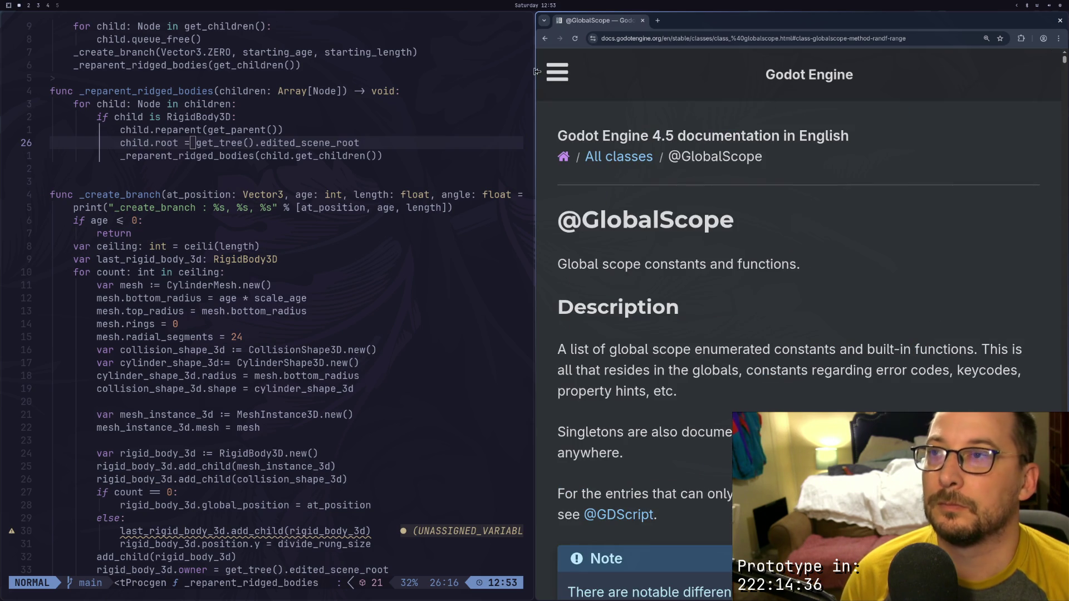
Open the Godot Docs navigation menu and search for 'reparent'
{"action": "left_click", "coordinate": [558, 72]}
{"action": "left_click", "coordinate": [611, 146]}
{"action": "type", "text": "reparent"}
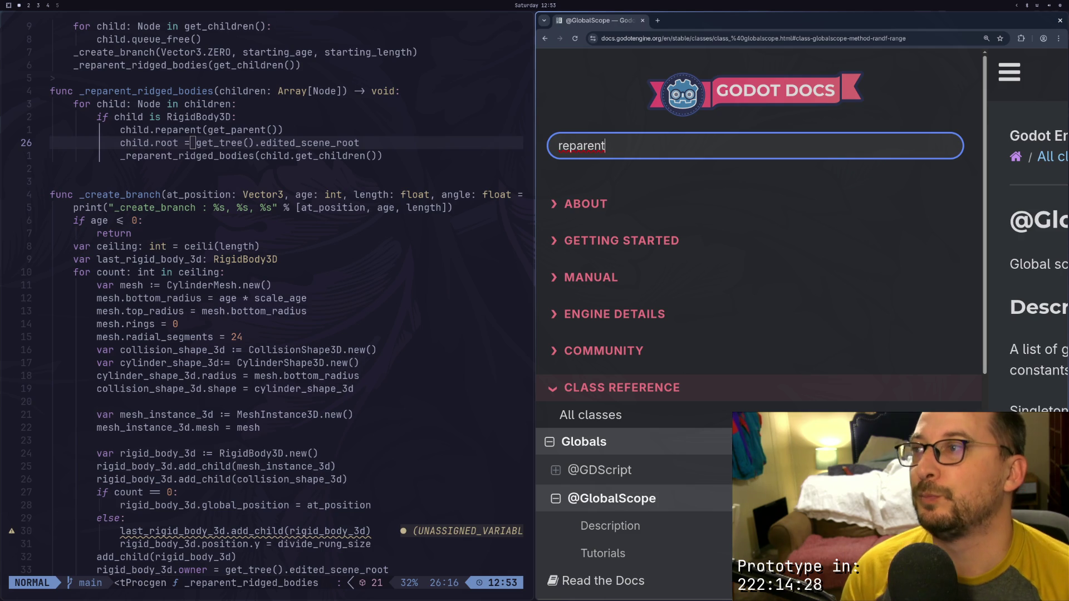
Return to the code and place the caret in the branch loop
{"action": "left_click", "coordinate": [277, 295]}
{"action": "left_click", "coordinate": [284, 259]}
{"action": "scroll", "coordinate": [234, 282], "scroll_direction": "down", "scroll_amount": 5}
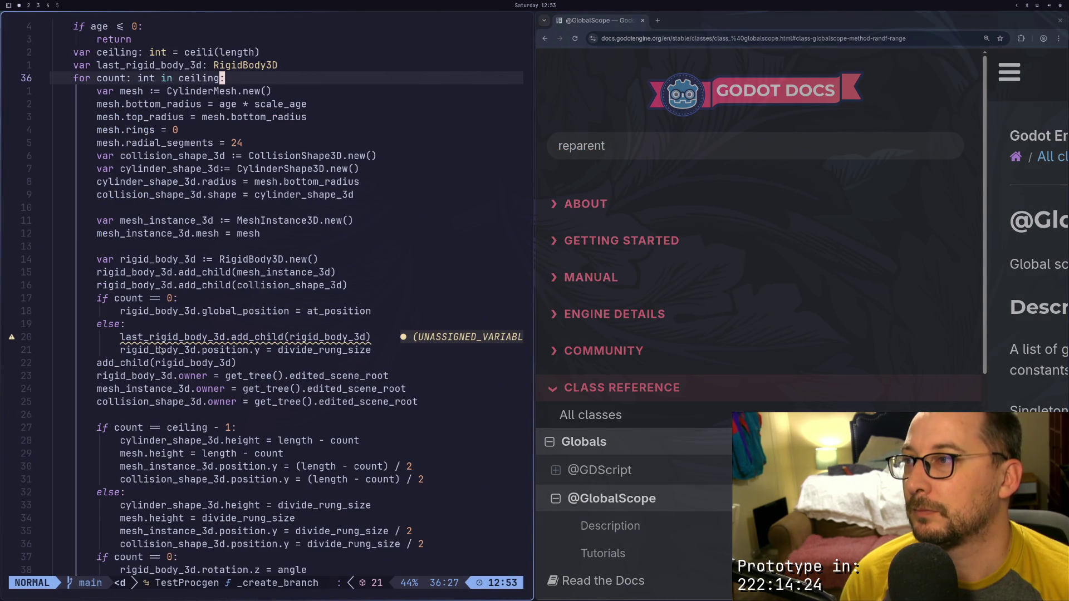
Inspect the add_child(last_rigid_body_3d) and position.y lines in _create_branch
{"action": "left_click", "coordinate": [146, 339]}
{"action": "left_click", "coordinate": [136, 340]}
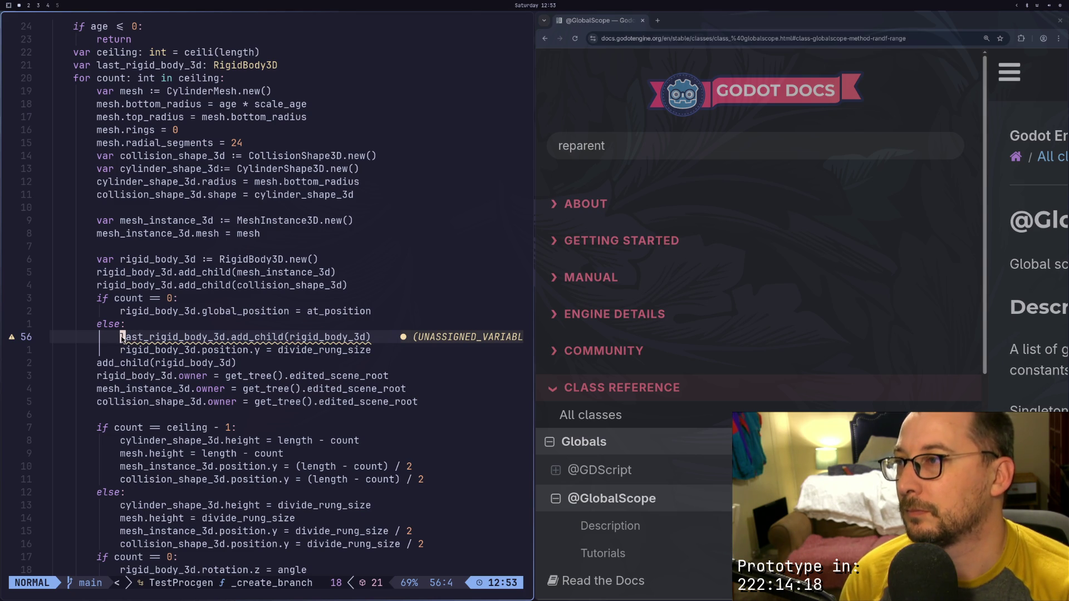
{"action": "mouse_move", "coordinate": [126, 337]}
{"action": "left_mouse_down"}
{"action": "mouse_move", "coordinate": [123, 324]}
{"action": "mouse_move", "coordinate": [122, 337]}
{"action": "mouse_move", "coordinate": [225, 337]}
{"action": "left_mouse_up"}
{"action": "left_click", "coordinate": [122, 337]}
{"action": "key", "text": "j"}
{"action": "key", "text": "j"}
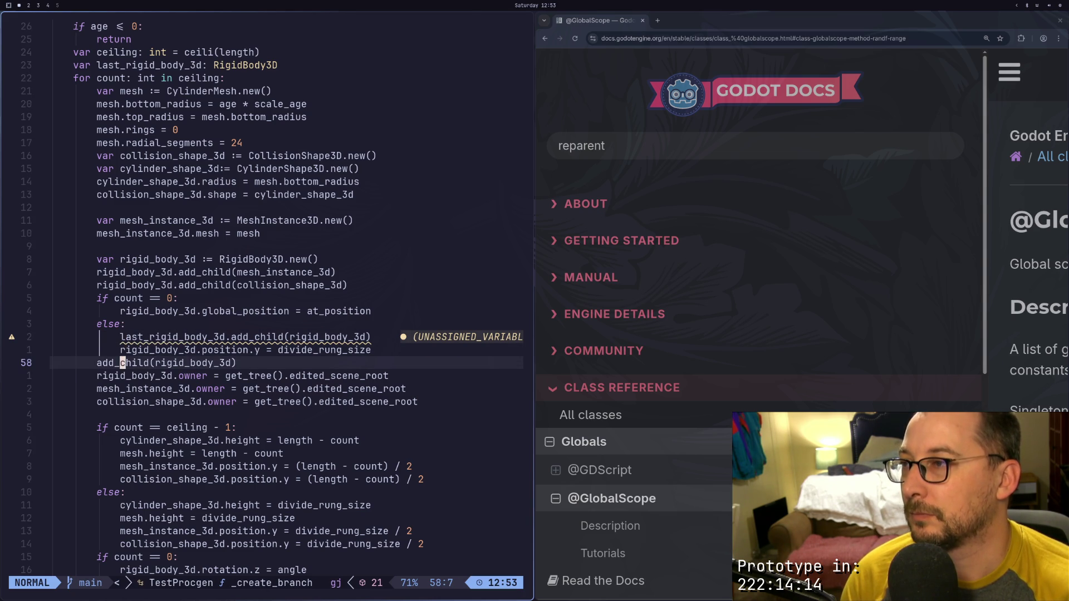
{"action": "key", "text": "k"}
{"action": "key", "text": "l"}
{"action": "key", "text": "l"}
{"action": "key", "text": "l"}
{"action": "key", "text": "l"}
{"action": "key", "text": "l"}
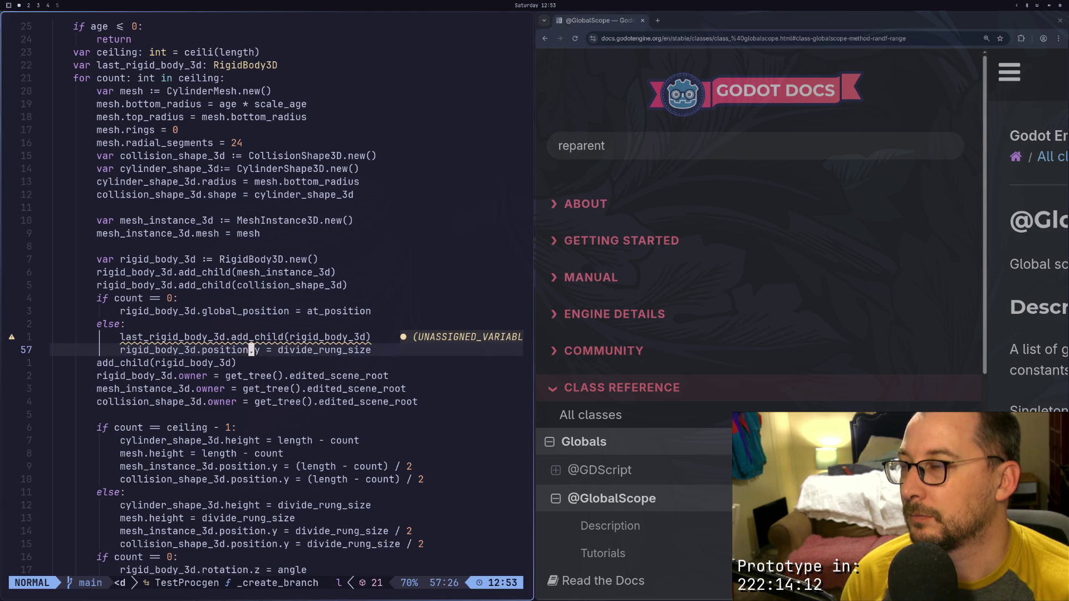
{"action": "key", "text": "j"}
{"action": "key", "text": "k"}
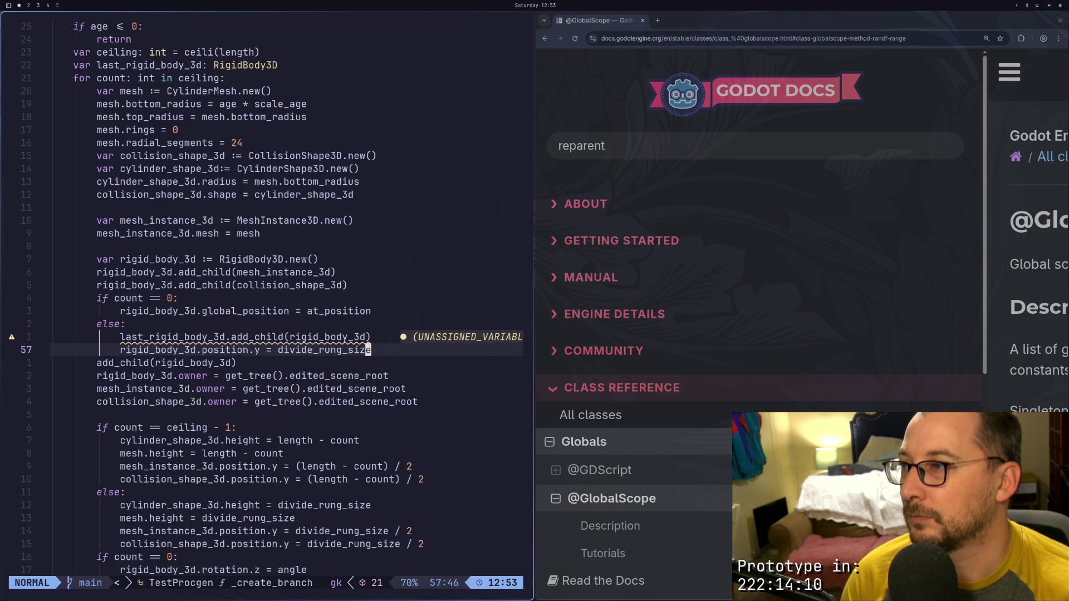
{"action": "key", "text": "k"}
{"action": "key", "text": "h"}
{"action": "key", "text": "h"}
{"action": "key", "text": "h"}
{"action": "key", "text": "h"}
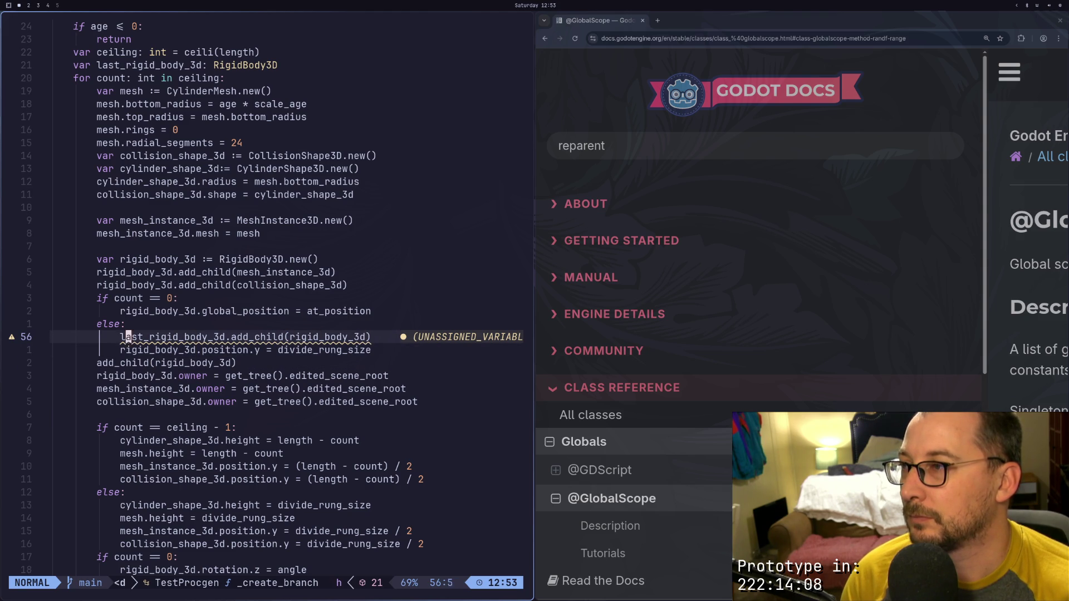
{"action": "key", "text": "h"}
Copy the global_position assignment and paste it below the else line
{"action": "key", "text": "l"}
{"action": "key", "text": "l"}
{"action": "key", "text": "g"}
{"action": "key", "text": "k"}
{"action": "key", "text": "g"}
{"action": "key", "text": "k"}
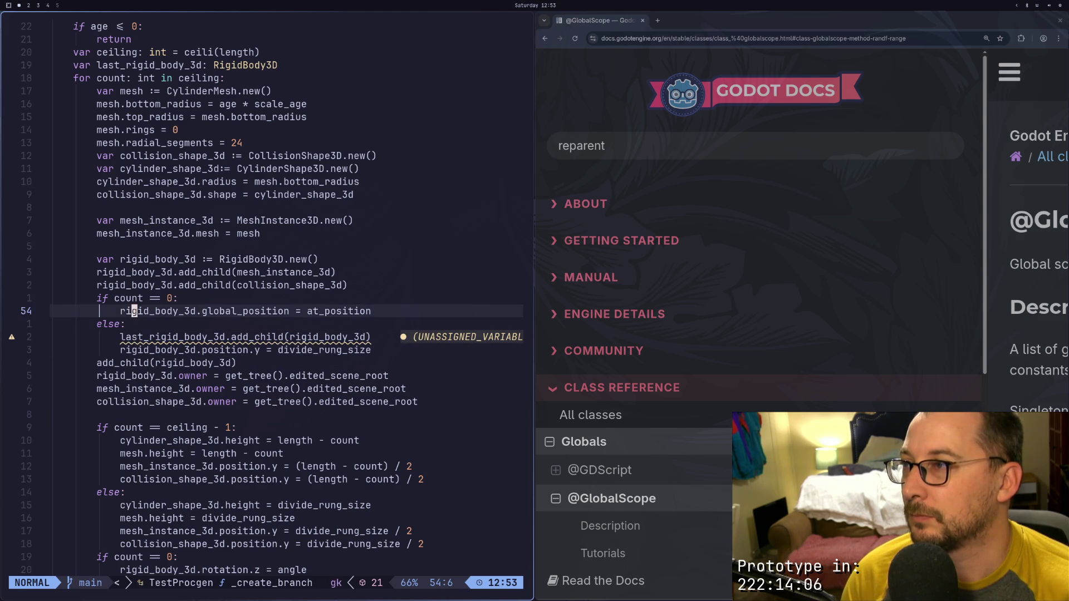
{"action": "key", "text": "b"}
{"action": "key", "text": "v"}
{"action": "key", "text": "l"}
{"action": "key", "text": "l"}
{"action": "key", "text": "l"}
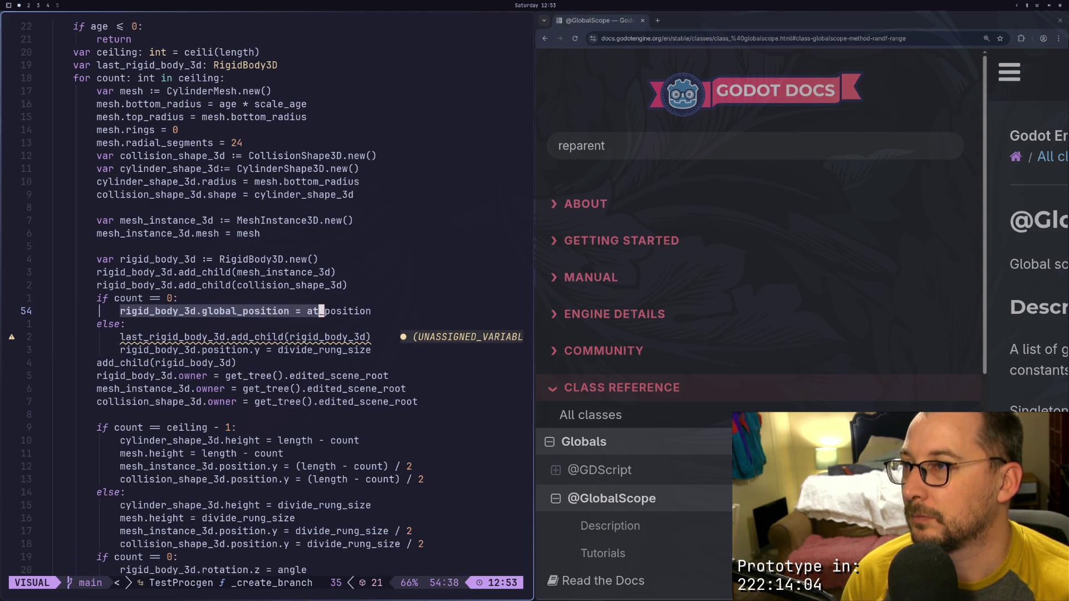
{"action": "key", "text": "Escape"}
{"action": "key", "text": "g"}
{"action": "key", "text": "j"}
{"action": "key", "text": "j"}
{"action": "key", "text": "j"}
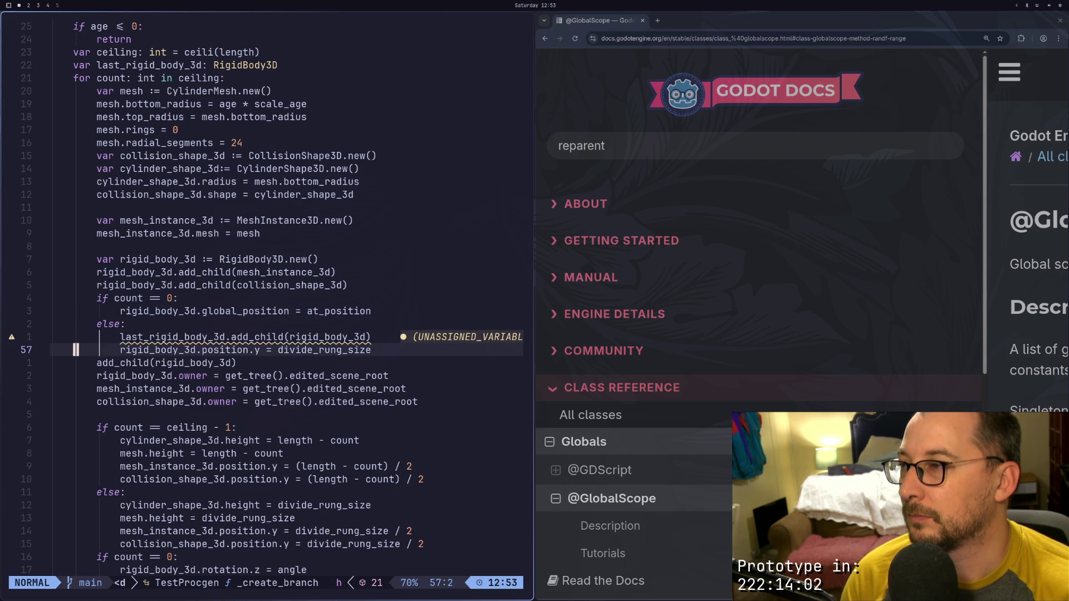
{"action": "key", "text": "p"}
{"action": "type", "text": "u"}
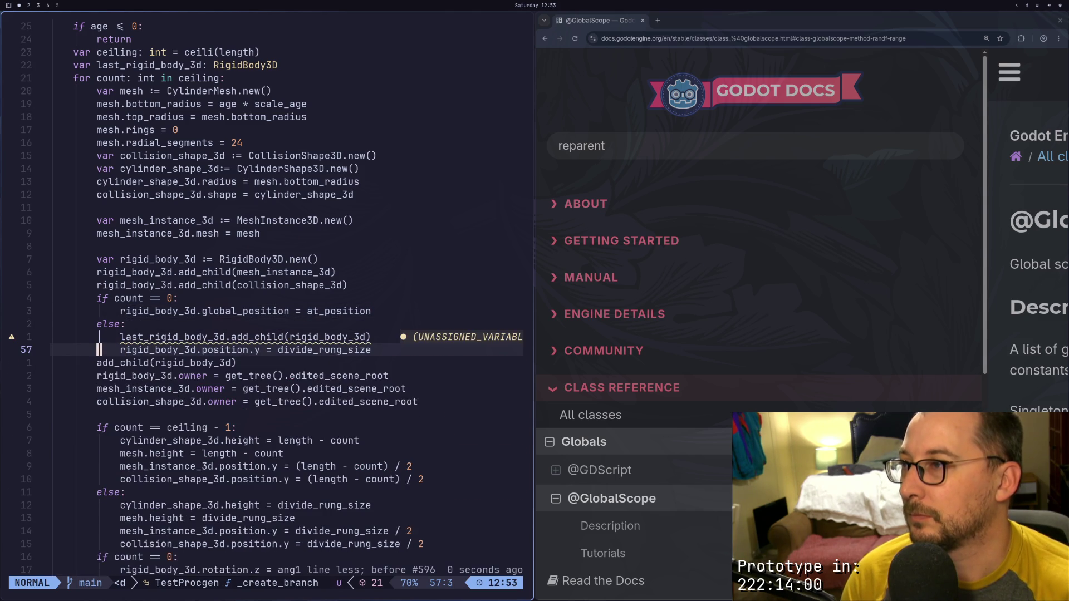
{"action": "type", "text": "op"}
{"action": "key", "text": "Escape"}
Undo the stray line and cut the five-line count == 0 positioning if/else block
{"action": "key", "text": "u"}
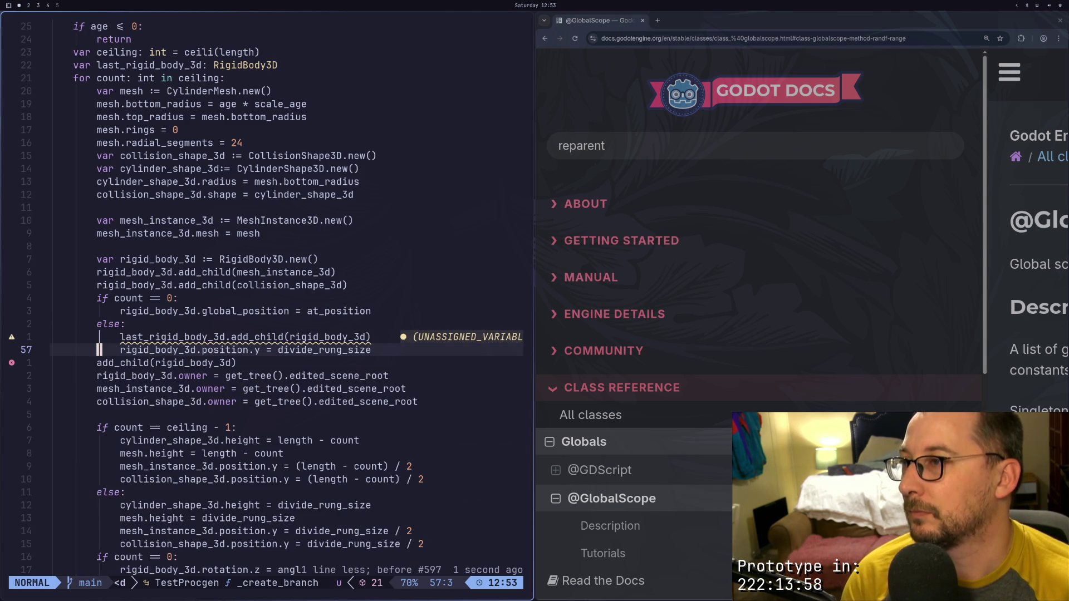
{"action": "key", "text": "g"}
{"action": "key", "text": "j"}
{"action": "key", "text": "g"}
{"action": "key", "text": "j"}
{"action": "key", "text": "g"}
{"action": "key", "text": "j"}
{"action": "key", "text": "g"}
{"action": "key", "text": "j"}
{"action": "key", "text": "g"}
{"action": "key", "text": "j"}
{"action": "key", "text": "g"}
{"action": "key", "text": "j"}
{"action": "key", "text": "g"}
{"action": "key", "text": "j"}
{"action": "key", "text": "g"}
{"action": "key", "text": "j"}
{"action": "key", "text": "g"}
{"action": "key", "text": "j"}
{"action": "key", "text": "g"}
{"action": "key", "text": "j"}
{"action": "key", "text": "g"}
{"action": "key", "text": "j"}
{"action": "key", "text": "g"}
{"action": "key", "text": "j"}
{"action": "key", "text": "g"}
{"action": "key", "text": "j"}
{"action": "key", "text": "g"}
{"action": "key", "text": "j"}
{"action": "key", "text": "g"}
{"action": "key", "text": "j"}
{"action": "key", "text": "g"}
{"action": "key", "text": "j"}
{"action": "key", "text": "g"}
{"action": "key", "text": "j"}
{"action": "key", "text": "g"}
{"action": "key", "text": "j"}
{"action": "key", "text": "g"}
{"action": "key", "text": "j"}
{"action": "key", "text": "g"}
{"action": "key", "text": "j"}
{"action": "key", "text": "g"}
{"action": "key", "text": "j"}
{"action": "key", "text": "g"}
{"action": "key", "text": "j"}
{"action": "key", "text": "g"}
{"action": "key", "text": "j"}
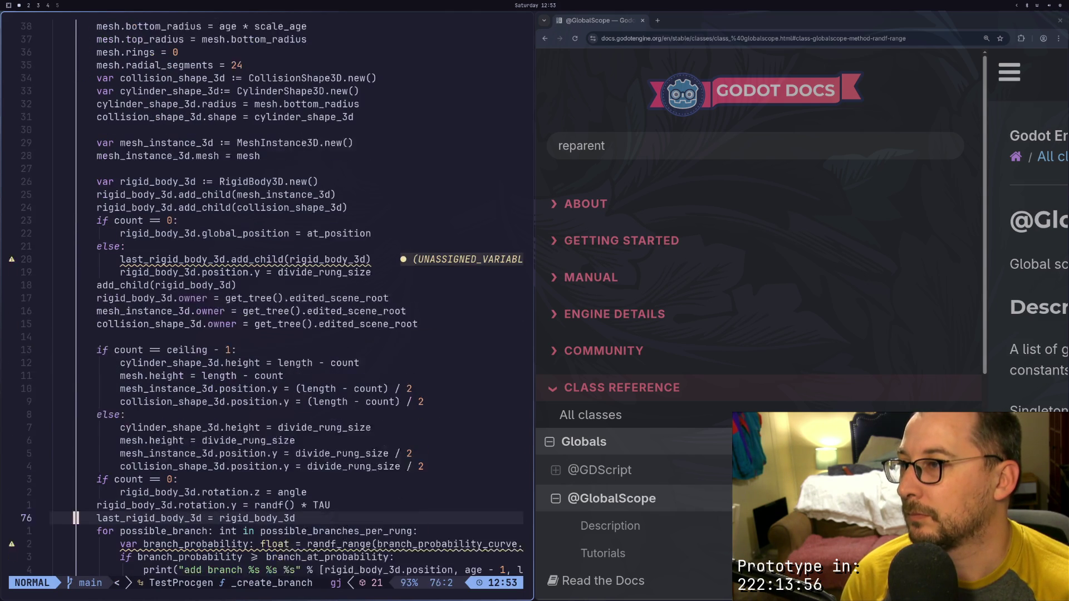
{"action": "key", "text": "g"}
{"action": "key", "text": "k"}
{"action": "key", "text": "g"}
{"action": "key", "text": "k"}
{"action": "key", "text": "g"}
{"action": "key", "text": "k"}
{"action": "key", "text": "g"}
{"action": "key", "text": "k"}
{"action": "key", "text": "g"}
{"action": "key", "text": "k"}
{"action": "key", "text": "g"}
{"action": "key", "text": "k"}
{"action": "key", "text": "g"}
{"action": "key", "text": "k"}
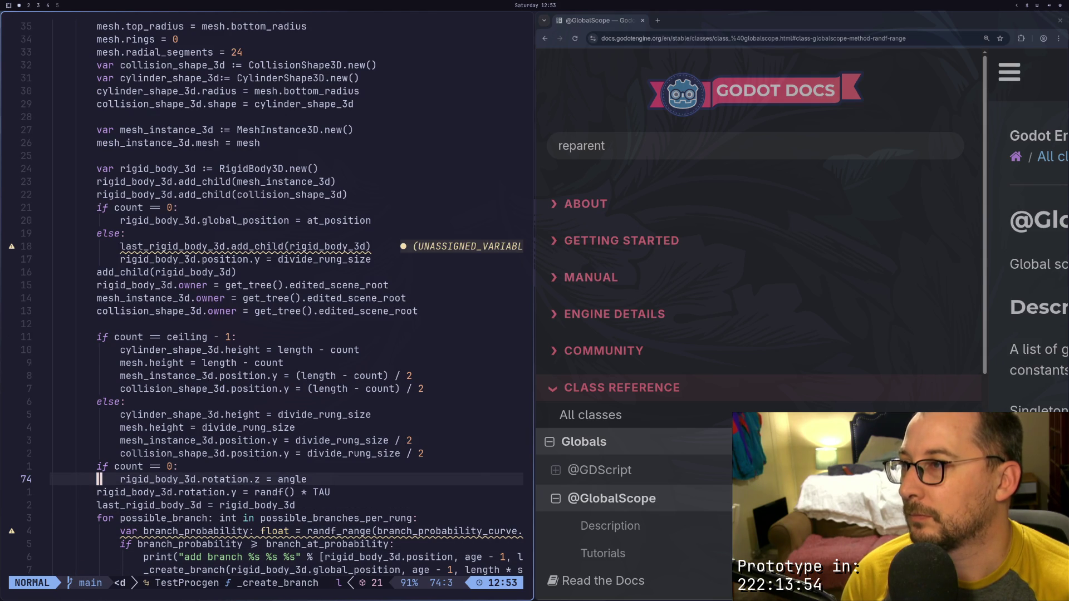
{"action": "key", "text": "w"}
{"action": "key", "text": "w"}
{"action": "key", "text": "g"}
{"action": "key", "text": "k"}
{"action": "key", "text": "k"}
{"action": "key", "text": "k"}
{"action": "key", "text": "k"}
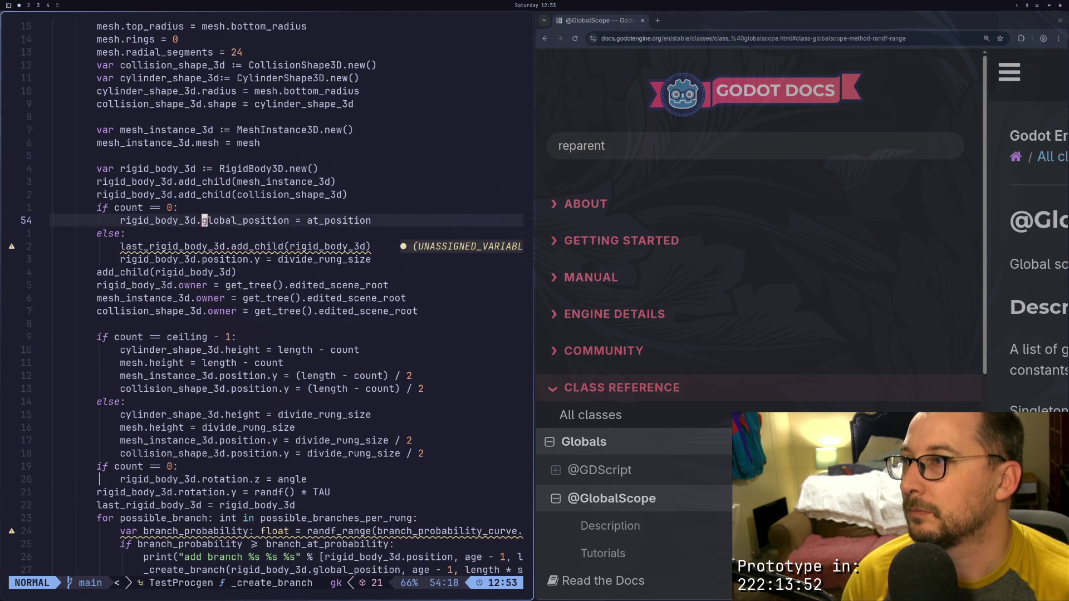
{"action": "key", "text": "0"}
{"action": "key", "text": "j"}
{"action": "key", "text": "v"}
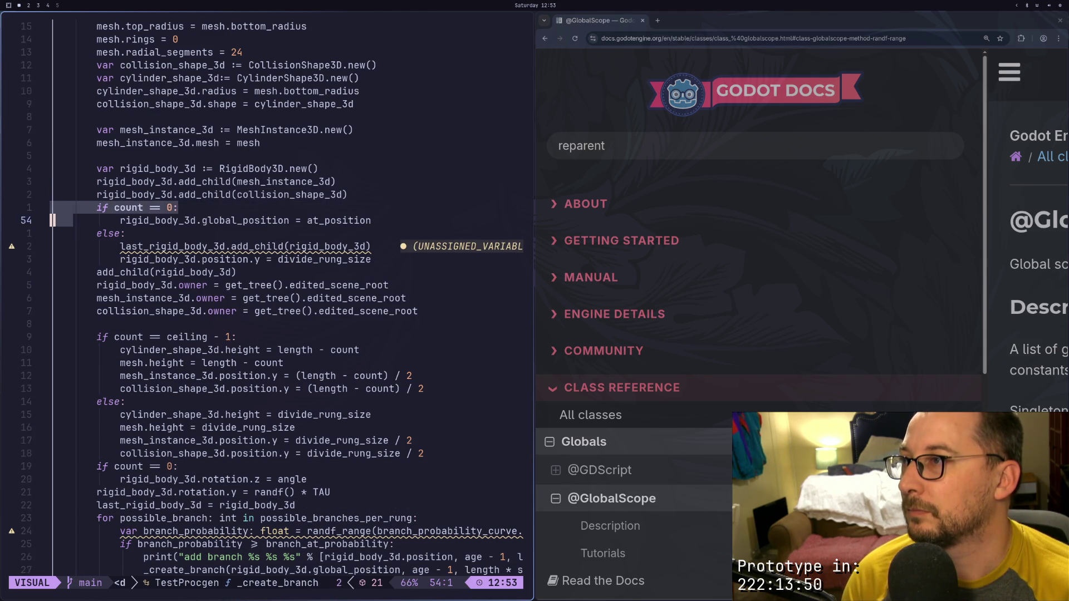
{"action": "key", "text": "j"}
{"action": "key", "text": "j"}
{"action": "key", "text": "j"}
{"action": "key", "text": "l"}
{"action": "key", "text": "l"}
{"action": "key", "text": "l"}
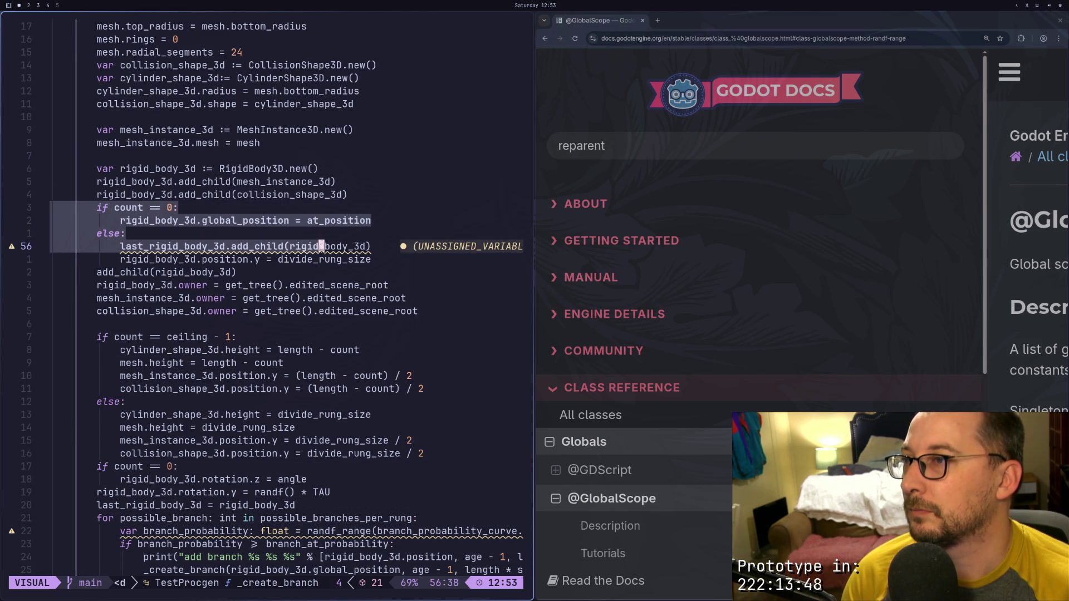
{"action": "key", "text": "j"}
{"action": "key", "text": "d"}
Paste the positioning block below rotation.z and delete the duplicated if count == 0 line
{"action": "key", "text": "j"}
{"action": "key", "text": "j"}
{"action": "key", "text": "j"}
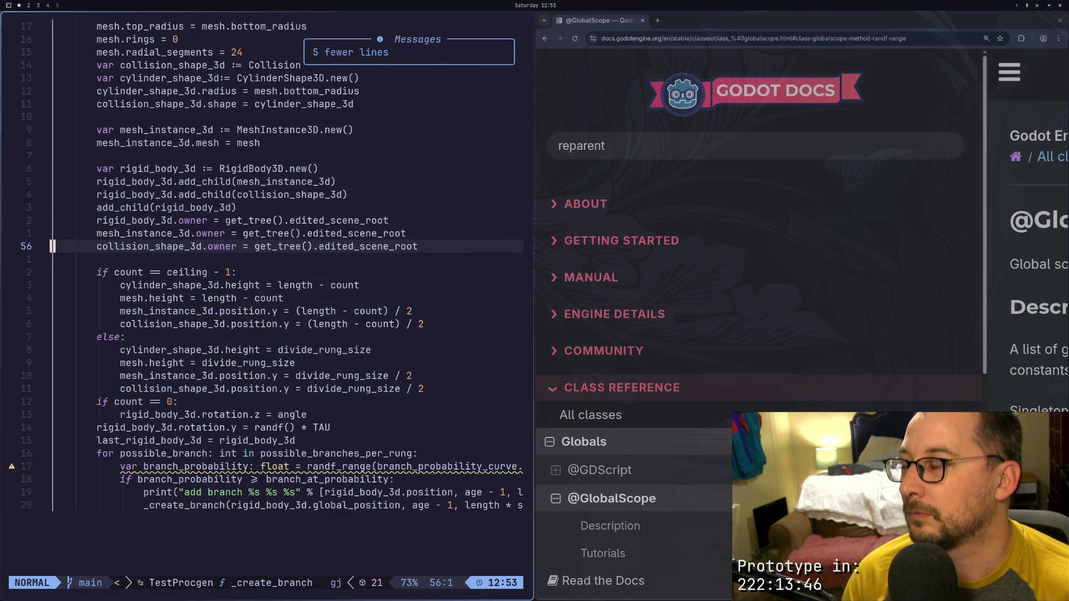
{"action": "key", "text": "j"}
{"action": "key", "text": "p"}
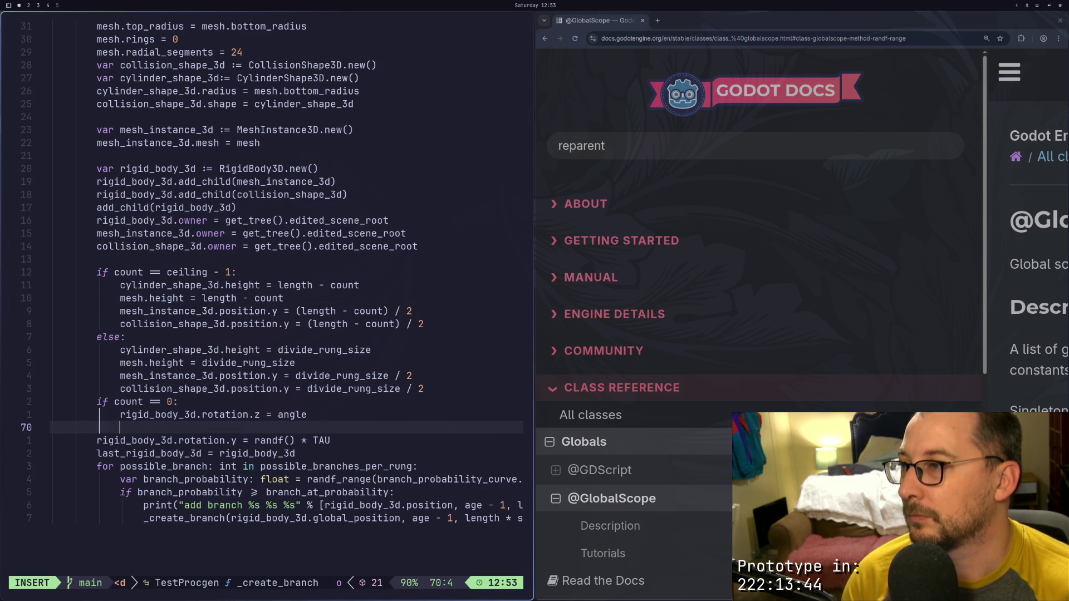
{"action": "key", "text": "k"}
{"action": "key", "text": "j"}
{"action": "key", "text": "l"}
{"action": "key", "text": "l"}
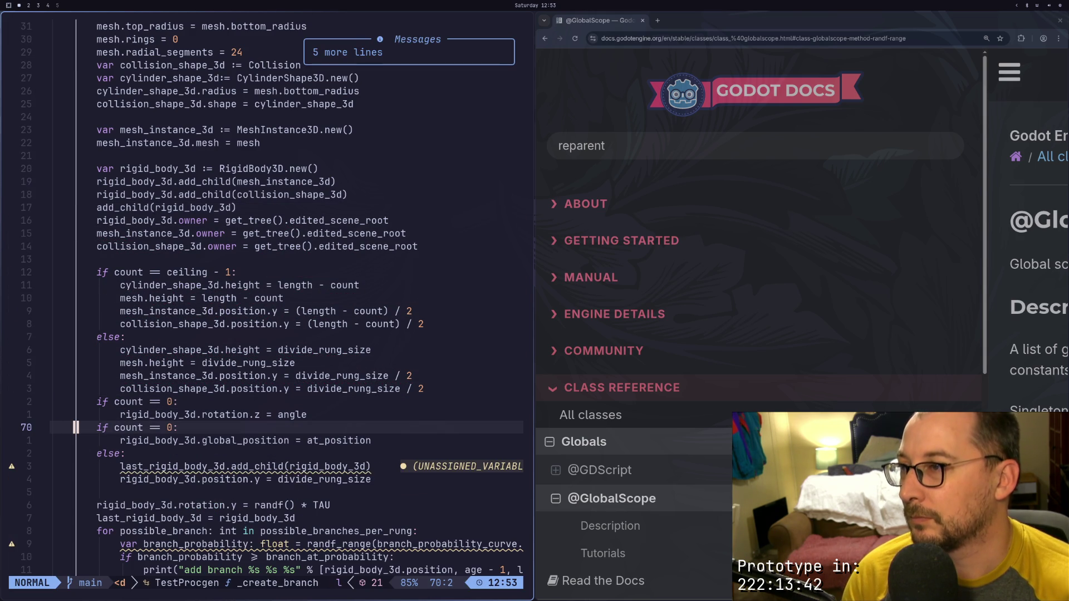
{"action": "key", "text": "d"}
{"action": "key", "text": "d"}
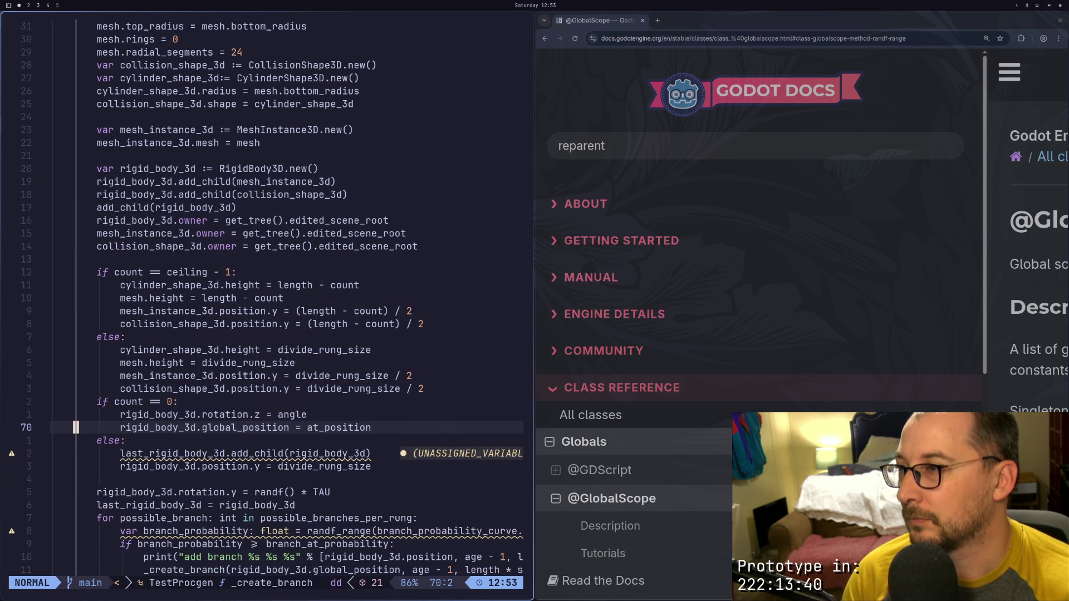
Review the else branch and add_child line, then copy the global_position assignment
{"action": "key", "text": "j"}
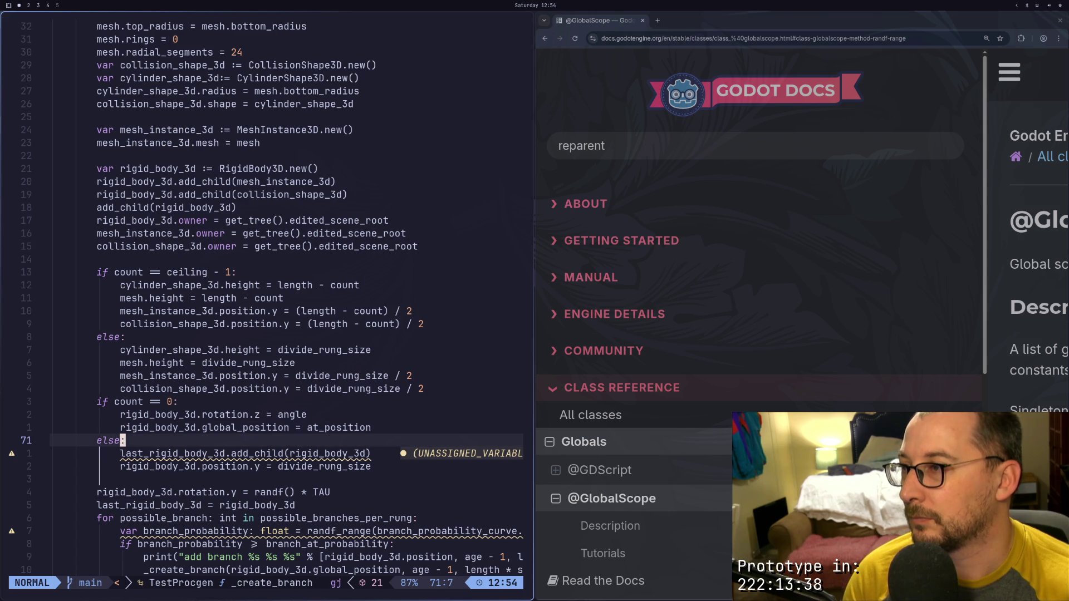
{"action": "key", "text": "l"}
{"action": "key", "text": "l"}
{"action": "key", "text": "l"}
{"action": "key", "text": "h"}
{"action": "key", "text": "g"}
{"action": "key", "text": "j"}
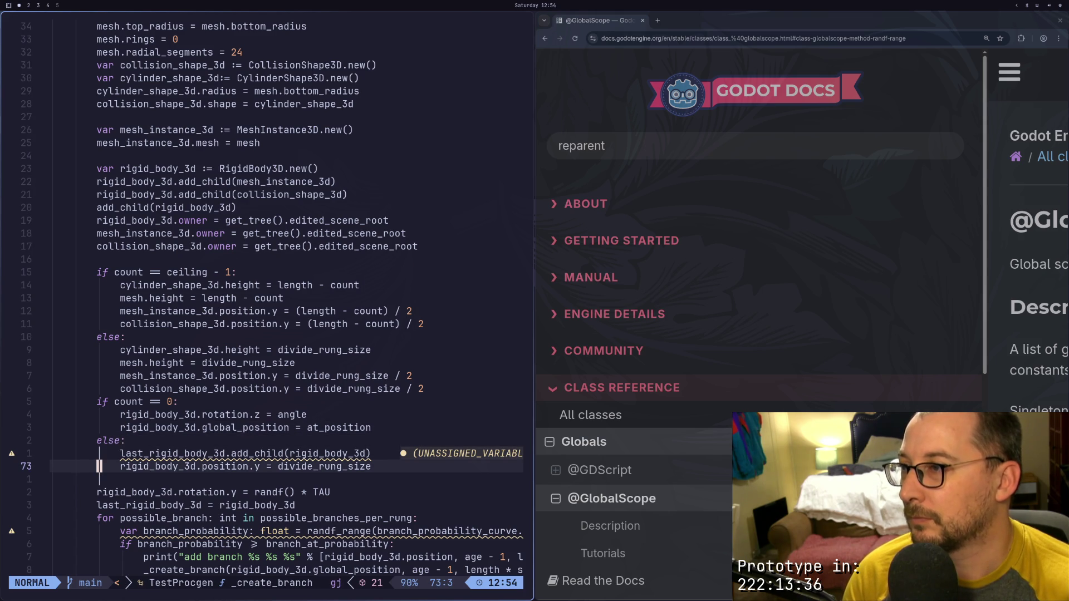
{"action": "key", "text": "l"}
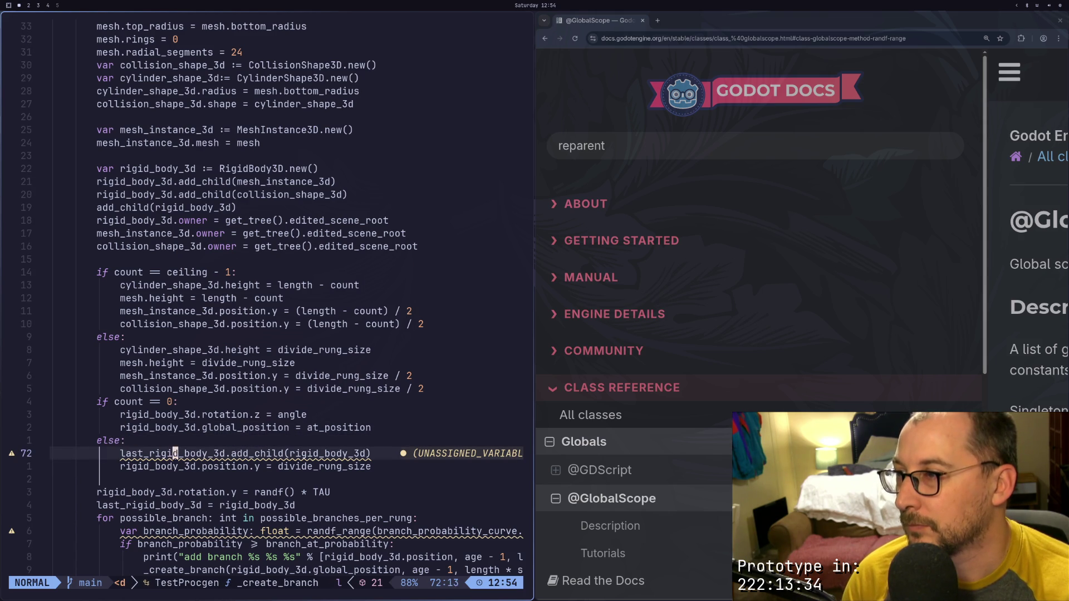
{"action": "key", "text": "h"}
{"action": "key", "text": "h"}
{"action": "key", "text": "h"}
{"action": "key", "text": "h"}
{"action": "key", "text": "h"}
{"action": "key", "text": "h"}
{"action": "key", "text": "g"}
{"action": "key", "text": "k"}
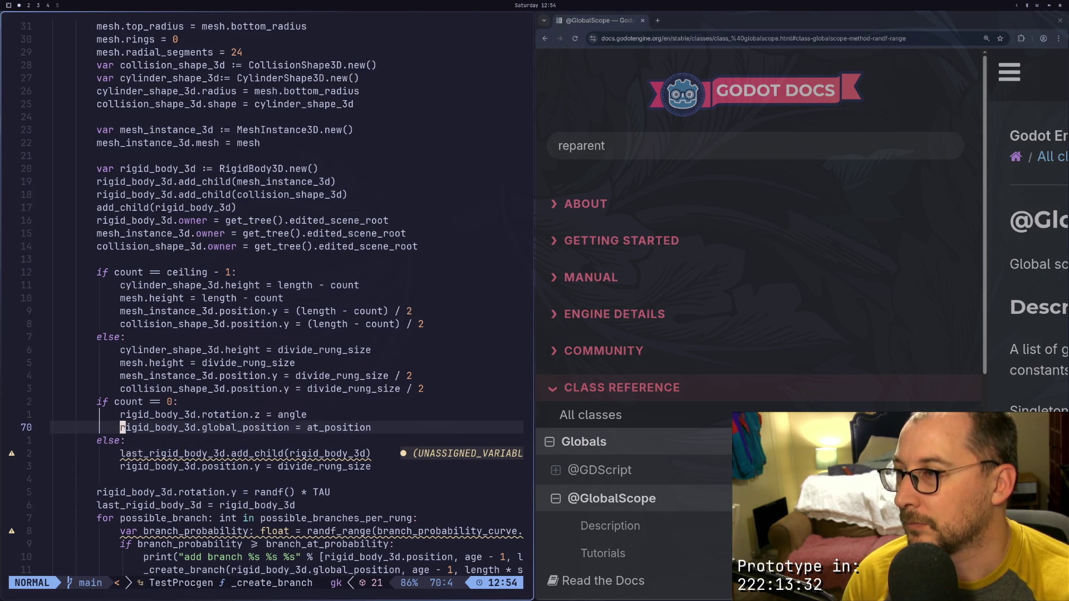
{"action": "key", "text": "g"}
{"action": "key", "text": "j"}
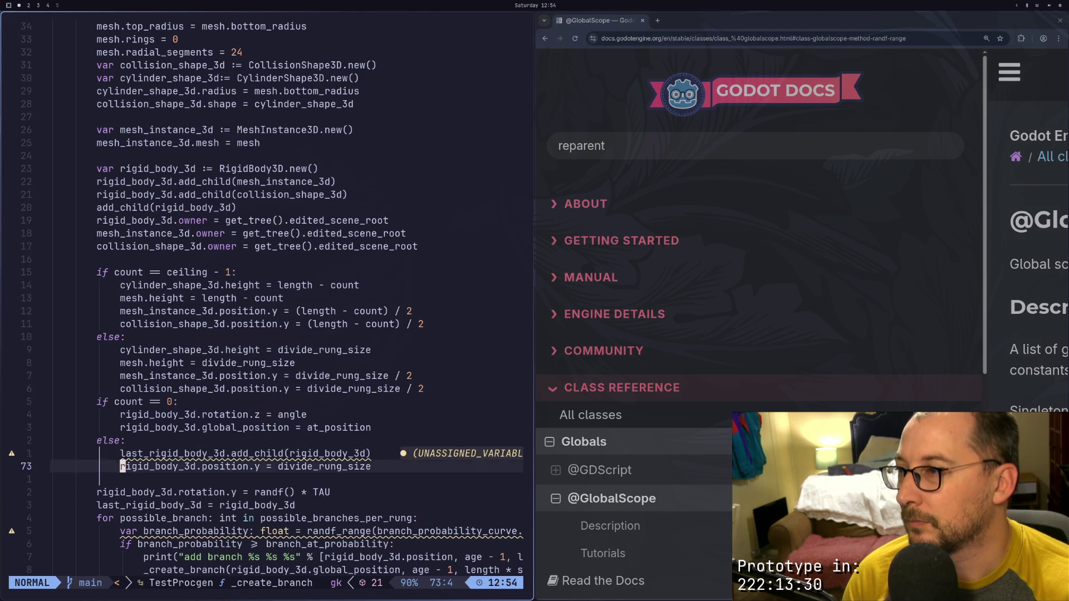
{"action": "key", "text": "g"}
{"action": "key", "text": "k"}
{"action": "key", "text": "g"}
{"action": "key", "text": "k"}
{"action": "key", "text": "v"}
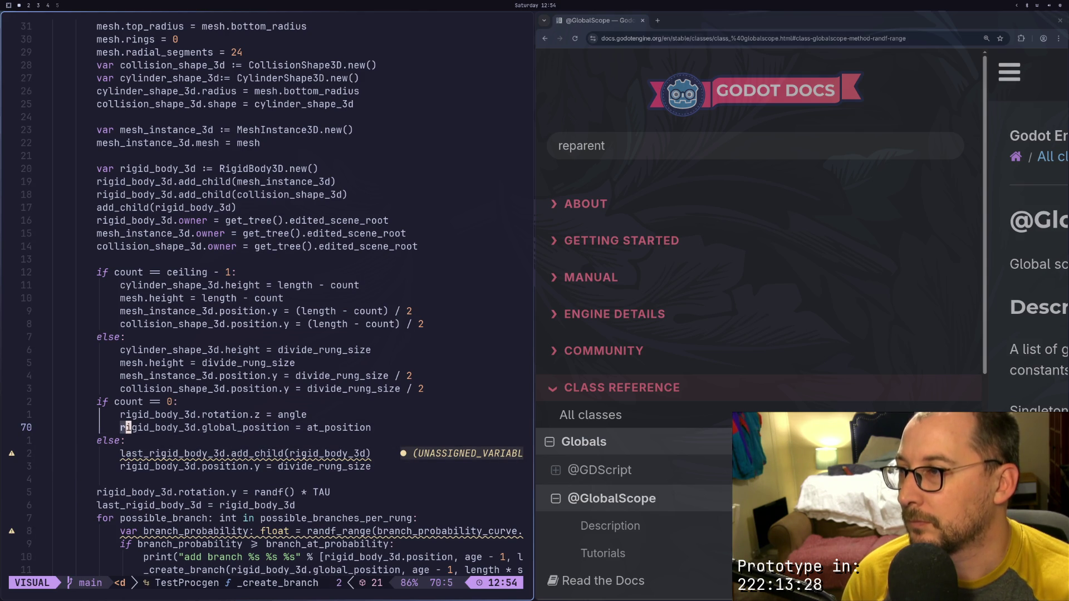
{"action": "key", "text": "l"}
{"action": "key", "text": "l"}
{"action": "key", "text": "l"}
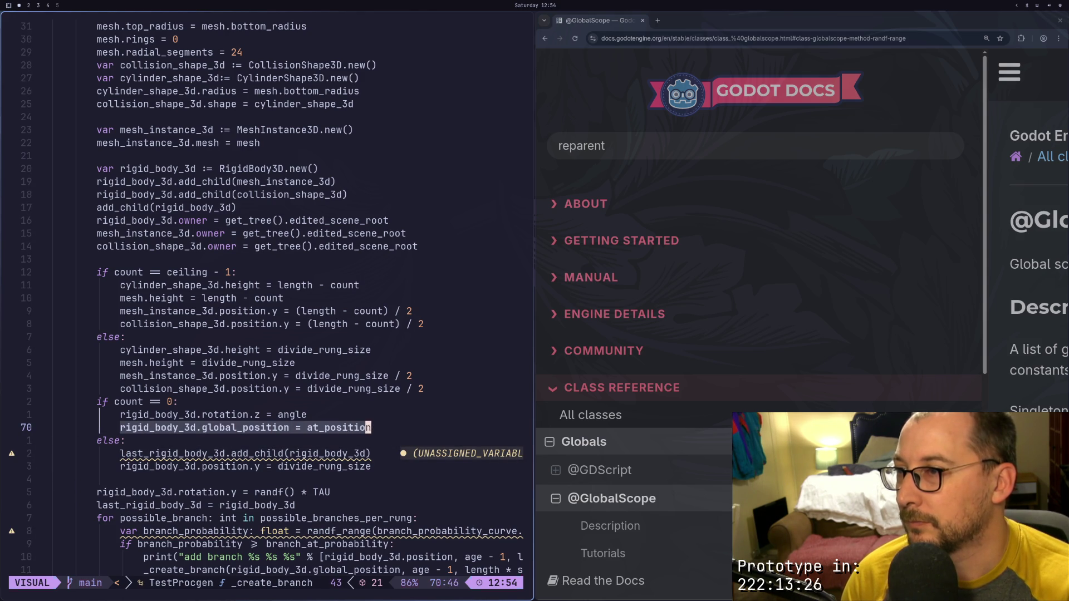
{"action": "key", "text": "Escape"}
{"action": "key", "text": "j"}
{"action": "key", "text": "j"}
Under else, paste the assignment with at_position replaced by last_rigid_body_3d.global_position
{"action": "key", "text": "k"}
{"action": "key", "text": "o"}
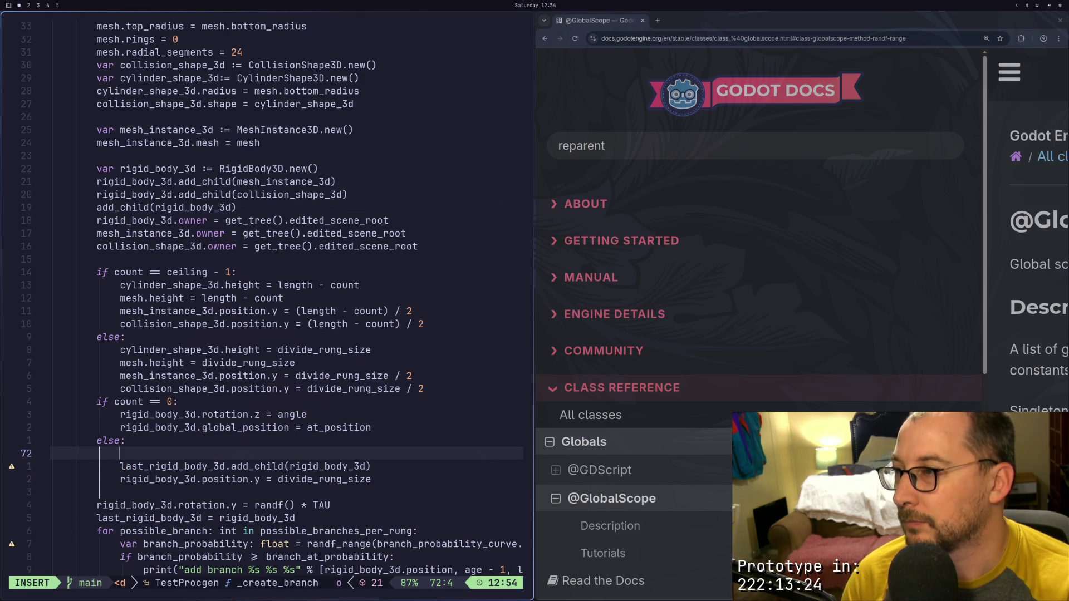
{"action": "key", "text": "Escape"}
{"action": "key", "text": "p"}
{"action": "key", "text": "a"}
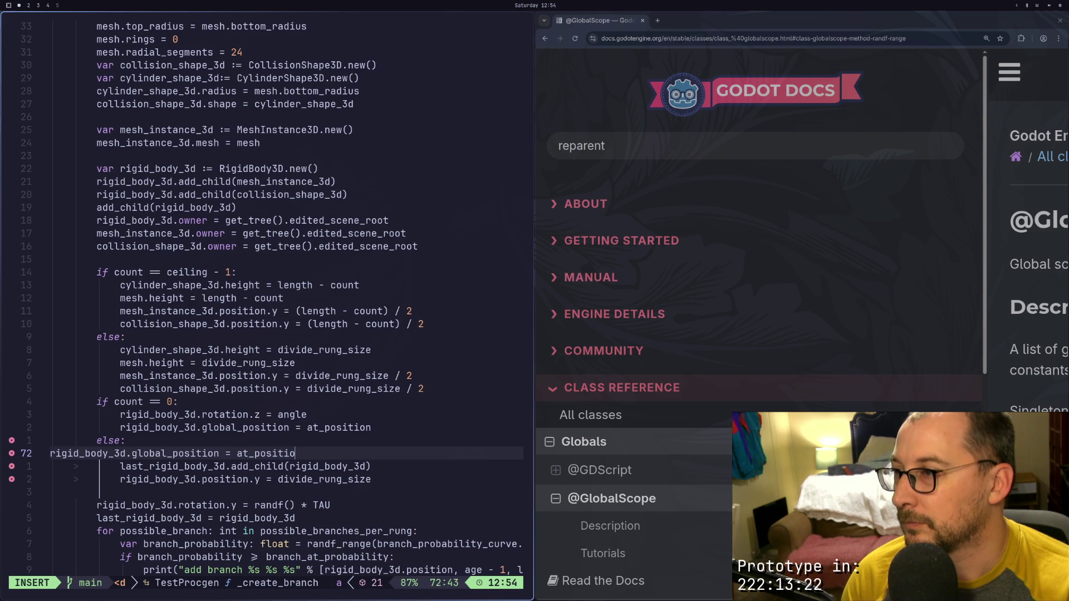
{"action": "key", "text": "BackSpace"}
{"action": "key", "text": "BackSpace"}
{"action": "key", "text": "BackSpace"}
{"action": "type", "text": "las"}
{"action": "key", "text": "Tab"}
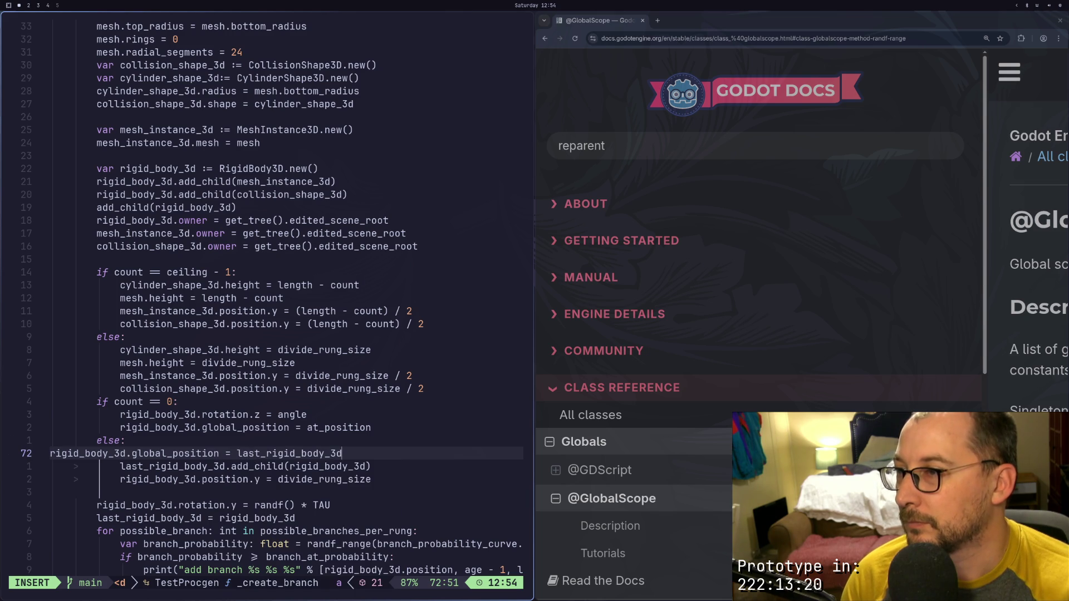
{"action": "type", "text": ".gl"}
{"action": "key", "text": "Tab"}
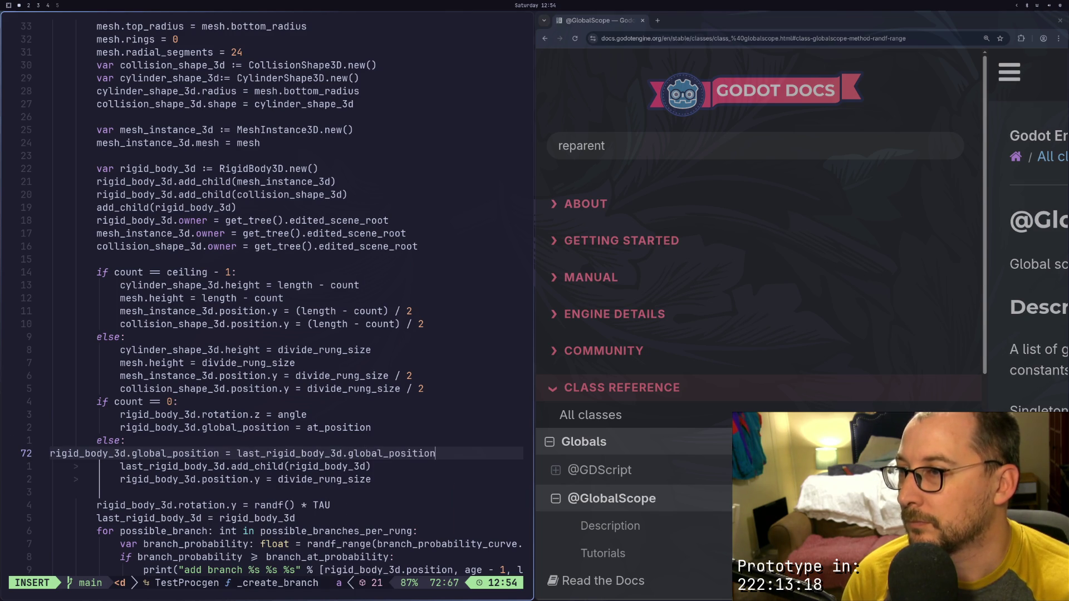
{"action": "key", "text": "Escape"}
{"action": "key", "text": "F"}
{"action": "key", "text": "b"}
{"action": "key", "text": "semicolon"}
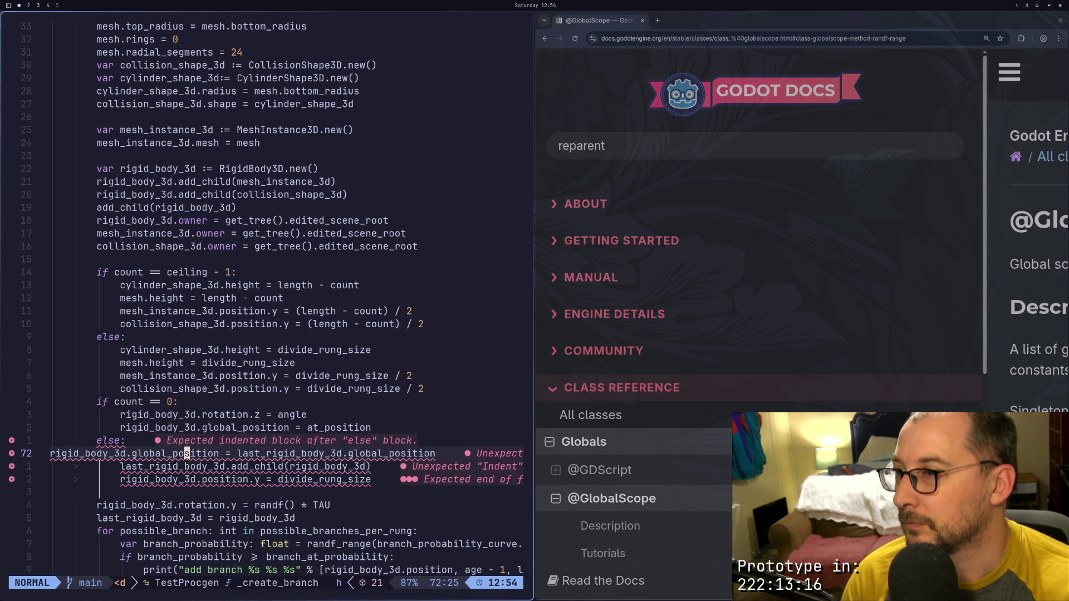
Indent the new line inside the else branch and save with :w
{"action": "key", "text": "b"}
{"action": "key", "text": "b"}
{"action": "key", "text": "b"}
{"action": "key", "text": "i"}
{"action": "key", "text": "Tab"}
{"action": "key", "text": "Tab"}
{"action": "key", "text": "Tab"}
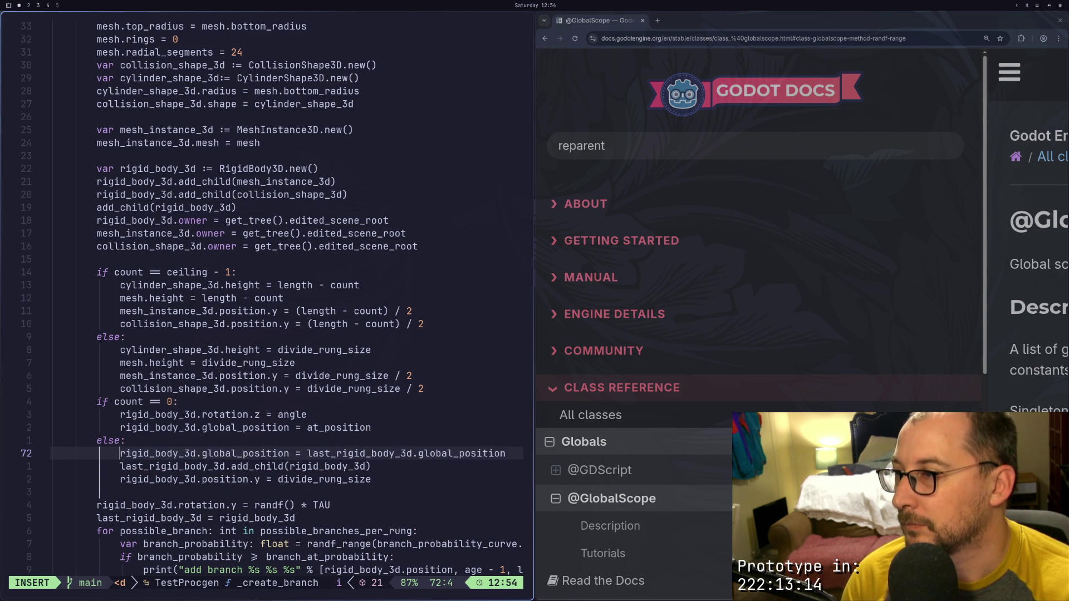
{"action": "key", "text": "Escape"}
{"action": "type", "text": ":w"}
{"action": "key", "text": "Return"}
Review the else branch and undo to restore the last_rigid_body_3d.transform copy line
{"action": "key", "text": "j"}
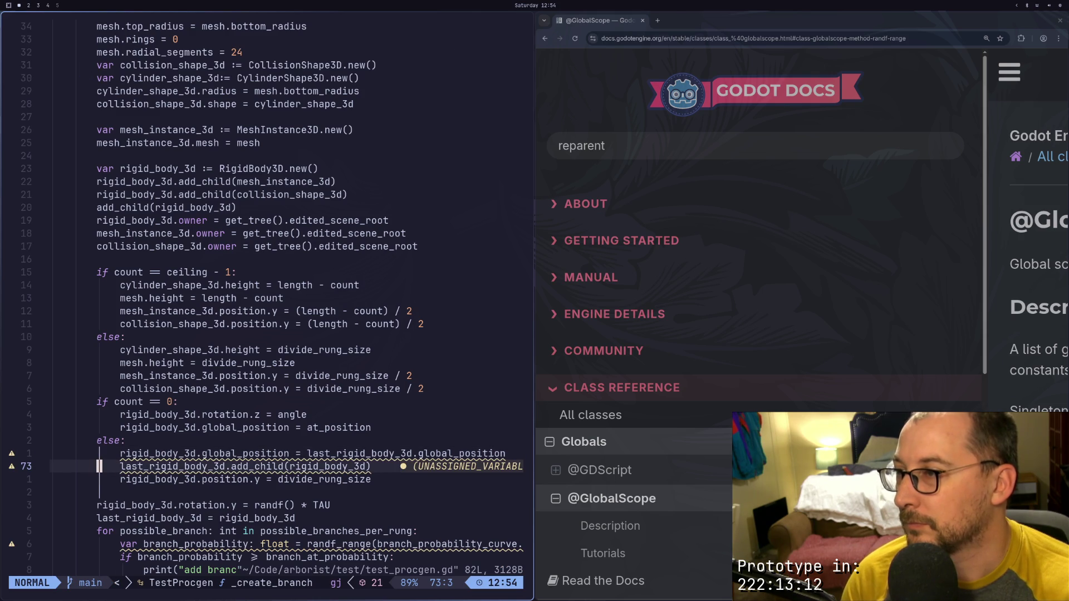
{"action": "key", "text": "l"}
{"action": "key", "text": "l"}
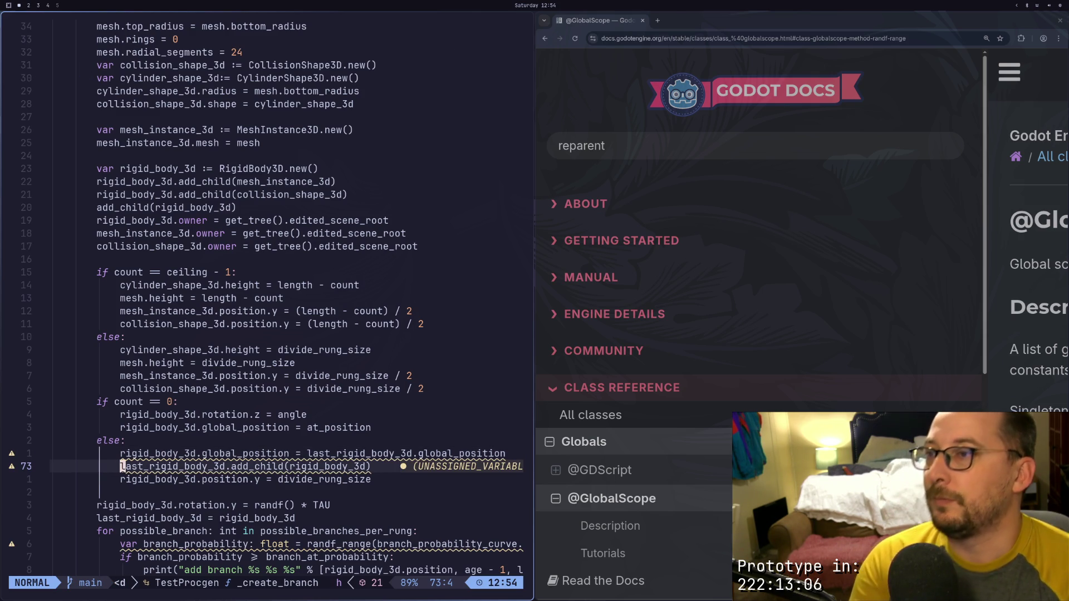
{"action": "key", "text": "Escape"}
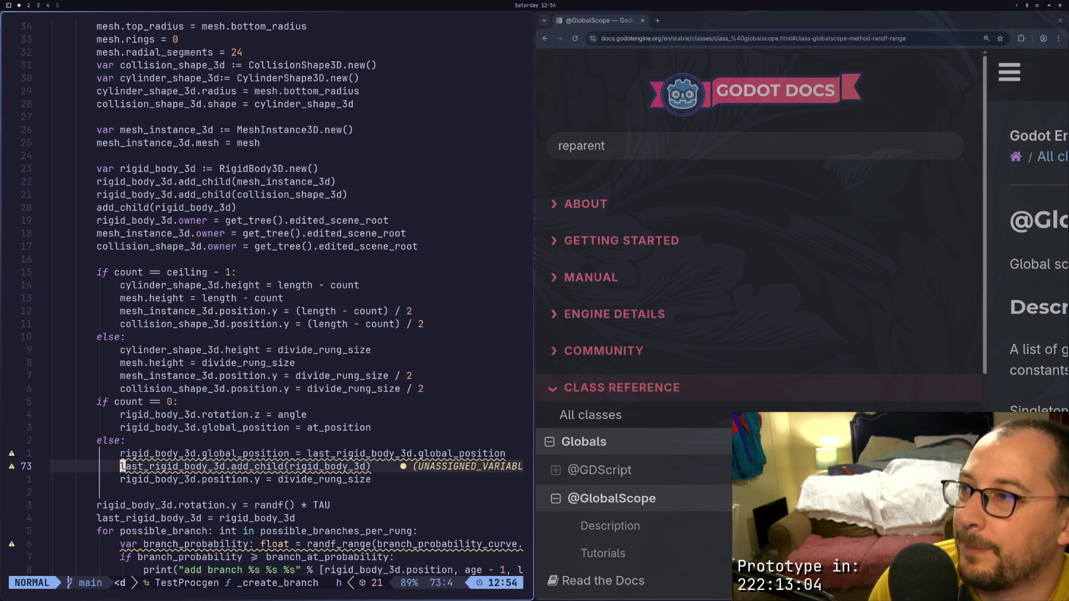
{"action": "key", "text": "k"}
{"action": "key", "text": "k"}
{"action": "key", "text": "k"}
{"action": "key", "text": "j"}
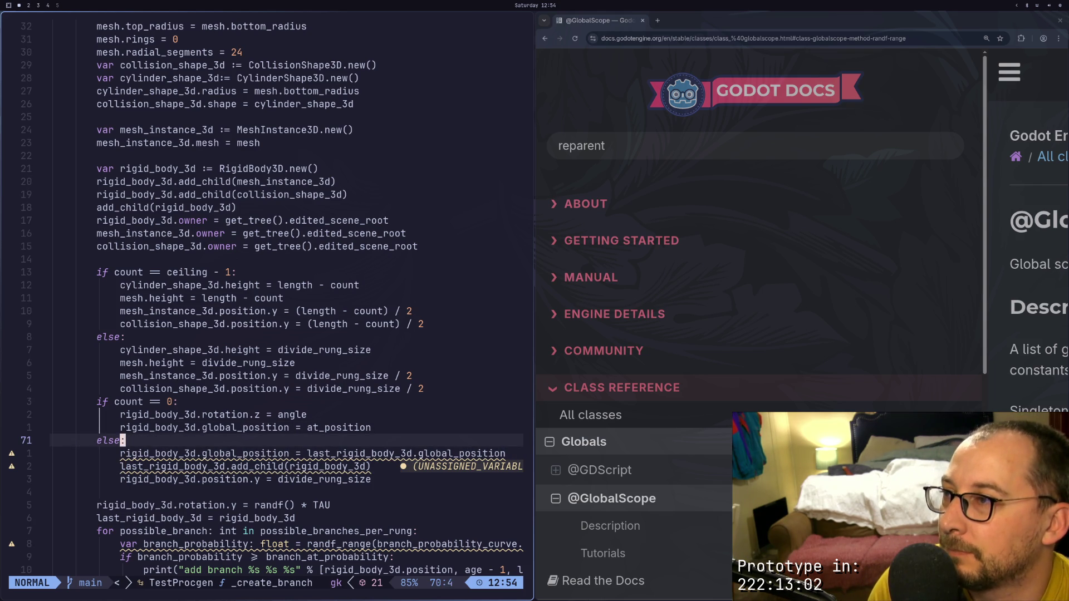
{"action": "key", "text": "j"}
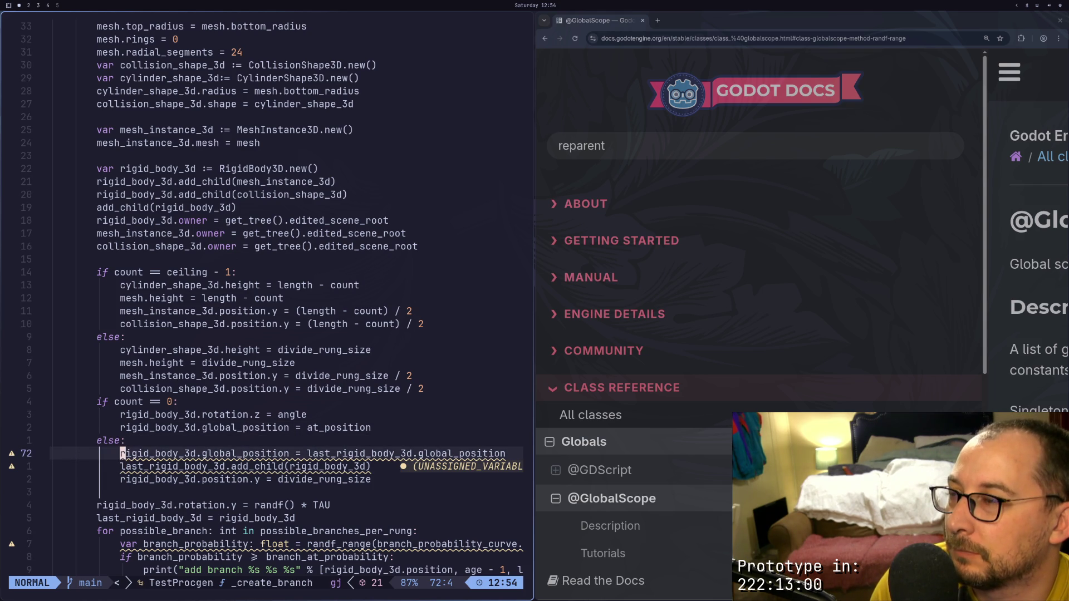
{"action": "key", "text": "j"}
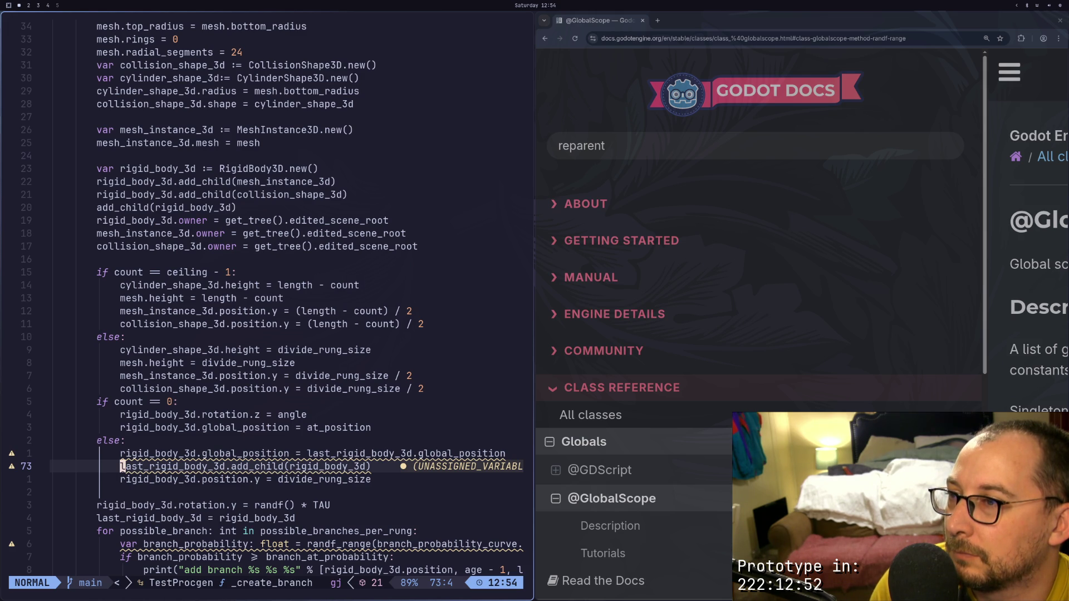
{"action": "key", "text": "k"}
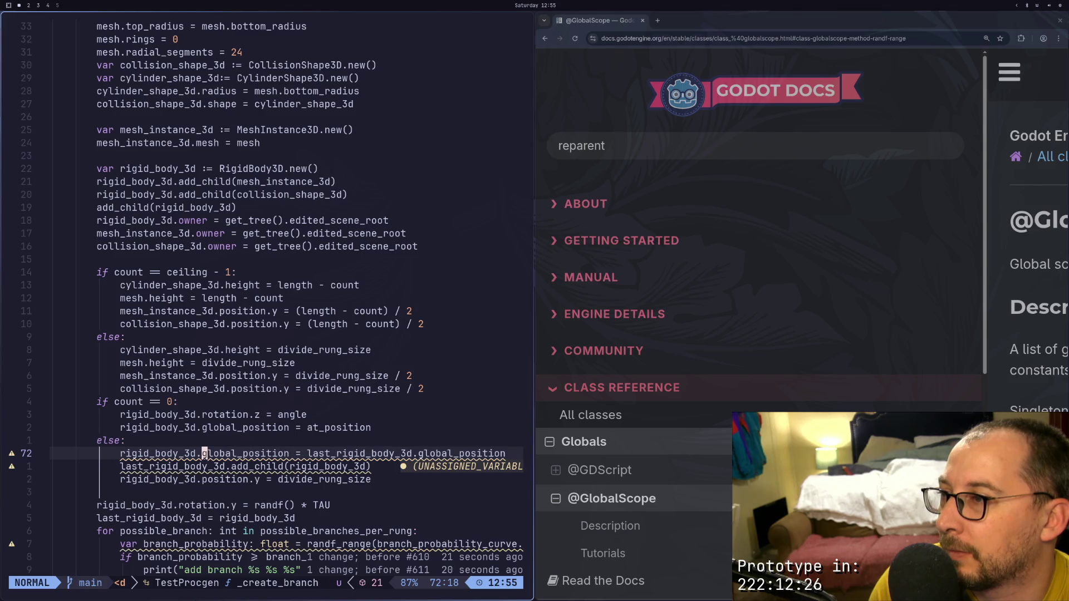
{"action": "key", "text": "u"}
{"action": "key", "text": "Escape"}
Read through the global_position line in the else branch
{"action": "key", "text": "j"}
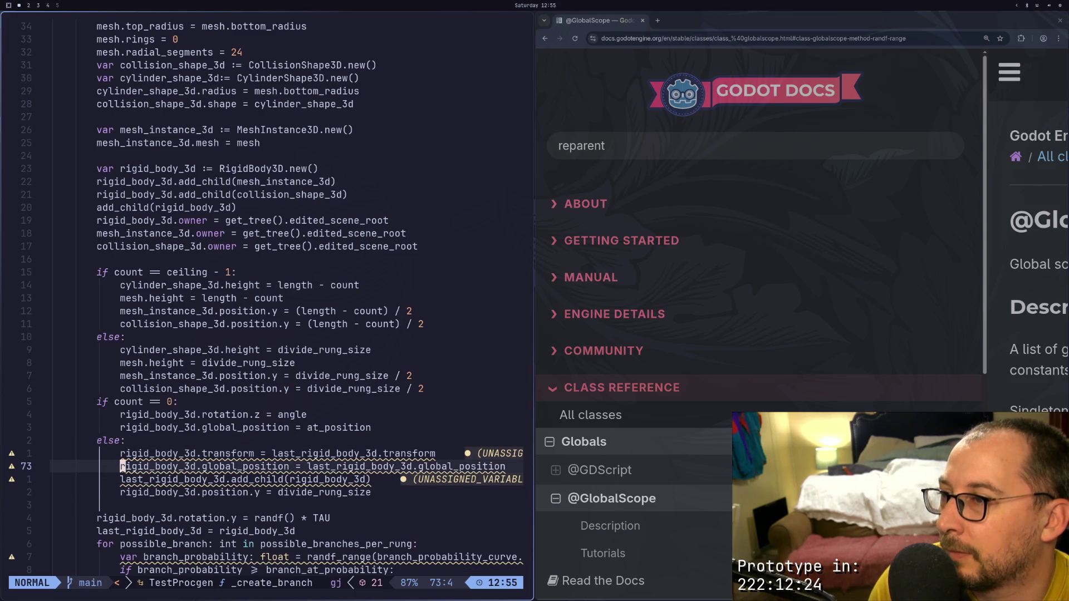
{"action": "key", "text": "l"}
{"action": "key", "text": "l"}
{"action": "key", "text": "l"}
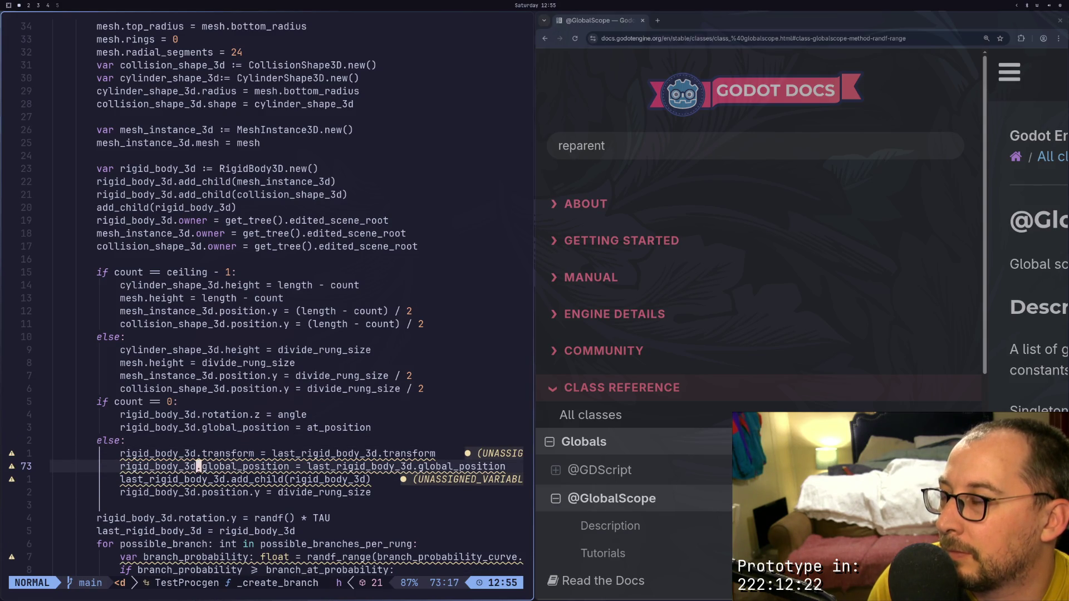
{"action": "key", "text": "l"}
{"action": "key", "text": "l"}
{"action": "key", "text": "l"}
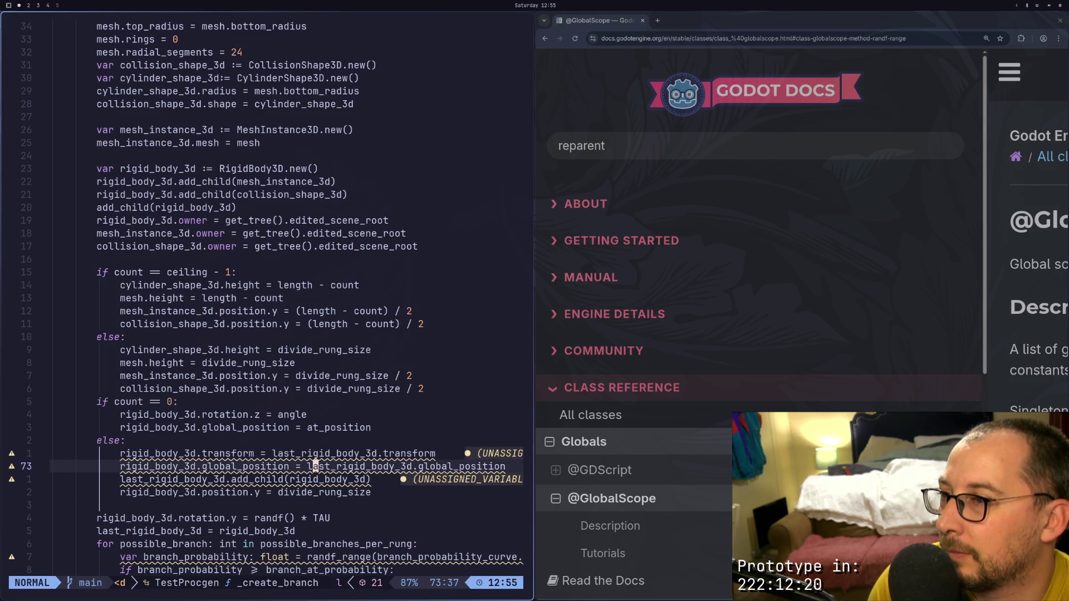
{"action": "key", "text": "l"}
{"action": "key", "text": "l"}
{"action": "key", "text": "l"}
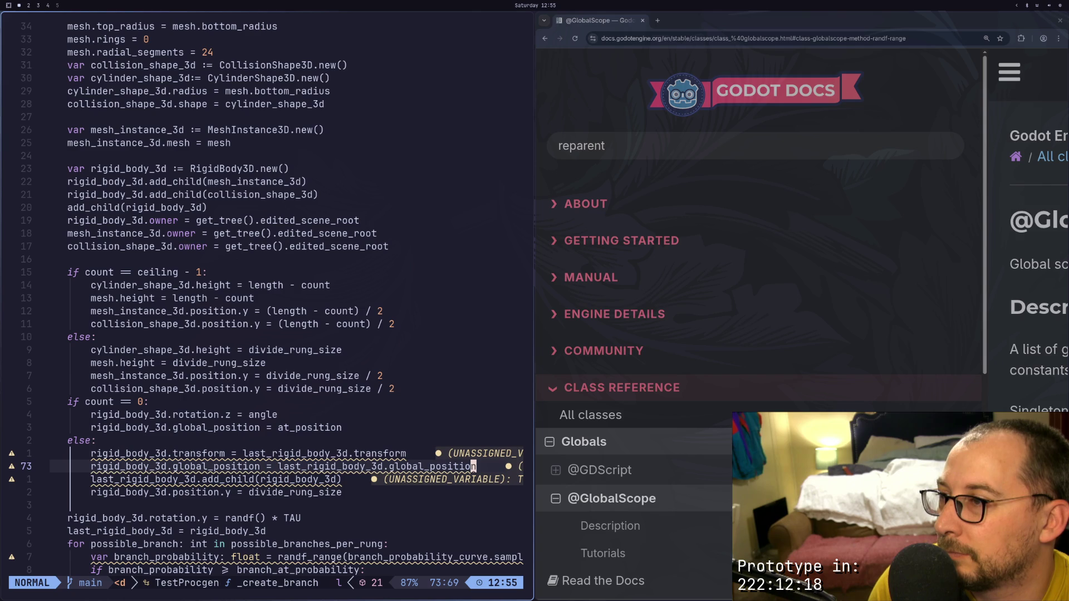
{"action": "key", "text": "h"}
{"action": "key", "text": "h"}
{"action": "key", "text": "h"}
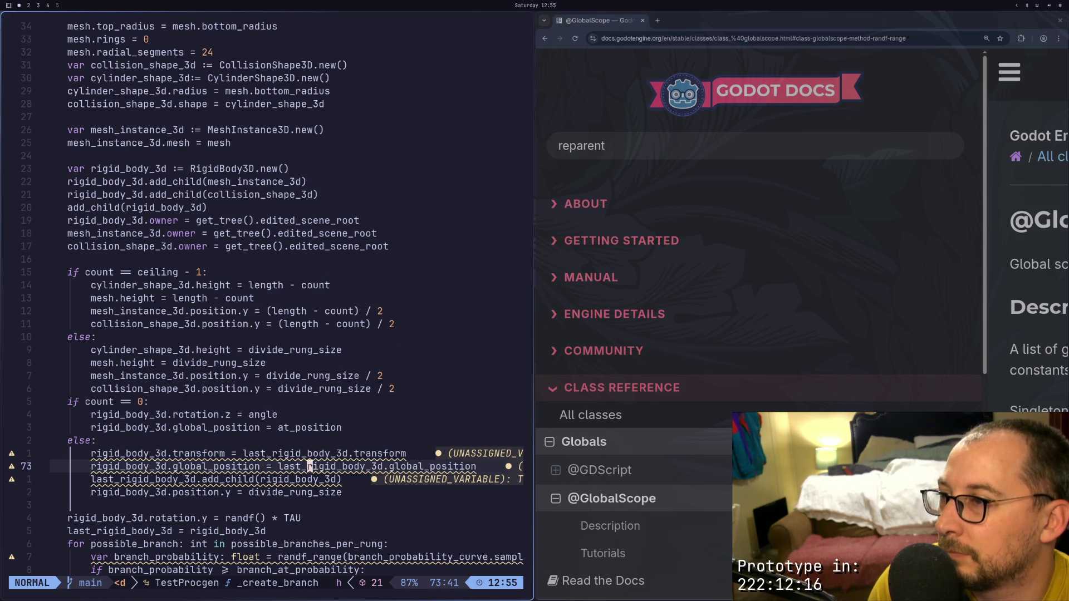
{"action": "key", "text": "h"}
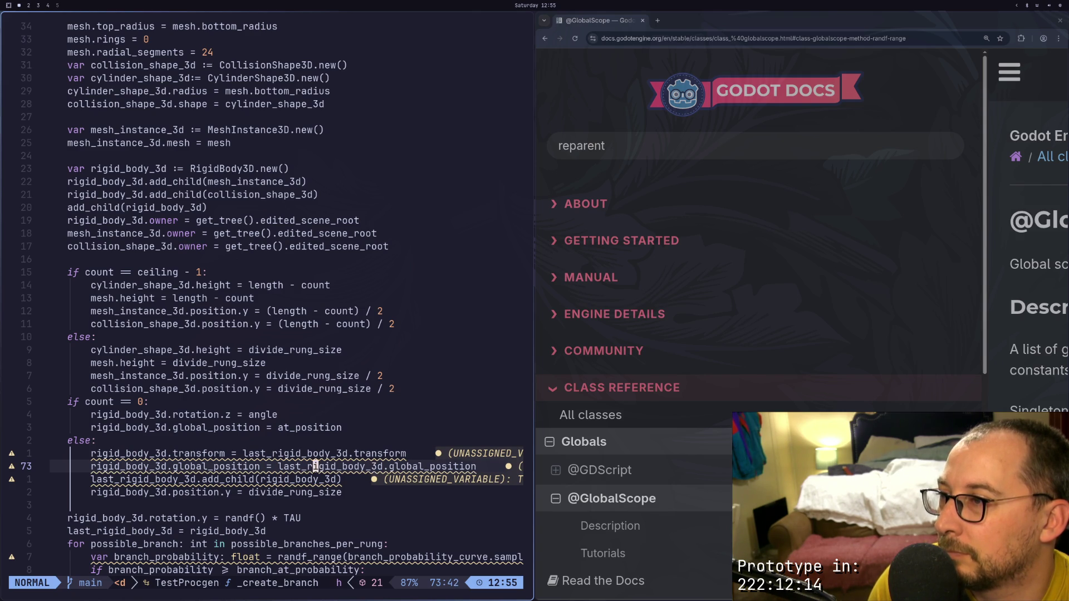
{"action": "key", "text": "j"}
{"action": "key", "text": "h"}
{"action": "key", "text": "h"}
{"action": "key", "text": "h"}
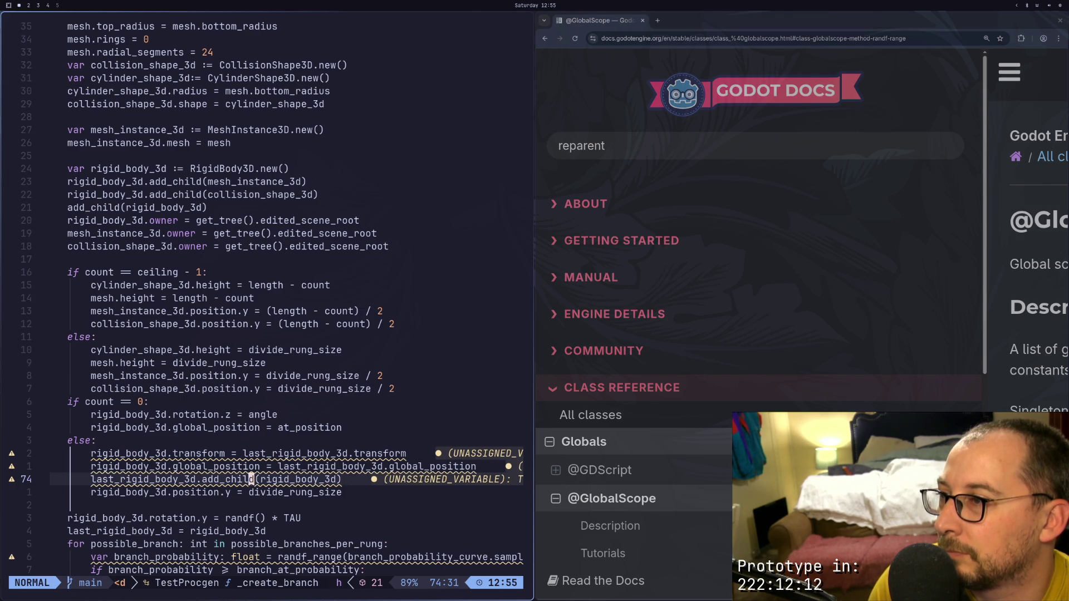
Delete the global_position and add_child lines with Vd and save the script
{"action": "key", "text": "j"}
{"action": "key", "text": "v"}
{"action": "key", "text": "l"}
{"action": "key", "text": "V"}
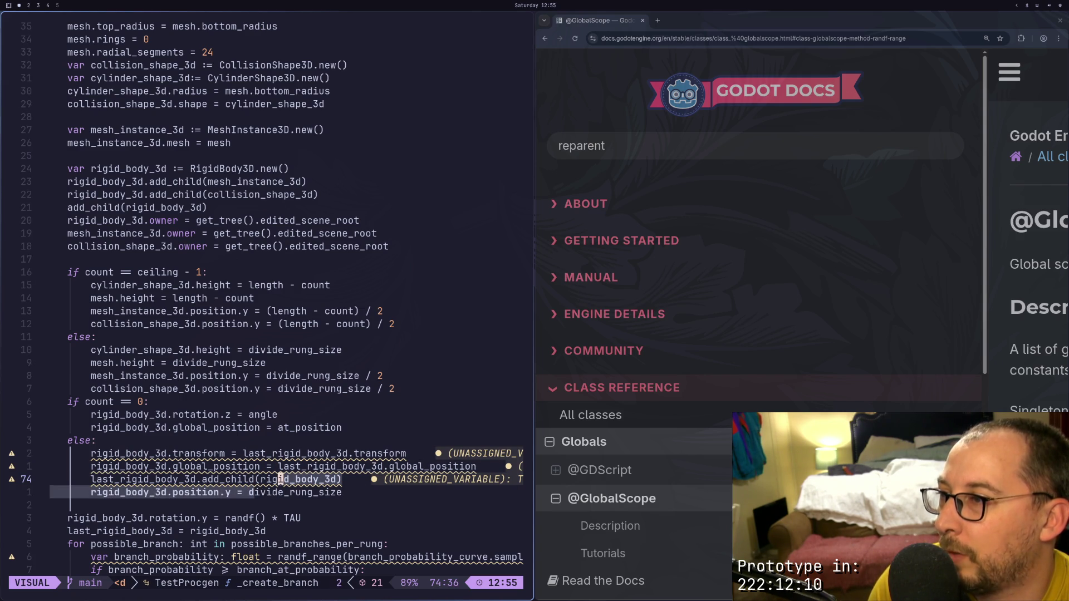
{"action": "key", "text": "g"}
{"action": "key", "text": "k"}
{"action": "key", "text": "Escape"}
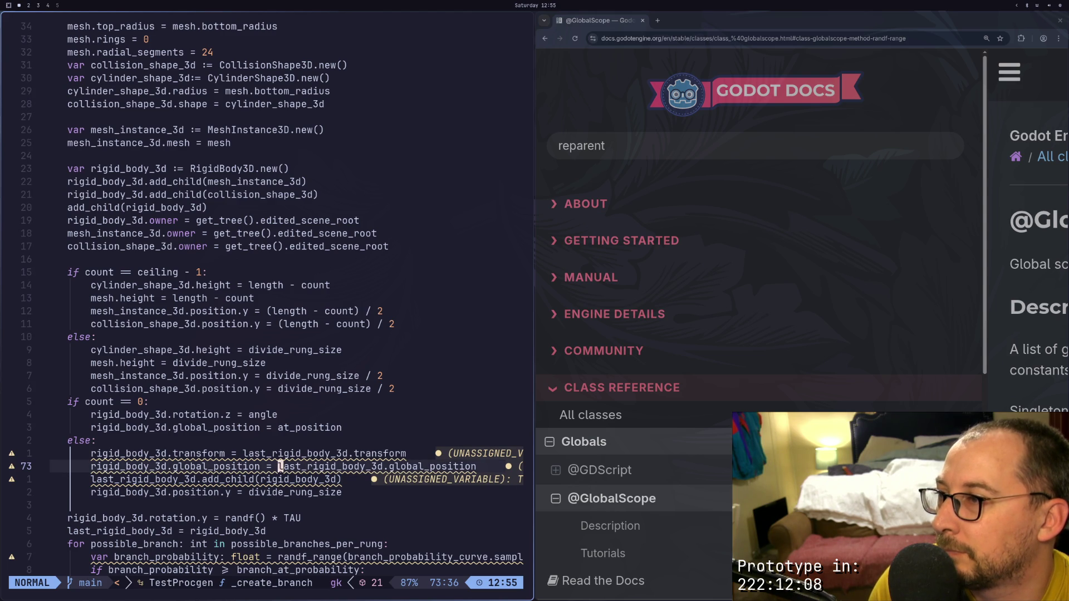
{"action": "key", "text": "V"}
{"action": "key", "text": "k"}
{"action": "key", "text": "d"}
{"action": "key", "text": "Escape"}
{"action": "key", "text": "colon"}
{"action": "type", "text": "w"}
{"action": "key", "text": "Return"}
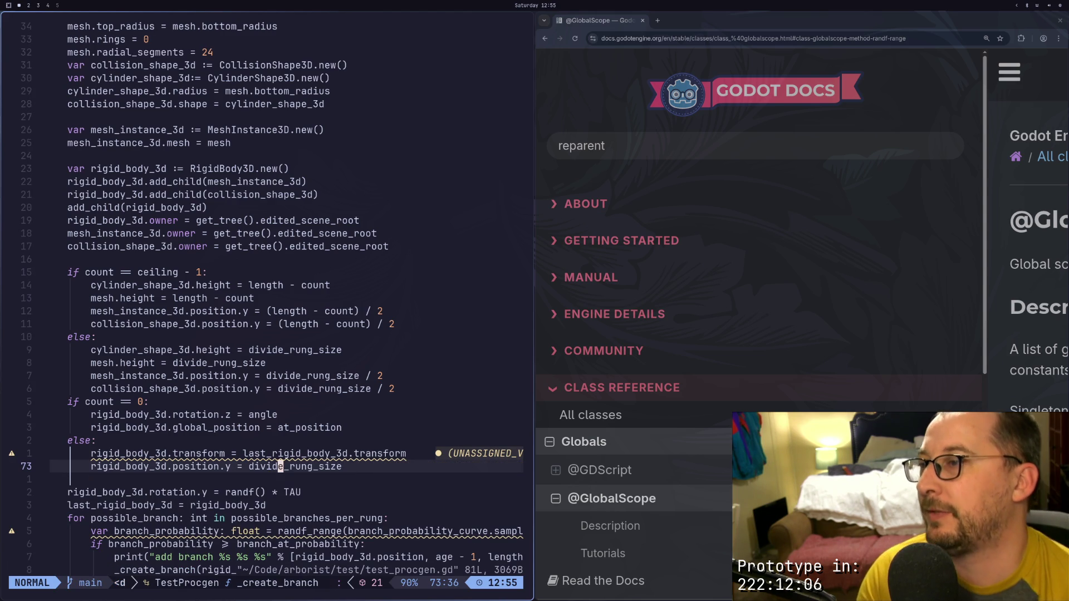
Change position.y's = to += so it adds divide_rung_size, and save
{"action": "key", "text": "h"}
{"action": "key", "text": "h"}
{"action": "key", "text": "h"}
{"action": "key", "text": "h"}
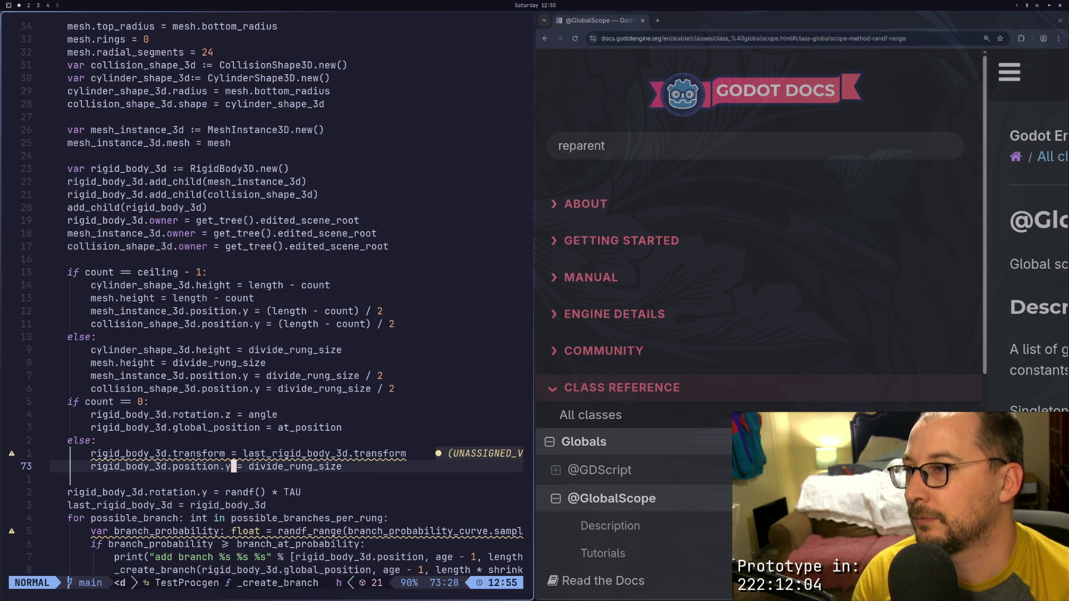
{"action": "type", "text": "a"}
{"action": "type", "text": "+"}
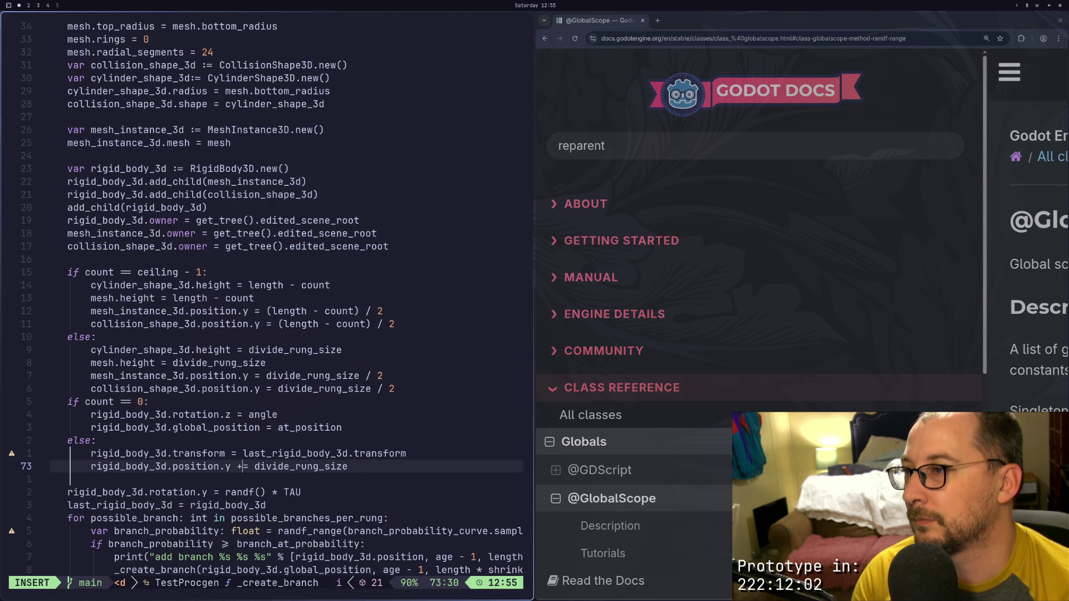
{"action": "key", "text": "Escape"}
{"action": "type", "text": ":w"}
{"action": "key", "text": "Return"}
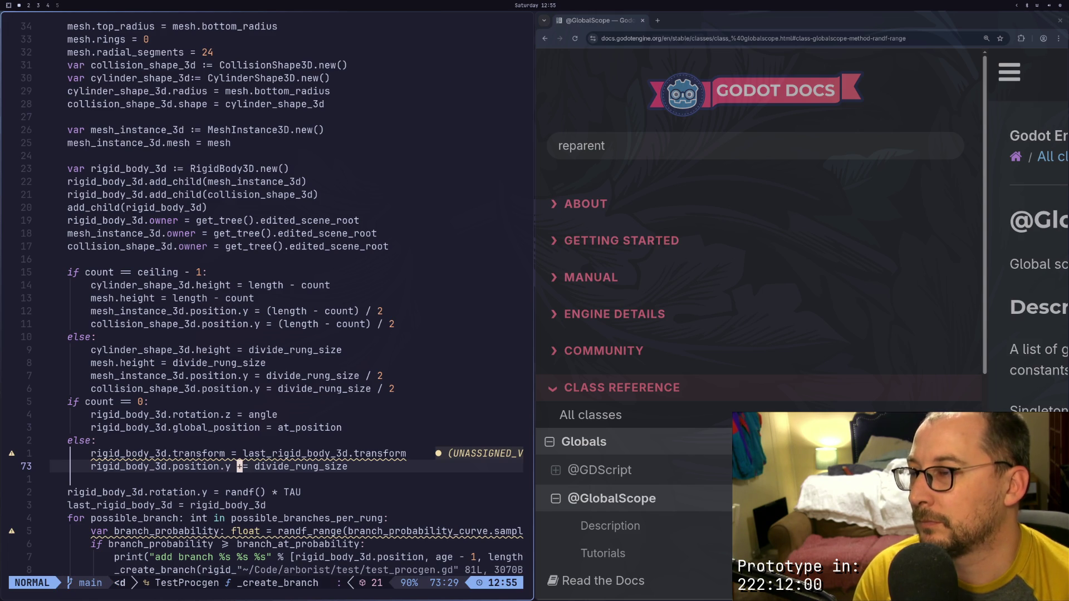
{"action": "key", "text": "super+2"}
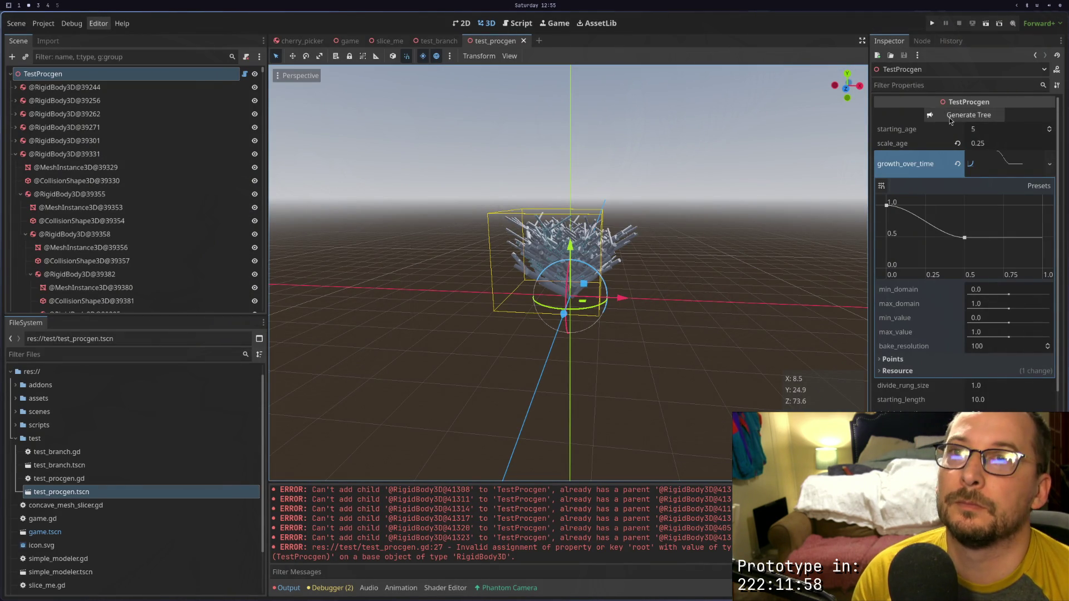
Regenerate the tree and select the first generated rigid body in the Scene dock
{"action": "left_click", "coordinate": [949, 116]}
{"action": "scroll", "coordinate": [592, 182], "scroll_direction": "up", "scroll_amount": 10}
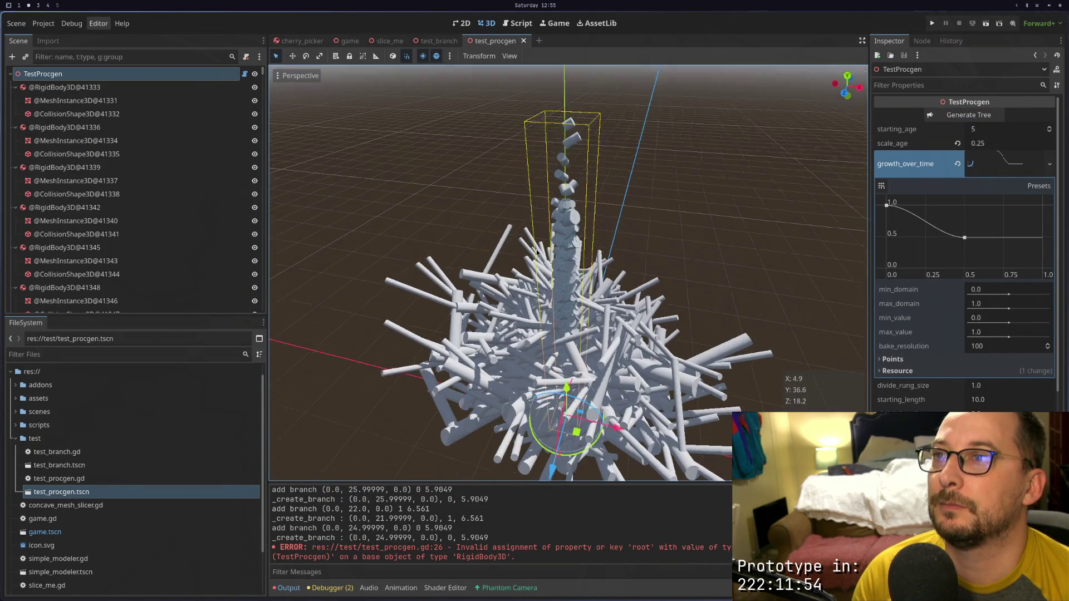
{"action": "scroll", "coordinate": [630, 145], "scroll_direction": "up", "scroll_amount": 5}
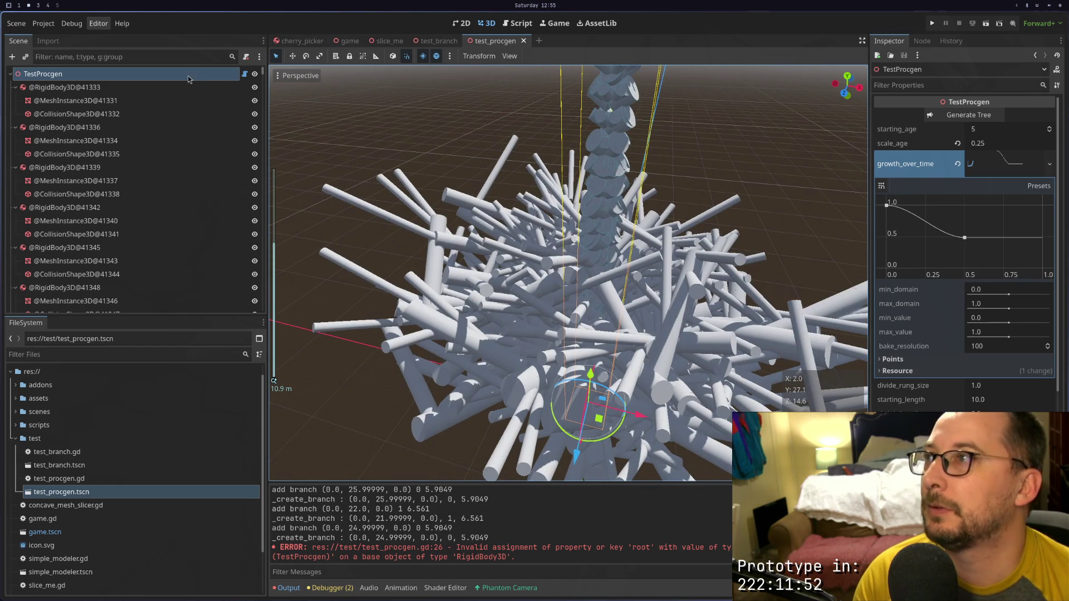
{"action": "left_click", "coordinate": [189, 87]}
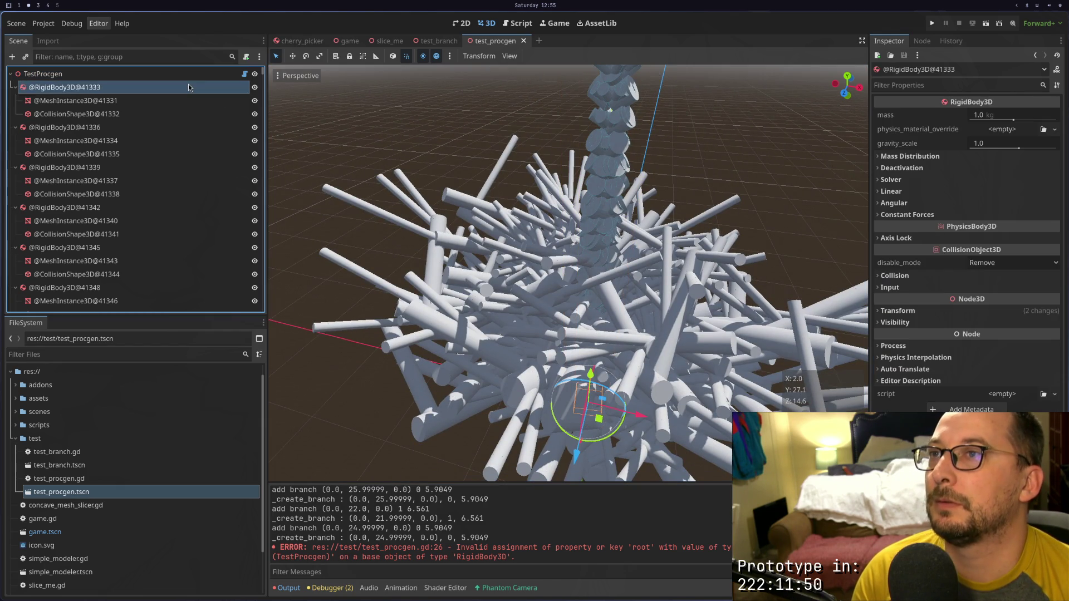
{"action": "scroll", "coordinate": [167, 167], "scroll_direction": "down", "scroll_amount": 10}
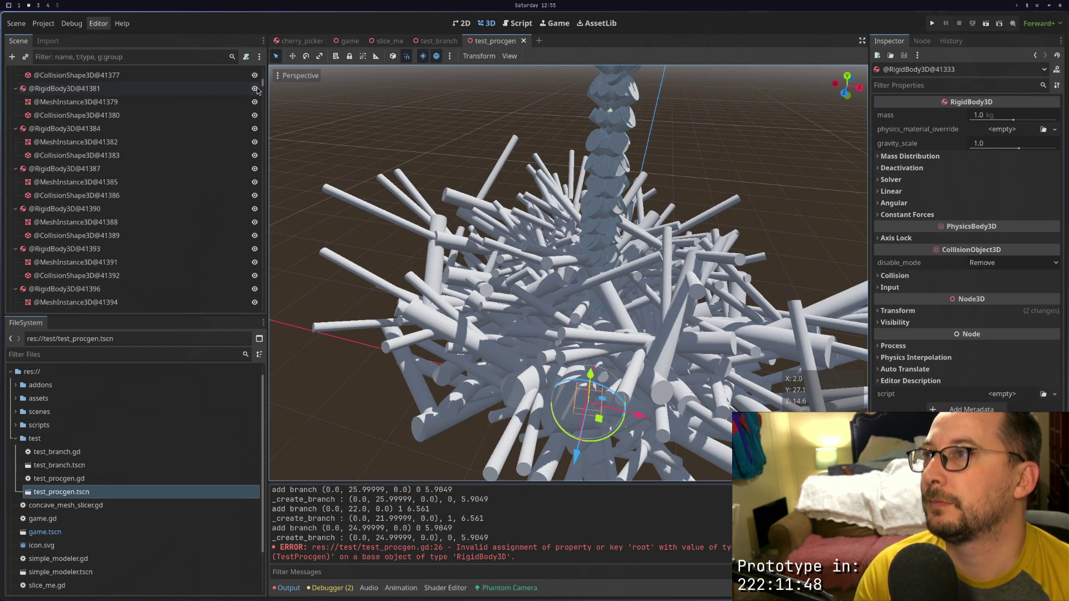
{"action": "left_click_drag", "start_coordinate": [262, 85], "coordinate": [263, 307]}
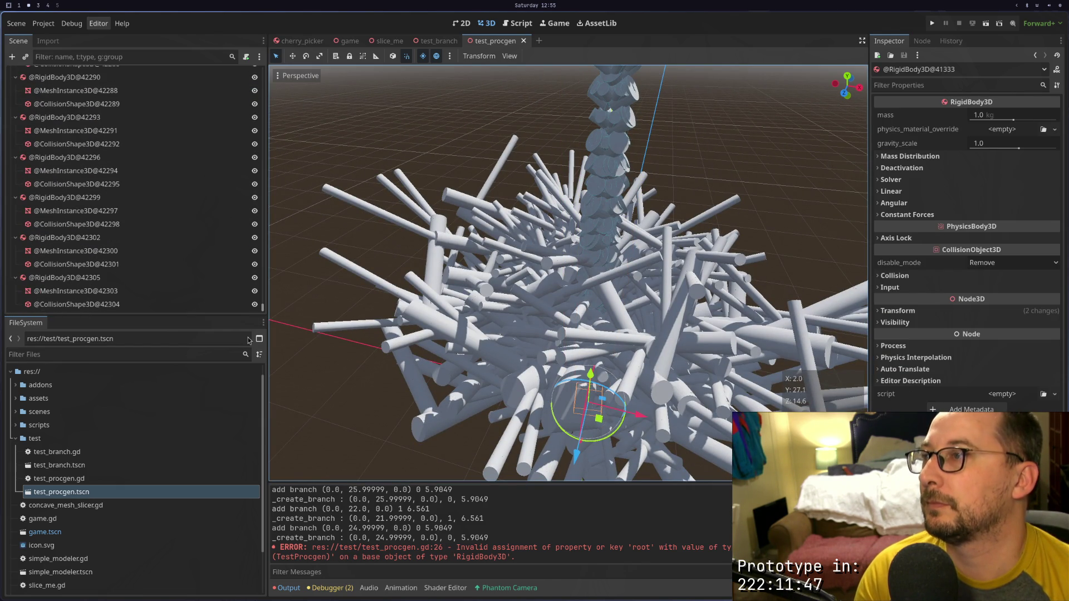
Shift-select through the last node and delete all 325 generated nodes, leaving TestProcgen
{"action": "left_click", "coordinate": [70, 279], "text": "shift"}
{"action": "right_click", "coordinate": [71, 279]}
{"action": "left_click", "coordinate": [98, 468]}
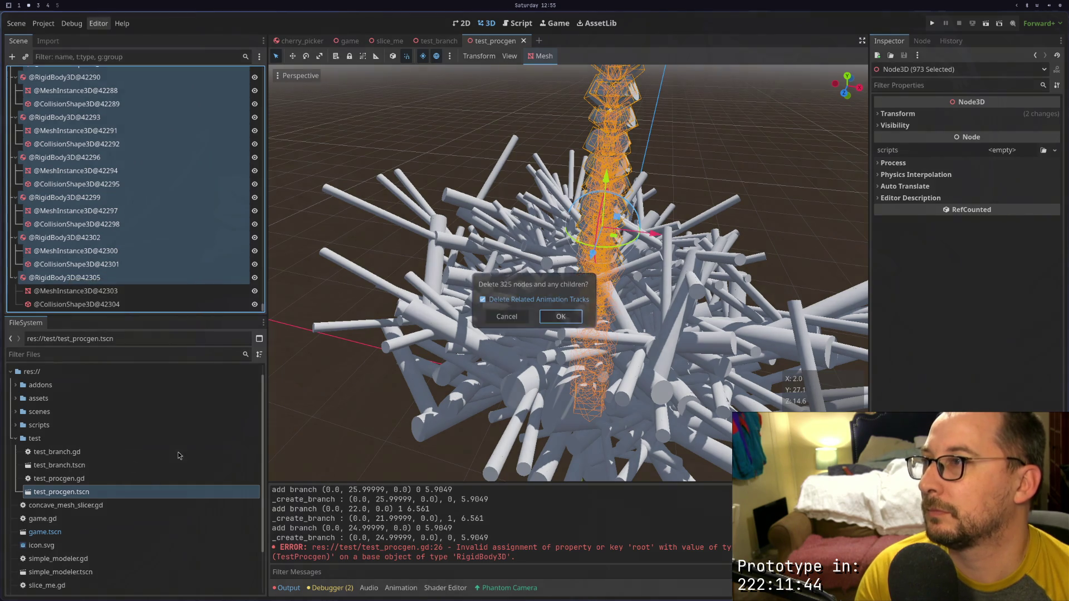
{"action": "left_click", "coordinate": [561, 317]}
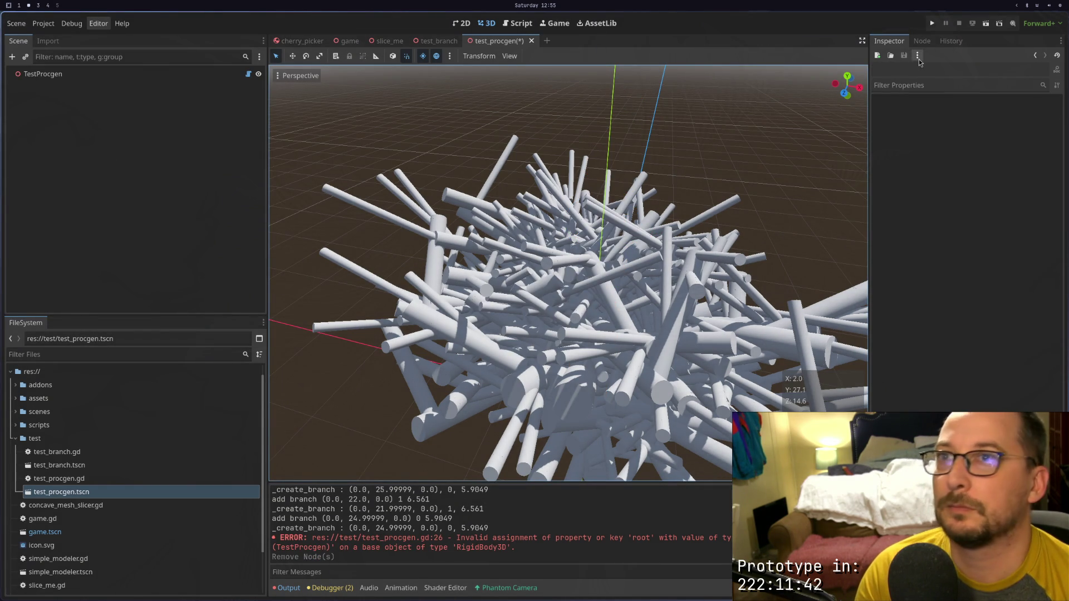
{"action": "left_click", "coordinate": [43, 73]}
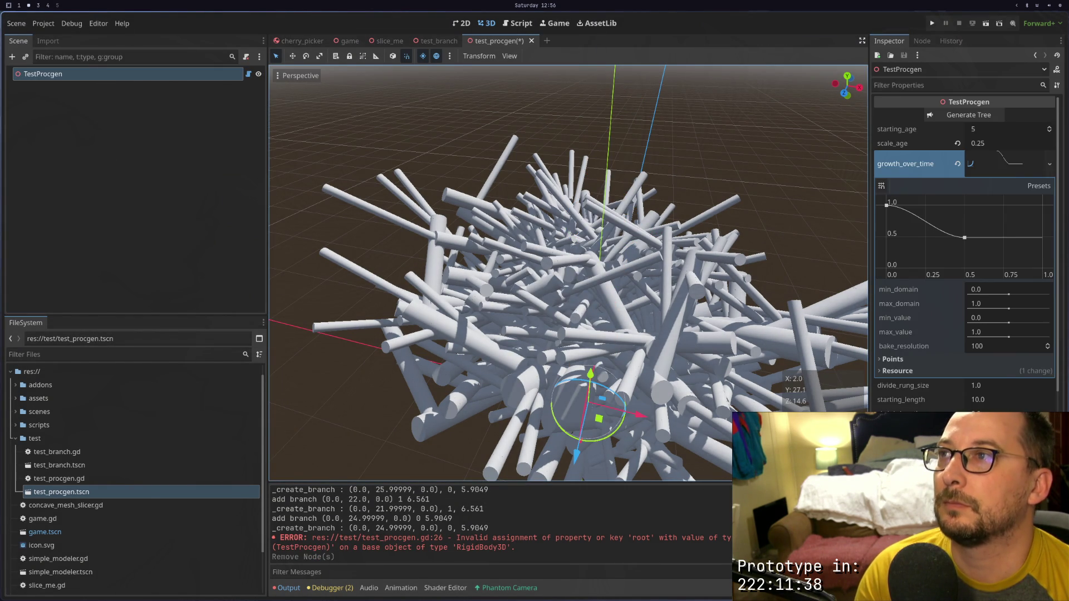
{"action": "key", "text": "super+1"}
{"action": "scroll", "coordinate": [272, 123], "scroll_direction": "up", "scroll_amount": 10}
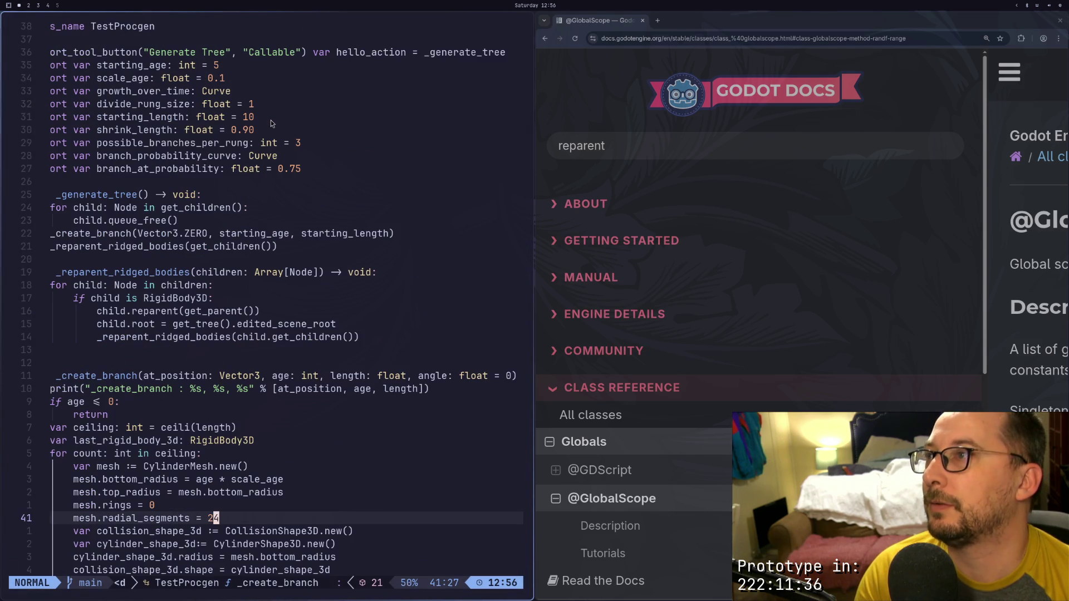
Save the cleared scene in Godot, then close and reopen test_procgen.tscn
{"action": "key", "text": "super+2"}
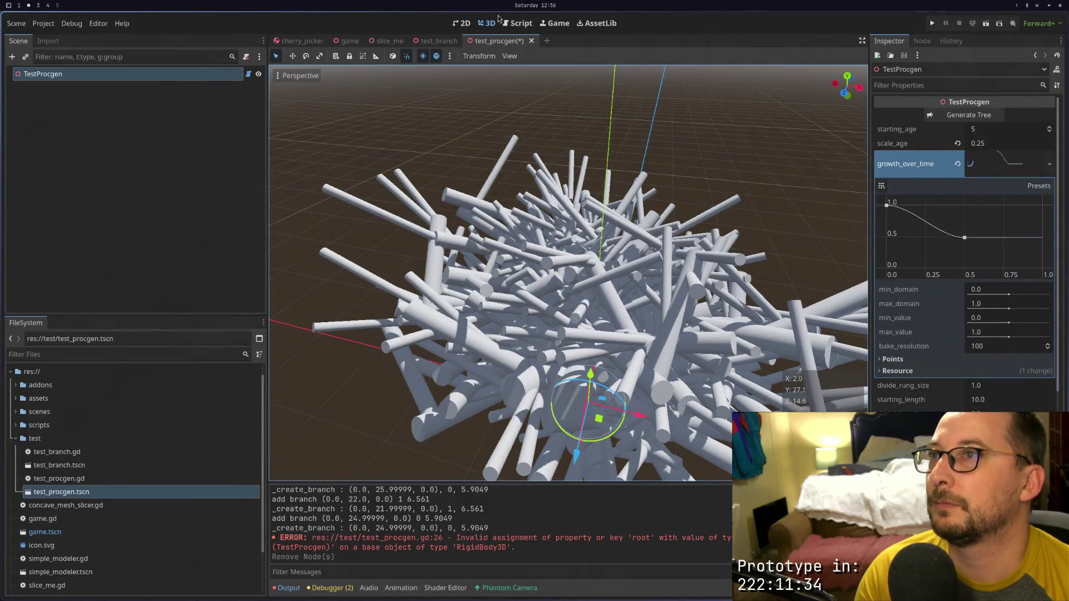
{"action": "key", "text": "ctrl+s"}
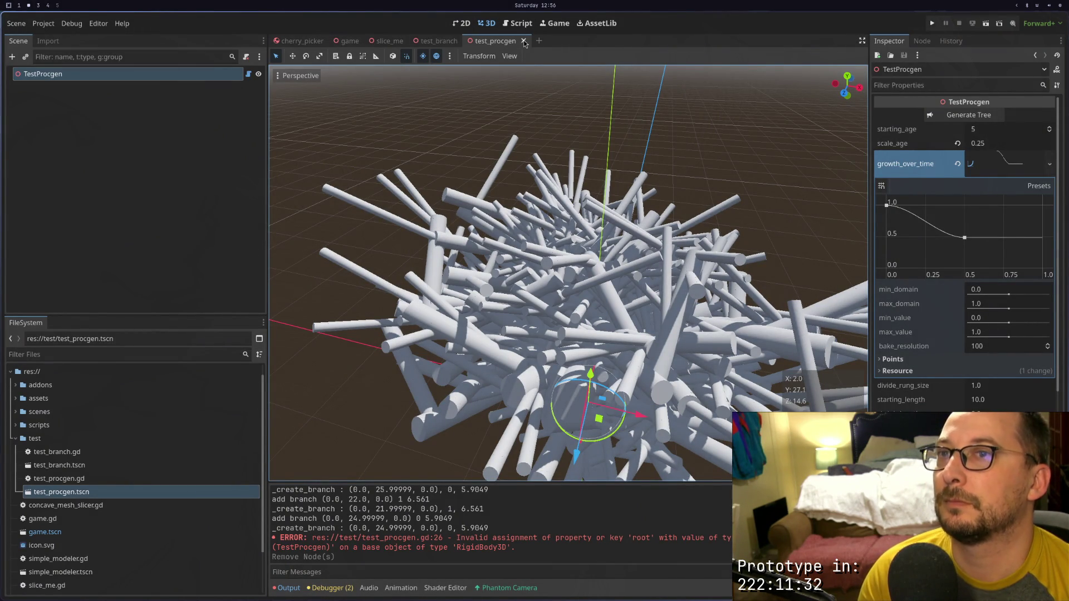
{"action": "left_click", "coordinate": [524, 41]}
{"action": "double_click", "coordinate": [105, 493]}
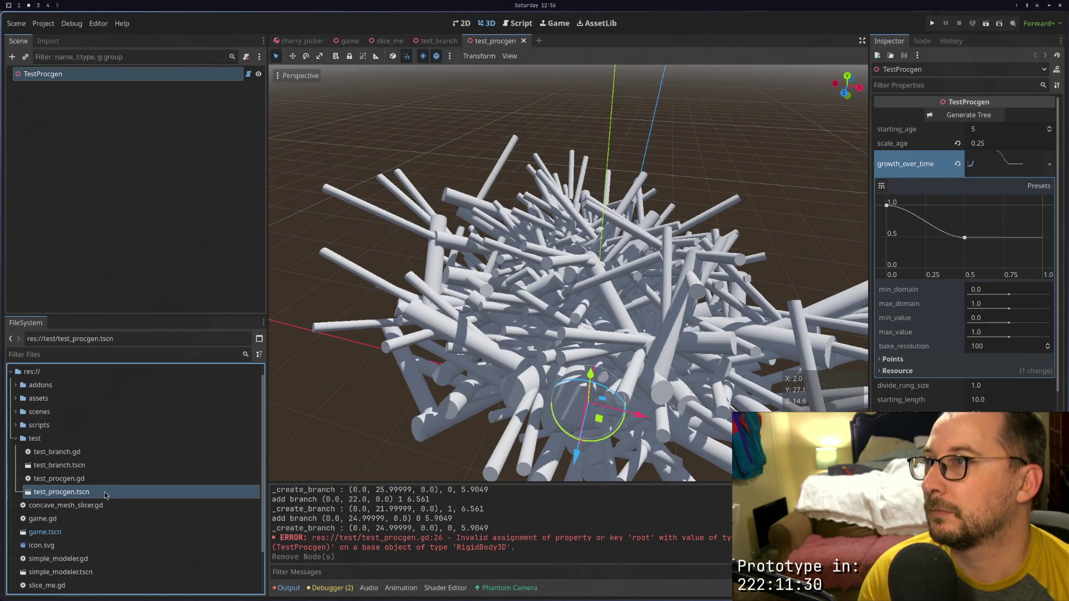
Copy the get_children() queue_free loop from _generate_tree
{"action": "key", "text": "super+1"}
{"action": "left_click", "coordinate": [158, 208]}
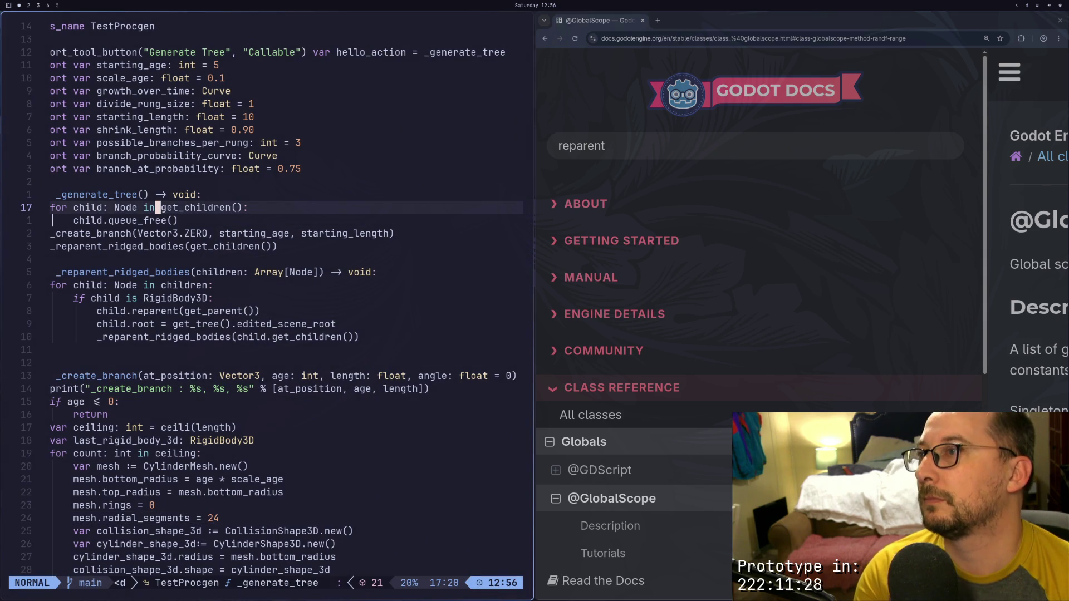
{"action": "mouse_move", "coordinate": [158, 208]}
{"action": "left_mouse_down"}
{"action": "mouse_move", "coordinate": [158, 221]}
{"action": "mouse_move", "coordinate": [53, 220]}
{"action": "left_mouse_up"}
{"action": "key", "text": "l"}
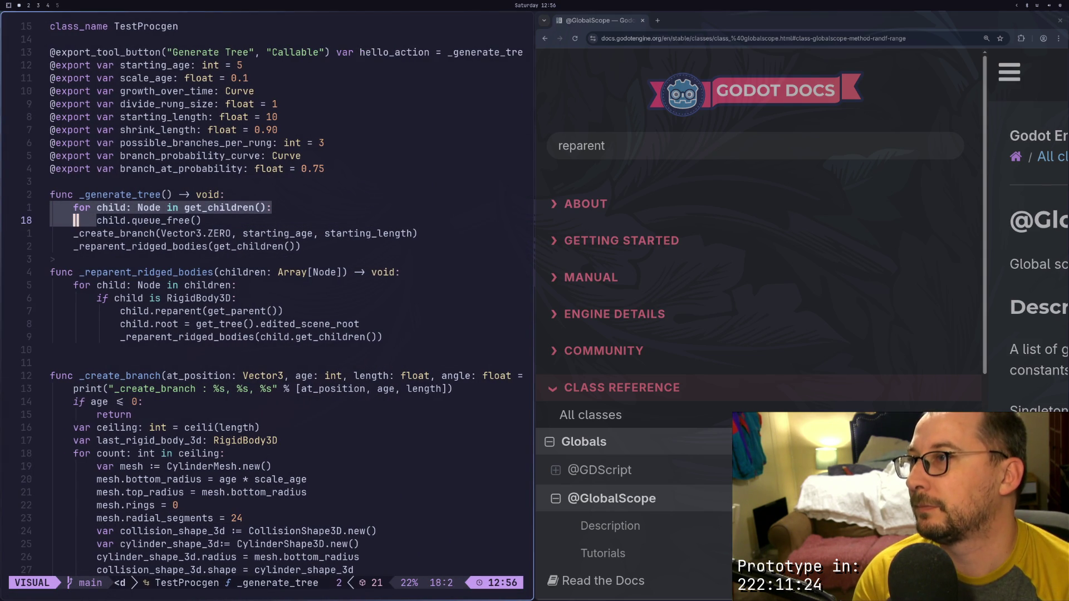
{"action": "key", "text": "e"}
{"action": "key", "text": "e"}
{"action": "key", "text": "y"}
Add 'func _ready() -> void:' above _generate_tree, paste the loop under it, and save
{"action": "key", "text": "k"}
{"action": "key", "text": "k"}
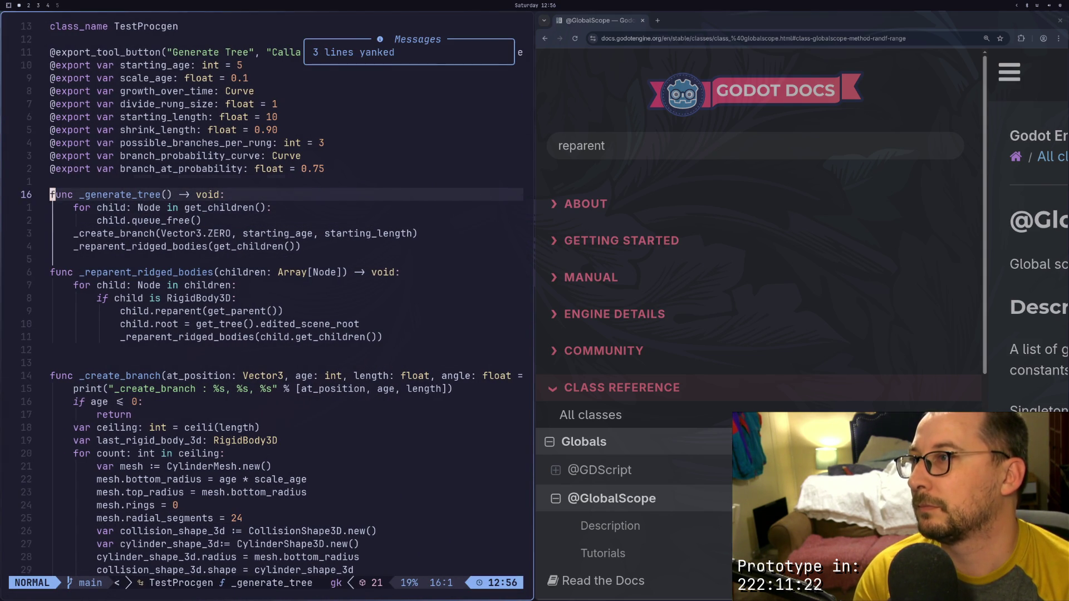
{"action": "key", "text": "i"}
{"action": "key", "text": "Return"}
{"action": "type", "text": "func _"}
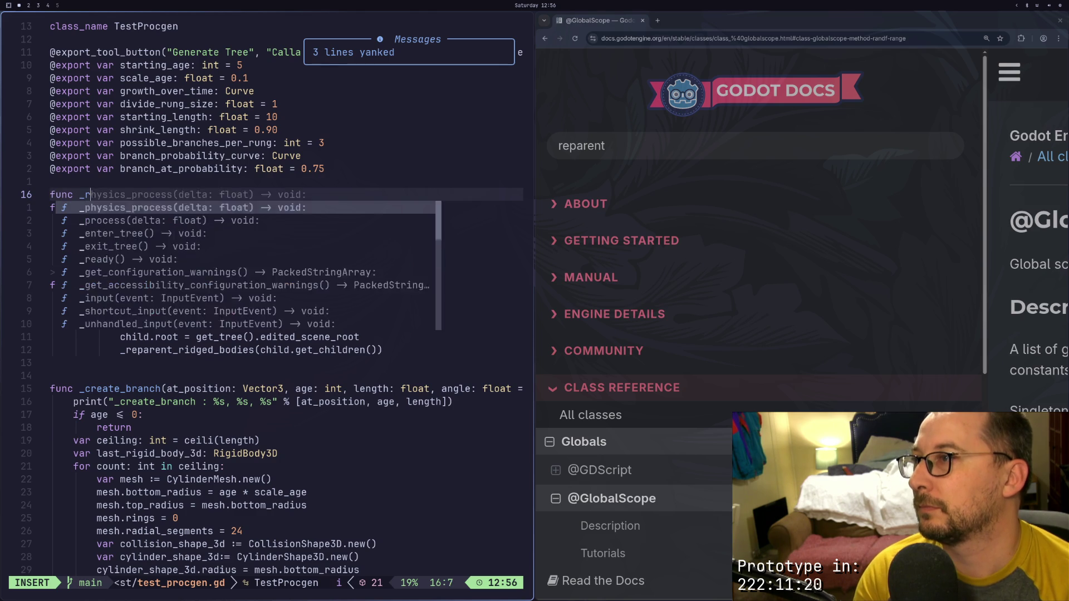
{"action": "key", "text": "Down"}
{"action": "key", "text": "Down"}
{"action": "key", "text": "Down"}
{"action": "key", "text": "Return"}
{"action": "key", "text": "Escape"}
{"action": "key", "text": "p"}
{"action": "key", "text": "a"}
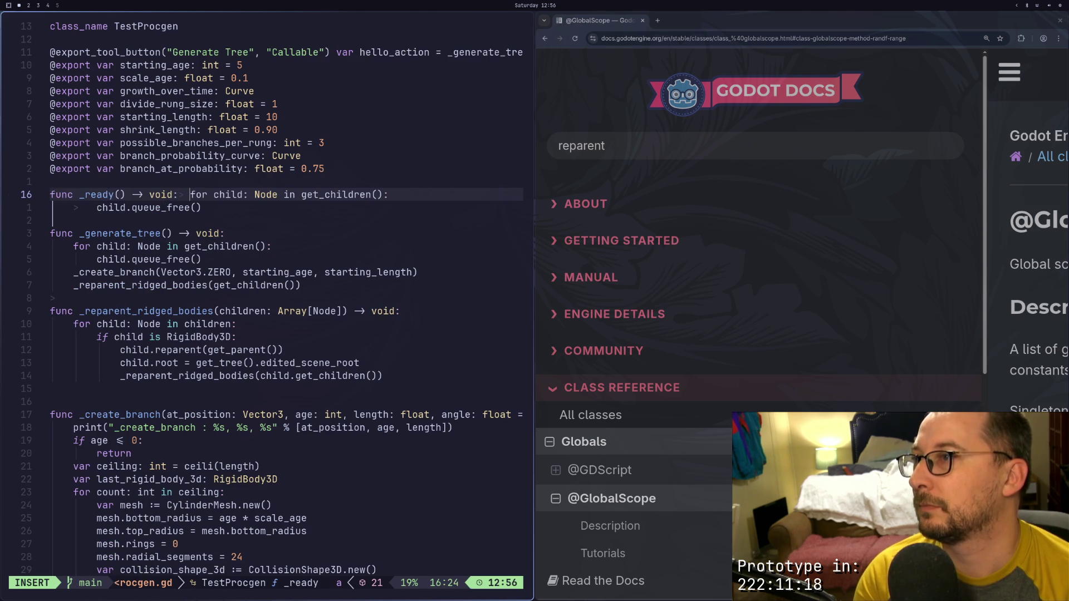
{"action": "key", "text": "Return"}
{"action": "key", "text": "Escape"}
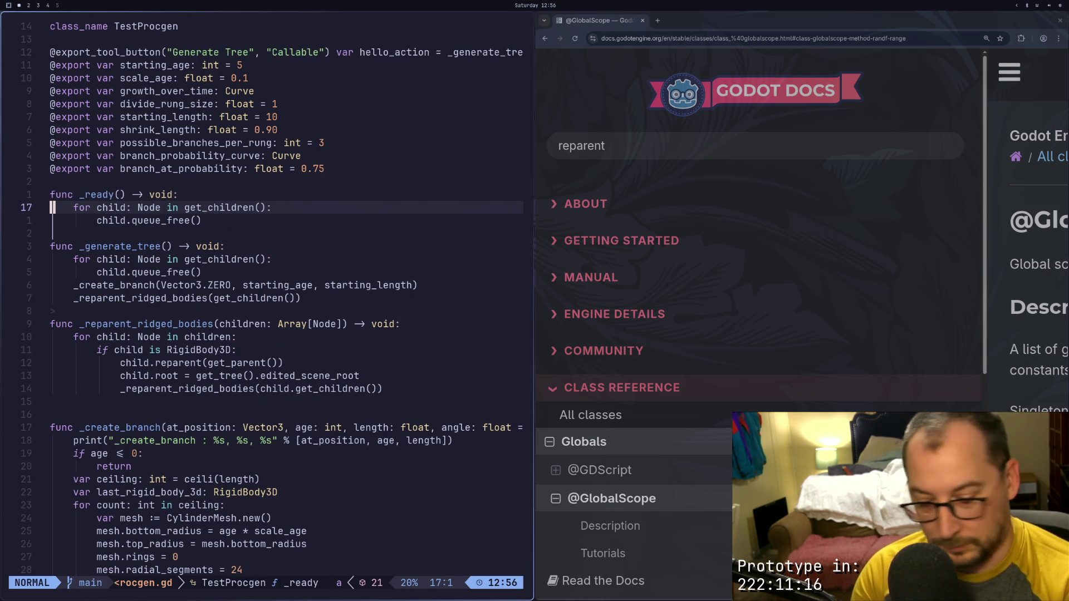
{"action": "type", "text": ":w"}
{"action": "key", "text": "Return"}
Close and reopen test_procgen.tscn in Godot to load the new _ready function
{"action": "key", "text": "super+2"}
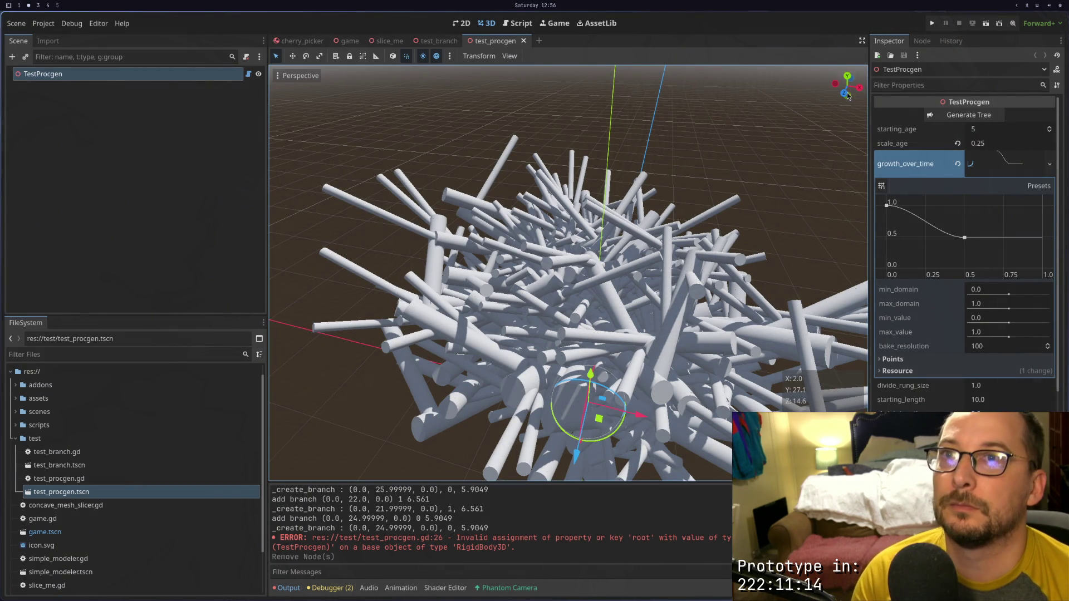
{"action": "left_click", "coordinate": [526, 42]}
{"action": "double_click", "coordinate": [102, 492]}
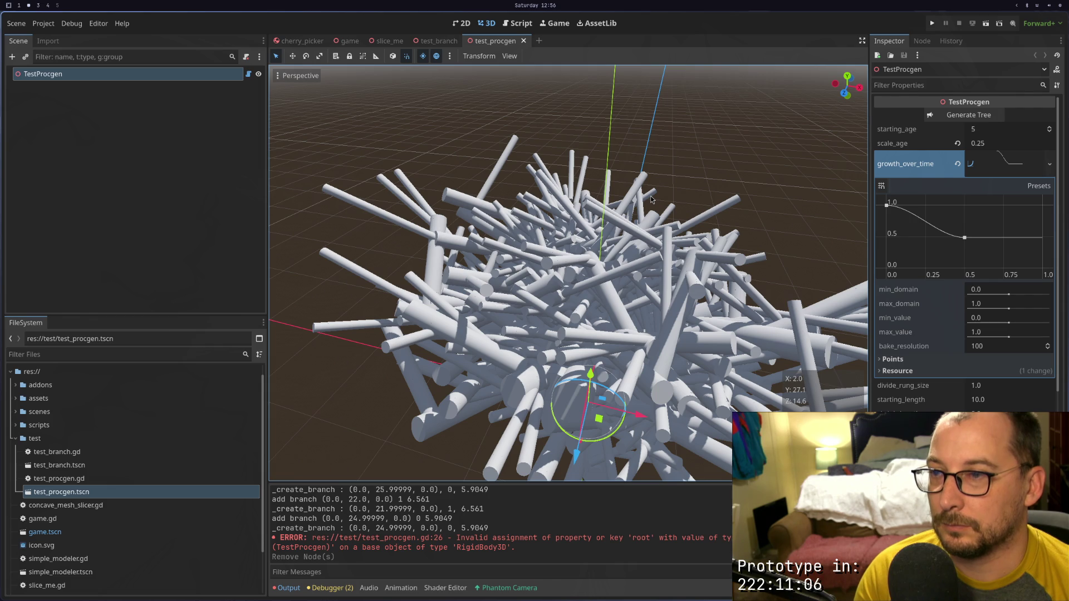
{"action": "key", "text": "super+1"}
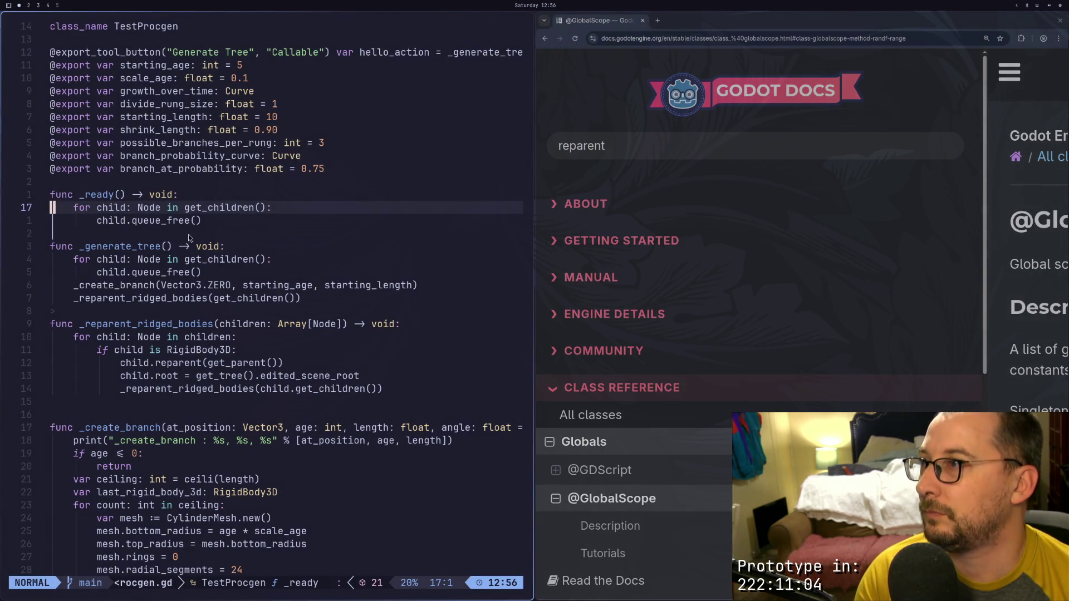
Change the _reparent_ridged_bodies children parameter's element type from Node to Node3D
{"action": "left_click", "coordinate": [162, 272]}
{"action": "left_click", "coordinate": [161, 281]}
{"action": "left_click", "coordinate": [162, 296]}
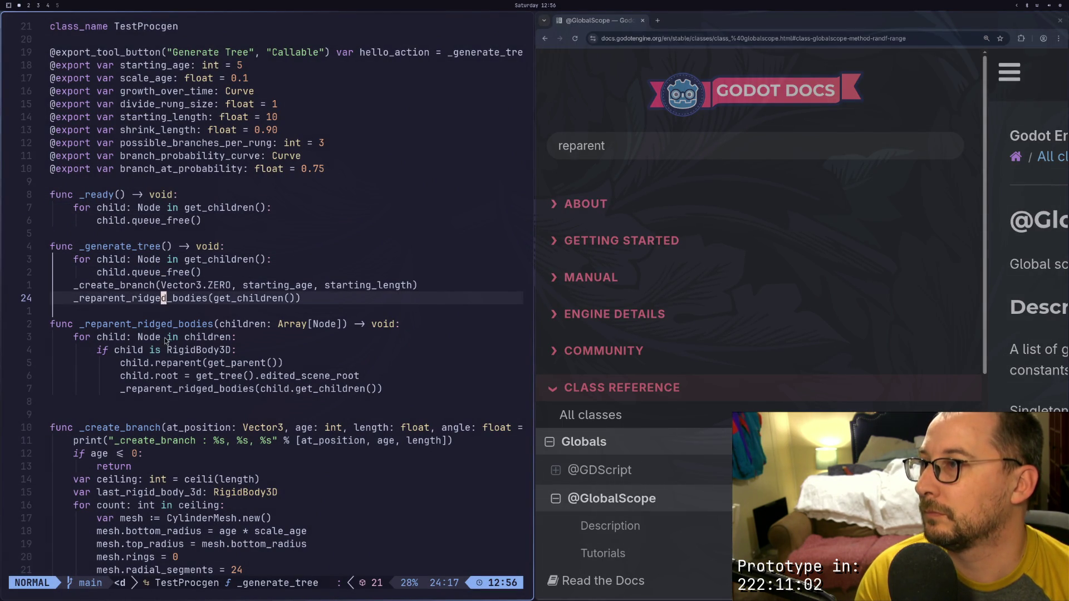
{"action": "left_click", "coordinate": [166, 338]}
{"action": "left_click", "coordinate": [204, 324]}
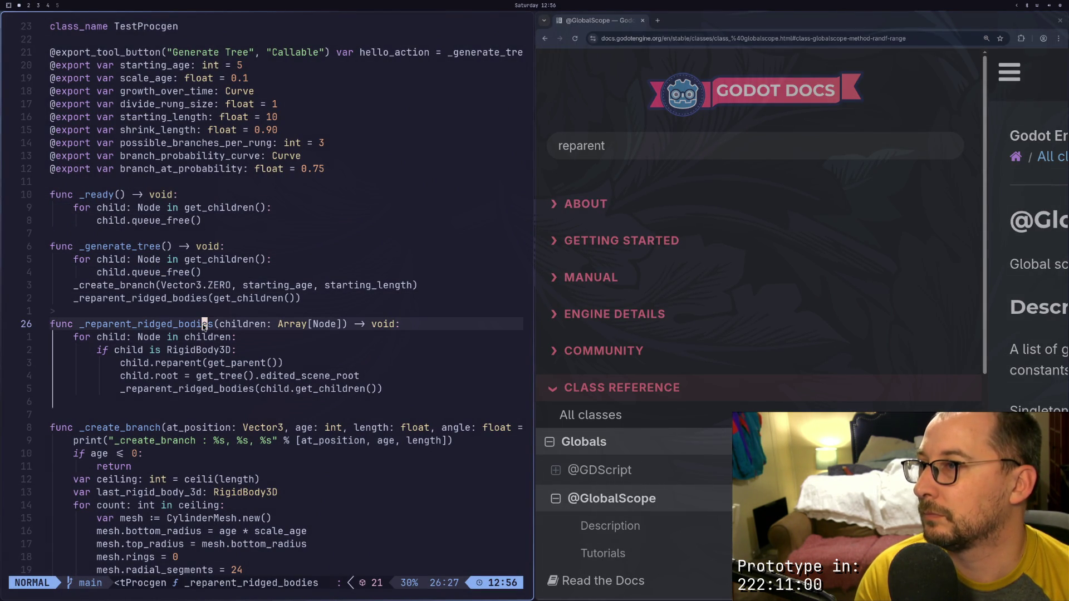
{"action": "left_click", "coordinate": [250, 324]}
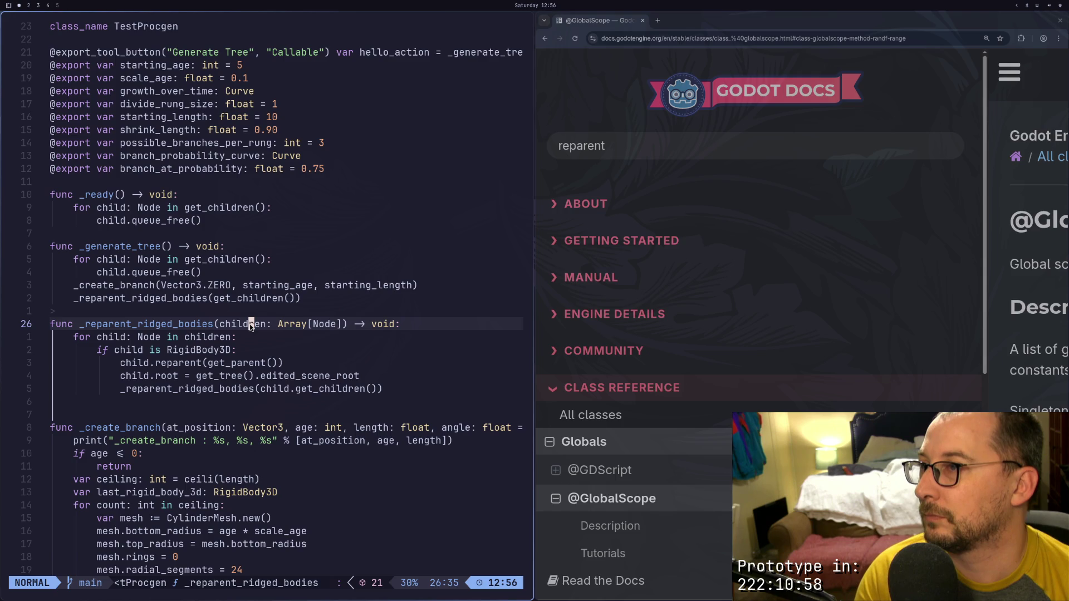
{"action": "key", "text": "super+2"}
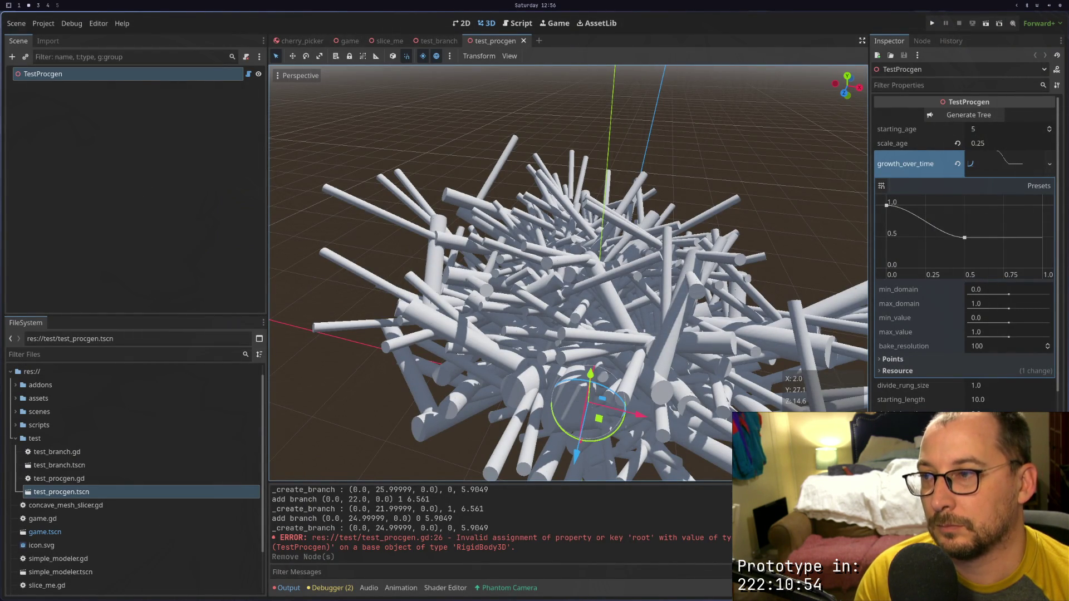
{"action": "key", "text": "super+1"}
{"action": "left_click", "coordinate": [326, 324]}
{"action": "key", "text": "a"}
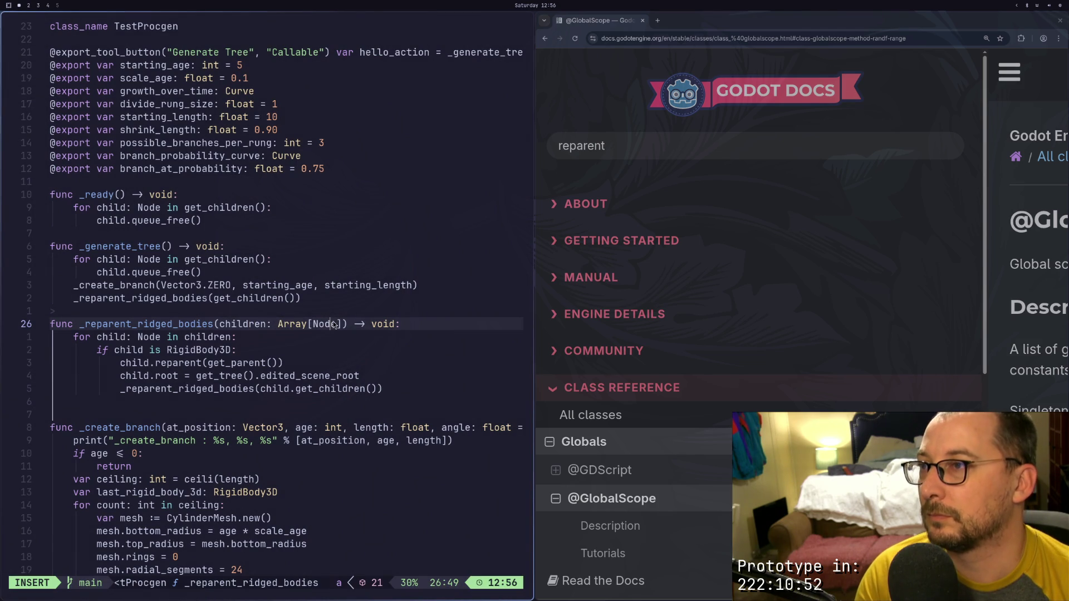
{"action": "key", "text": "Escape"}
{"action": "type", "text": "ea3D"}
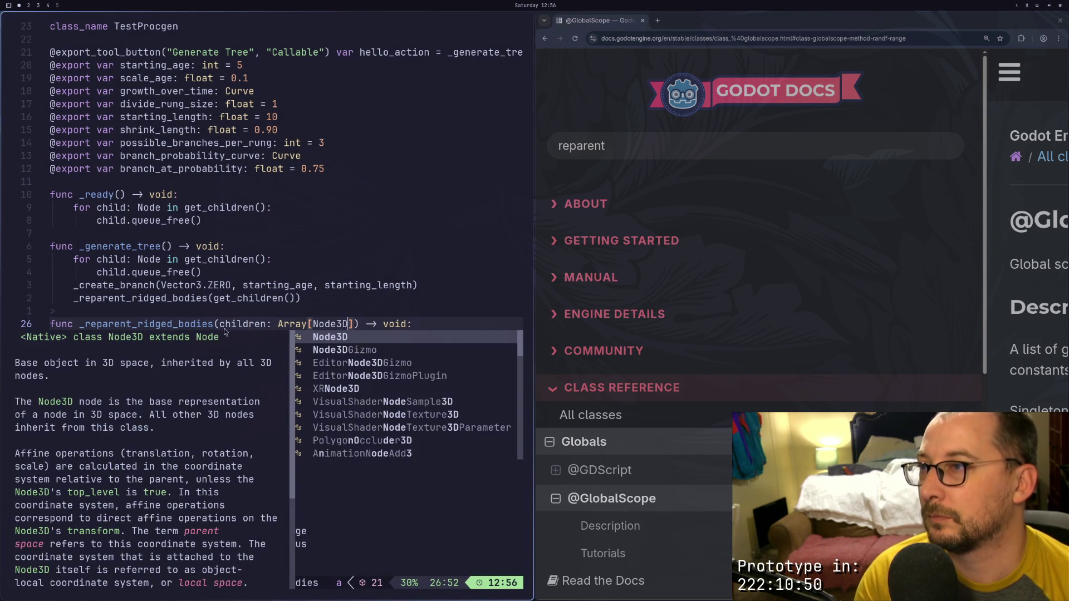
{"action": "key", "text": "Escape"}
Make the loop variable's type Node3D as well and save the script
{"action": "left_click", "coordinate": [162, 337]}
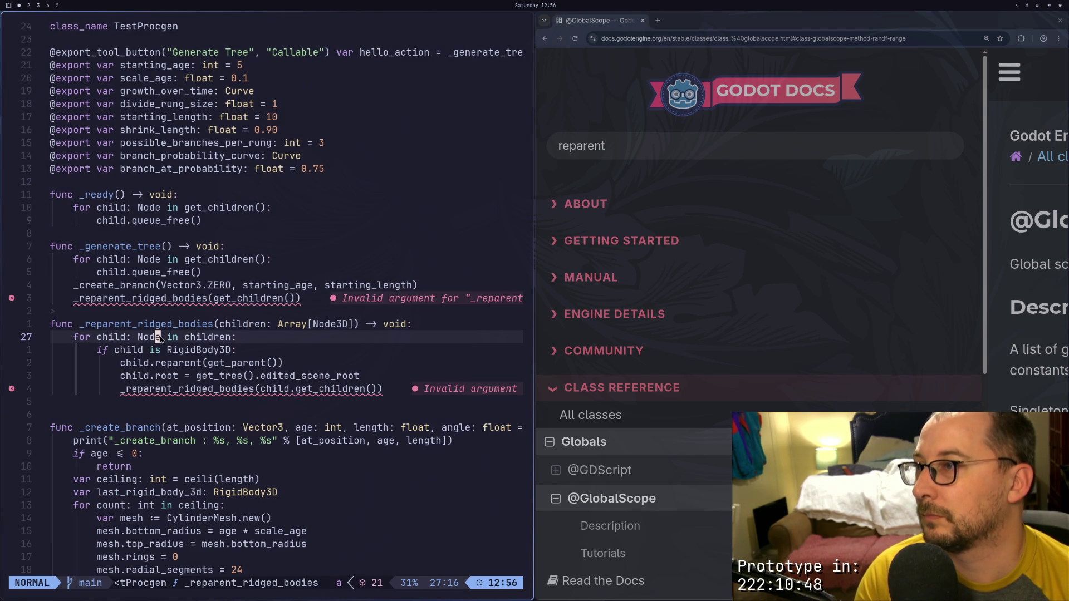
{"action": "type", "text": "a3D3D"}
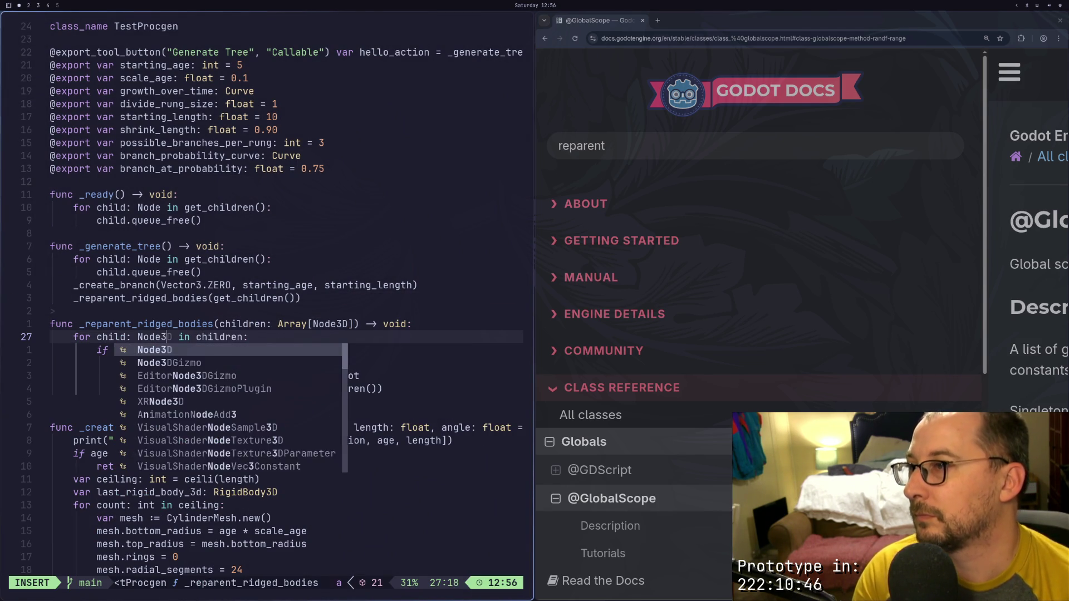
{"action": "key", "text": "Escape"}
{"action": "type", "text": ":w"}
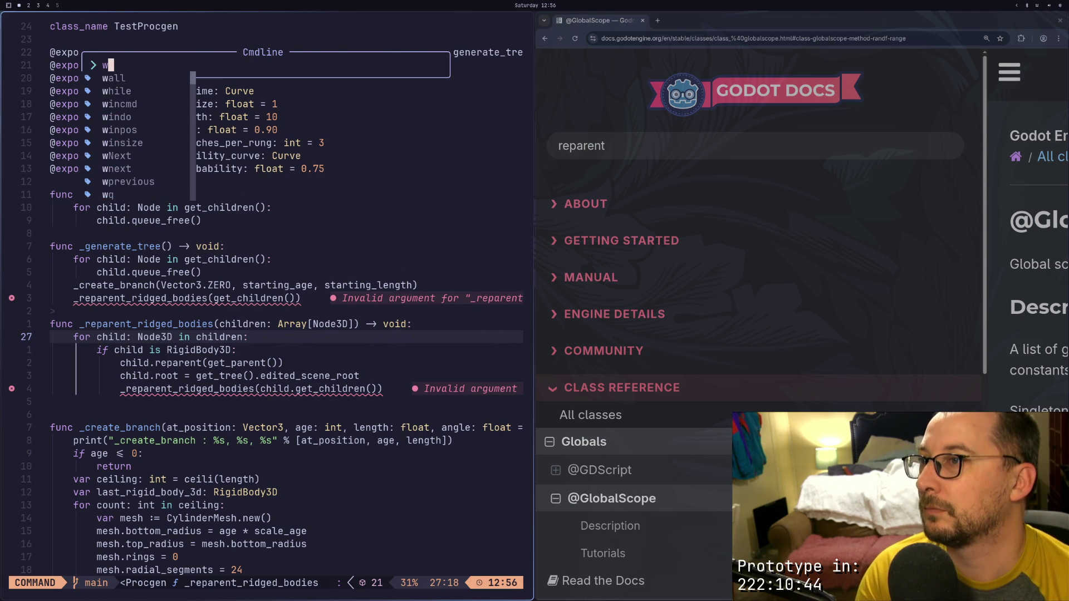
{"action": "key", "text": "Return"}
Undo the Node3D edits, save, and check the result in Godot
{"action": "key", "text": "j"}
{"action": "key", "text": "j"}
{"action": "key", "text": "j"}
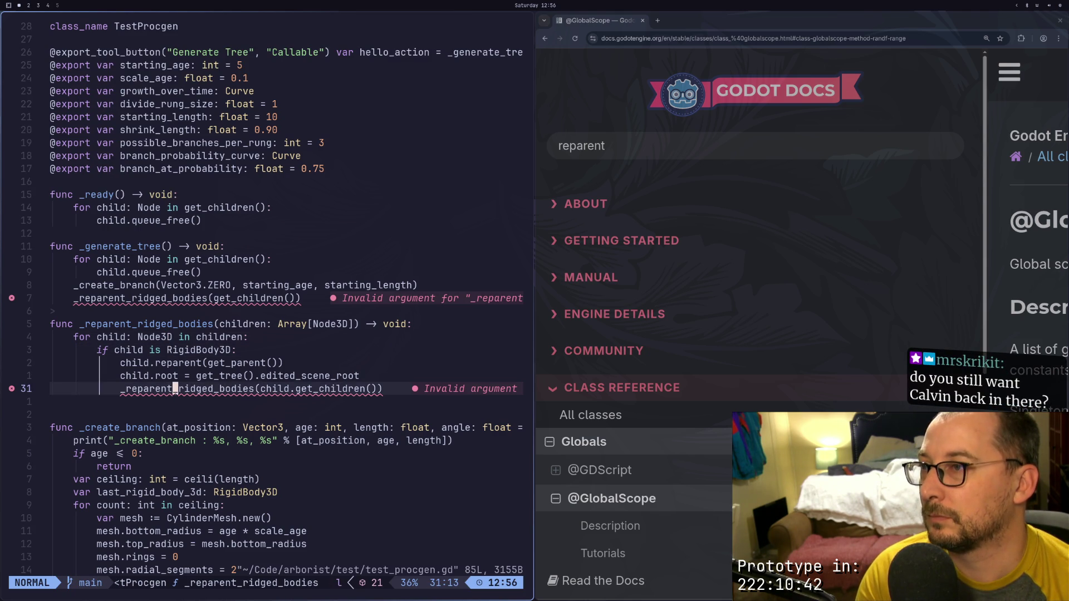
{"action": "key", "text": "l"}
{"action": "key", "text": "l"}
{"action": "key", "text": "l"}
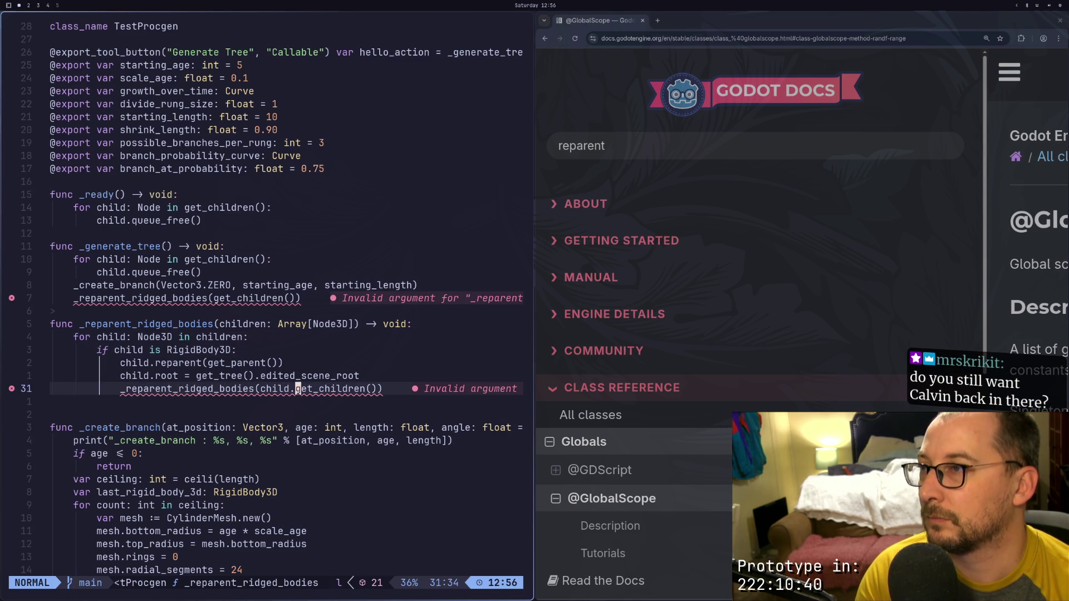
{"action": "key", "text": "l"}
{"action": "key", "text": "l"}
{"action": "key", "text": "l"}
{"action": "type", "text": "u"}
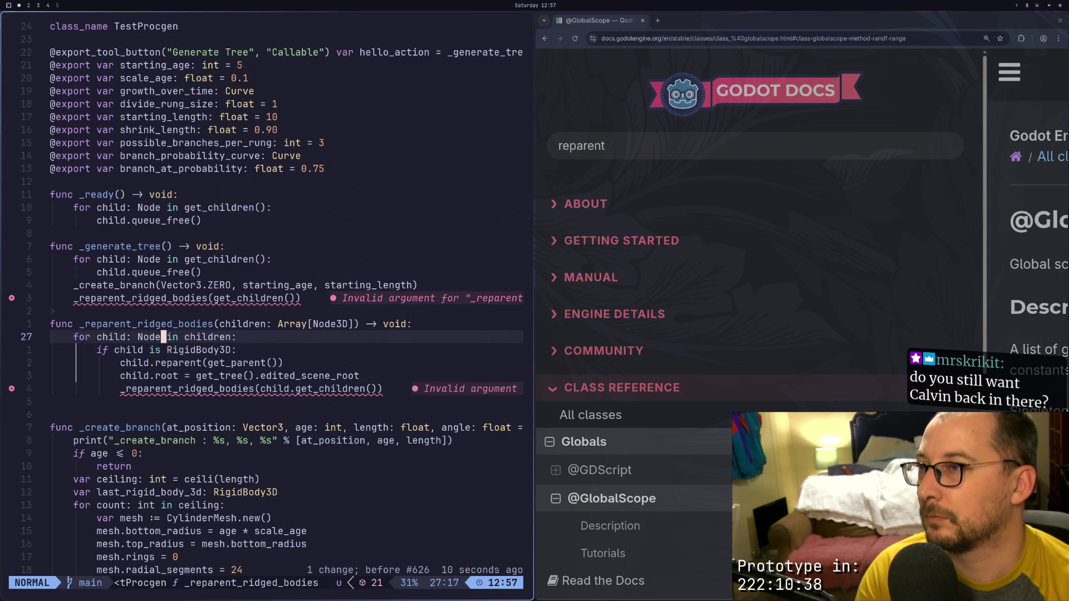
{"action": "type", "text": "u:w"}
{"action": "key", "text": "Return"}
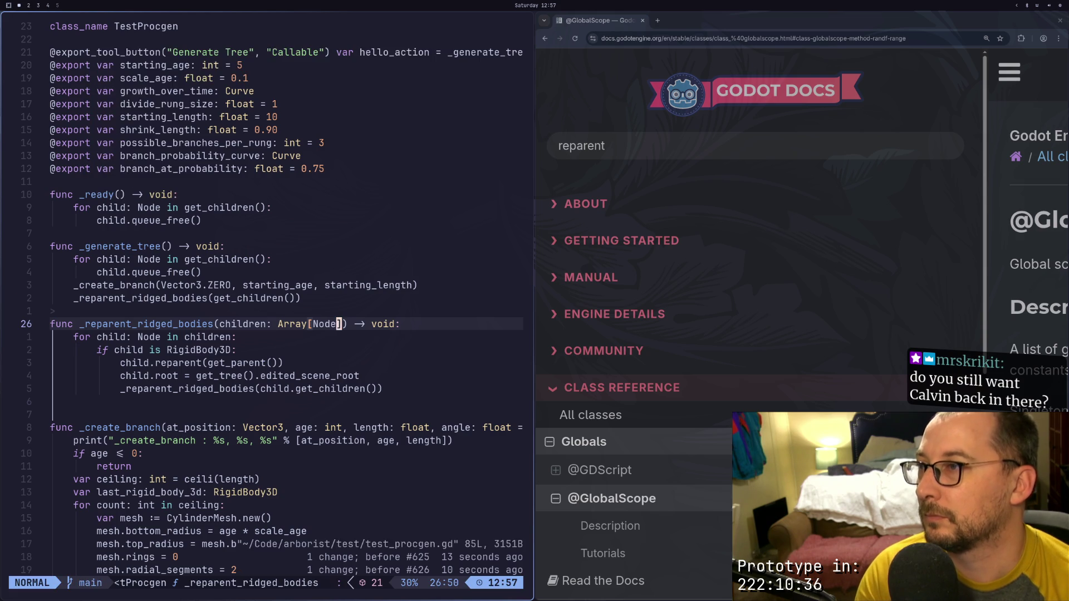
{"action": "key", "text": "super+1"}
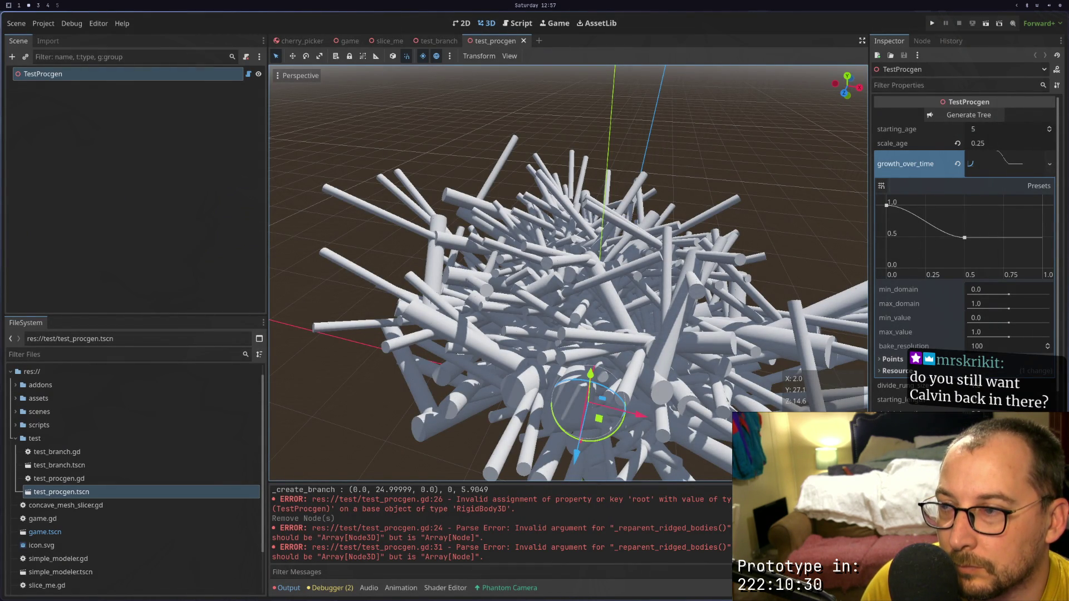
{"action": "key", "text": "super+2"}
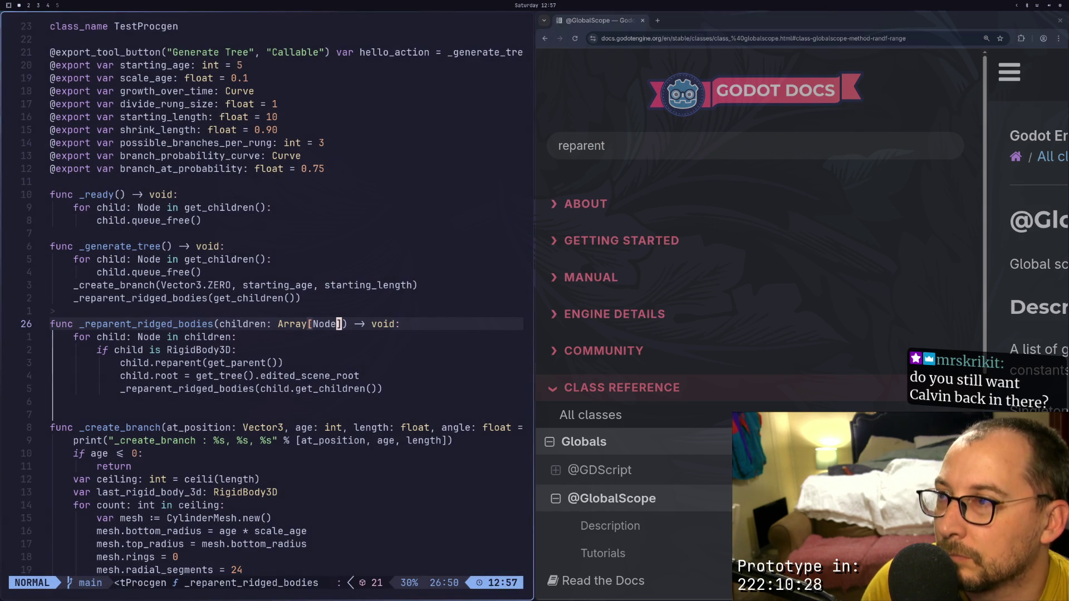
Delete the [Node] element type so children is a plain Array, then save
{"action": "key", "text": "c"}
{"action": "key", "text": "i"}
{"action": "key", "text": "bracketleft"}
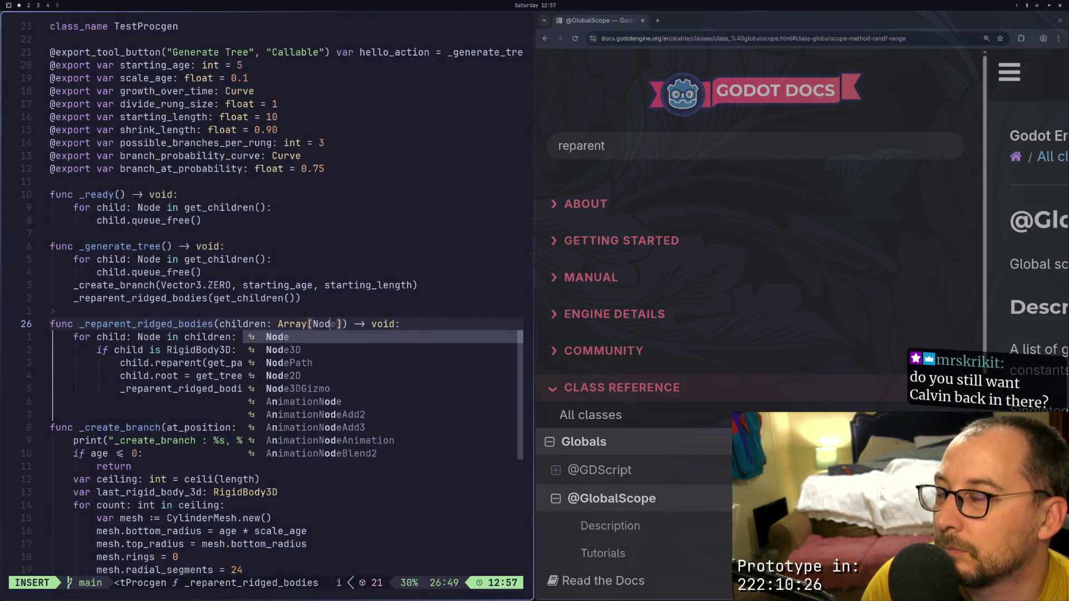
{"action": "key", "text": "BackSpace"}
{"action": "key", "text": "Escape"}
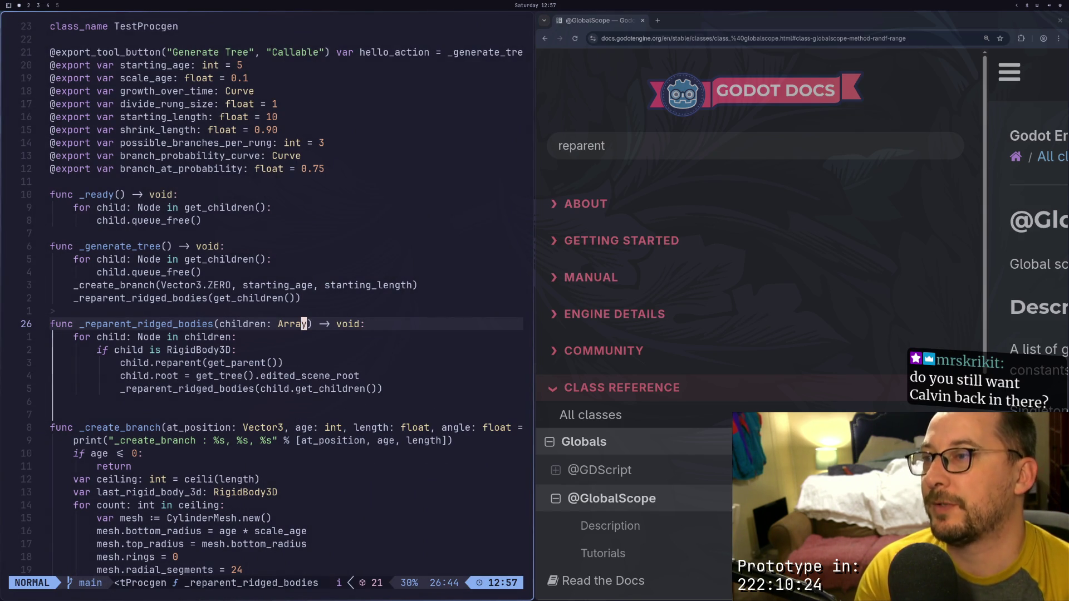
{"action": "type", "text": ":w"}
{"action": "key", "text": "Return"}
Generate a new tree with the Inspector's Generate Tree button
{"action": "key", "text": "super+2"}
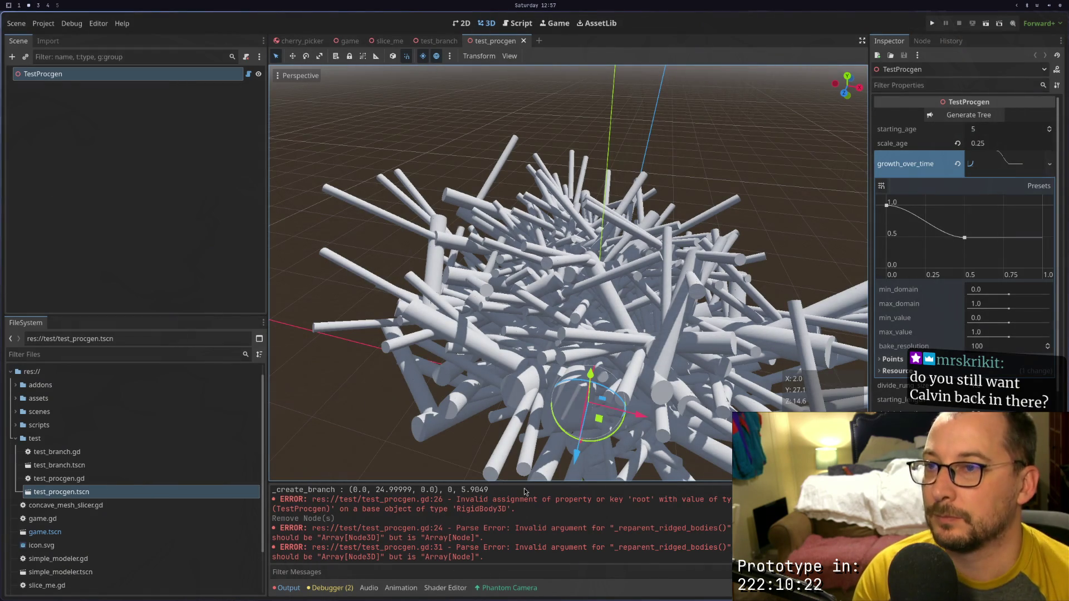
{"action": "left_click", "coordinate": [971, 115]}
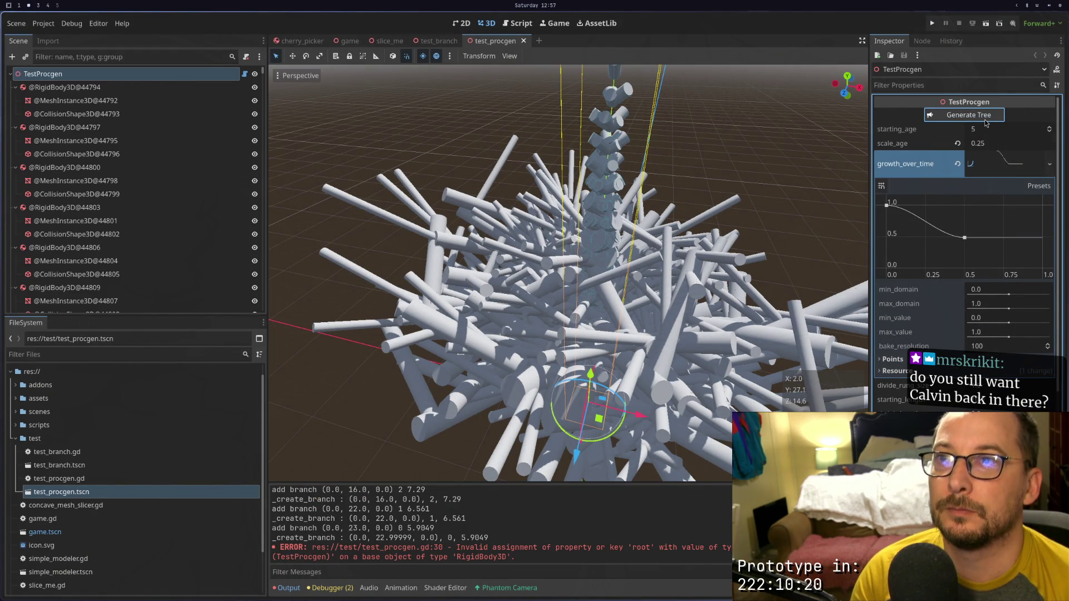
{"action": "scroll", "coordinate": [613, 260], "scroll_direction": "down", "scroll_amount": 3}
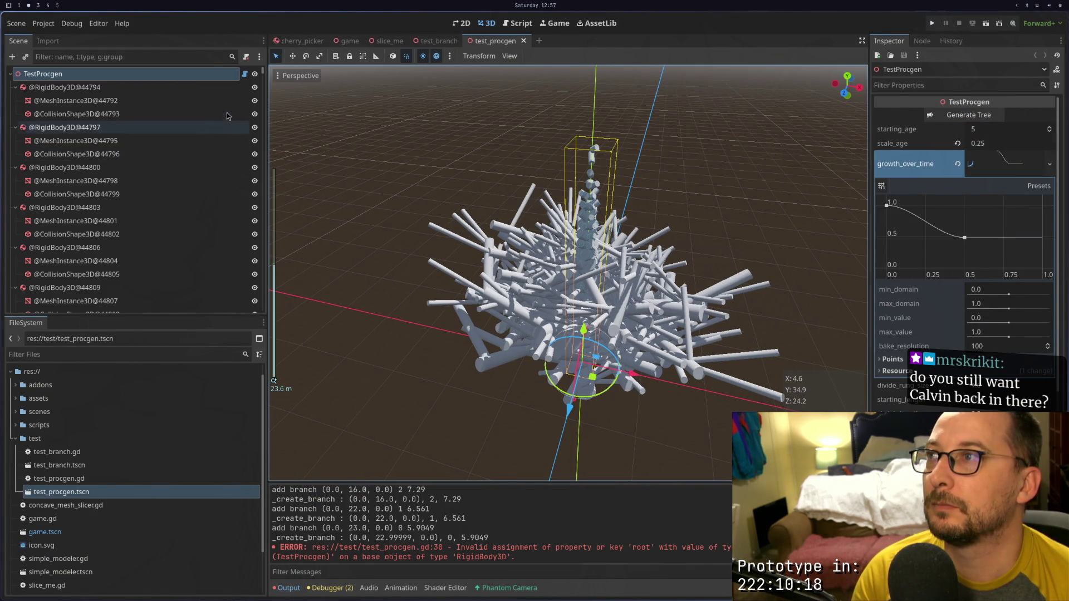
{"action": "right_click", "coordinate": [134, 75]}
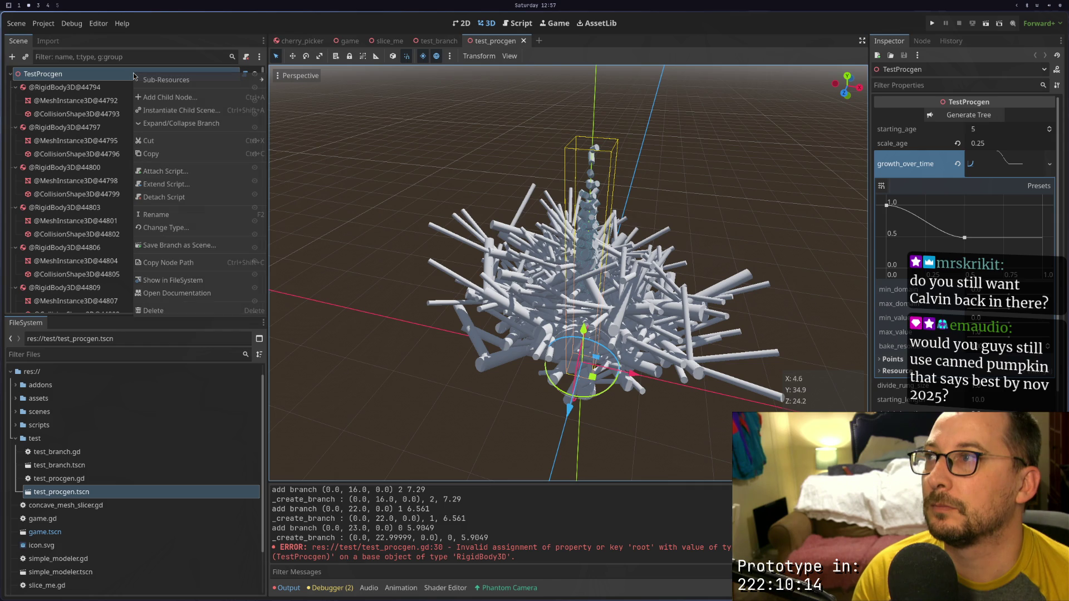
{"action": "left_click", "coordinate": [118, 84]}
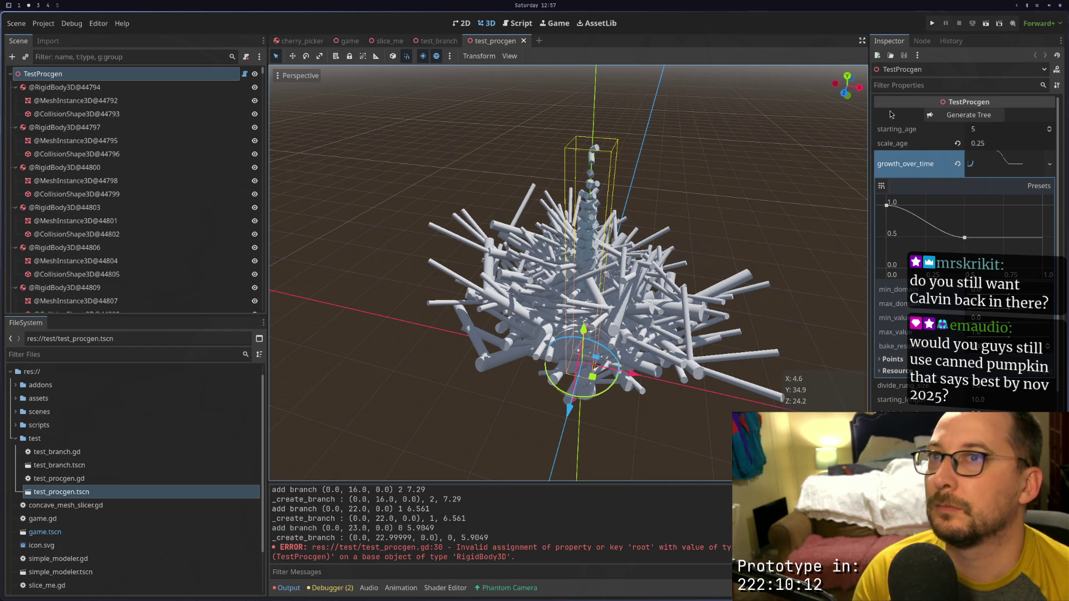
Run the scene, orbit around the resulting trunk, and generate the tree again
{"action": "left_click", "coordinate": [985, 23]}
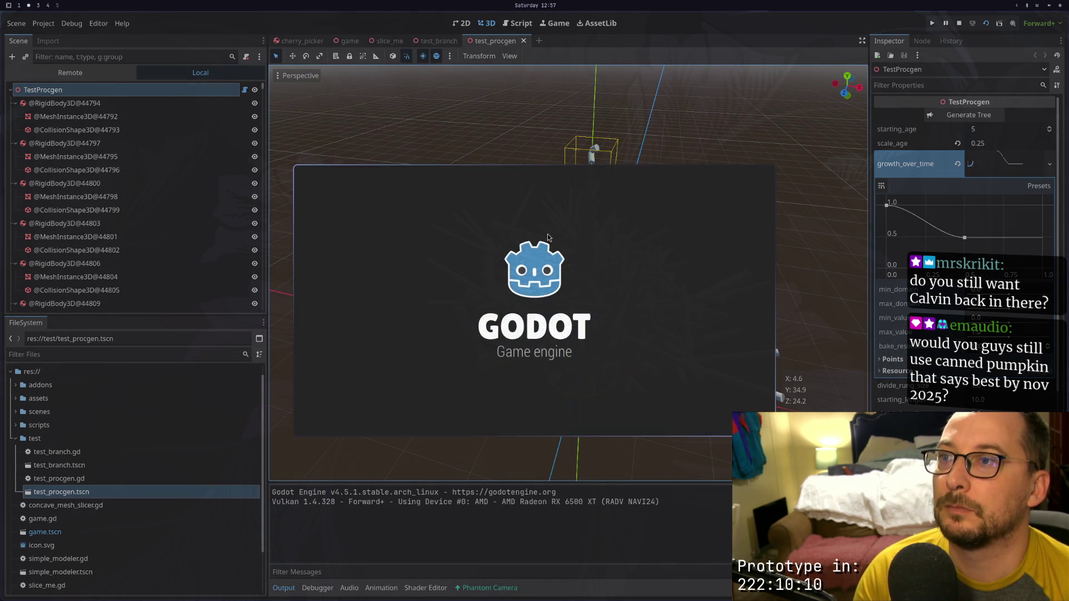
{"action": "left_click_drag", "start_coordinate": [469, 252], "coordinate": [489, 199]}
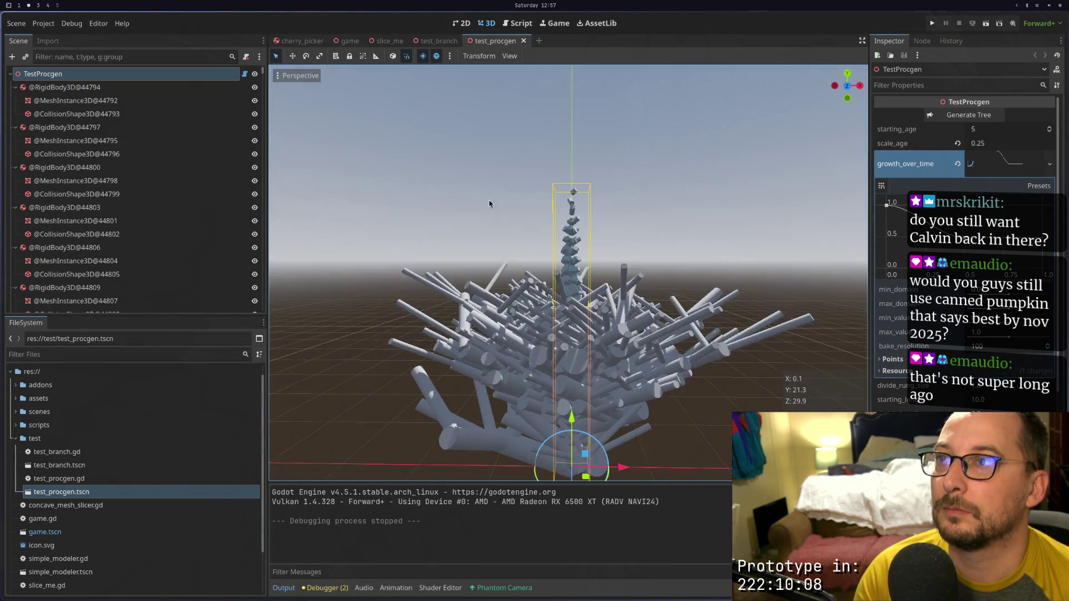
{"action": "scroll", "coordinate": [489, 199], "scroll_direction": "up", "scroll_amount": 3}
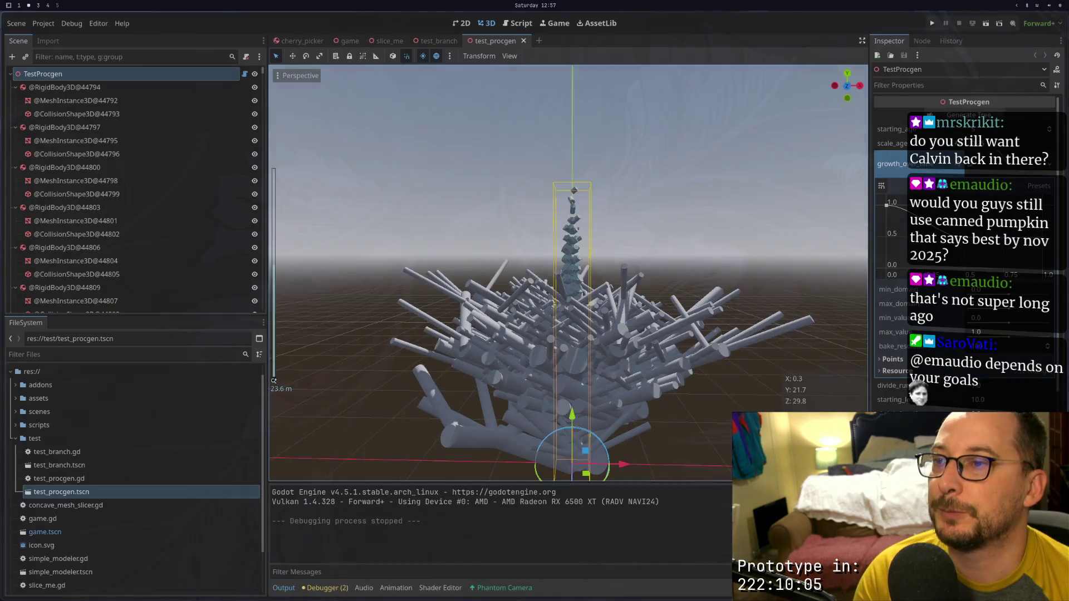
{"action": "mouse_move", "coordinate": [523, 251]}
{"action": "left_mouse_down"}
{"action": "mouse_move", "coordinate": [554, 254]}
{"action": "mouse_move", "coordinate": [534, 257]}
{"action": "left_mouse_up"}
{"action": "scroll", "coordinate": [530, 260], "scroll_direction": "down", "scroll_amount": 3}
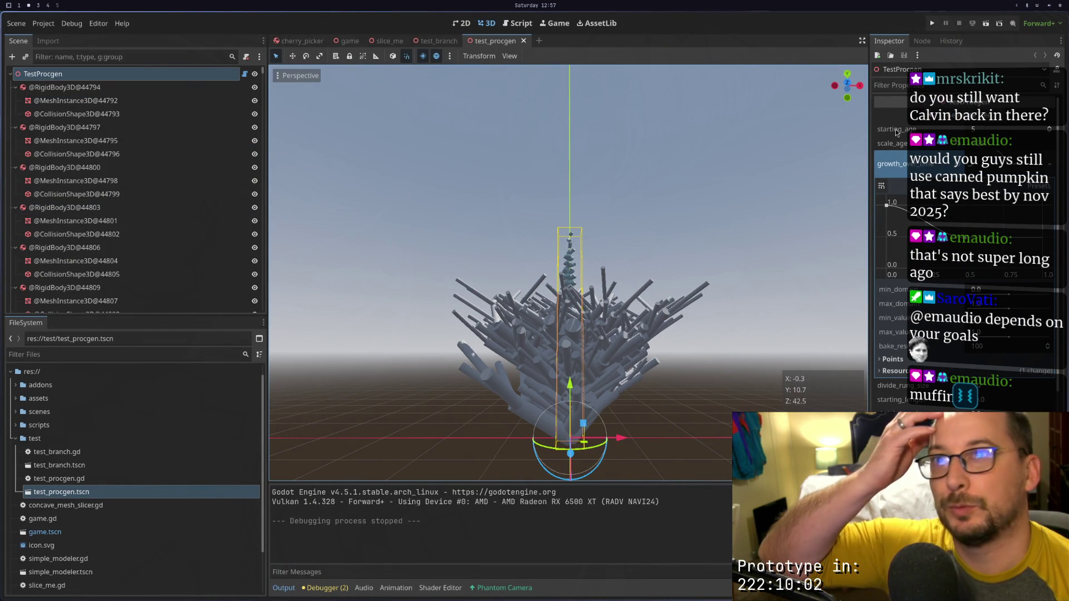
{"action": "left_click", "coordinate": [942, 125]}
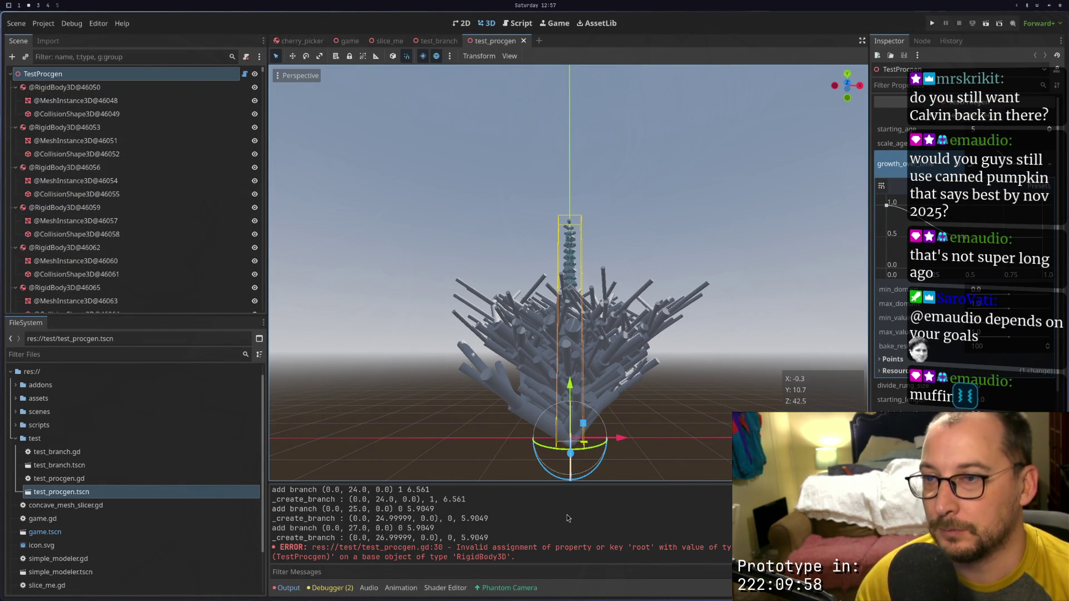
Delete the child.root assignment line and save the script
{"action": "key", "text": "super+1"}
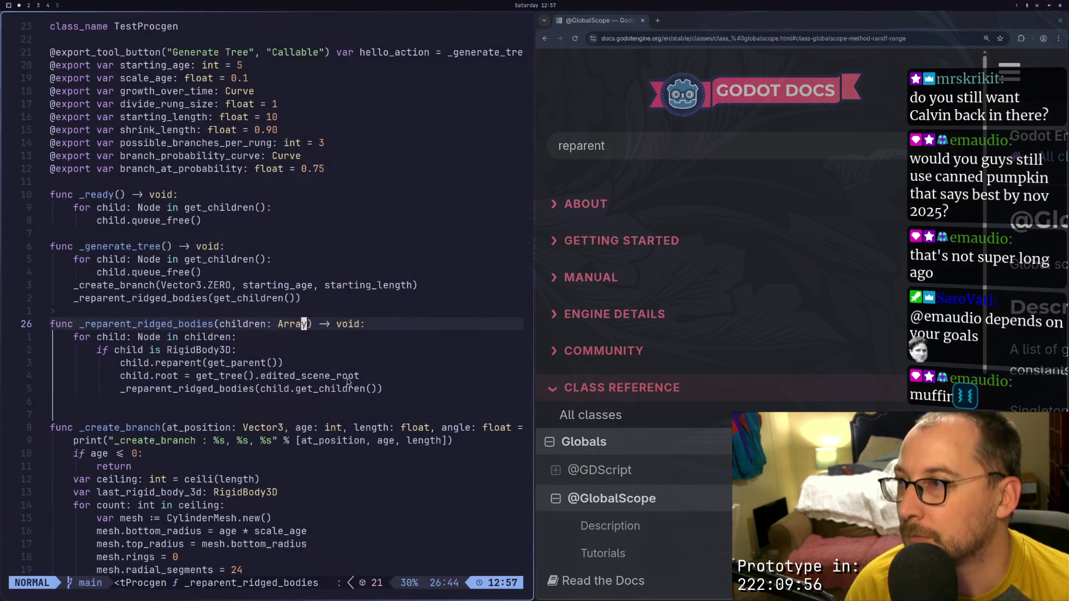
{"action": "left_click", "coordinate": [251, 362]}
{"action": "left_click", "coordinate": [251, 373]}
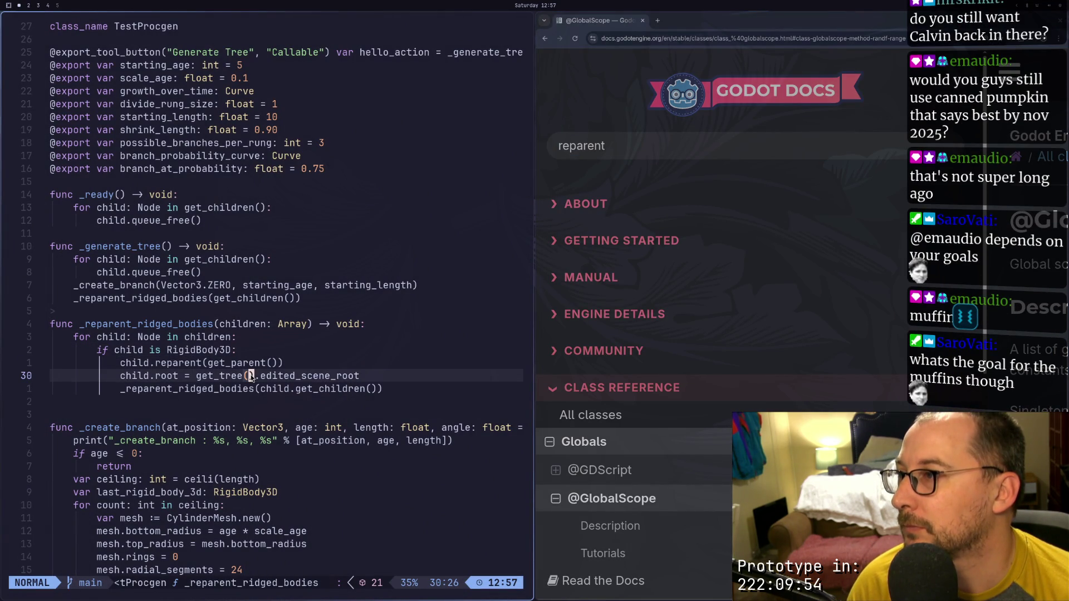
{"action": "left_click", "coordinate": [299, 376]}
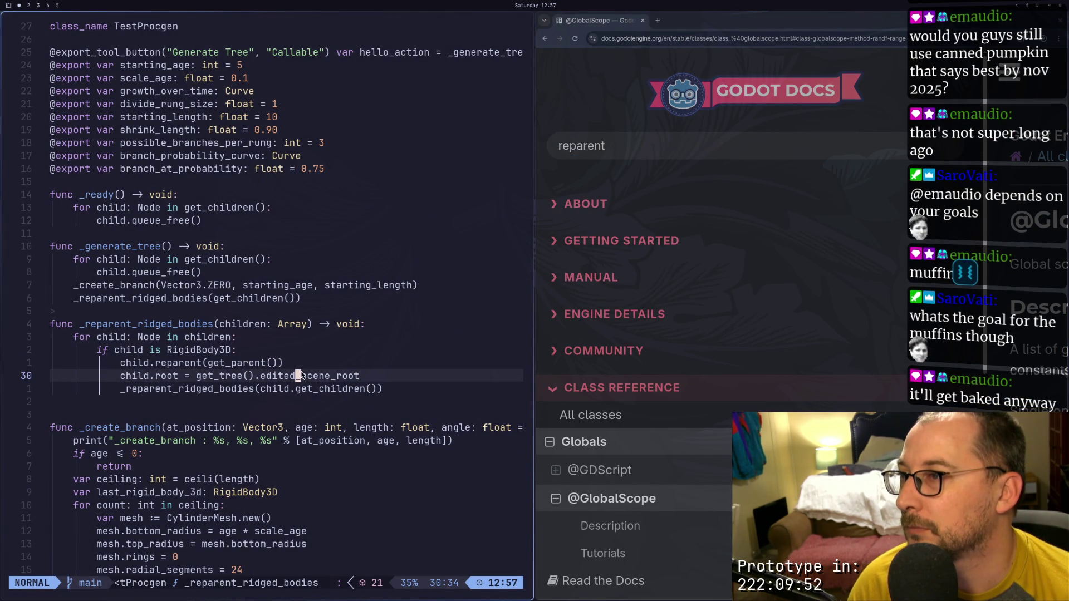
{"action": "key", "text": "super+2"}
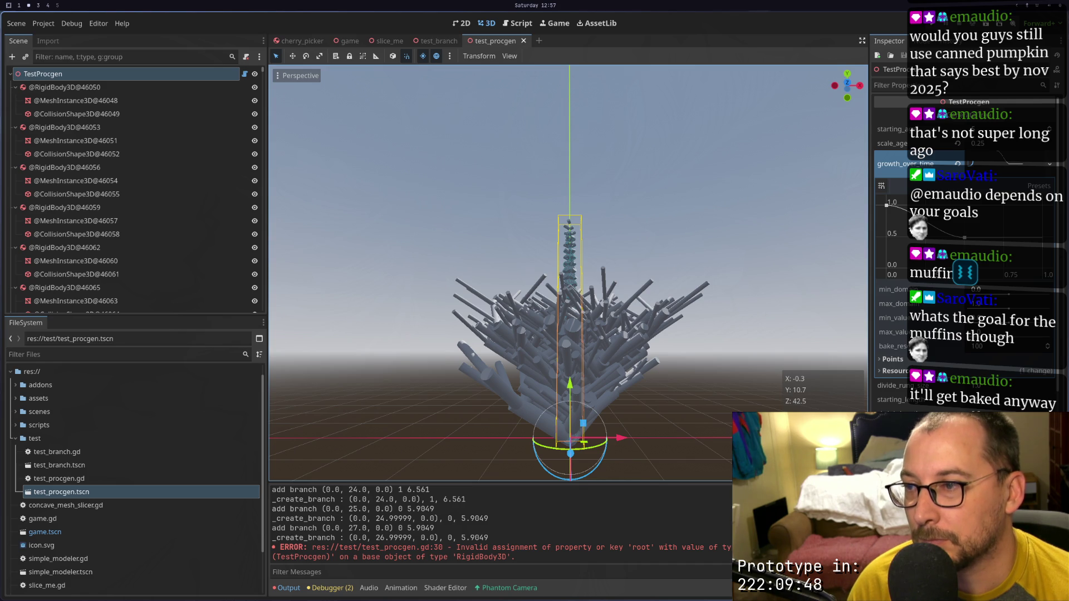
{"action": "key", "text": "super+1"}
{"action": "key", "text": "b"}
{"action": "key", "text": "d"}
{"action": "key", "text": "d"}
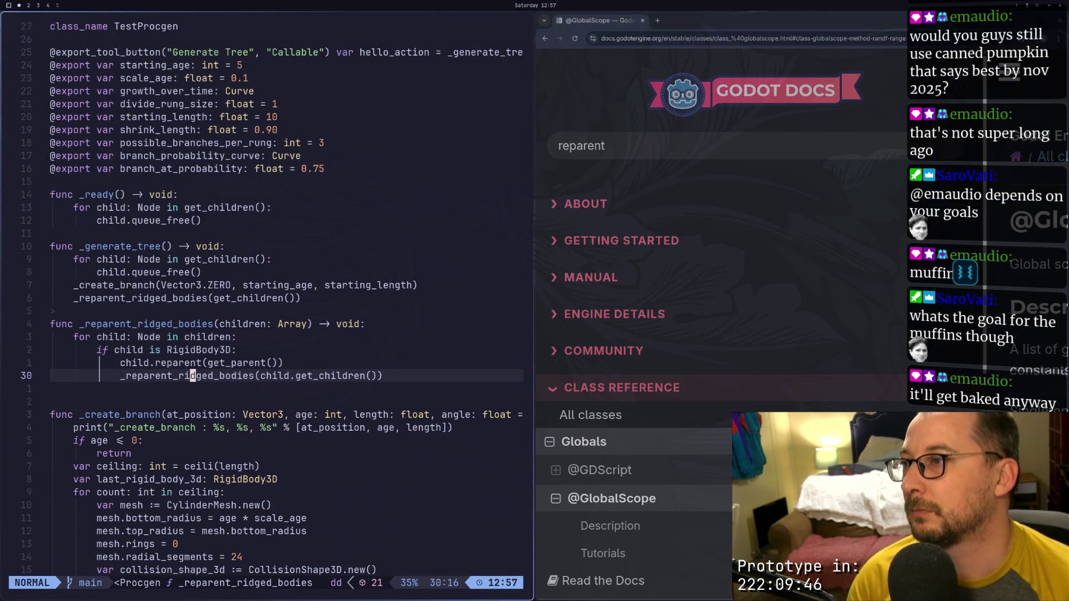
{"action": "key", "text": "s"}
{"action": "key", "text": "Escape"}
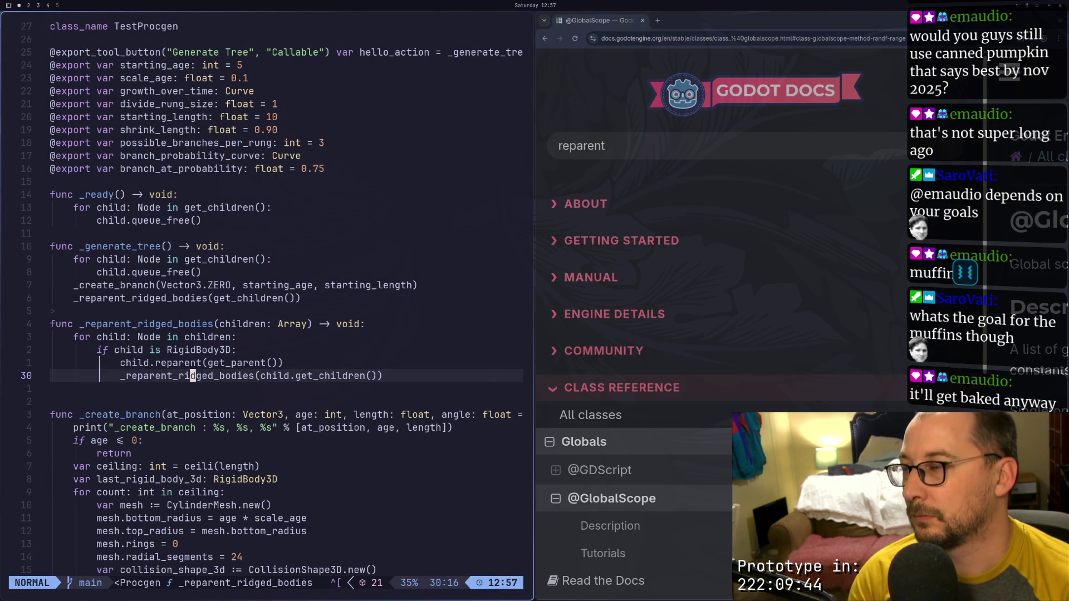
{"action": "type", "text": ":w"}
{"action": "key", "text": "Return"}
Comment out the _reparent_ridged_bodies(get_children()) call with # and save
{"action": "type", "text": "sdi"}
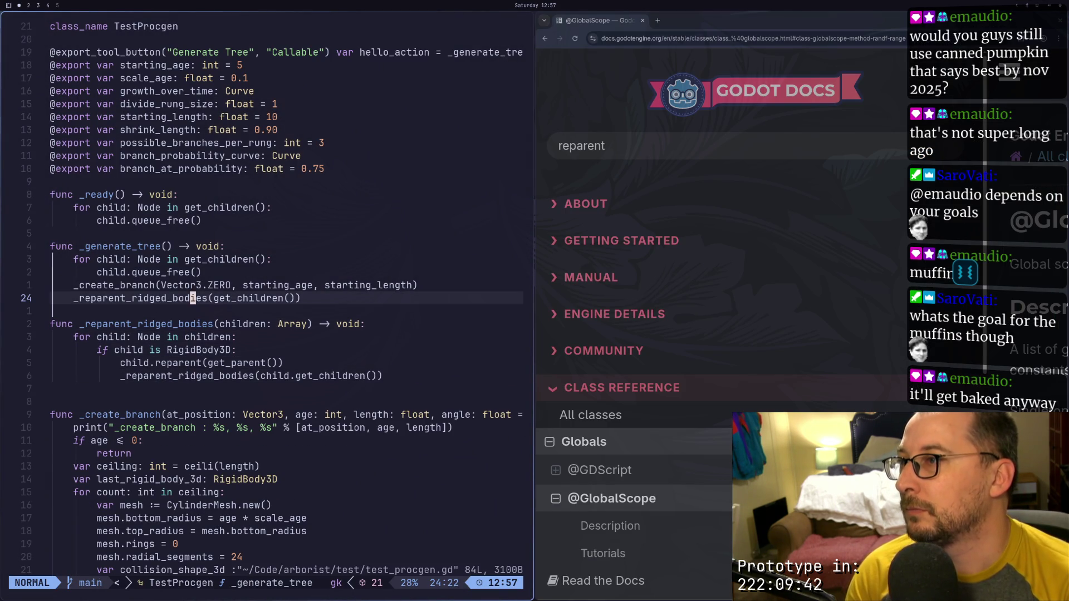
{"action": "type", "text": "u"}
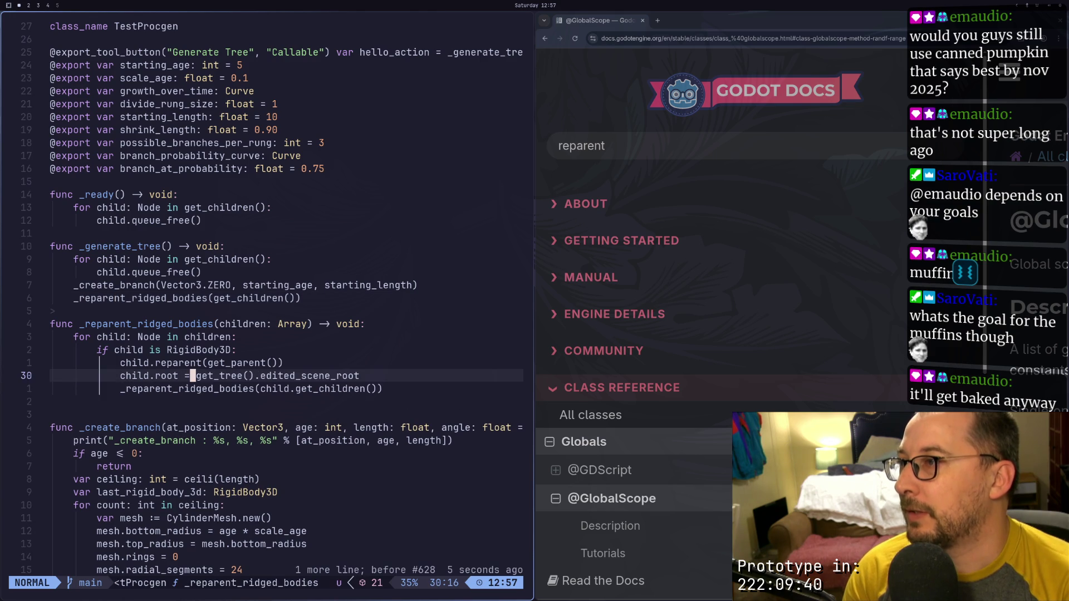
{"action": "type", "text": "k5k2k"}
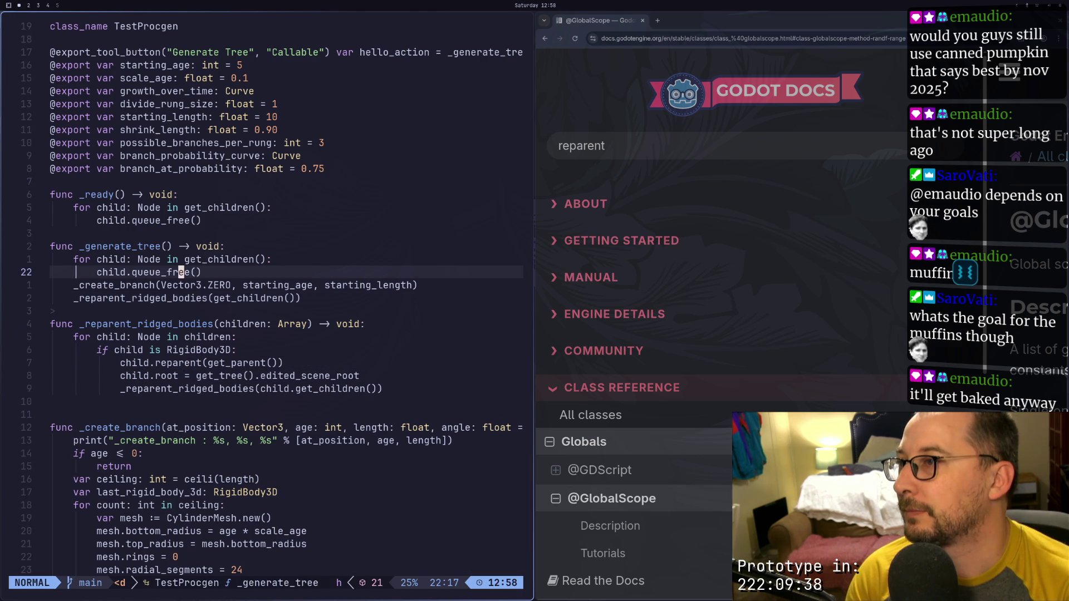
{"action": "type", "text": "0jjl"}
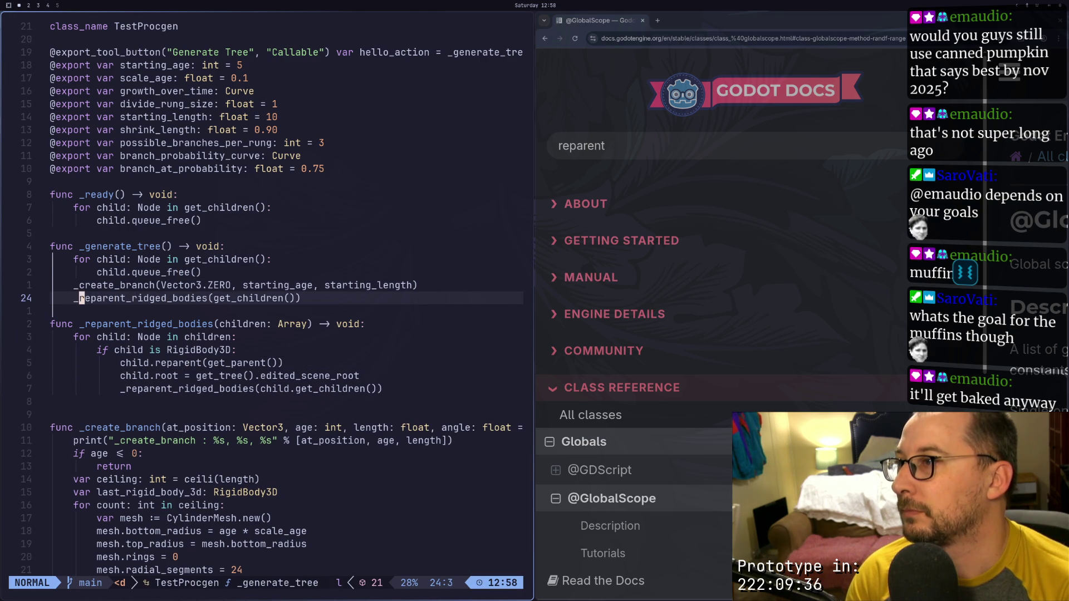
{"action": "type", "text": "I#"}
{"action": "key", "text": "Escape"}
{"action": "type", "text": ":w"}
{"action": "key", "text": "Return"}
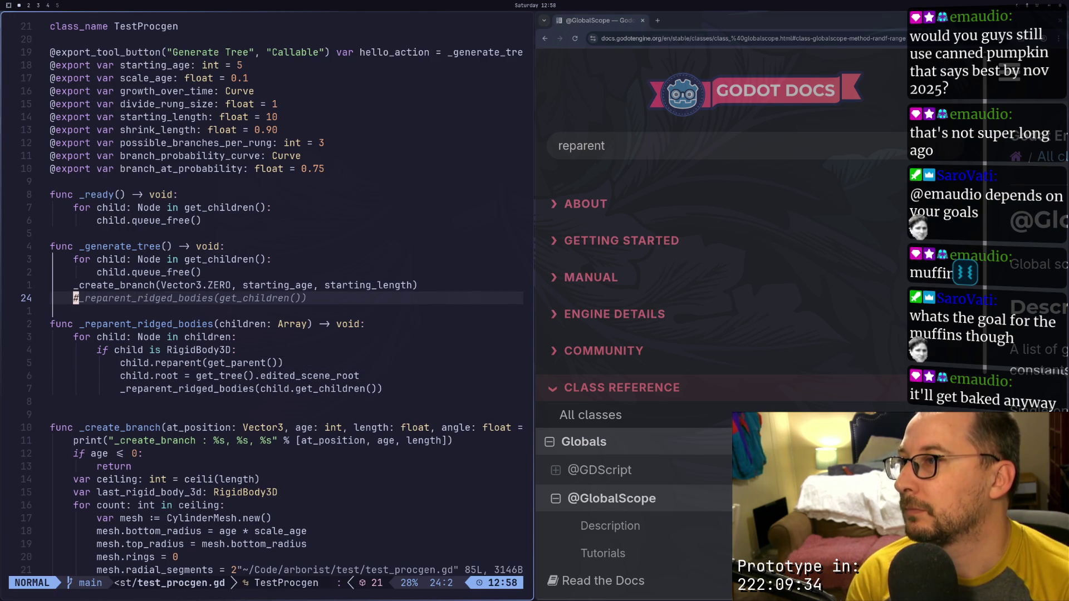
{"action": "key", "text": "Escape"}
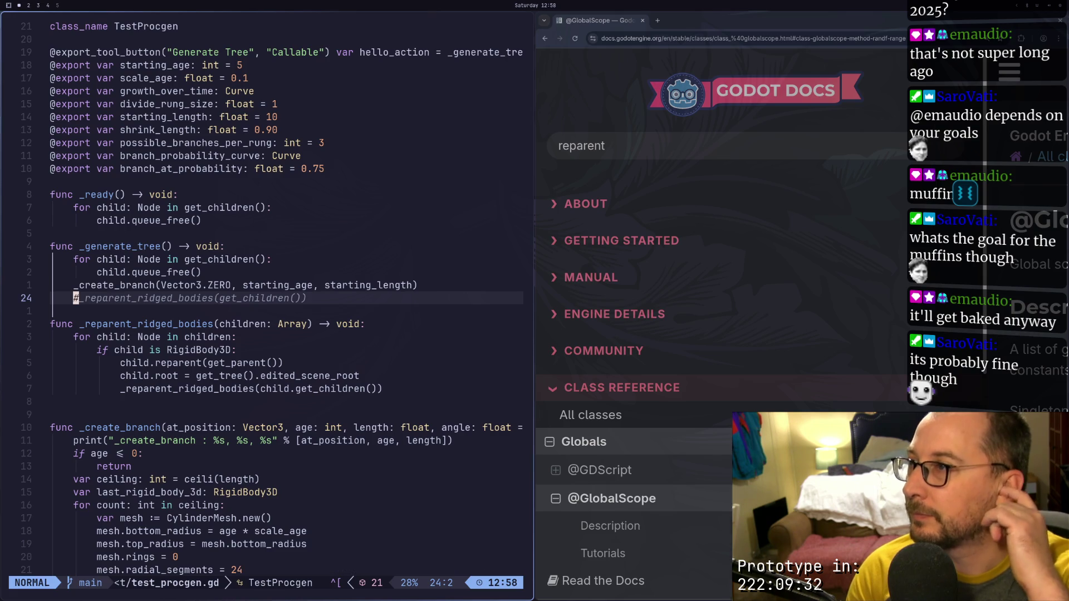
{"action": "key", "text": "super+2"}
{"action": "key", "text": "super+1"}
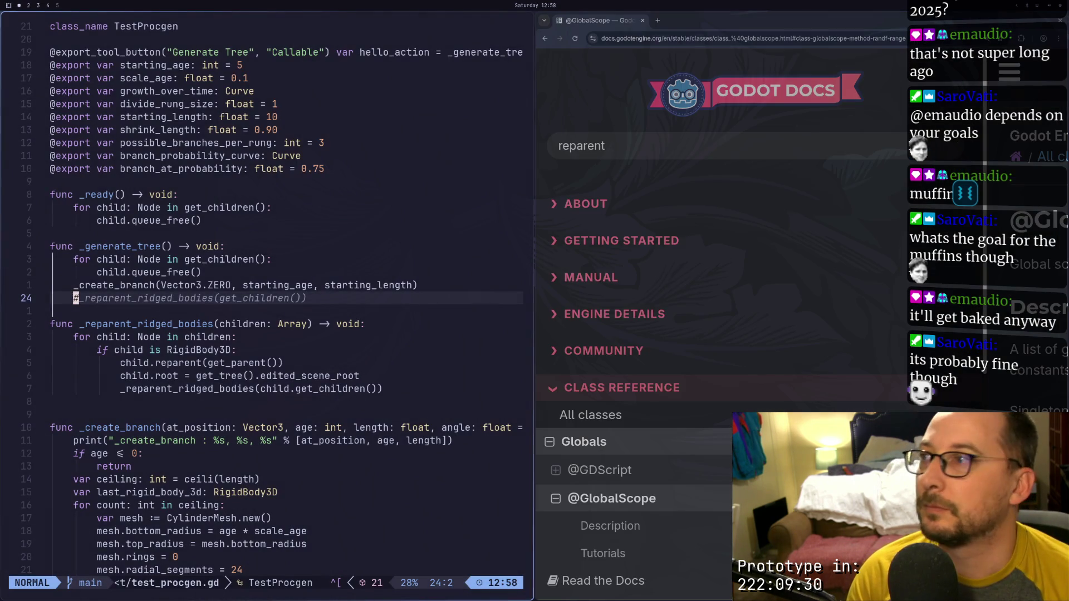
Select the first RigidBody3D, frame it, box-select all pieces, and orbit below the trunk
{"action": "key", "text": "super+2"}
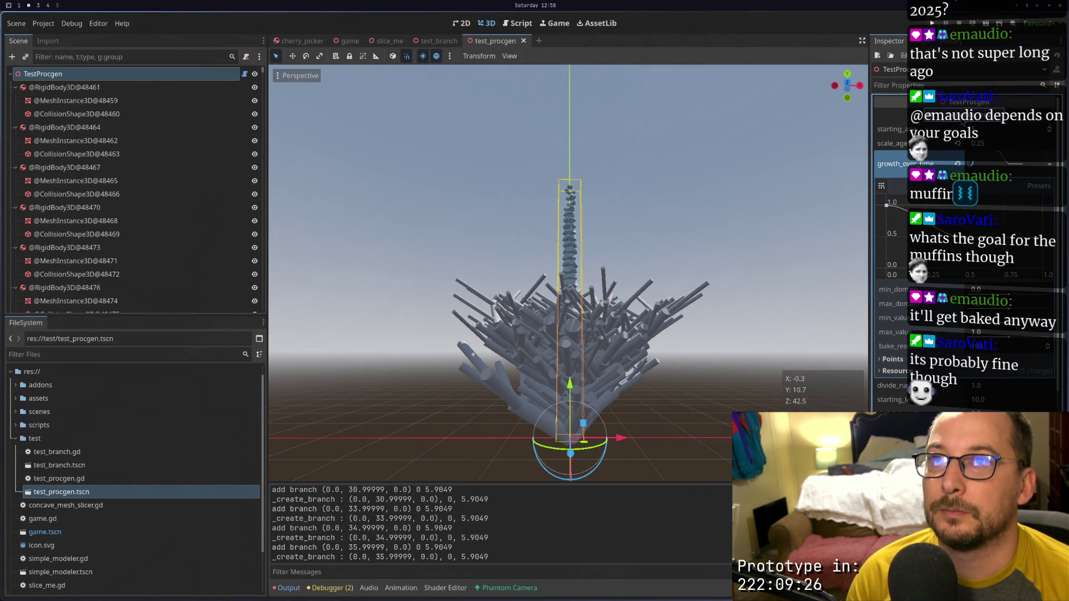
{"action": "scroll", "coordinate": [590, 245], "scroll_direction": "up", "scroll_amount": 5}
{"action": "scroll", "coordinate": [594, 250], "scroll_direction": "down", "scroll_amount": 8}
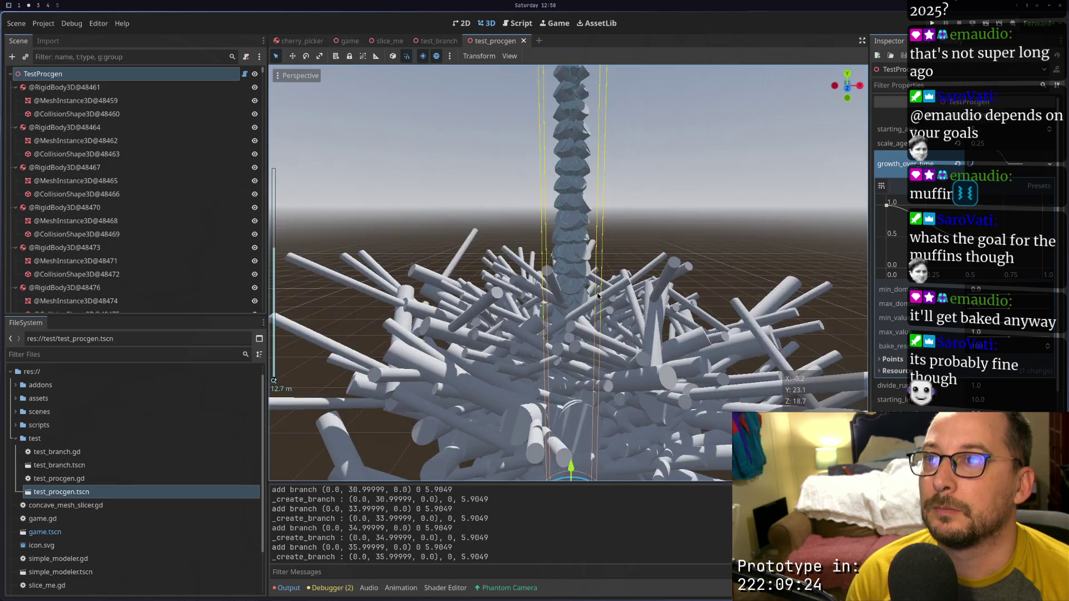
{"action": "scroll", "coordinate": [599, 275], "scroll_direction": "down", "scroll_amount": 2}
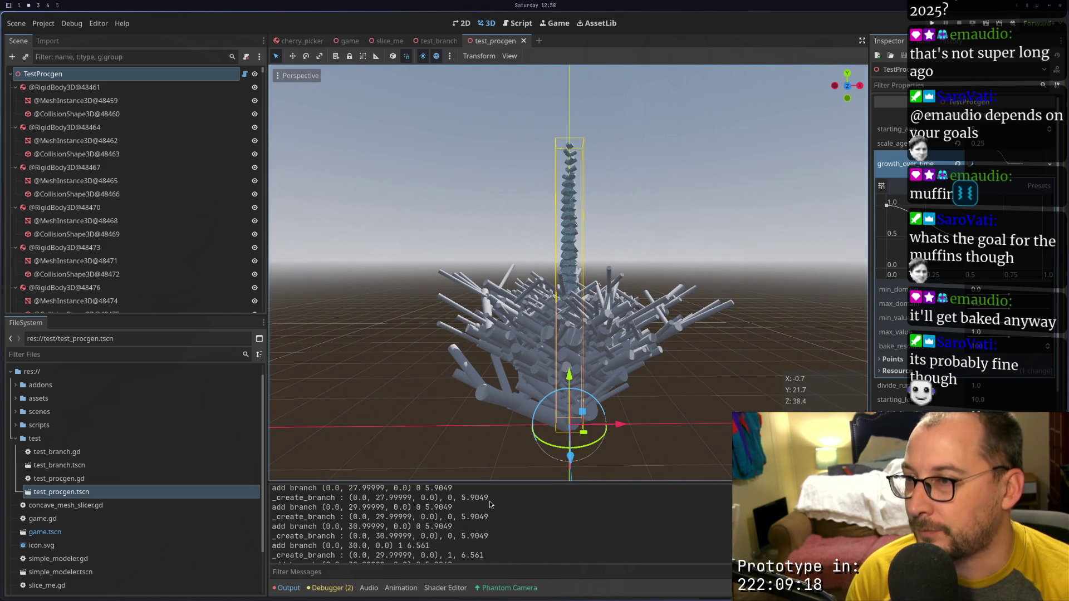
{"action": "scroll", "coordinate": [489, 504], "scroll_direction": "up", "scroll_amount": 2}
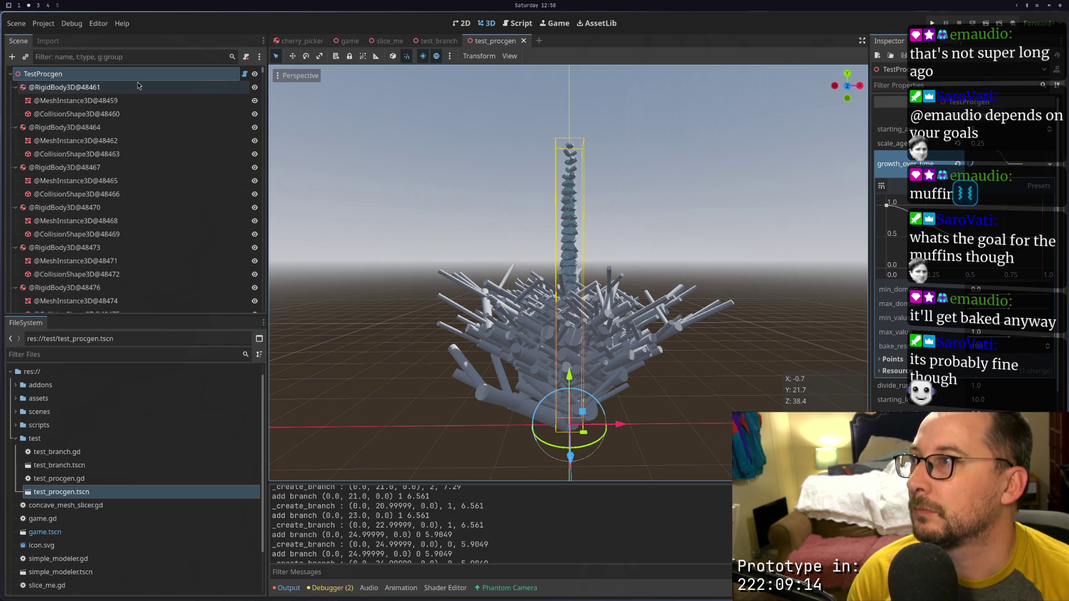
{"action": "left_click", "coordinate": [98, 497]}
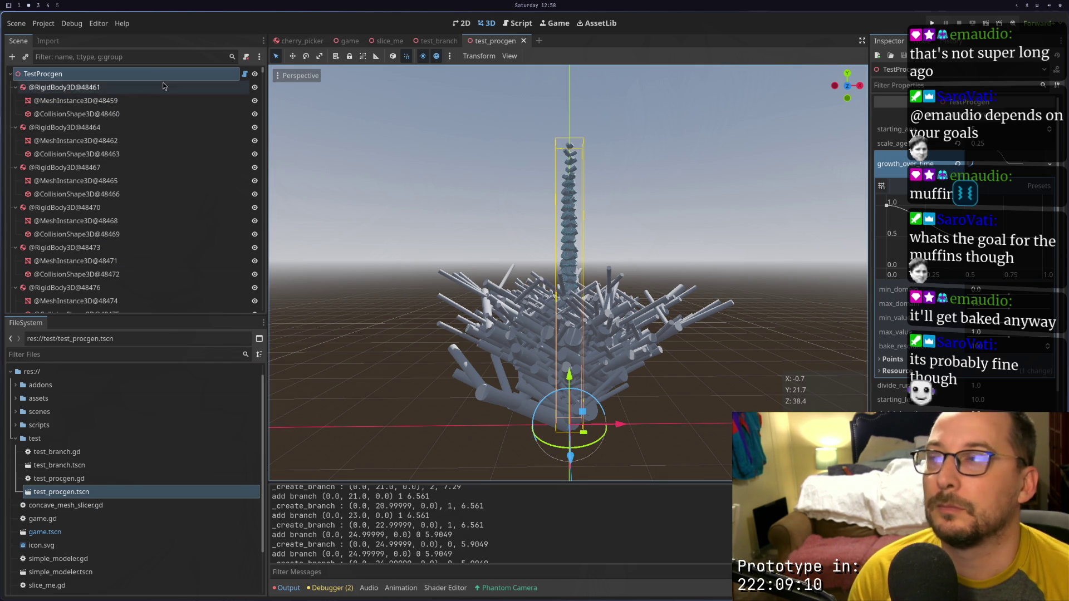
{"action": "left_click", "coordinate": [136, 87]}
{"action": "key", "text": "f"}
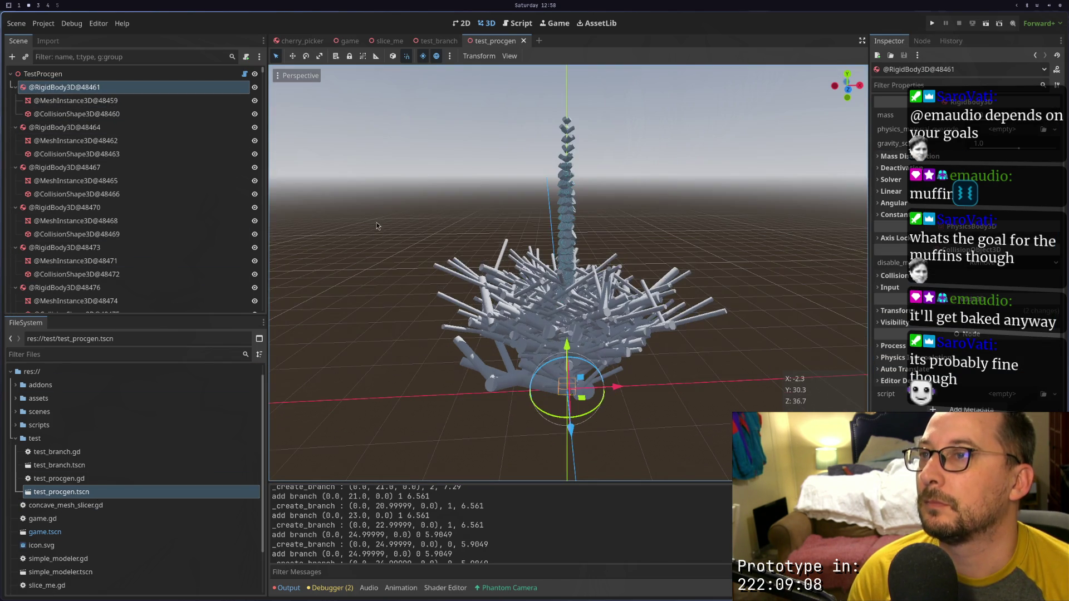
{"action": "mouse_move", "coordinate": [361, 155]}
{"action": "left_mouse_down"}
{"action": "mouse_move", "coordinate": [623, 338]}
{"action": "mouse_move", "coordinate": [730, 431]}
{"action": "left_mouse_up"}
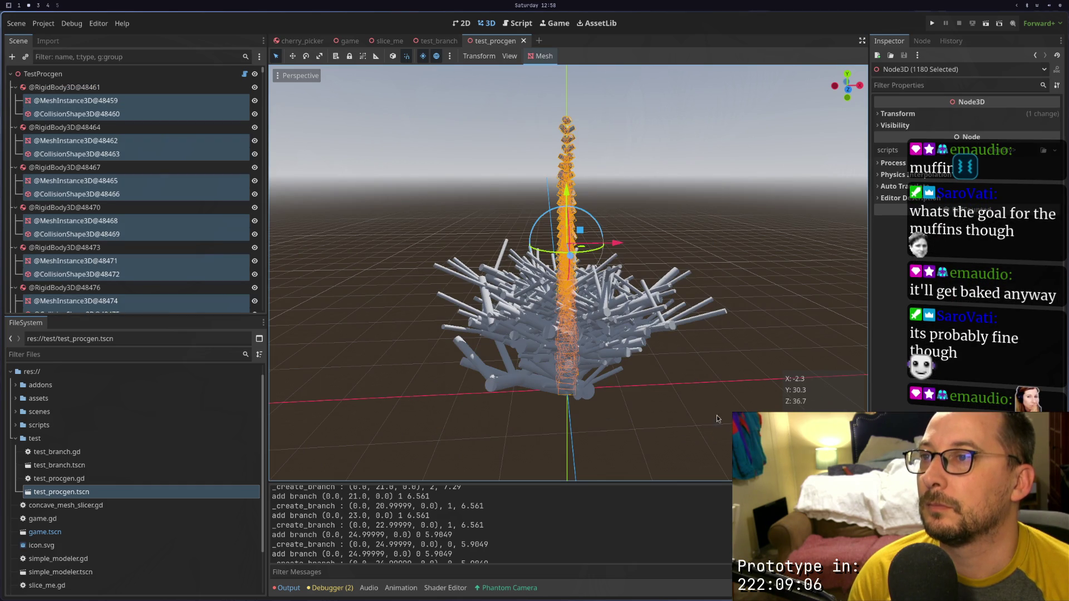
{"action": "left_click_drag", "start_coordinate": [599, 341], "coordinate": [608, 292]}
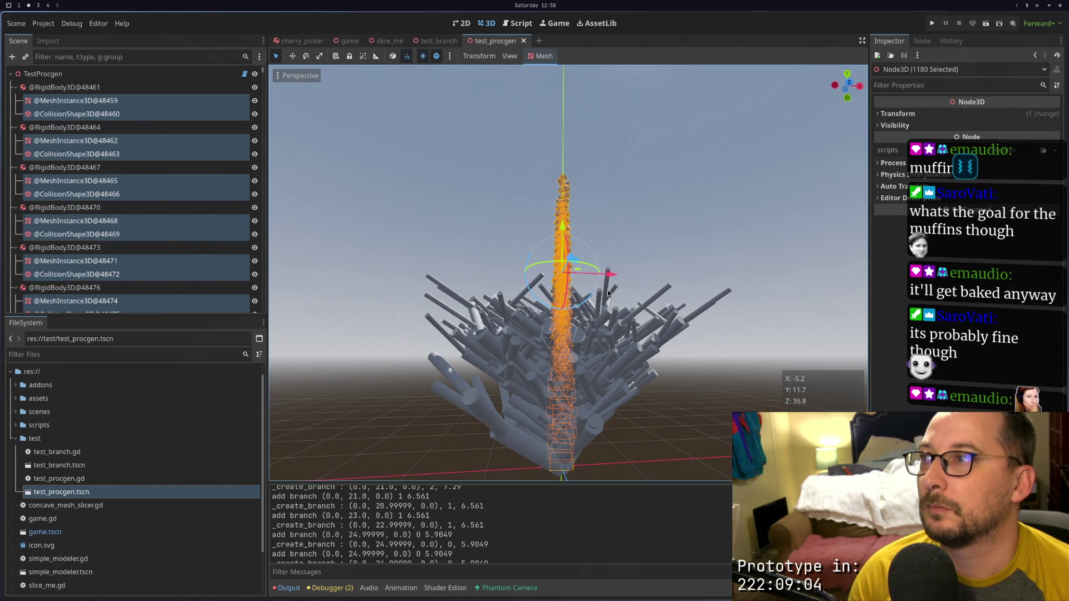
{"action": "key", "text": "super+1"}
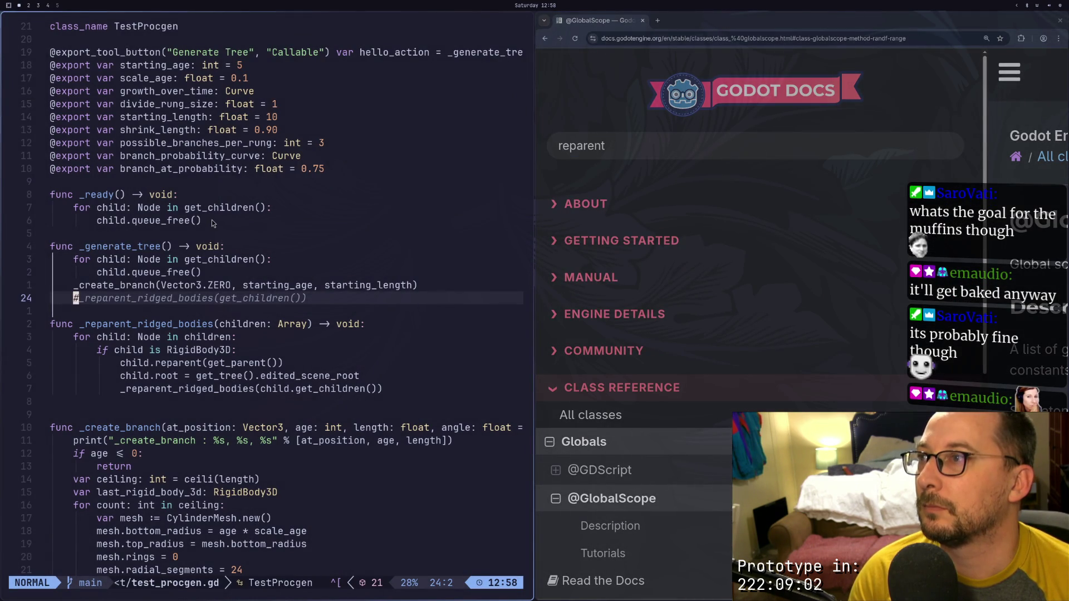
Add print("free") inside the _ready for loop and save the script
{"action": "left_click", "coordinate": [213, 223]}
{"action": "left_click", "coordinate": [257, 212]}
{"action": "left_click", "coordinate": [281, 210]}
{"action": "key", "text": "a"}
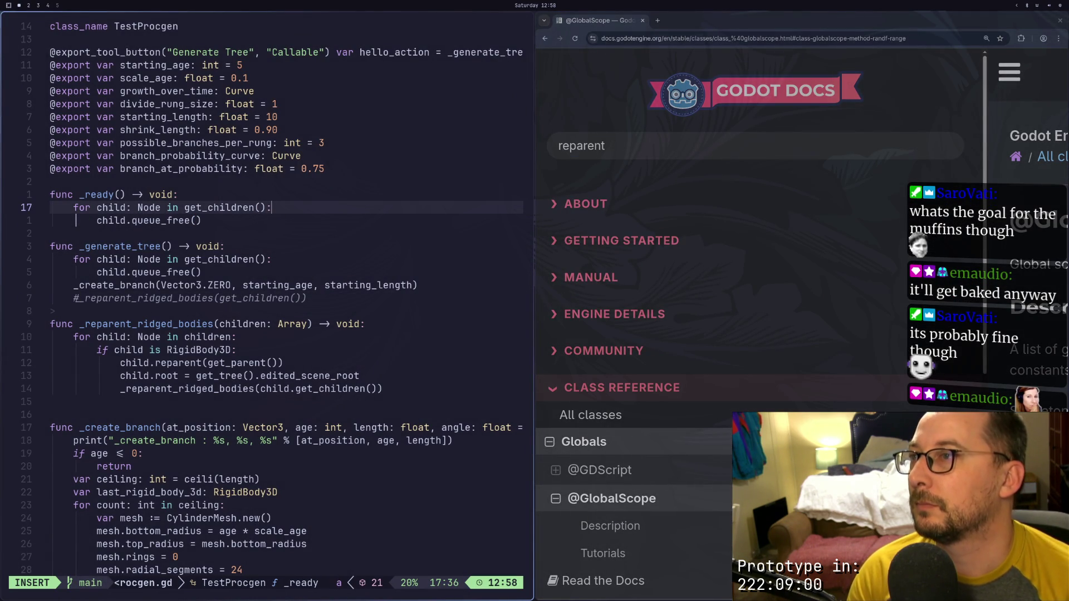
{"action": "key", "text": "Return"}
{"action": "type", "text": "print"}
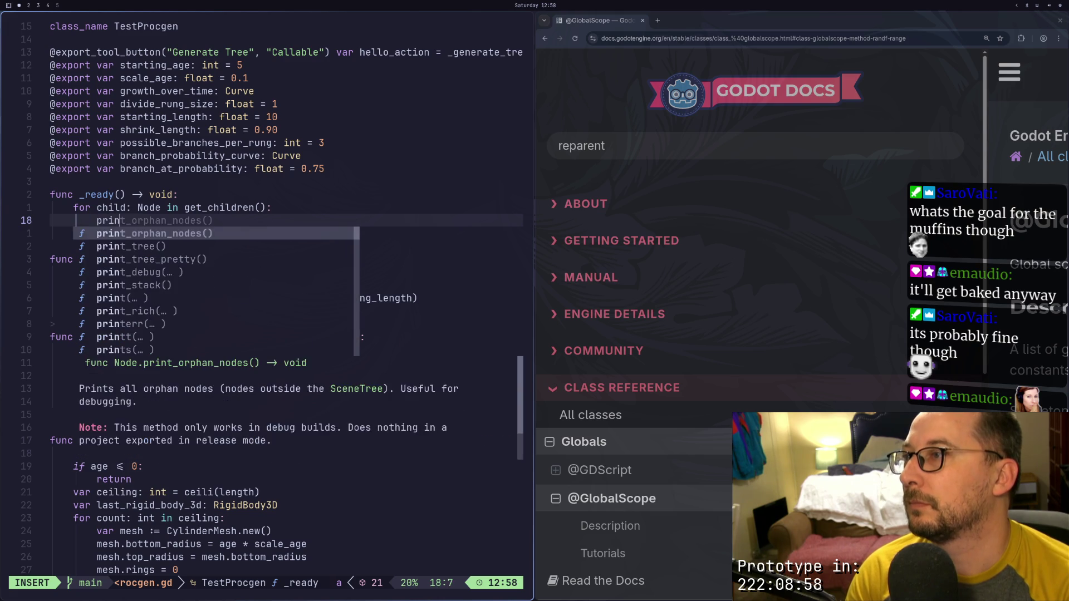
{"action": "type", "text": "(\"f"}
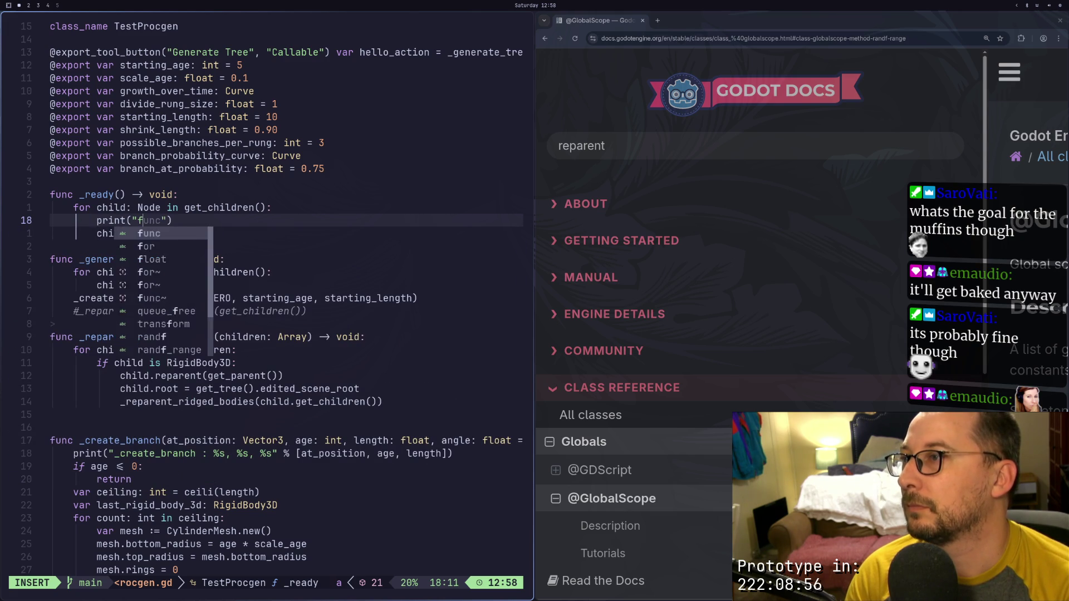
{"action": "type", "text": "ree"}
{"action": "key", "text": "Escape"}
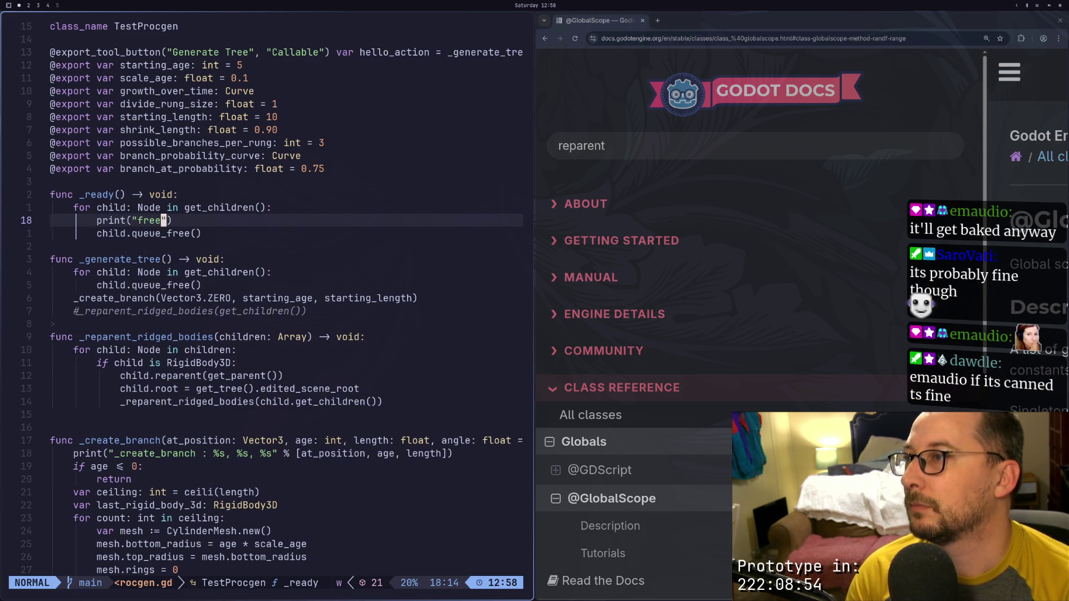
{"action": "type", "text": ":w"}
{"action": "key", "text": "Return"}
{"action": "key", "text": "super+2"}
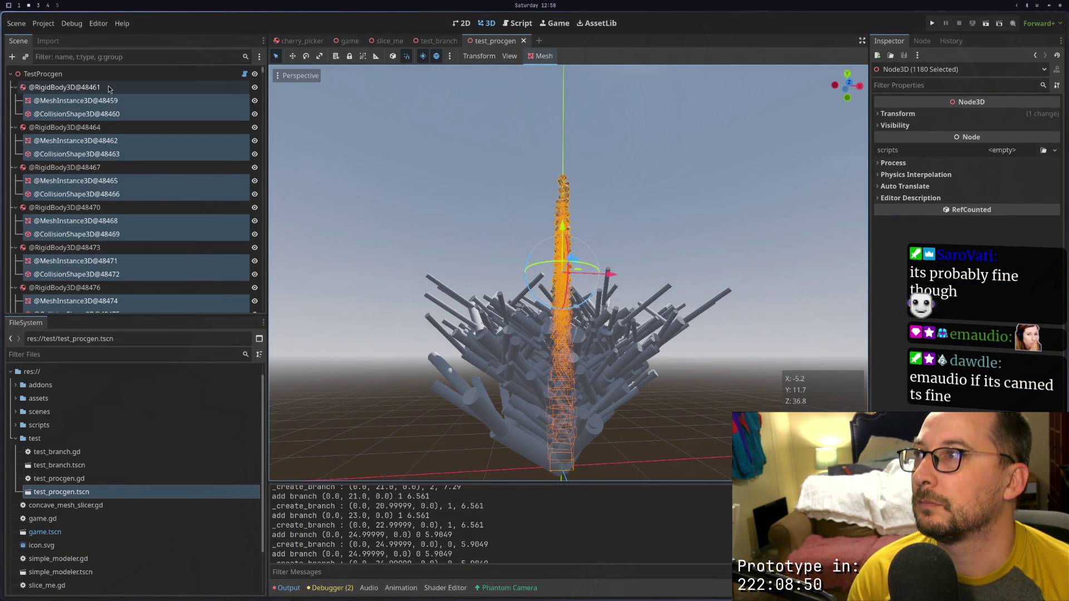
Close and reopen test_procgen.tscn, clear the Output log, and reopen it once more
{"action": "left_click", "coordinate": [525, 40]}
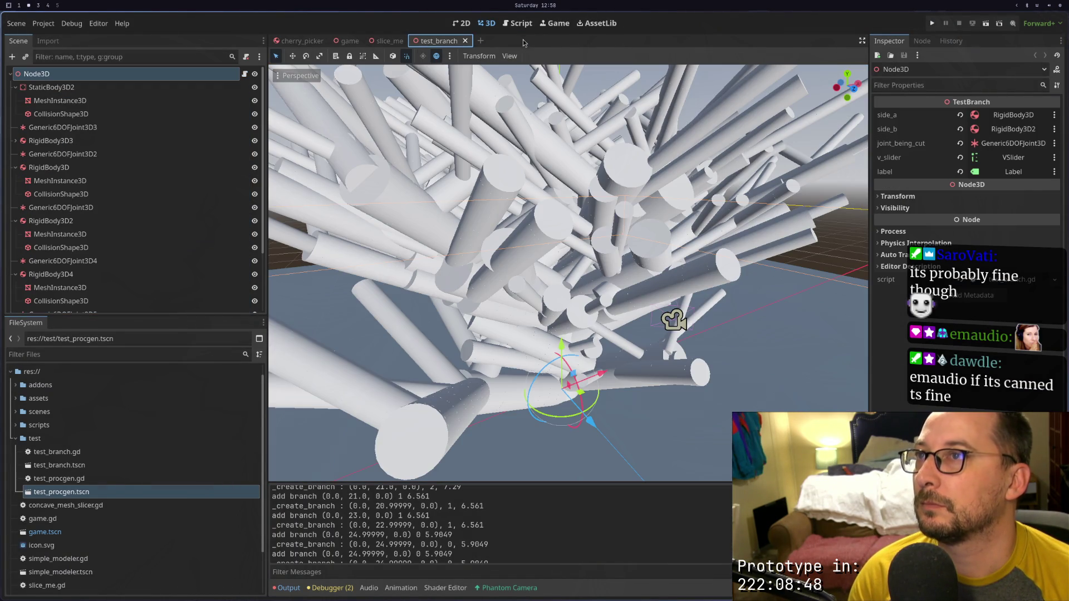
{"action": "left_click", "coordinate": [122, 497]}
{"action": "double_click", "coordinate": [123, 497]}
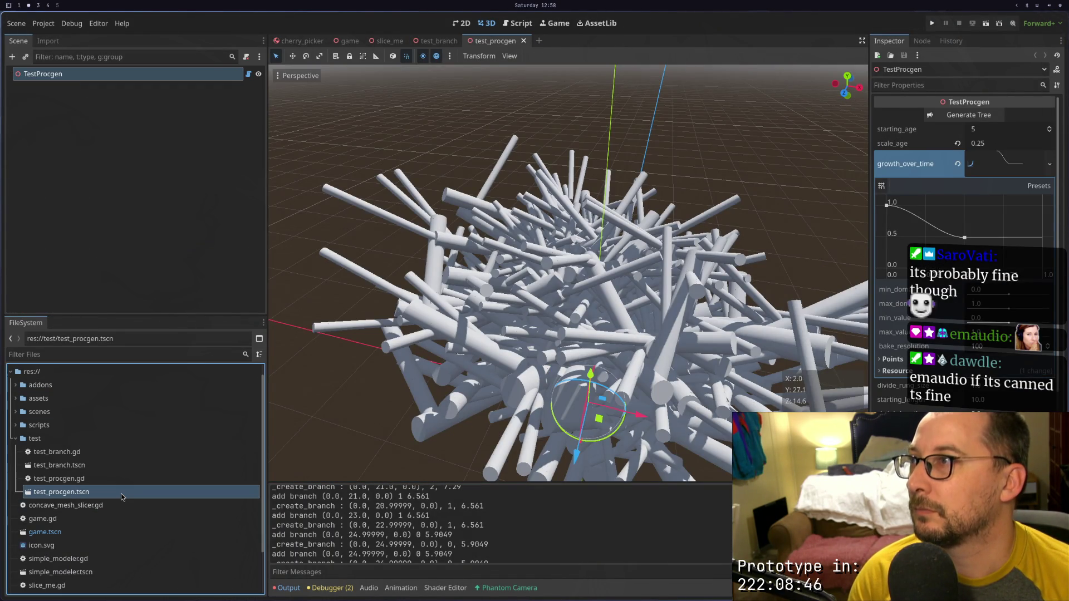
{"action": "scroll", "coordinate": [490, 287], "scroll_direction": "down", "scroll_amount": 4}
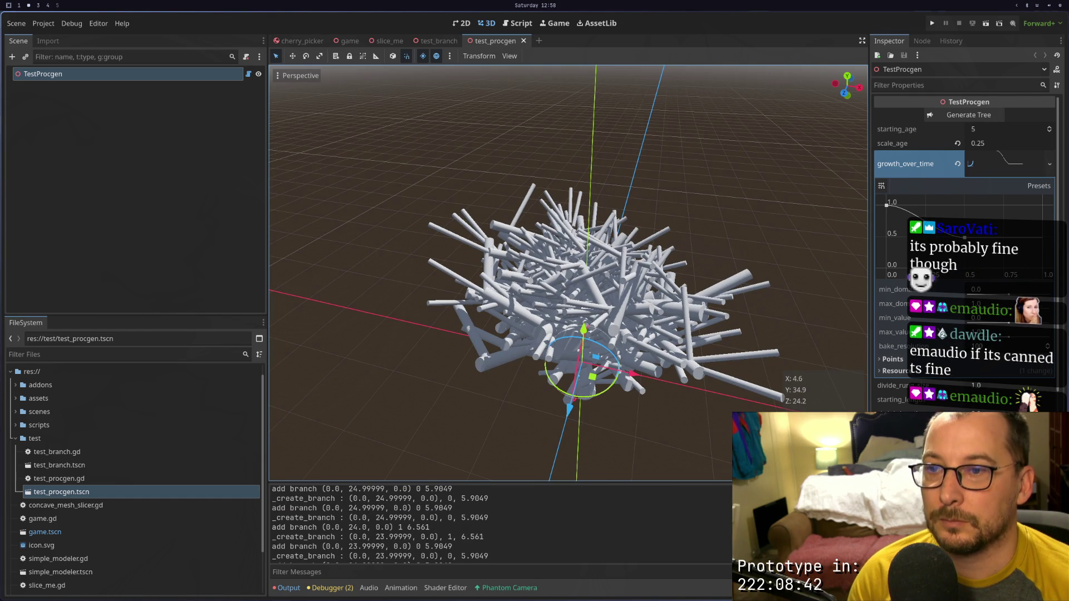
{"action": "key", "text": "ctrl+alt+k"}
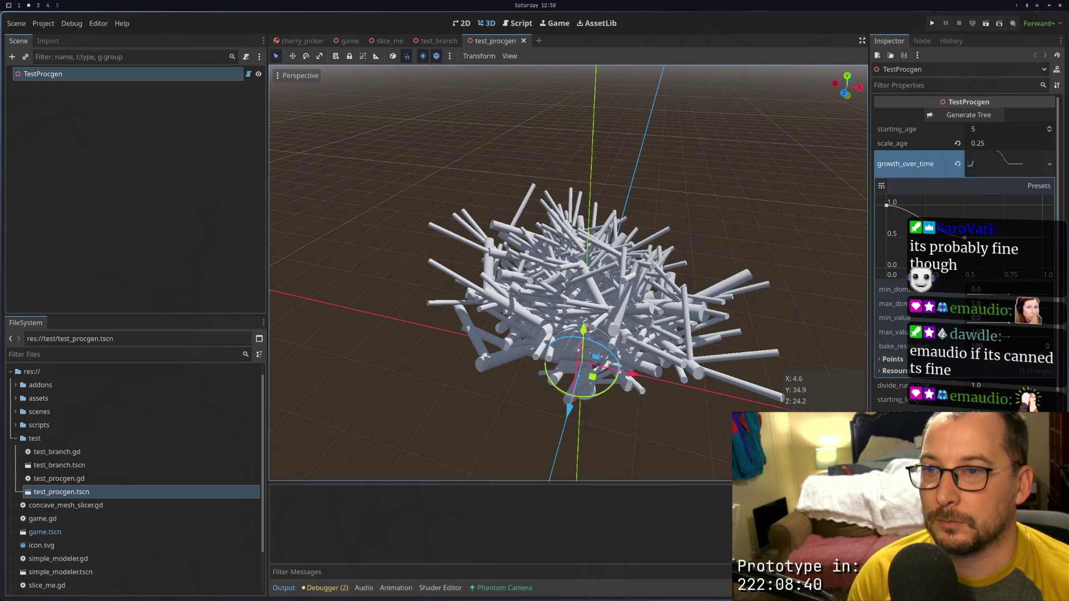
{"action": "left_click", "coordinate": [524, 41]}
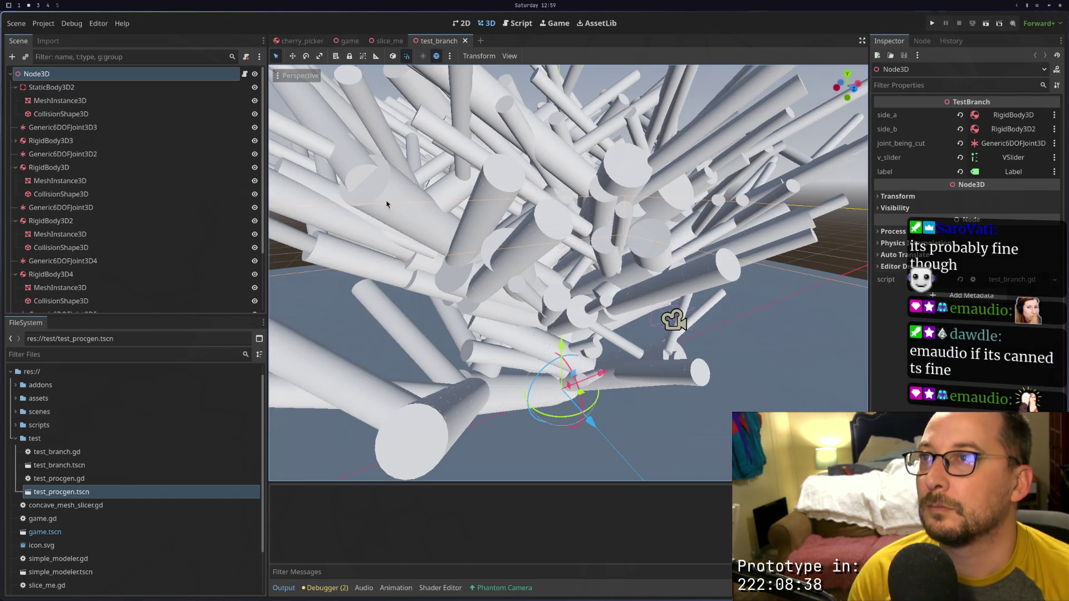
{"action": "double_click", "coordinate": [114, 493]}
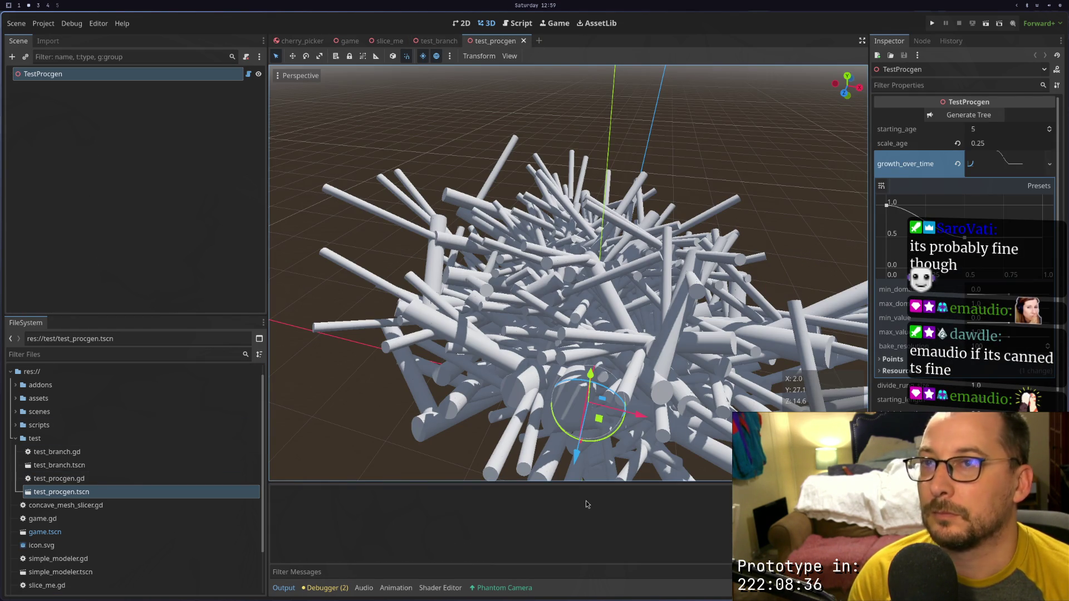
{"action": "key", "text": "super+1"}
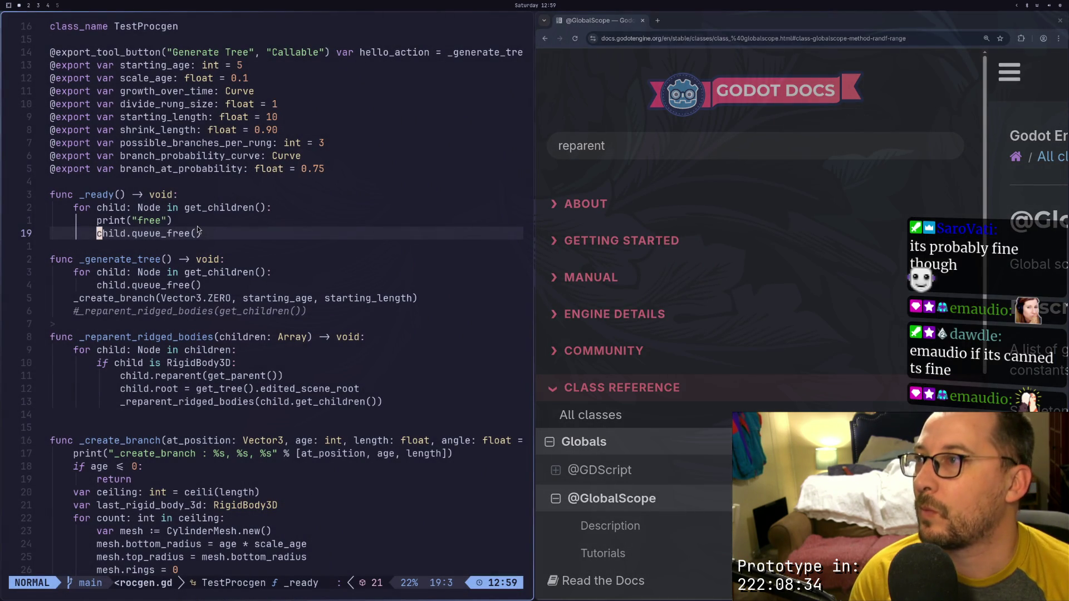
Cut print("free") from _ready, paste it into _generate_tree's freeing loop, and save
{"action": "key", "text": "k"}
{"action": "key", "text": "dollar"}
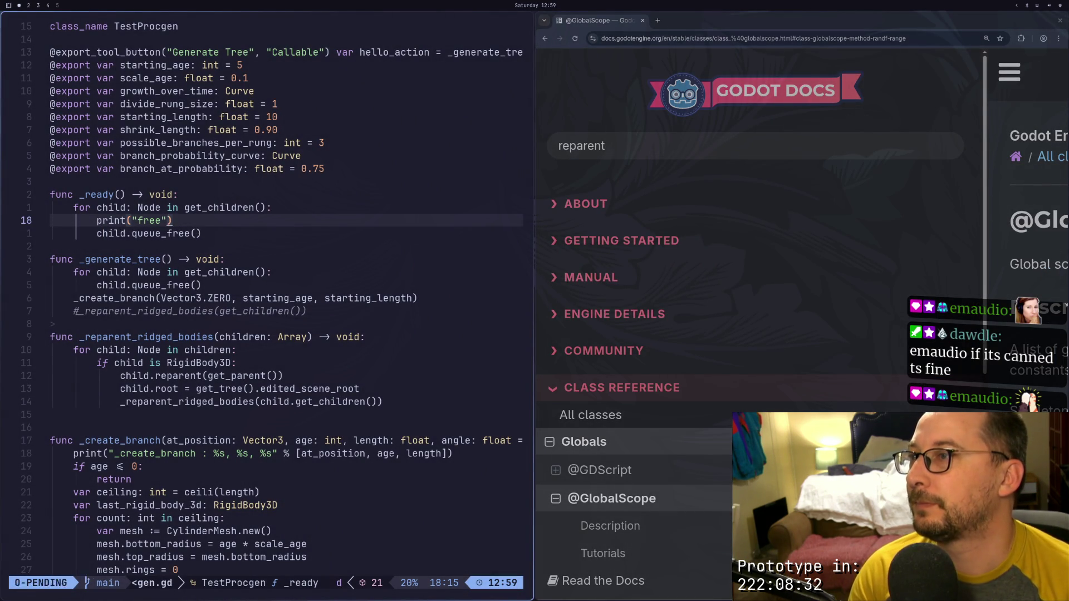
{"action": "key", "text": "d"}
{"action": "key", "text": "d"}
{"action": "key", "text": "j"}
{"action": "key", "text": "j"}
{"action": "key", "text": "j"}
{"action": "type", "text": "p:w"}
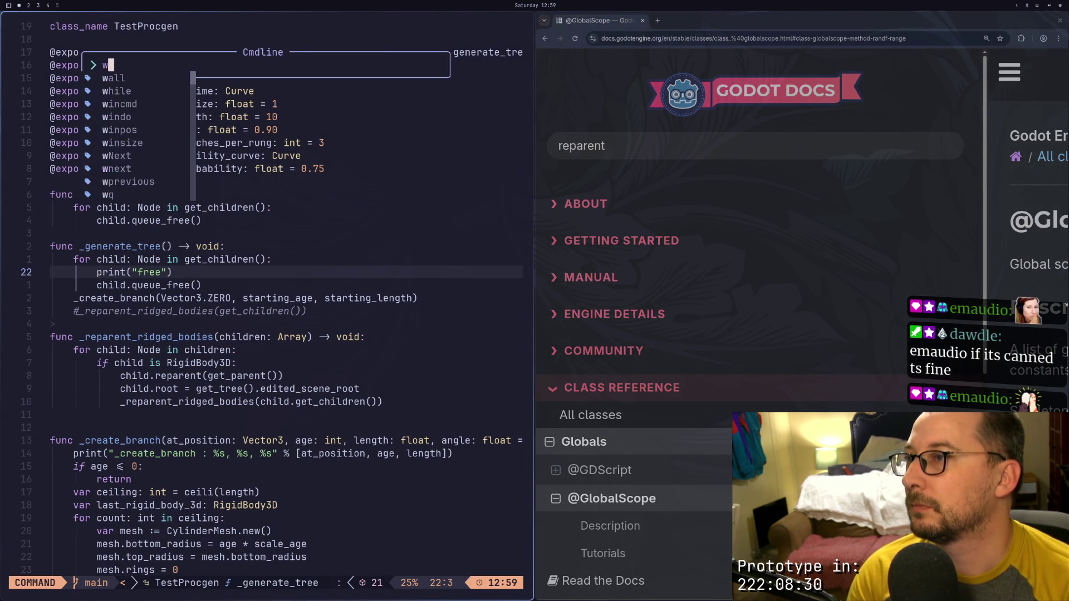
{"action": "key", "text": "Return"}
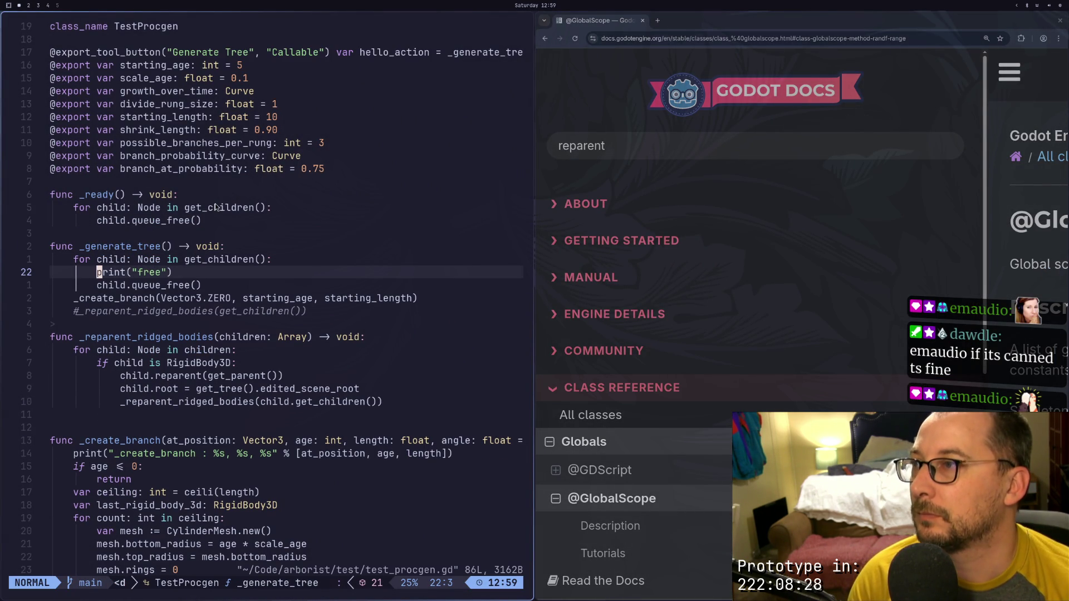
{"action": "key", "text": "super+2"}
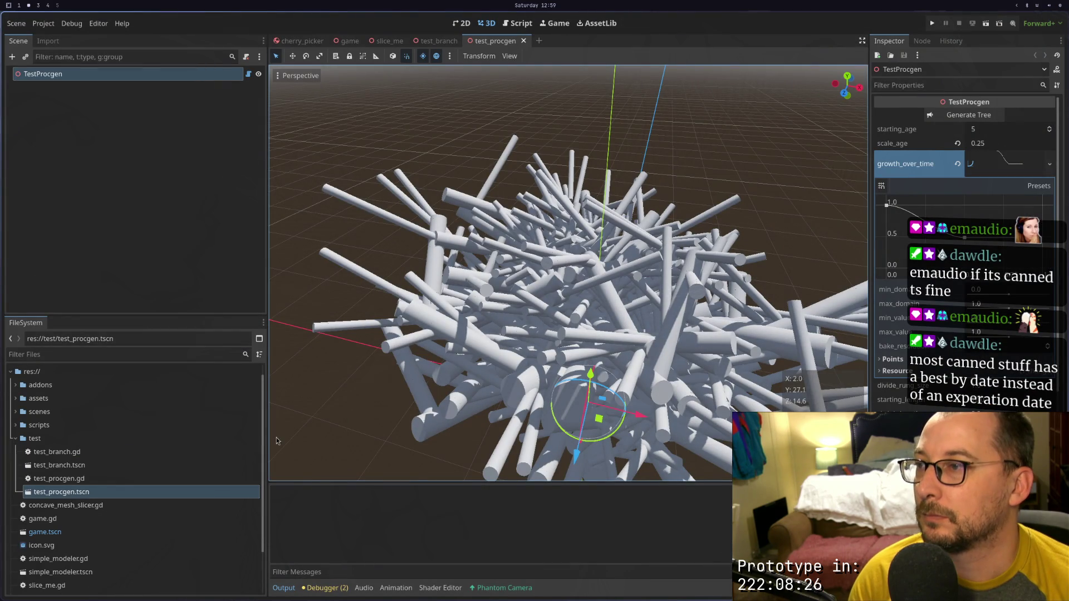
Generate the tree, then close the test_procgen and test_branch scene tabs
{"action": "left_click", "coordinate": [953, 116]}
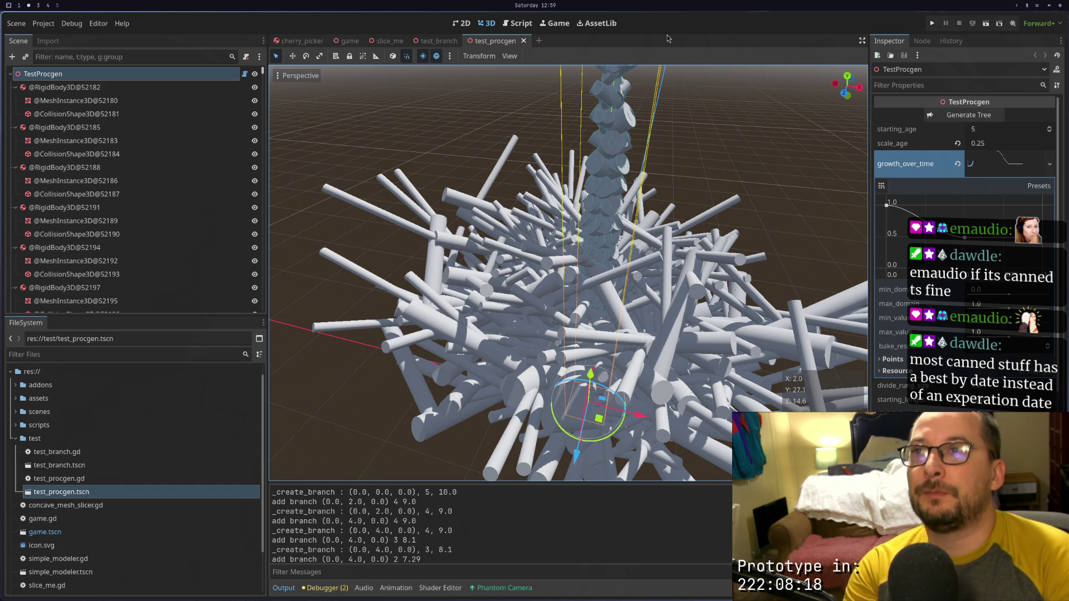
{"action": "left_click", "coordinate": [523, 41]}
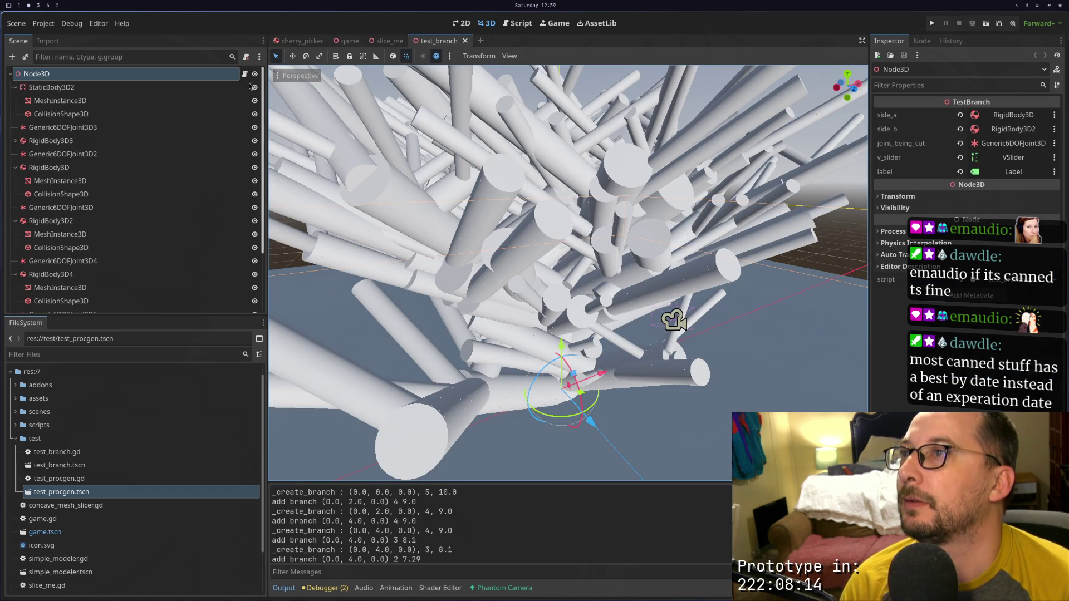
{"action": "scroll", "coordinate": [382, 145], "scroll_direction": "down", "scroll_amount": 10}
{"action": "scroll", "coordinate": [399, 170], "scroll_direction": "up", "scroll_amount": 3}
{"action": "mouse_move", "coordinate": [400, 170]}
{"action": "left_mouse_down"}
{"action": "mouse_move", "coordinate": [393, 154]}
{"action": "mouse_move", "coordinate": [415, 171]}
{"action": "left_mouse_up"}
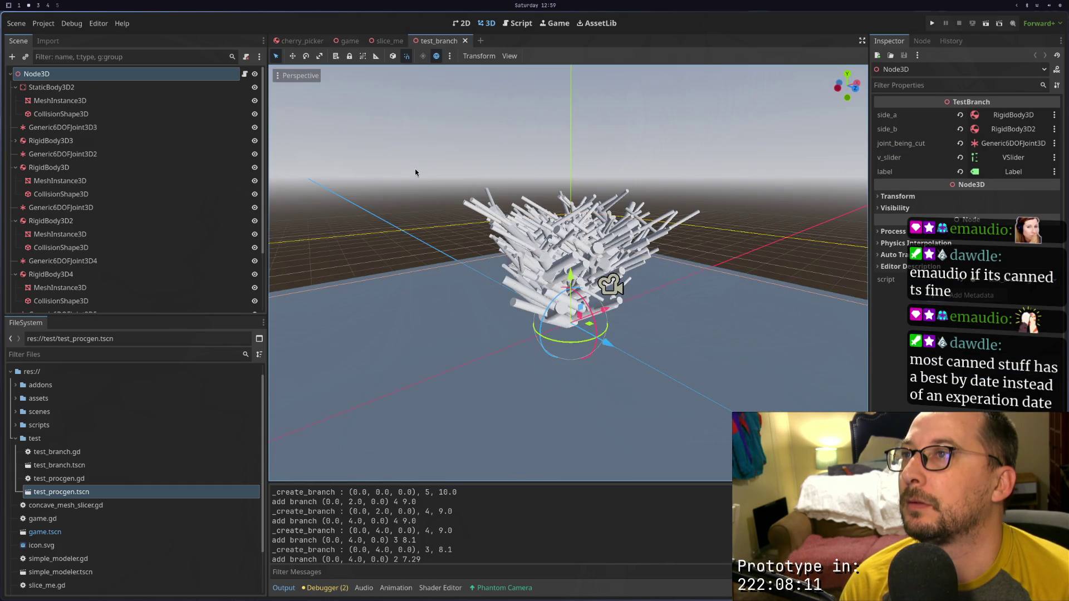
{"action": "scroll", "coordinate": [480, 144], "scroll_direction": "up", "scroll_amount": 5}
{"action": "left_click", "coordinate": [463, 41]}
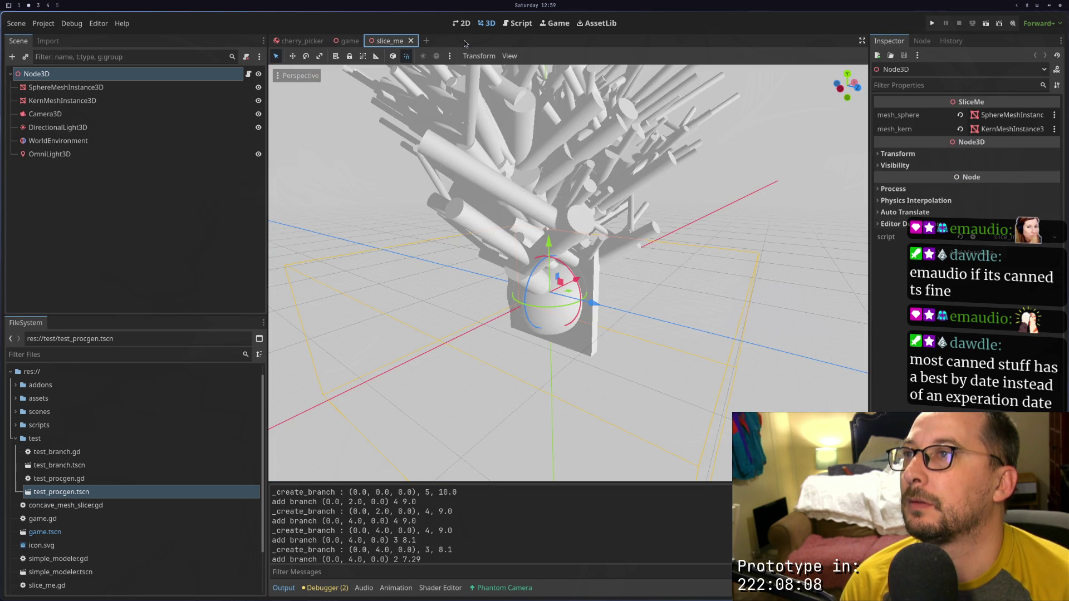
Reload the project with Project > Reload Current Project
{"action": "left_click", "coordinate": [43, 23]}
{"action": "left_click", "coordinate": [92, 158]}
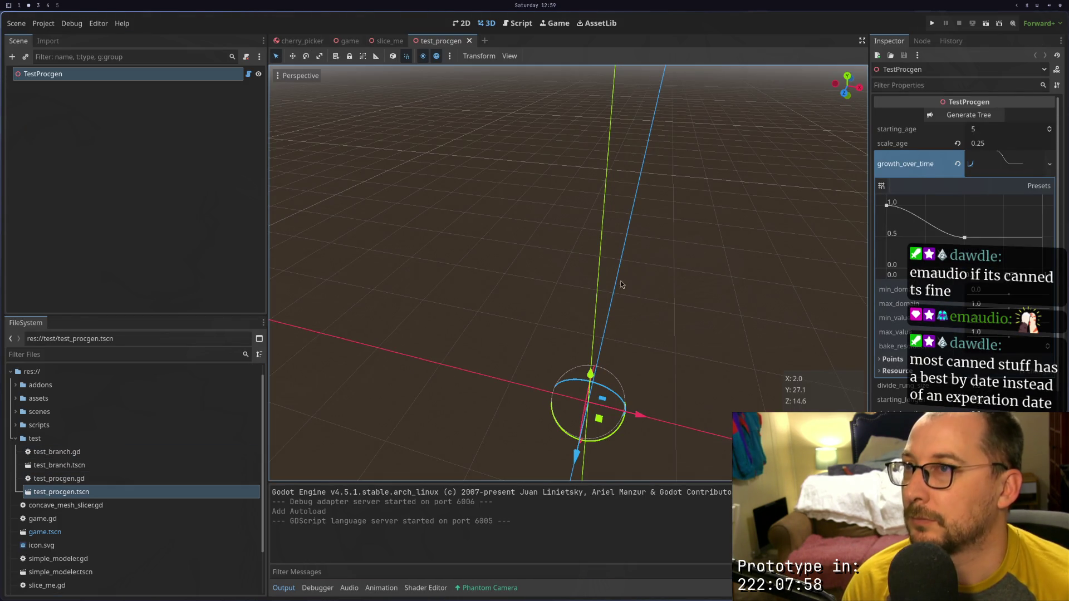
{"action": "left_click", "coordinate": [963, 115]}
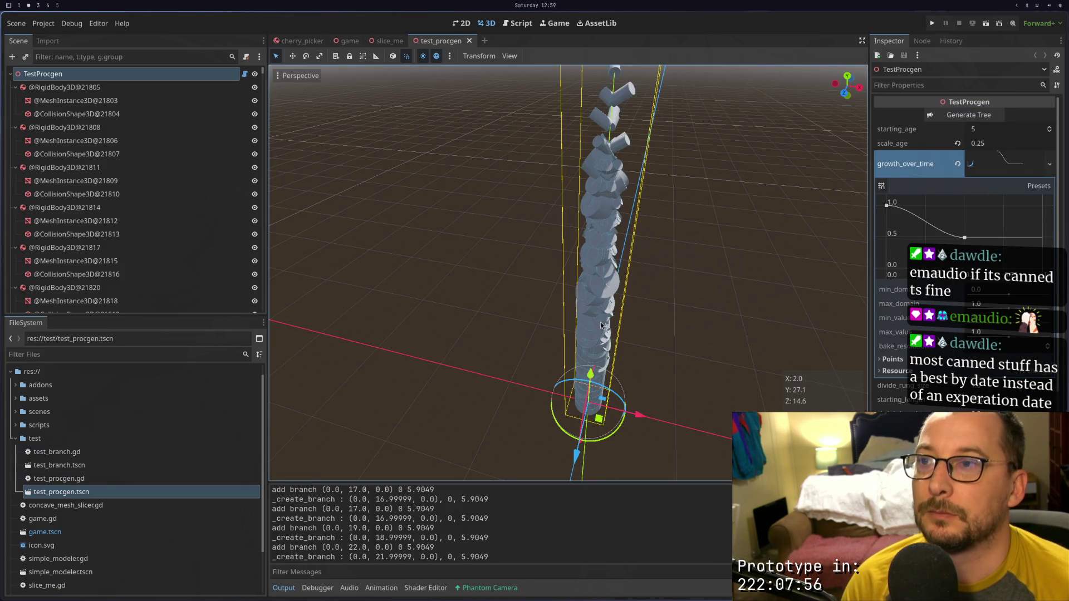
{"action": "mouse_move", "coordinate": [600, 326]}
{"action": "left_mouse_down"}
{"action": "mouse_move", "coordinate": [624, 350]}
{"action": "mouse_move", "coordinate": [670, 181]}
{"action": "mouse_move", "coordinate": [583, 281]}
{"action": "mouse_move", "coordinate": [568, 339]}
{"action": "mouse_move", "coordinate": [602, 341]}
{"action": "left_mouse_up"}
{"action": "scroll", "coordinate": [602, 341], "scroll_direction": "up", "scroll_amount": 3}
{"action": "scroll", "coordinate": [463, 366], "scroll_direction": "down", "scroll_amount": 1}
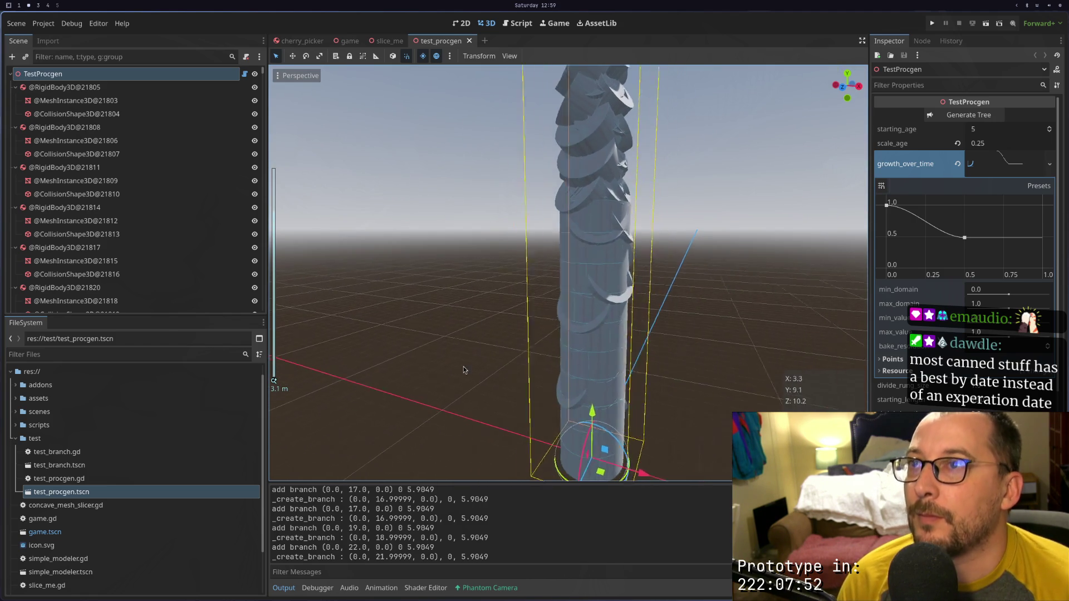
{"action": "mouse_move", "coordinate": [464, 370]}
{"action": "left_mouse_down"}
{"action": "mouse_move", "coordinate": [549, 268]}
{"action": "mouse_move", "coordinate": [594, 259]}
{"action": "mouse_move", "coordinate": [518, 343]}
{"action": "mouse_move", "coordinate": [501, 339]}
{"action": "mouse_move", "coordinate": [556, 334]}
{"action": "left_mouse_up"}
{"action": "scroll", "coordinate": [549, 267], "scroll_direction": "down", "scroll_amount": 5}
{"action": "scroll", "coordinate": [579, 331], "scroll_direction": "up", "scroll_amount": 2}
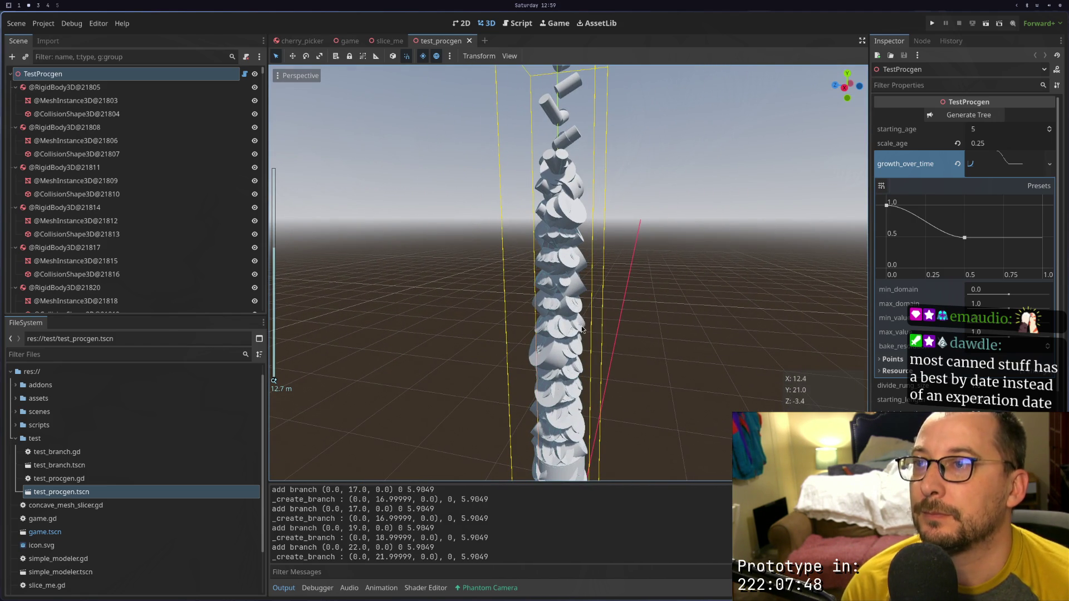
{"action": "left_click_drag", "start_coordinate": [517, 293], "coordinate": [654, 286]}
{"action": "left_click_drag", "start_coordinate": [548, 342], "coordinate": [568, 278]}
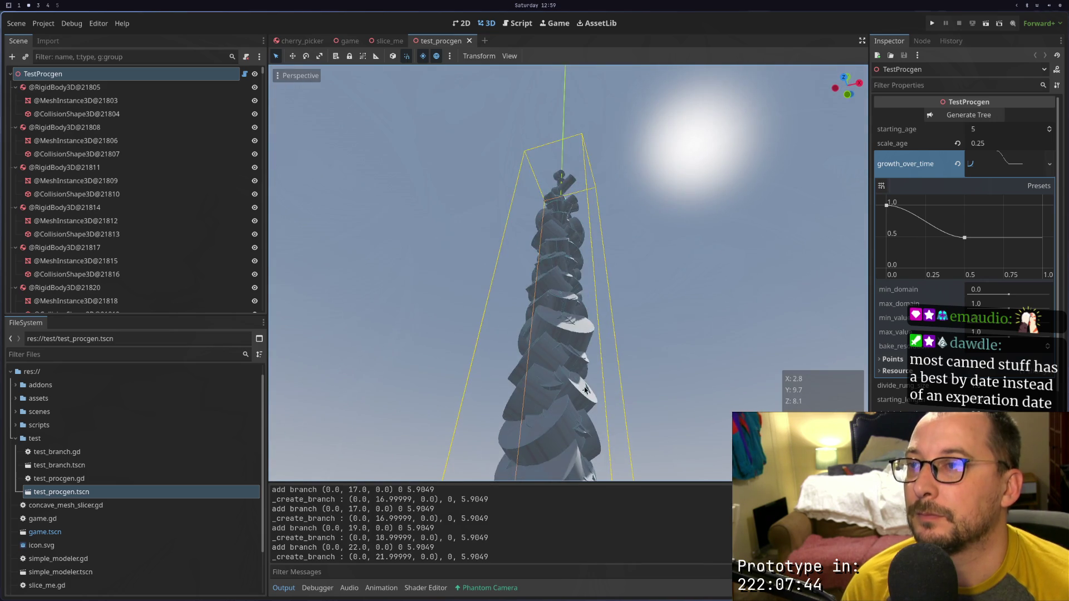
{"action": "scroll", "coordinate": [586, 212], "scroll_direction": "down", "scroll_amount": 5}
{"action": "left_click_drag", "start_coordinate": [586, 212], "coordinate": [562, 315]}
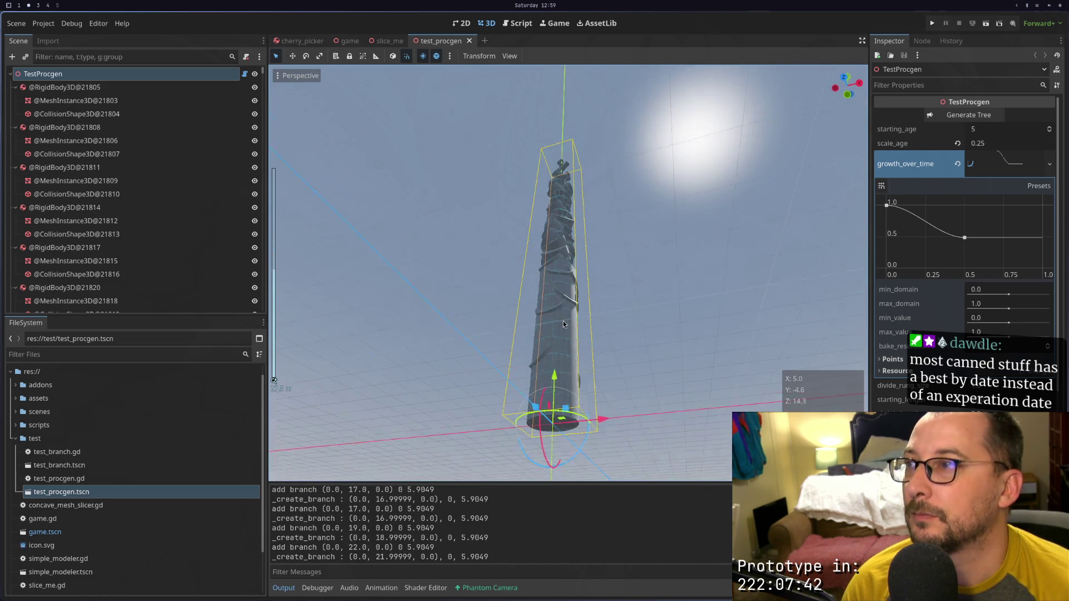
{"action": "left_click", "coordinate": [70, 129]}
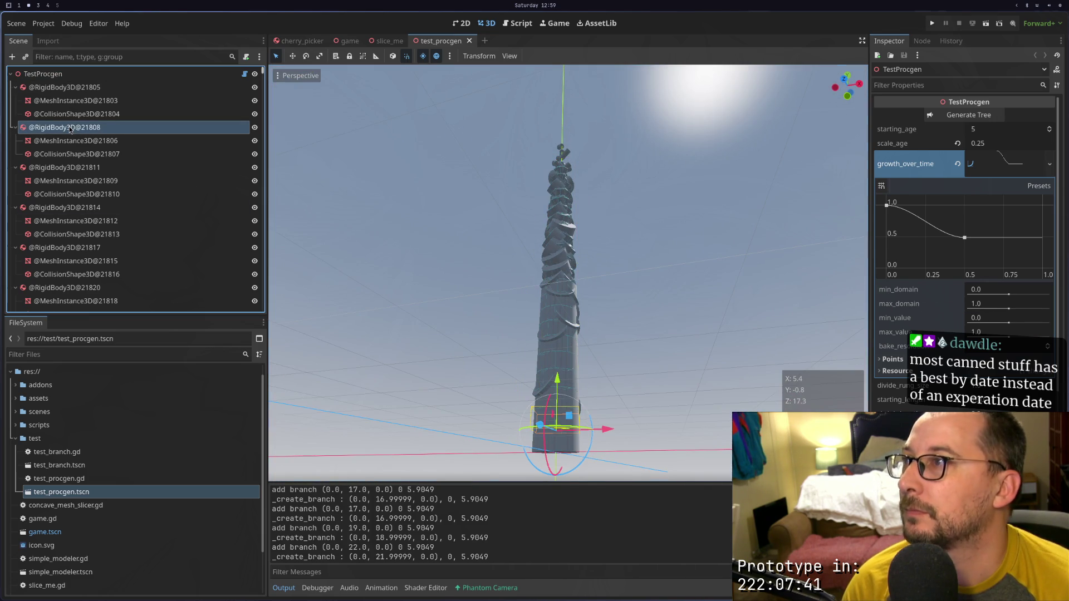
{"action": "left_click", "coordinate": [68, 168]}
{"action": "left_click", "coordinate": [58, 212]}
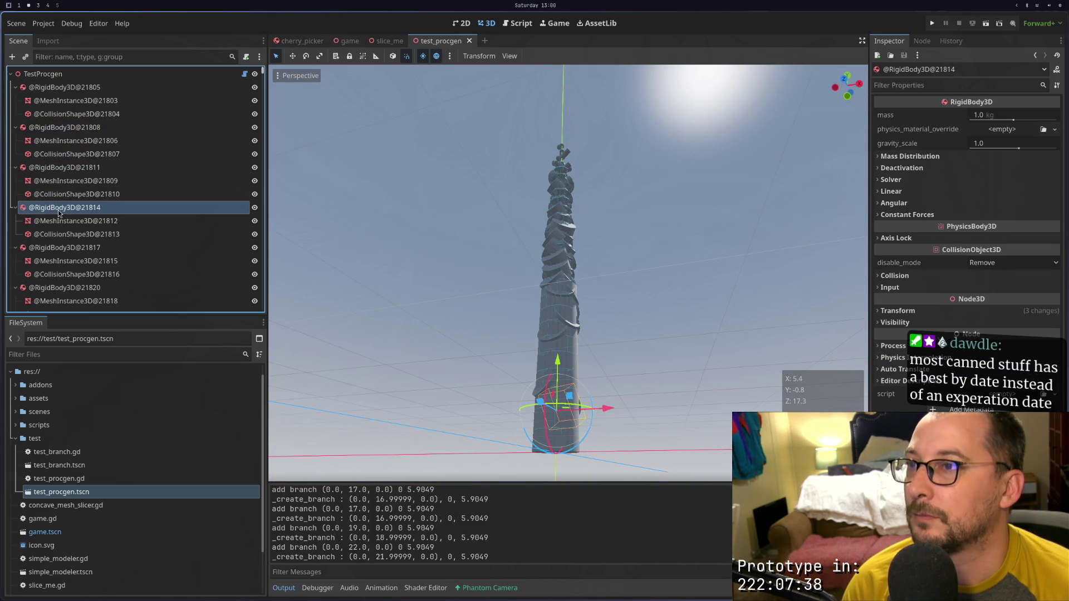
{"action": "left_click_drag", "start_coordinate": [608, 363], "coordinate": [498, 373]}
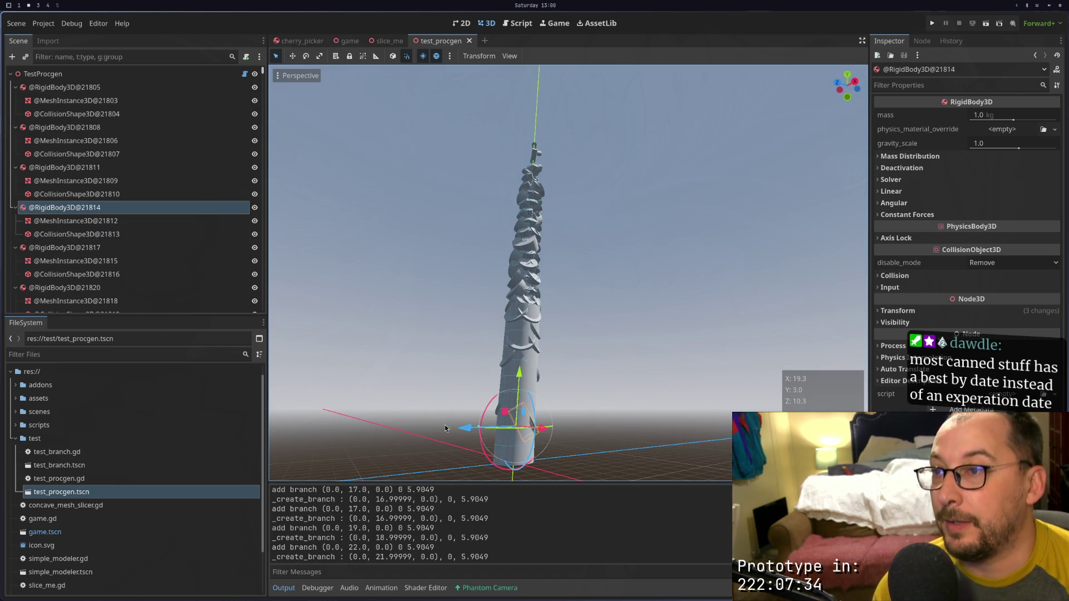
{"action": "scroll", "coordinate": [445, 425], "scroll_direction": "up", "scroll_amount": 5}
{"action": "mouse_move", "coordinate": [501, 247]}
{"action": "left_mouse_down"}
{"action": "mouse_move", "coordinate": [512, 255]}
{"action": "mouse_move", "coordinate": [469, 307]}
{"action": "left_mouse_up"}
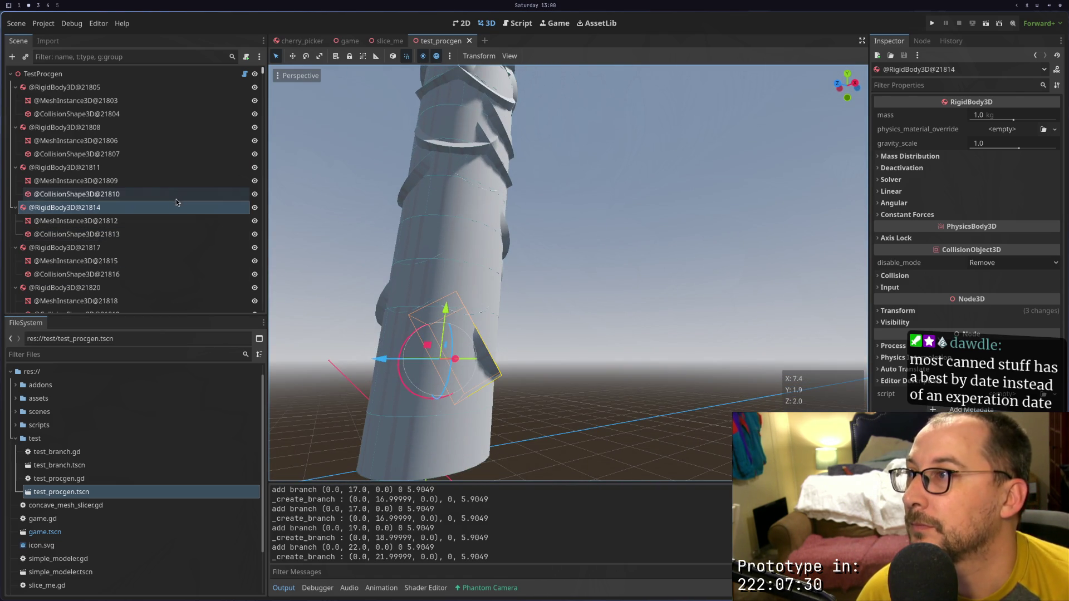
Insert a blank line above if count == 0: in _create_branch and save test_procgen.gd
{"action": "key", "text": "super+1"}
{"action": "scroll", "coordinate": [290, 260], "scroll_direction": "down", "scroll_amount": 8}
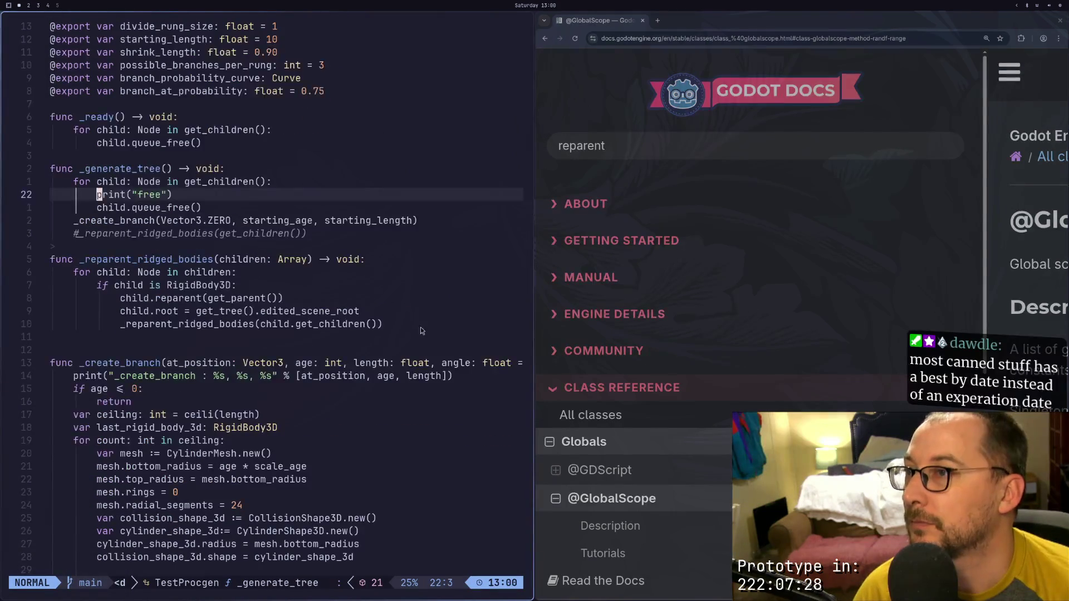
{"action": "scroll", "coordinate": [447, 363], "scroll_direction": "down", "scroll_amount": 6}
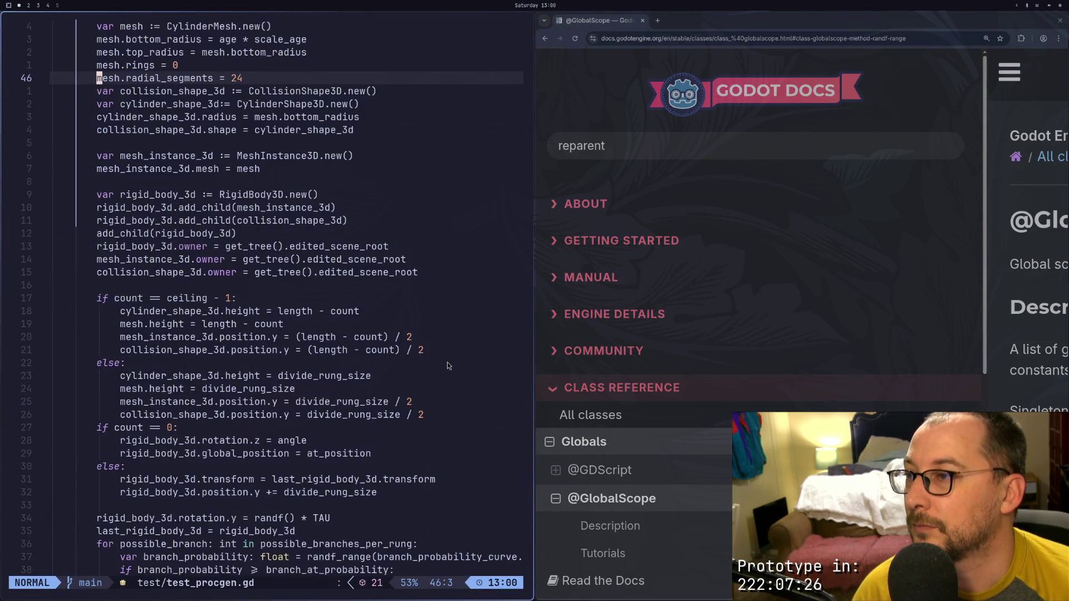
{"action": "left_click", "coordinate": [286, 414]}
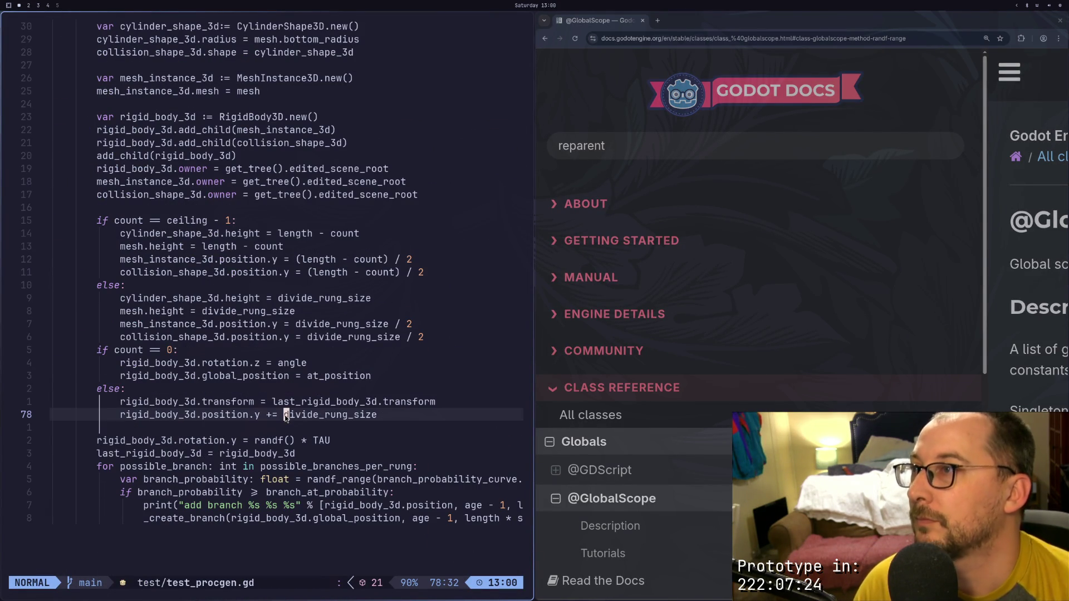
{"action": "key", "text": "Escape"}
{"action": "key", "text": "j"}
{"action": "key", "text": "j"}
{"action": "key", "text": "j"}
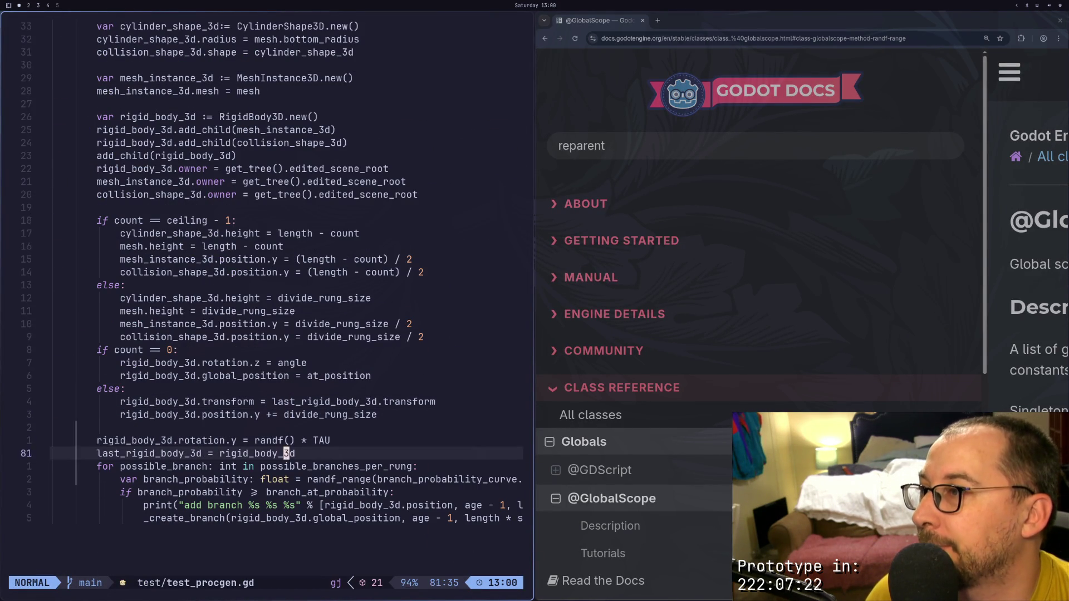
{"action": "key", "text": "k"}
{"action": "key", "text": "k"}
{"action": "key", "text": "k"}
{"action": "key", "text": "k"}
{"action": "key", "text": "k"}
{"action": "key", "text": "k"}
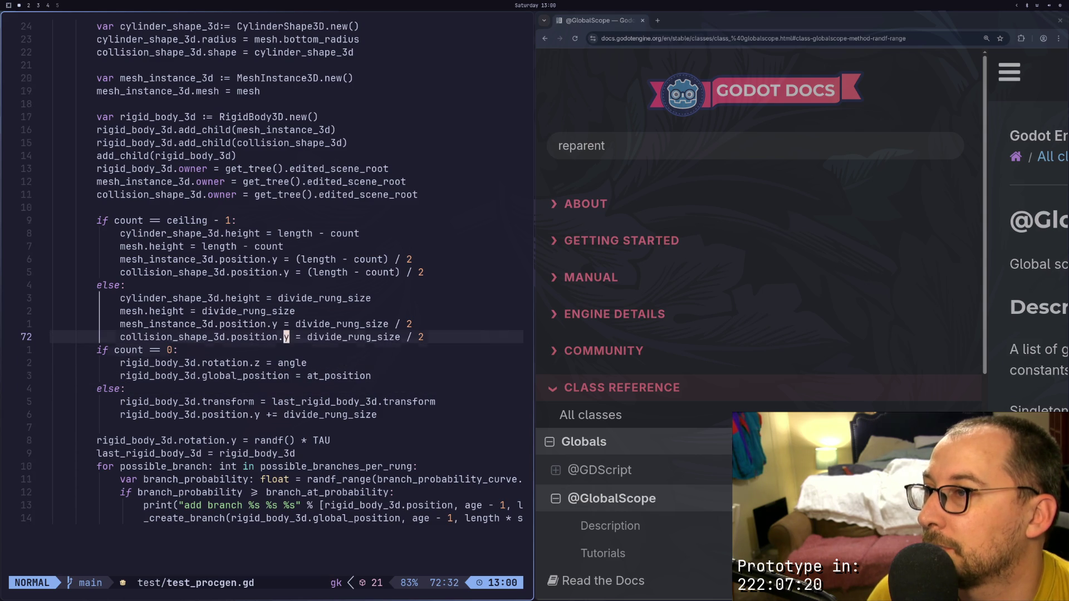
{"action": "key", "text": "j"}
{"action": "key", "text": "shift+o"}
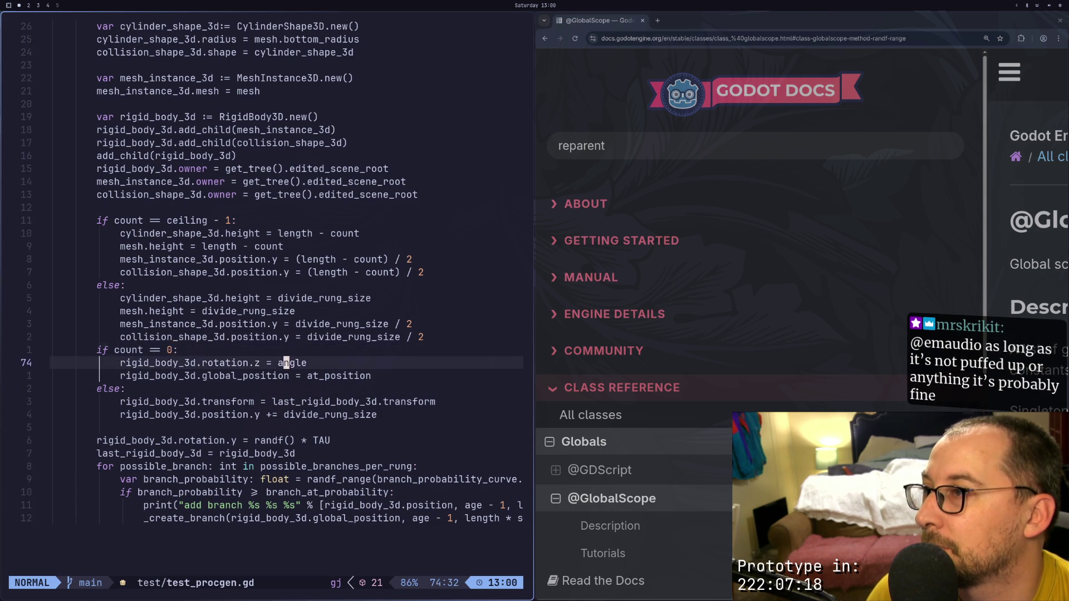
{"action": "key", "text": "Escape"}
{"action": "key", "text": "apostrophe"}
{"action": "key", "text": "Escape"}
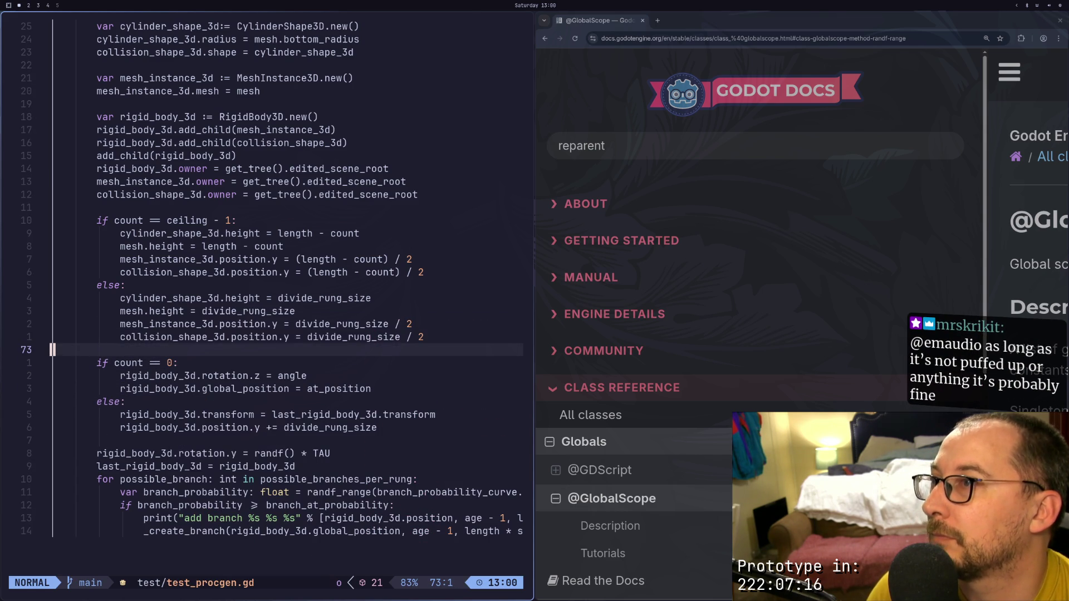
{"action": "type", "text": ":w"}
{"action": "key", "text": "Return"}
Move onto last_rigid_body_3d in the rigid_body_3d.transform line
{"action": "key", "text": "j"}
{"action": "key", "text": "j"}
{"action": "key", "text": "j"}
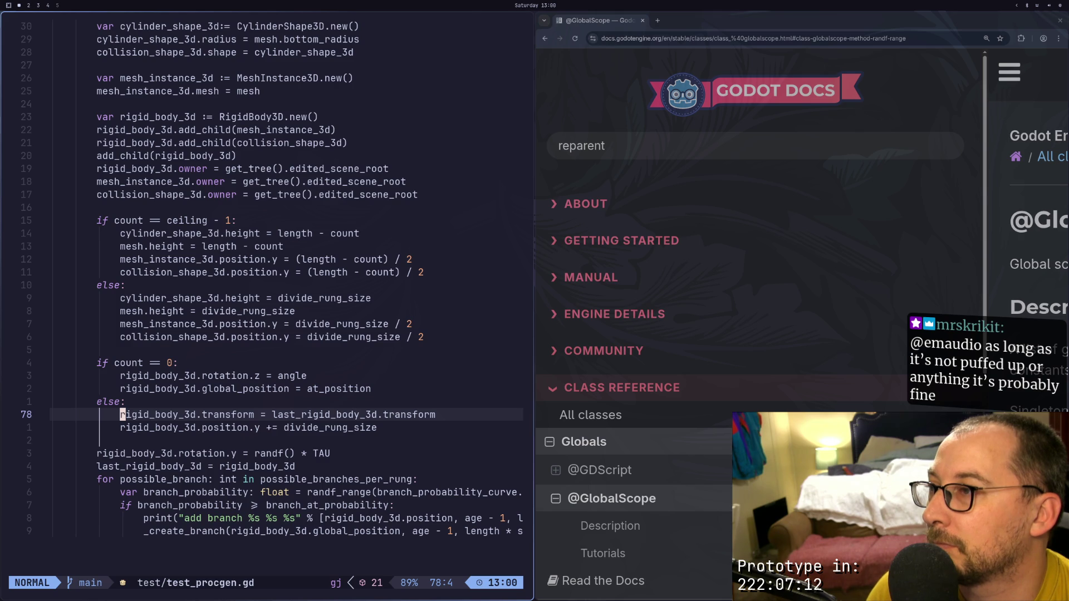
{"action": "key", "text": "l"}
{"action": "key", "text": "l"}
{"action": "key", "text": "l"}
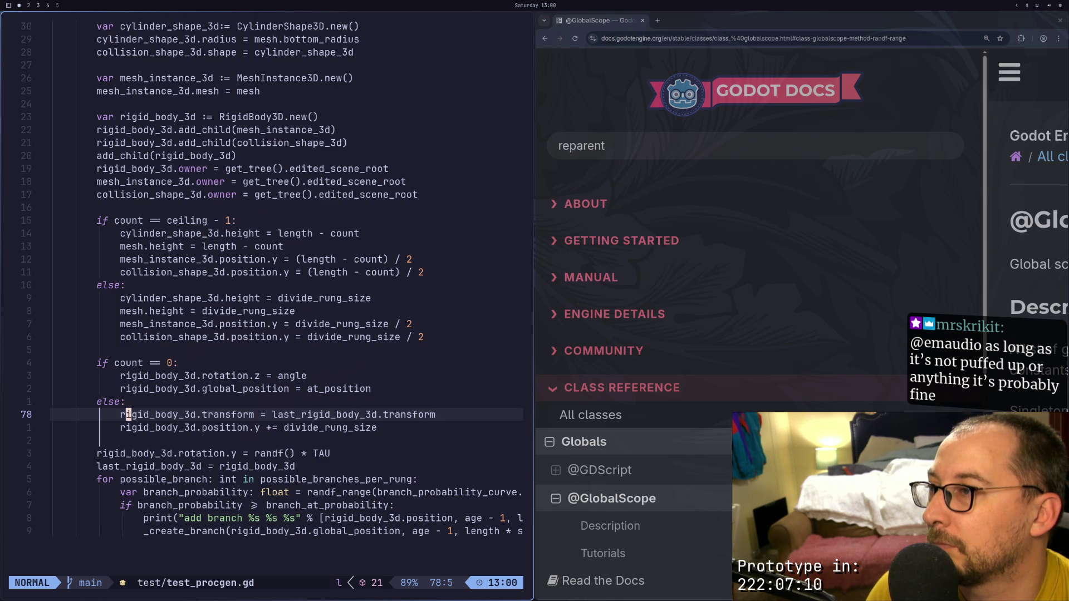
{"action": "key", "text": "l"}
{"action": "key", "text": "l"}
{"action": "key", "text": "l"}
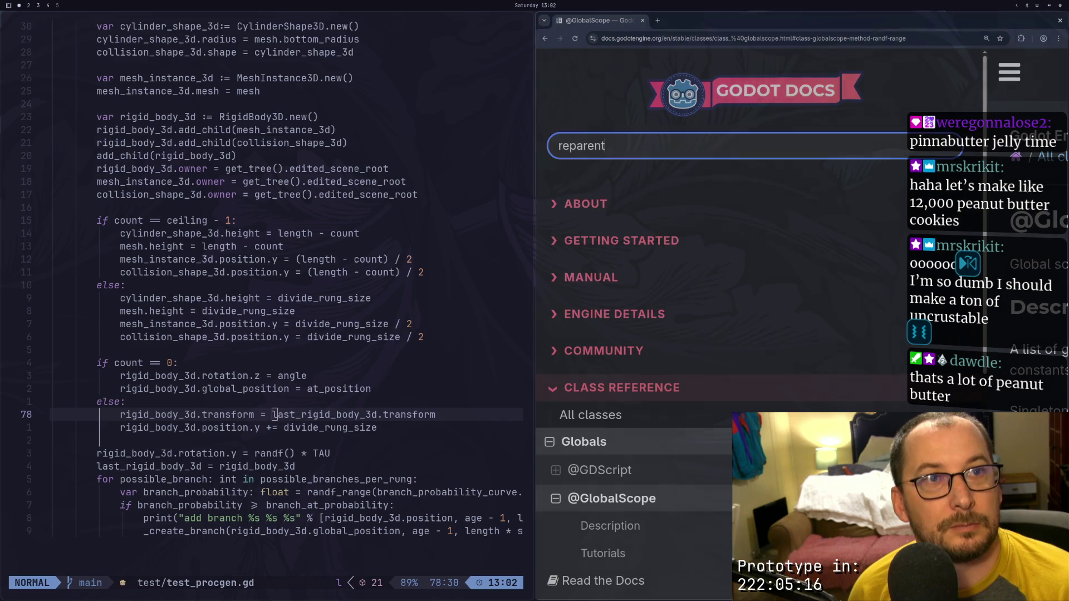
{"action": "scroll", "coordinate": [355, 322], "scroll_direction": "down", "scroll_amount": 1}
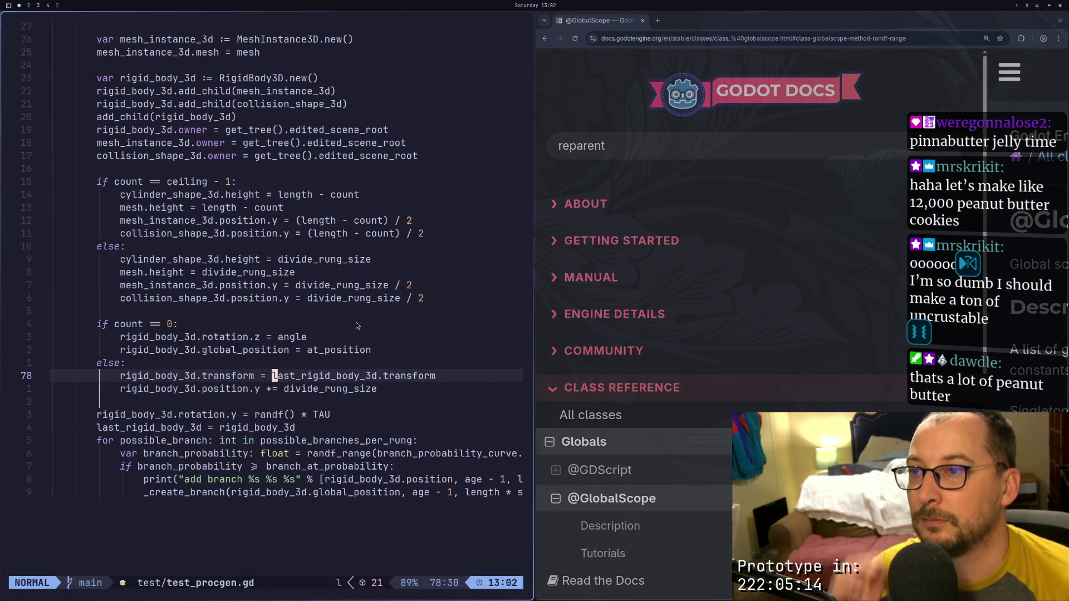
{"action": "left_click", "coordinate": [342, 380]}
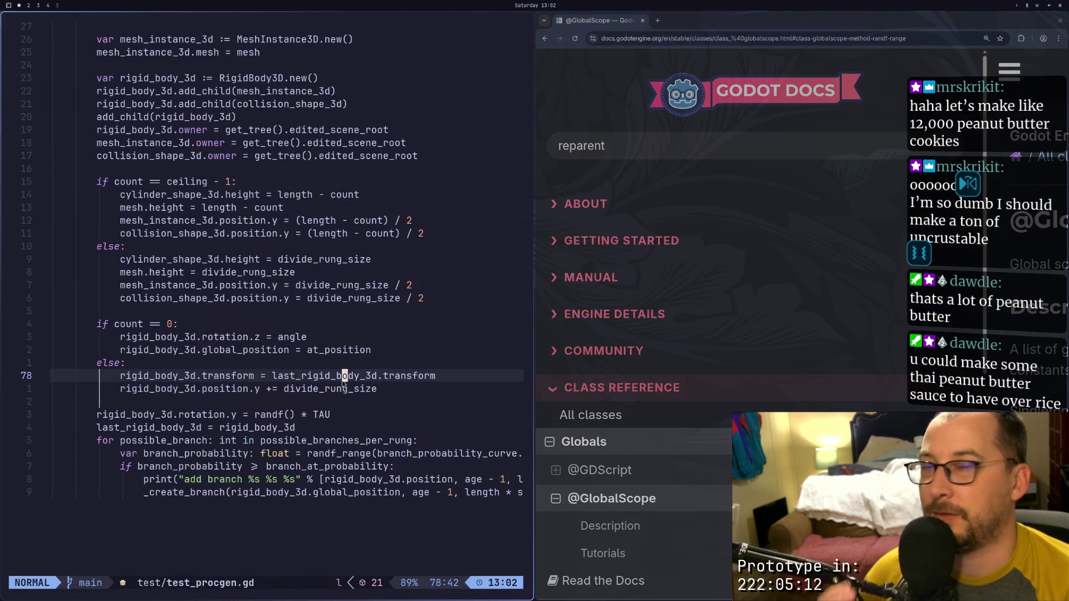
{"action": "key", "text": "j"}
{"action": "key", "text": "j"}
{"action": "key", "text": "j"}
{"action": "key", "text": "k"}
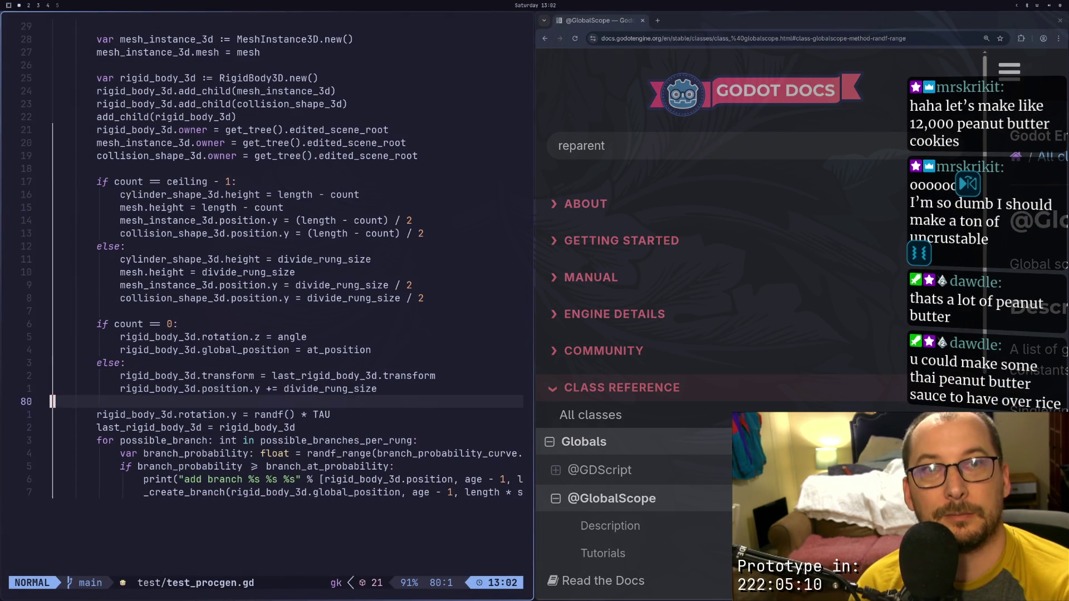
{"action": "key", "text": "j"}
{"action": "key", "text": "j"}
{"action": "key", "text": "j"}
{"action": "key", "text": "j"}
{"action": "key", "text": "k"}
{"action": "key", "text": "k"}
{"action": "key", "text": "k"}
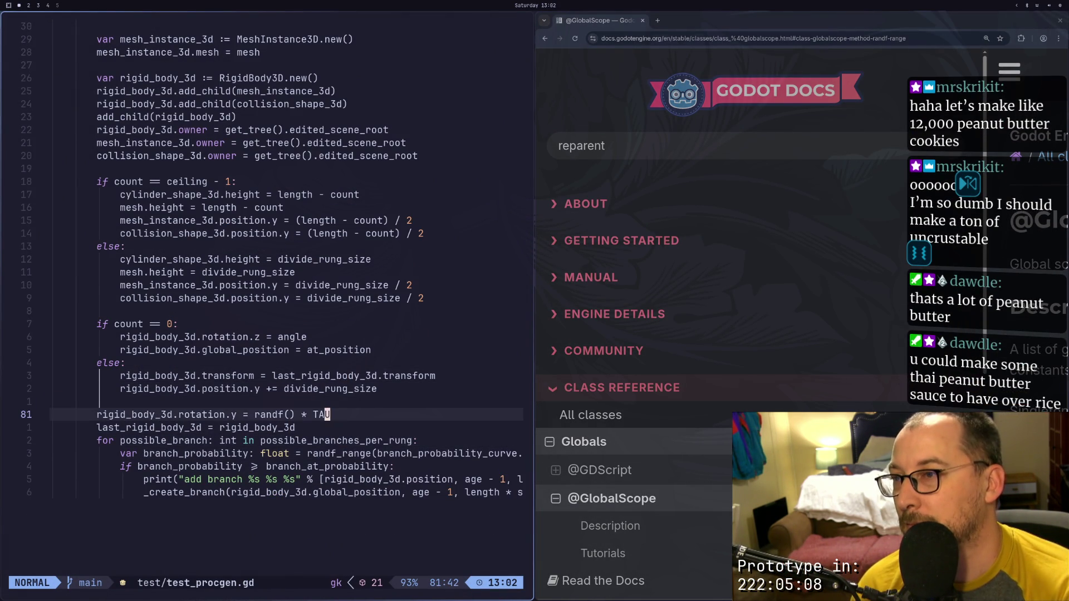
{"action": "key", "text": "j"}
{"action": "key", "text": "j"}
{"action": "key", "text": "j"}
{"action": "key", "text": "j"}
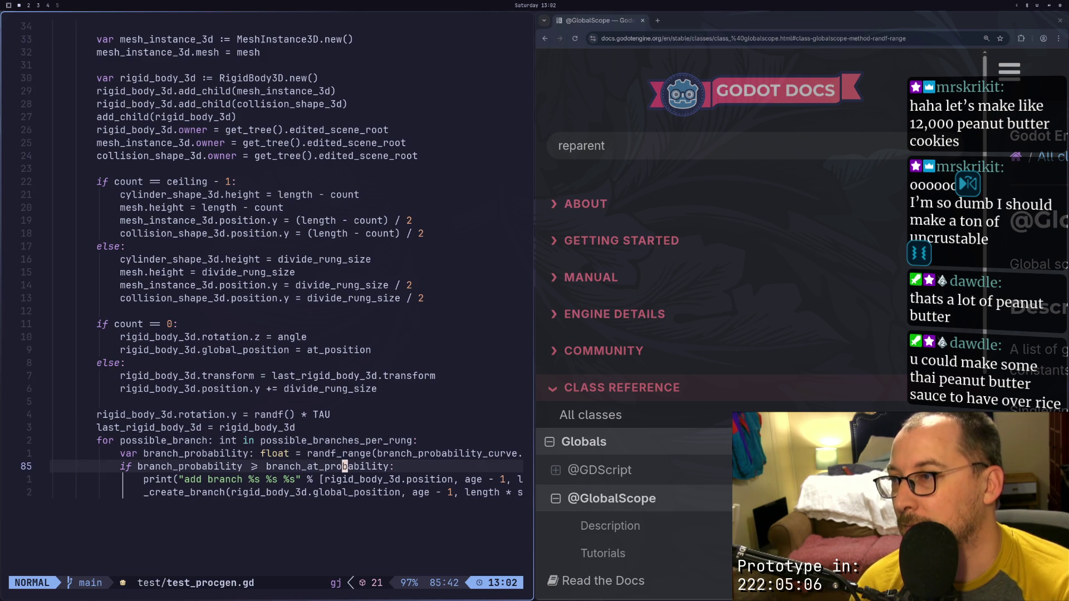
{"action": "key", "text": "j"}
{"action": "key", "text": "super+2"}
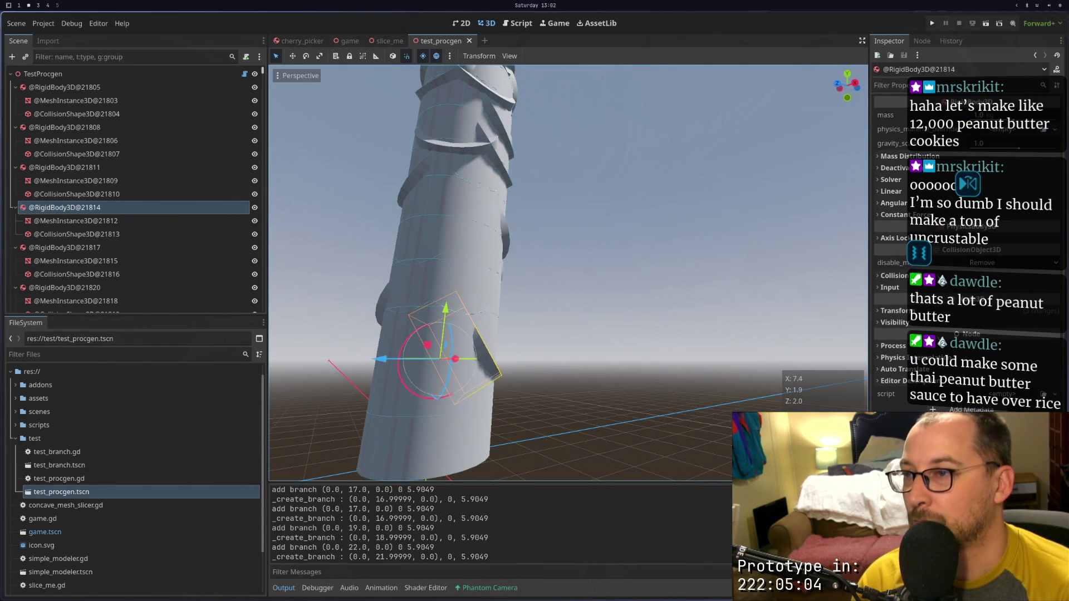
{"action": "key", "text": "super+1"}
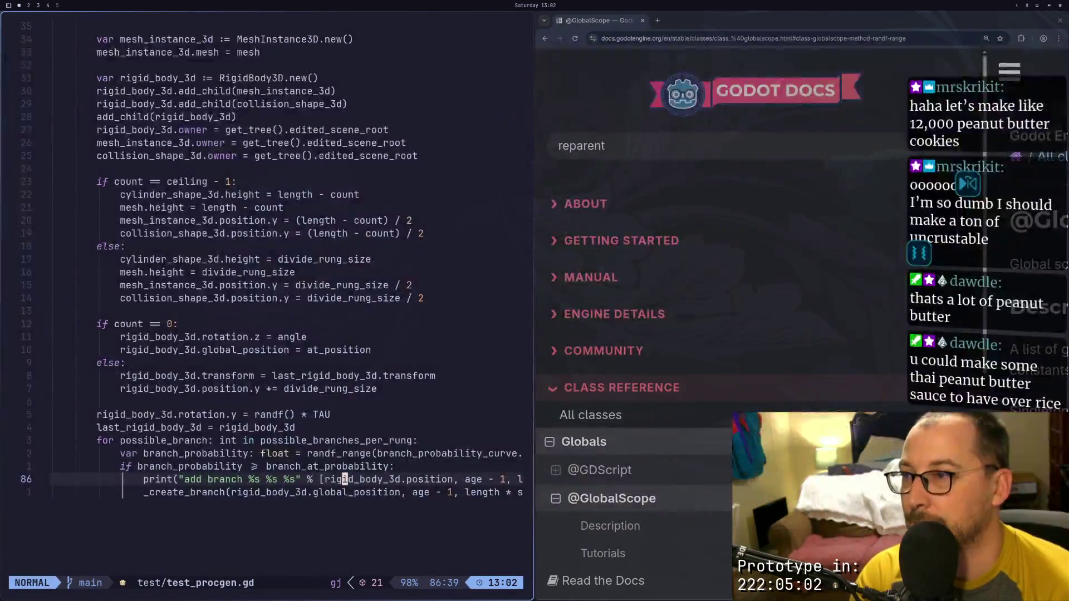
{"action": "key", "text": "j"}
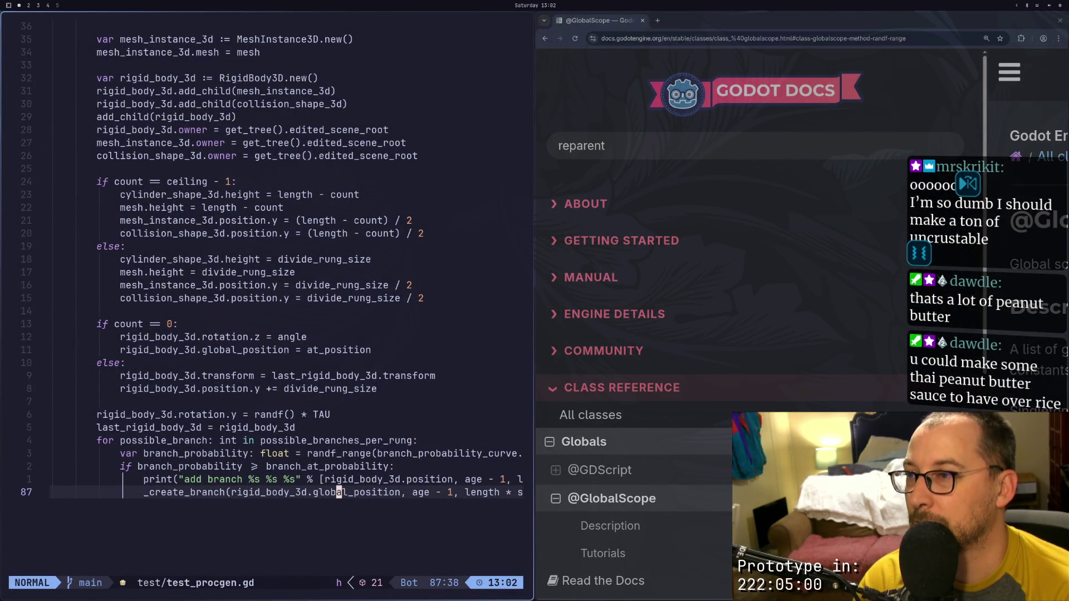
{"action": "key", "text": "b"}
{"action": "key", "text": "b"}
{"action": "key", "text": "b"}
{"action": "key", "text": "k"}
{"action": "key", "text": "k"}
{"action": "key", "text": "k"}
{"action": "key", "text": "k"}
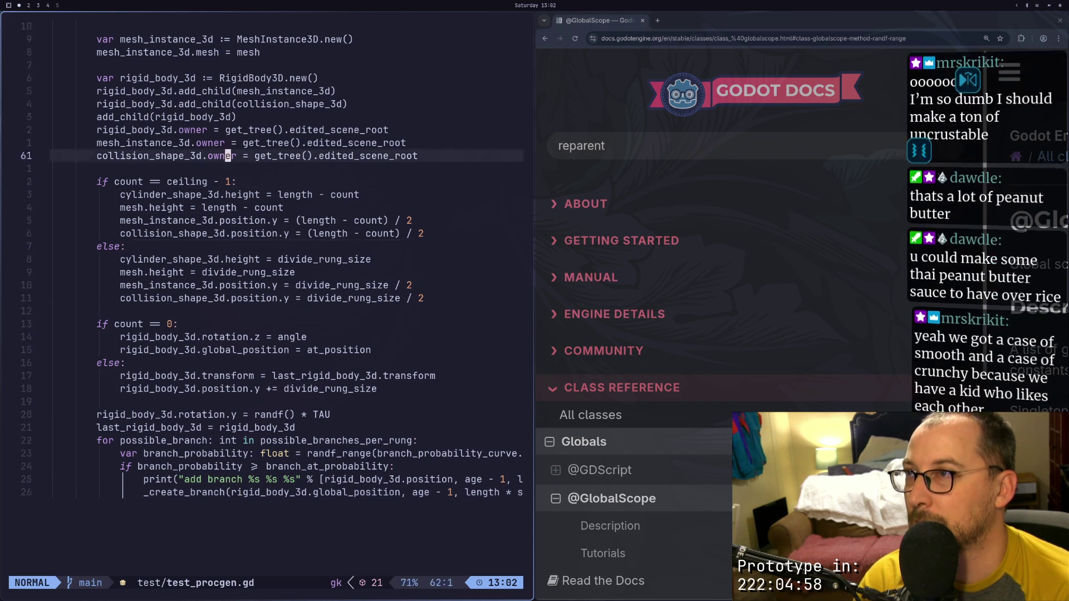
{"action": "key", "text": "k"}
{"action": "key", "text": "k"}
{"action": "key", "text": "k"}
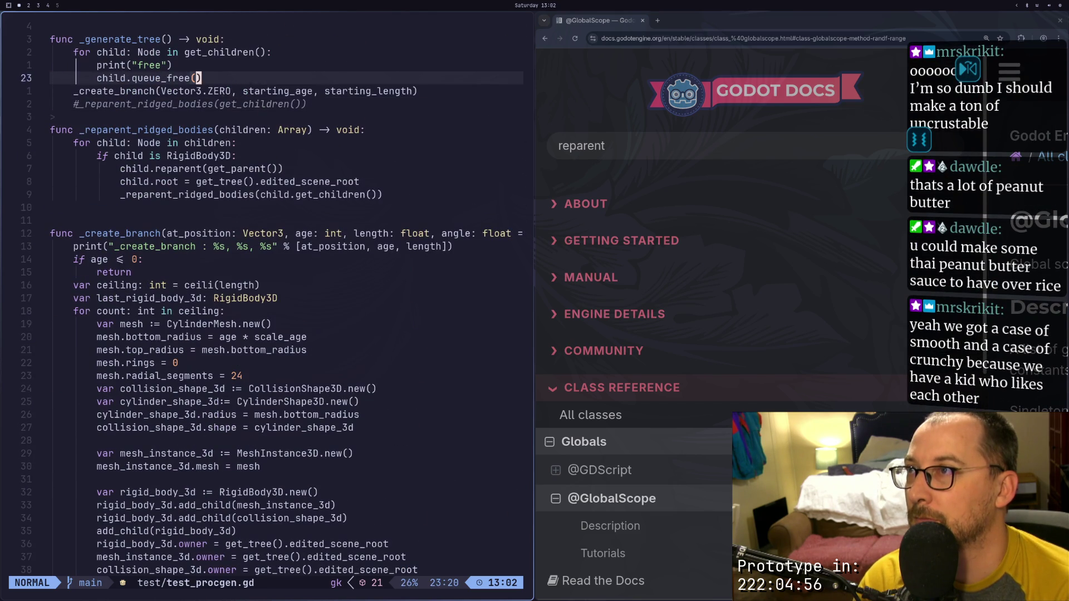
{"action": "key", "text": "j"}
{"action": "key", "text": "j"}
{"action": "key", "text": "j"}
{"action": "key", "text": "j"}
{"action": "key", "text": "j"}
{"action": "key", "text": "j"}
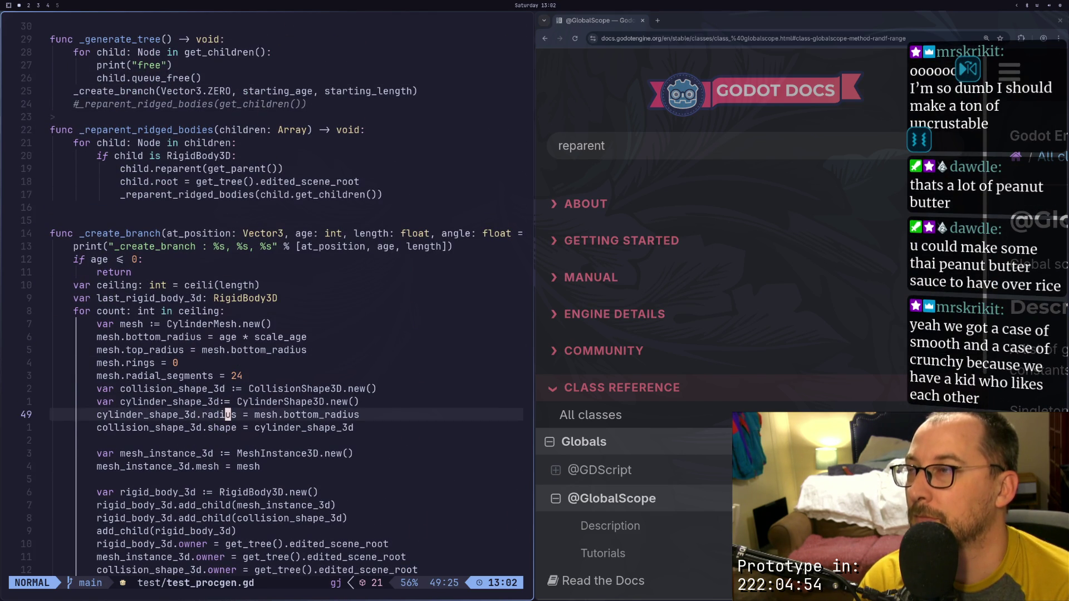
{"action": "key", "text": "j"}
{"action": "key", "text": "j"}
{"action": "key", "text": "j"}
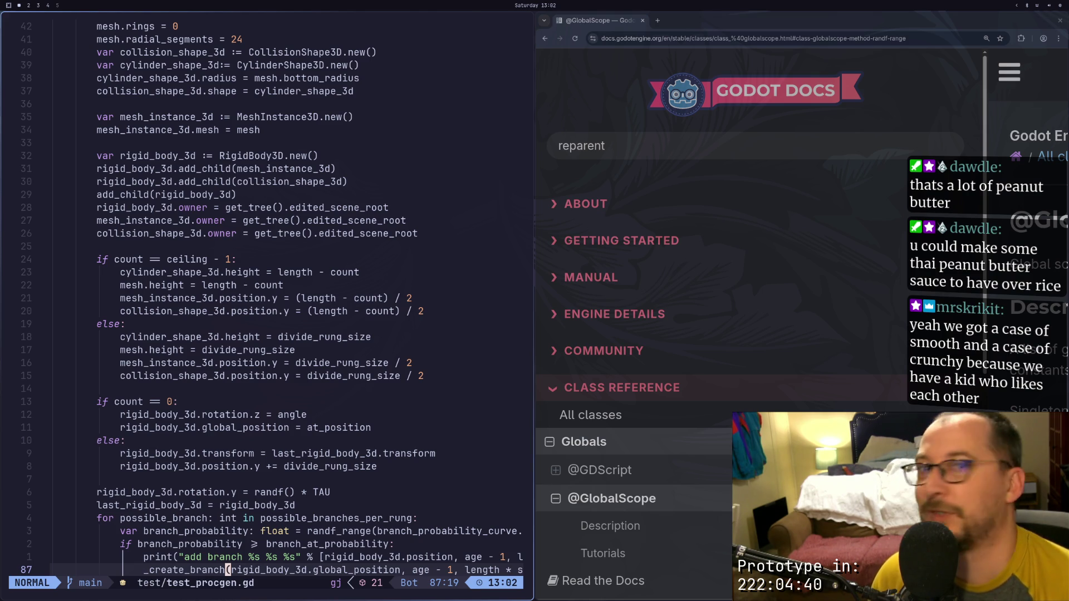
{"action": "key", "text": "super+4"}
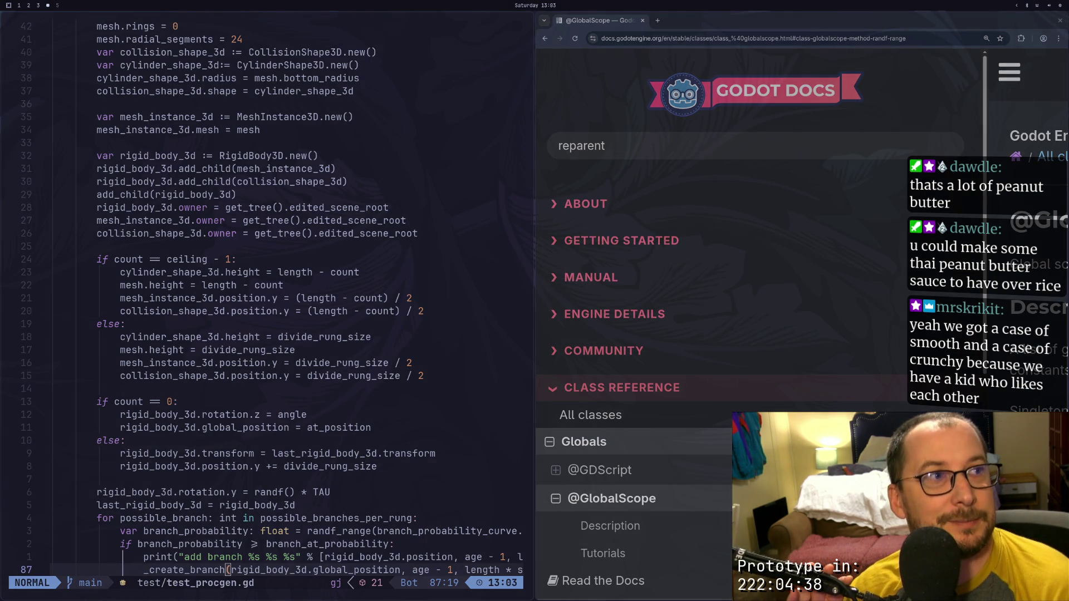
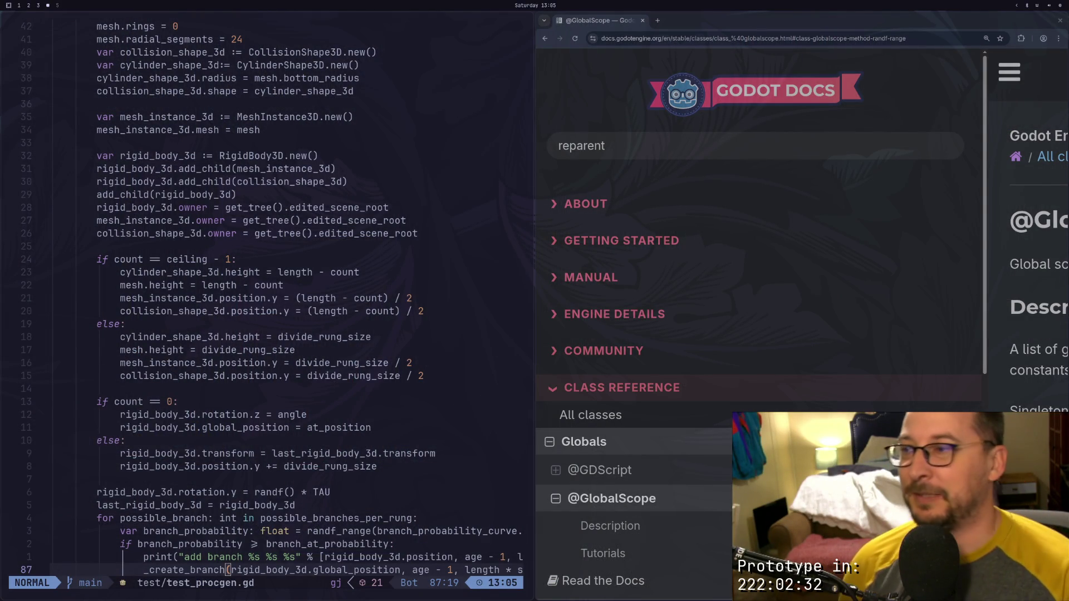
Go to line 75 (rigid_body_3d.rotation.z = angle) in test_procgen.gd, then switch to the Godot editor
{"action": "double_click", "coordinate": [688, 151]}
{"action": "left_click", "coordinate": [373, 415]}
{"action": "scroll", "coordinate": [363, 454], "scroll_direction": "down", "scroll_amount": 1}
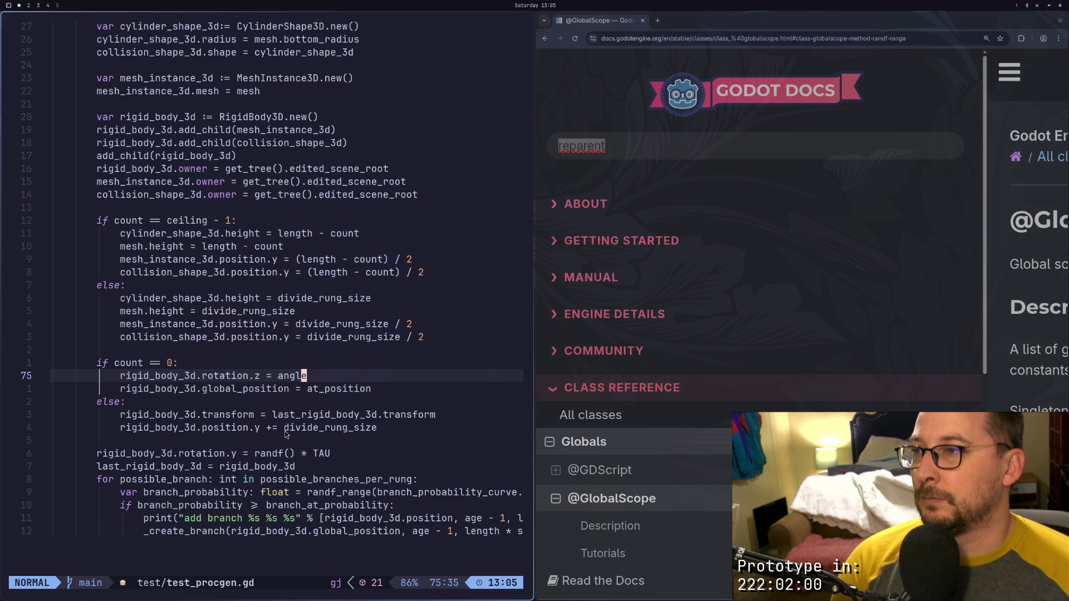
{"action": "key", "text": "super+2"}
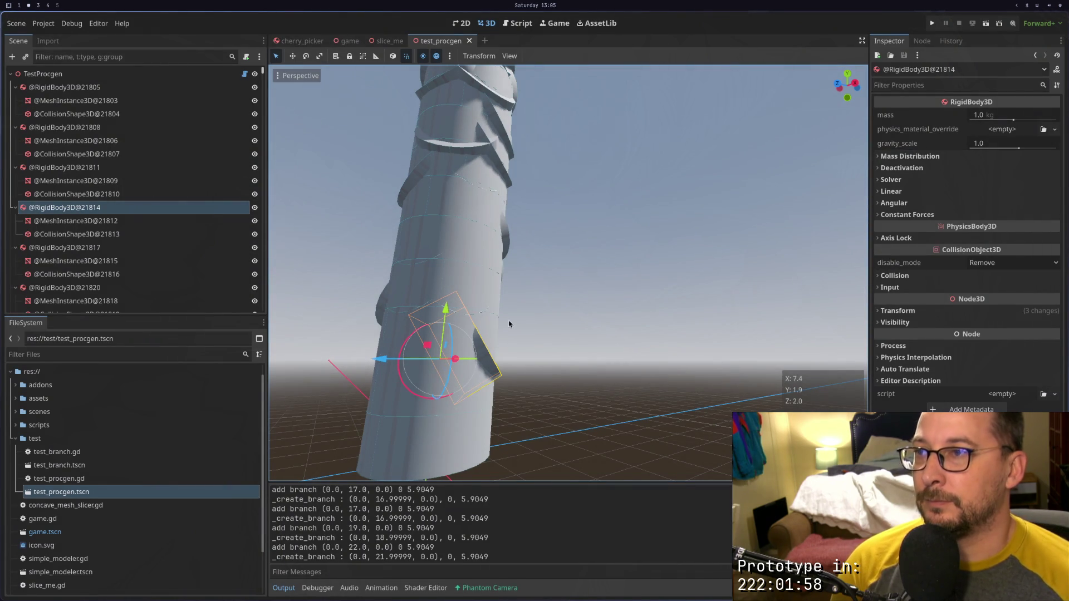
{"action": "left_click", "coordinate": [372, 330]}
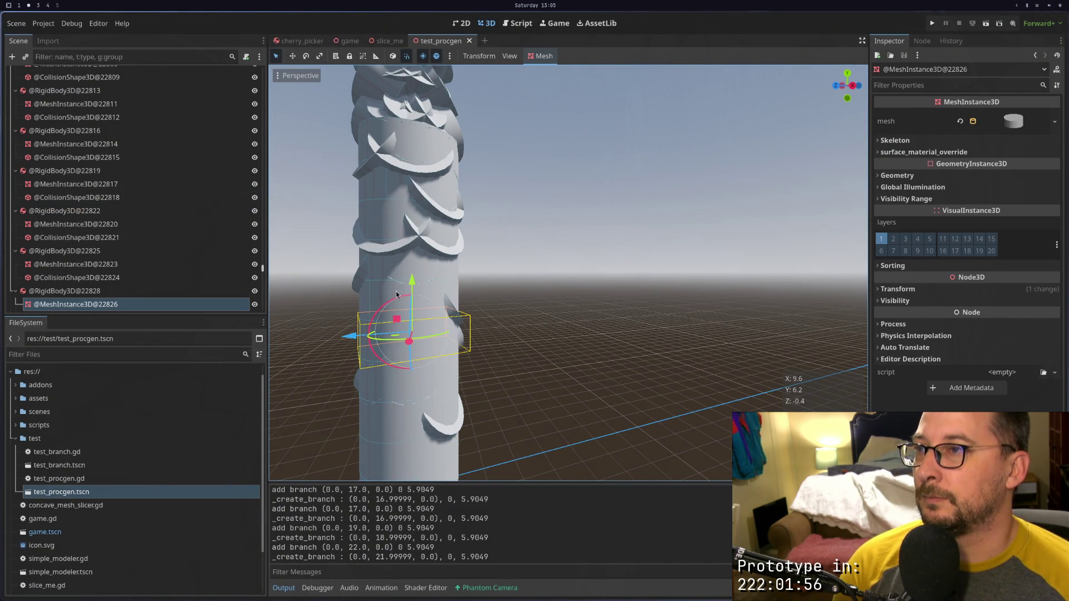
{"action": "left_click", "coordinate": [372, 298]}
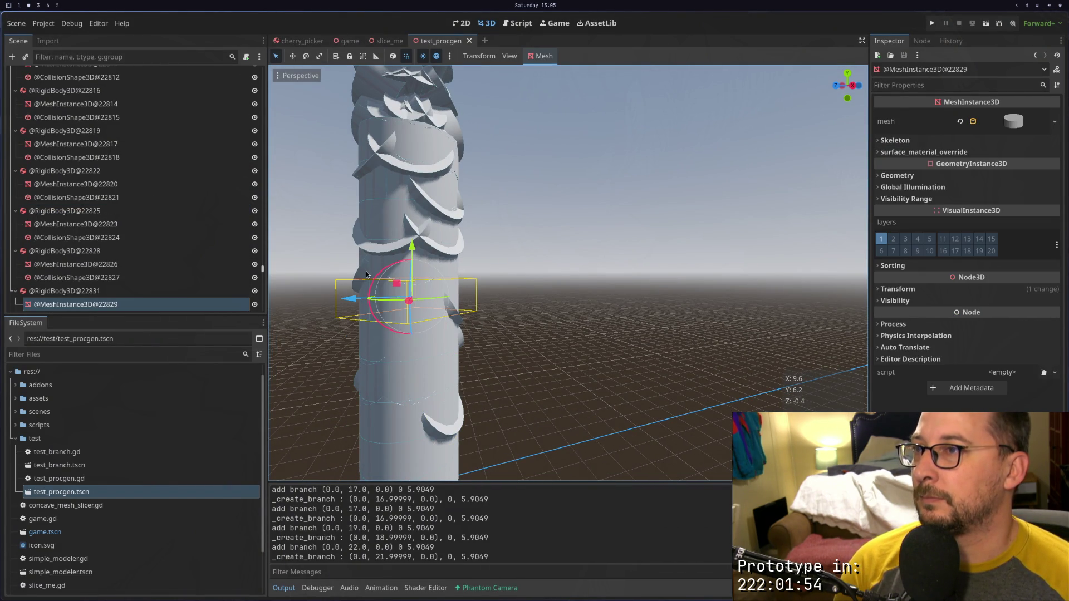
{"action": "left_click", "coordinate": [366, 271]}
{"action": "left_click", "coordinate": [42, 169]}
{"action": "scroll", "coordinate": [43, 170], "scroll_direction": "up", "scroll_amount": 10}
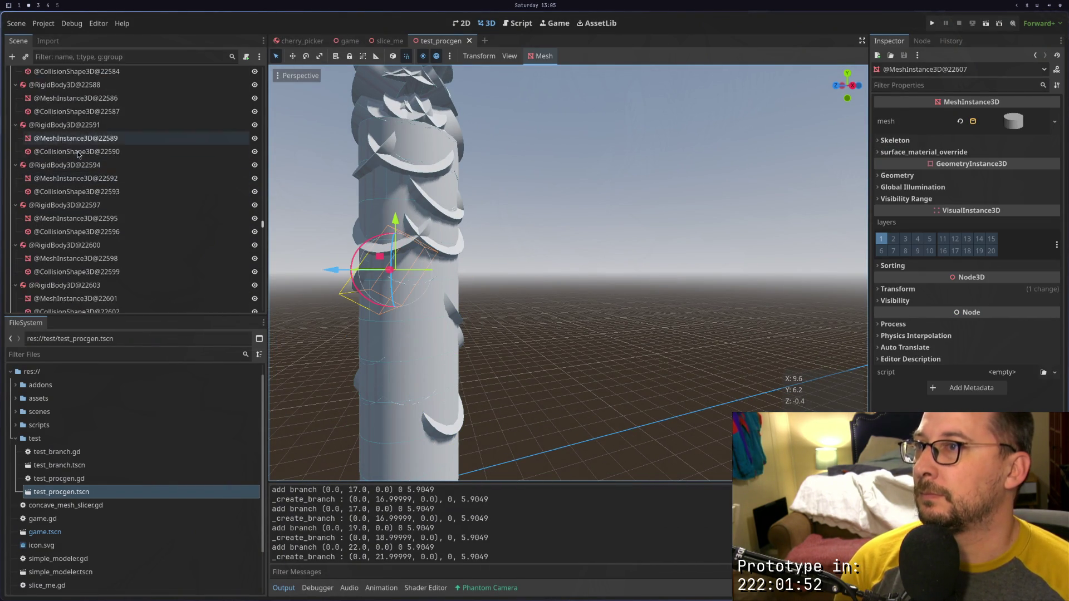
{"action": "left_click_drag", "start_coordinate": [264, 225], "coordinate": [265, 70]}
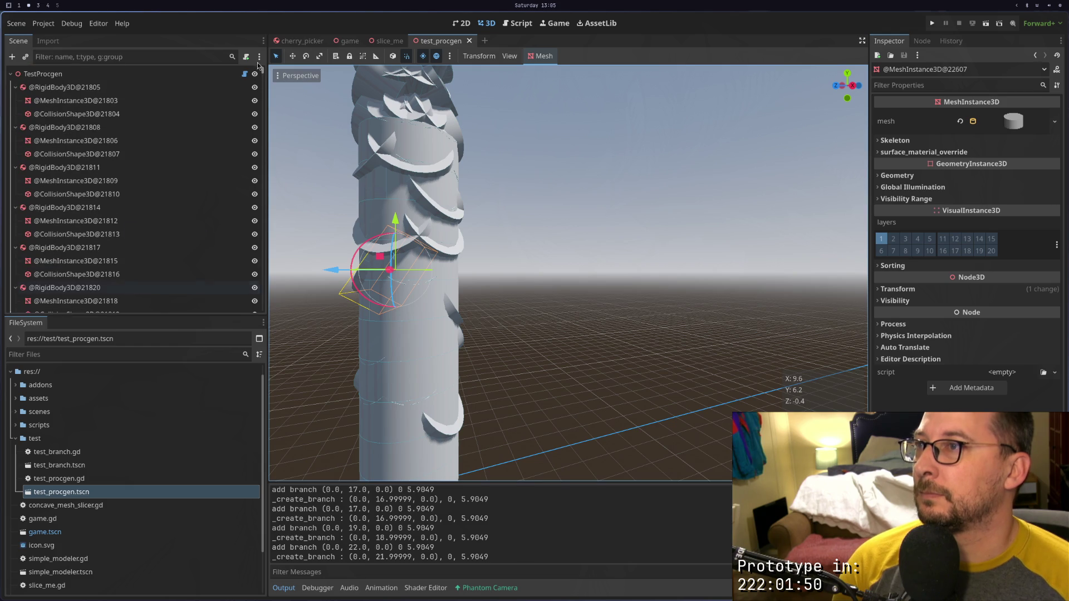
{"action": "left_click", "coordinate": [64, 87]}
{"action": "left_click", "coordinate": [104, 127]}
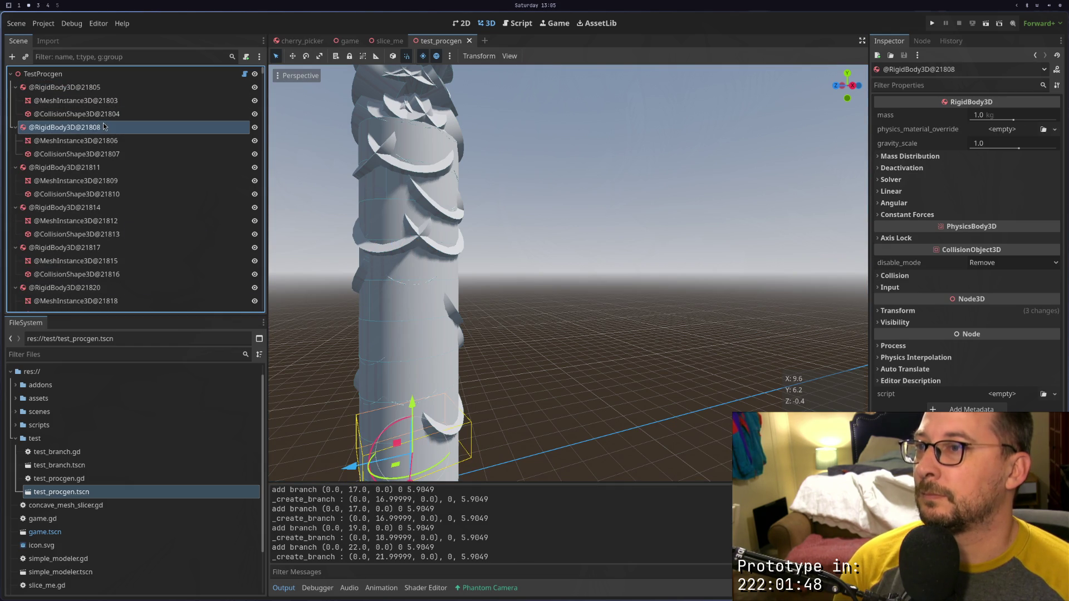
{"action": "left_click", "coordinate": [88, 168]}
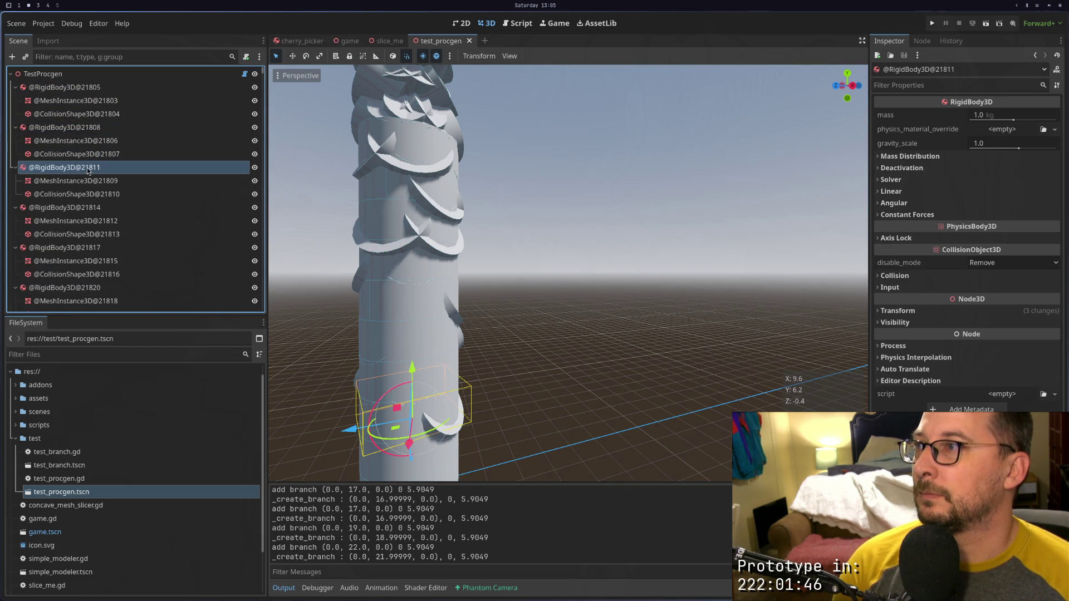
{"action": "left_click", "coordinate": [89, 207]}
{"action": "left_click", "coordinate": [89, 247]}
{"action": "scroll", "coordinate": [87, 245], "scroll_direction": "down", "scroll_amount": 3}
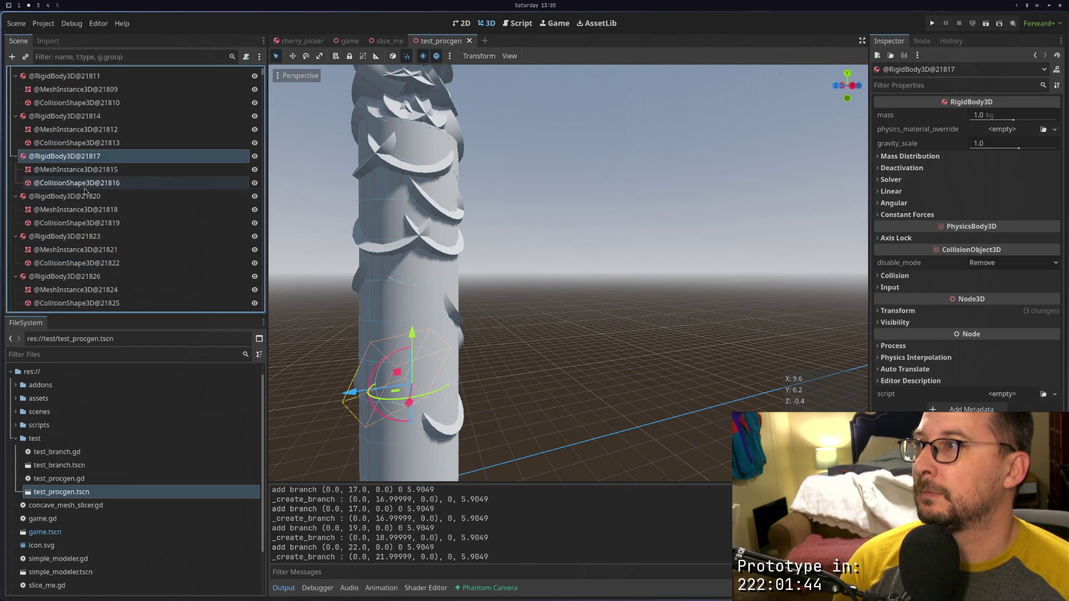
{"action": "left_click", "coordinate": [85, 196]}
{"action": "left_click", "coordinate": [77, 237]}
{"action": "scroll", "coordinate": [78, 237], "scroll_direction": "down", "scroll_amount": 2}
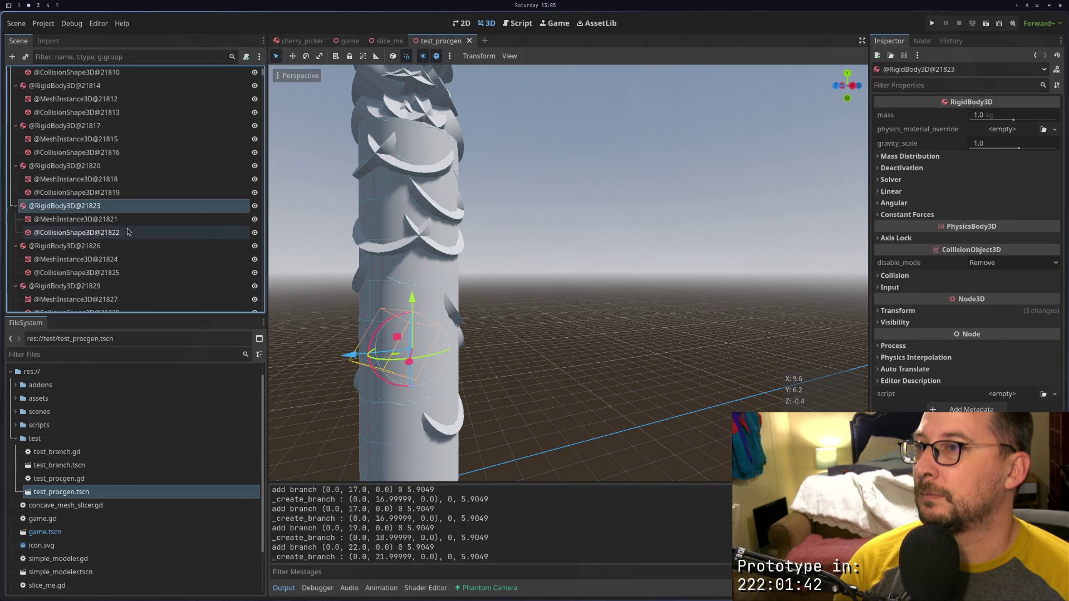
{"action": "left_click", "coordinate": [95, 215]}
{"action": "scroll", "coordinate": [94, 214], "scroll_direction": "down", "scroll_amount": 3}
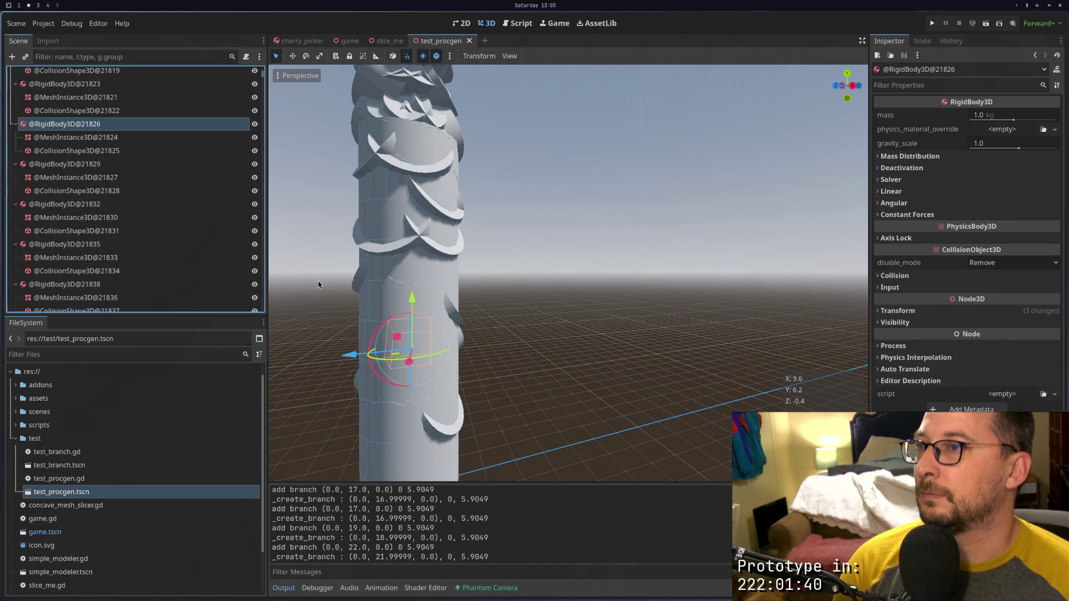
{"action": "key", "text": "f"}
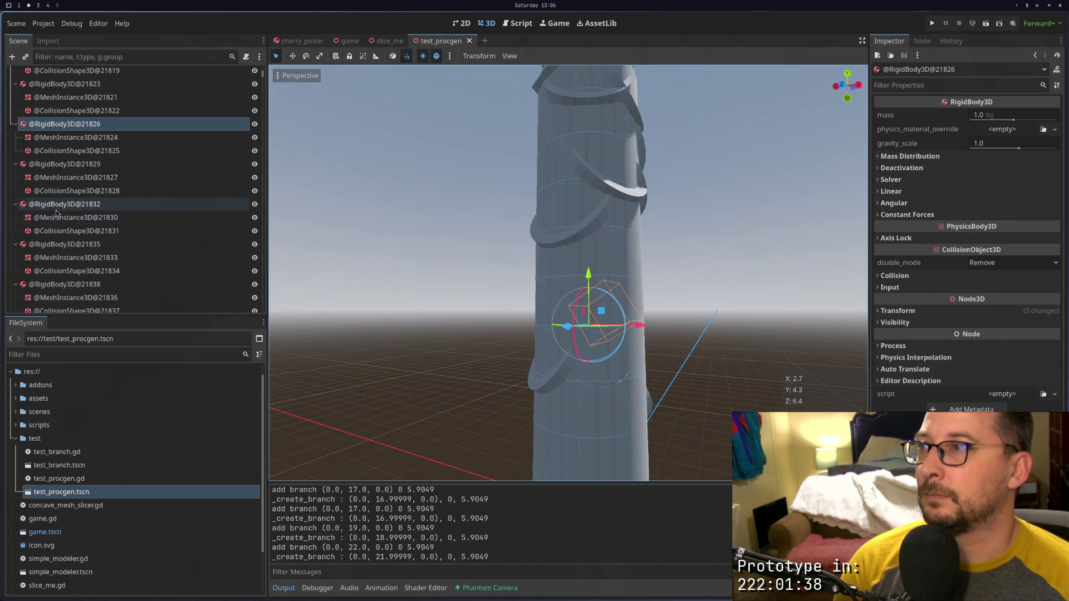
{"action": "left_click", "coordinate": [114, 165]}
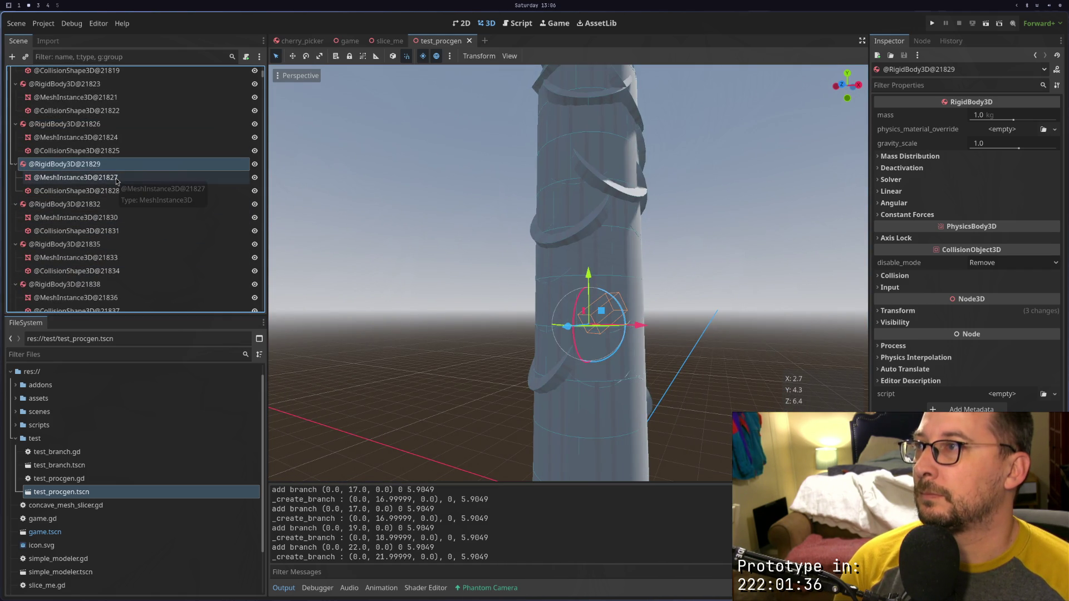
{"action": "scroll", "coordinate": [120, 179], "scroll_direction": "up", "scroll_amount": 8}
{"action": "scroll", "coordinate": [334, 190], "scroll_direction": "up", "scroll_amount": 1}
{"action": "scroll", "coordinate": [334, 192], "scroll_direction": "down", "scroll_amount": 5}
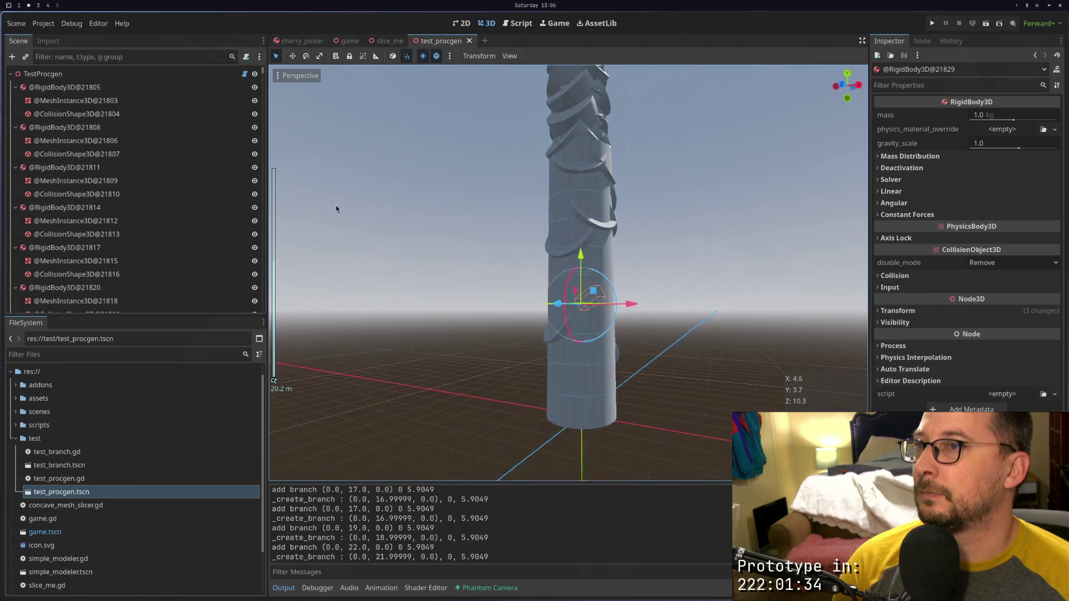
{"action": "mouse_move", "coordinate": [377, 252]}
{"action": "left_mouse_down"}
{"action": "mouse_move", "coordinate": [432, 229]}
{"action": "mouse_move", "coordinate": [417, 258]}
{"action": "mouse_move", "coordinate": [412, 231]}
{"action": "left_mouse_up"}
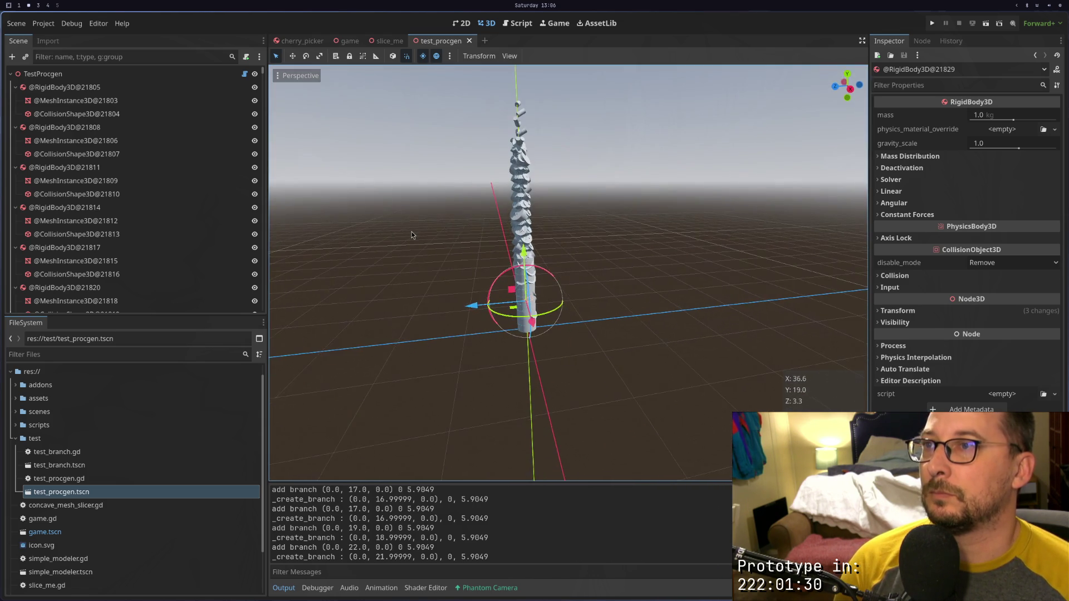
{"action": "scroll", "coordinate": [411, 231], "scroll_direction": "up", "scroll_amount": 6}
{"action": "mouse_move", "coordinate": [505, 234]}
{"action": "left_mouse_down"}
{"action": "mouse_move", "coordinate": [494, 248]}
{"action": "mouse_move", "coordinate": [519, 248]}
{"action": "mouse_move", "coordinate": [477, 241]}
{"action": "mouse_move", "coordinate": [488, 254]}
{"action": "mouse_move", "coordinate": [515, 228]}
{"action": "mouse_move", "coordinate": [501, 245]}
{"action": "mouse_move", "coordinate": [550, 250]}
{"action": "left_mouse_up"}
{"action": "scroll", "coordinate": [558, 269], "scroll_direction": "up", "scroll_amount": 4}
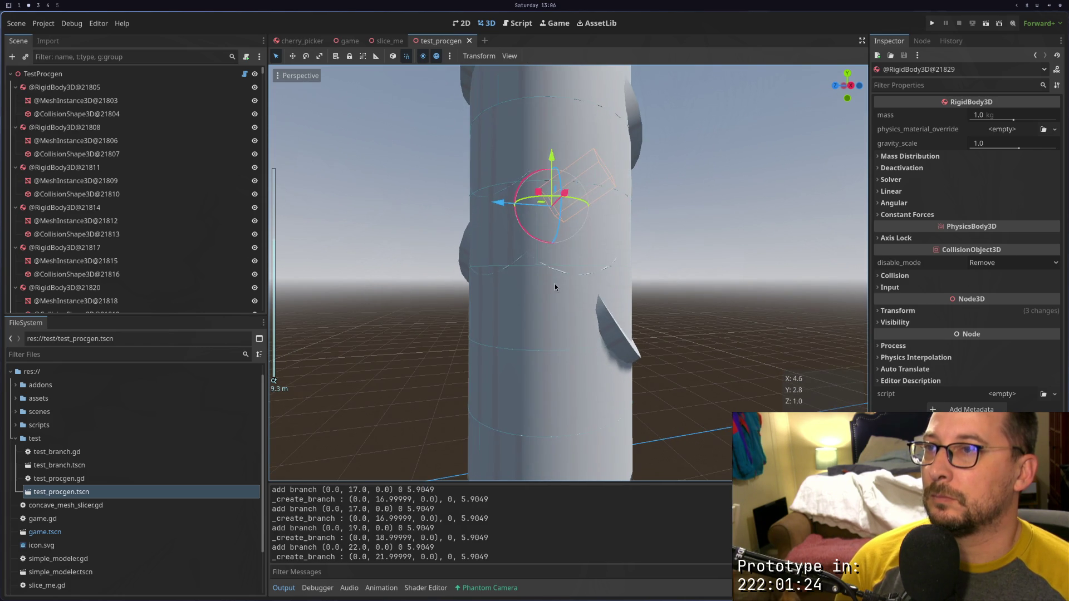
{"action": "left_click", "coordinate": [555, 283]}
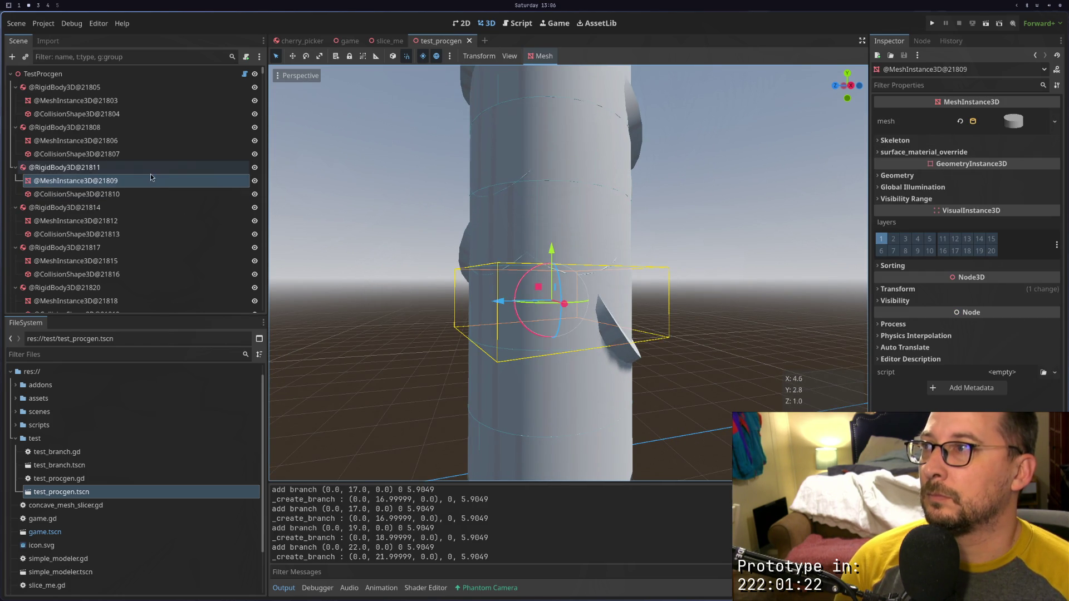
Toggle RigidBody3D@21811's visibility off and on, and orbit down to view the tower's base
{"action": "left_click", "coordinate": [254, 168]}
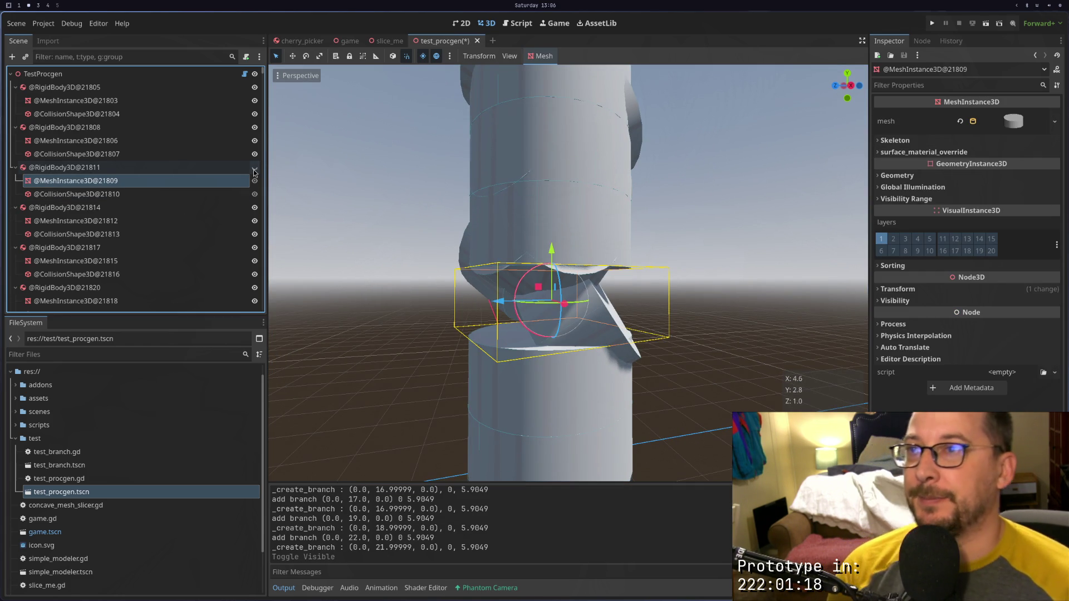
{"action": "left_click", "coordinate": [254, 167]}
{"action": "scroll", "coordinate": [596, 231], "scroll_direction": "down", "scroll_amount": 5}
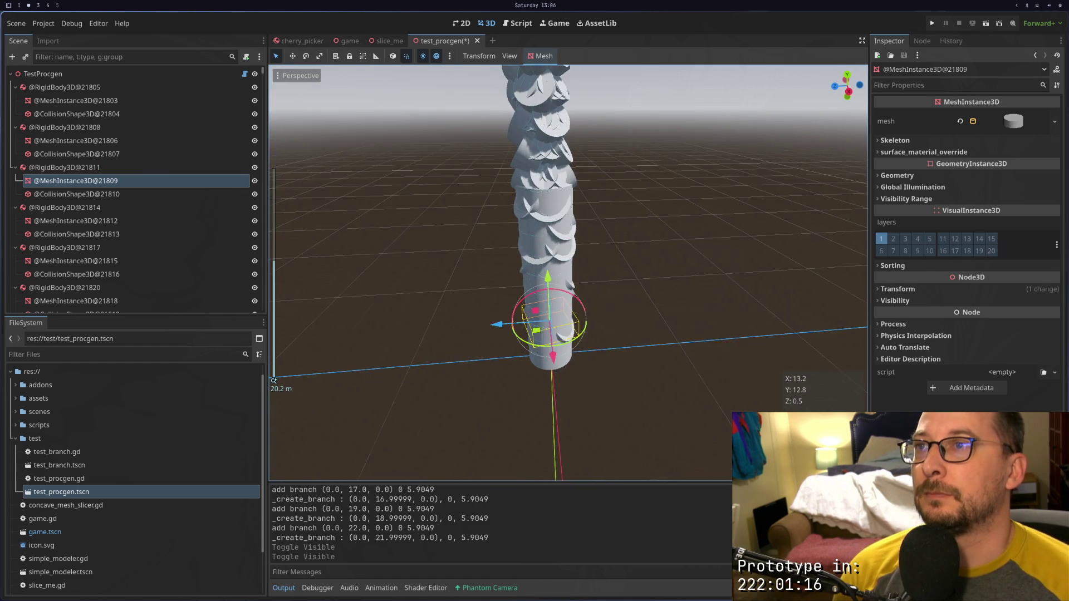
{"action": "mouse_move", "coordinate": [596, 231]}
{"action": "left_mouse_down"}
{"action": "mouse_move", "coordinate": [584, 236]}
{"action": "mouse_move", "coordinate": [590, 286]}
{"action": "left_mouse_up"}
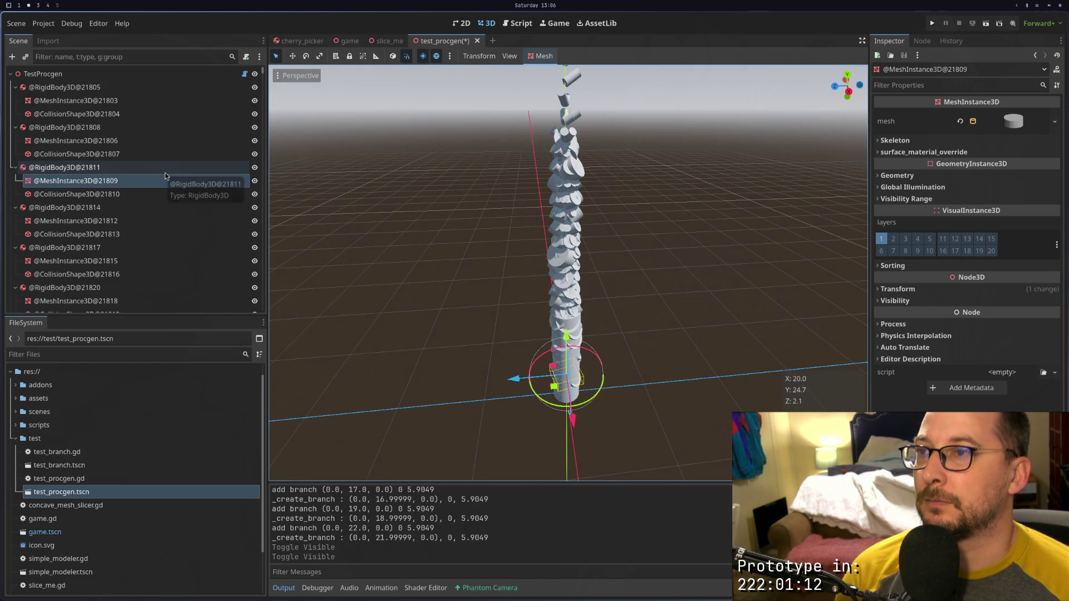
{"action": "mouse_move", "coordinate": [477, 269]}
{"action": "left_mouse_down"}
{"action": "mouse_move", "coordinate": [479, 199]}
{"action": "mouse_move", "coordinate": [479, 209]}
{"action": "left_mouse_up"}
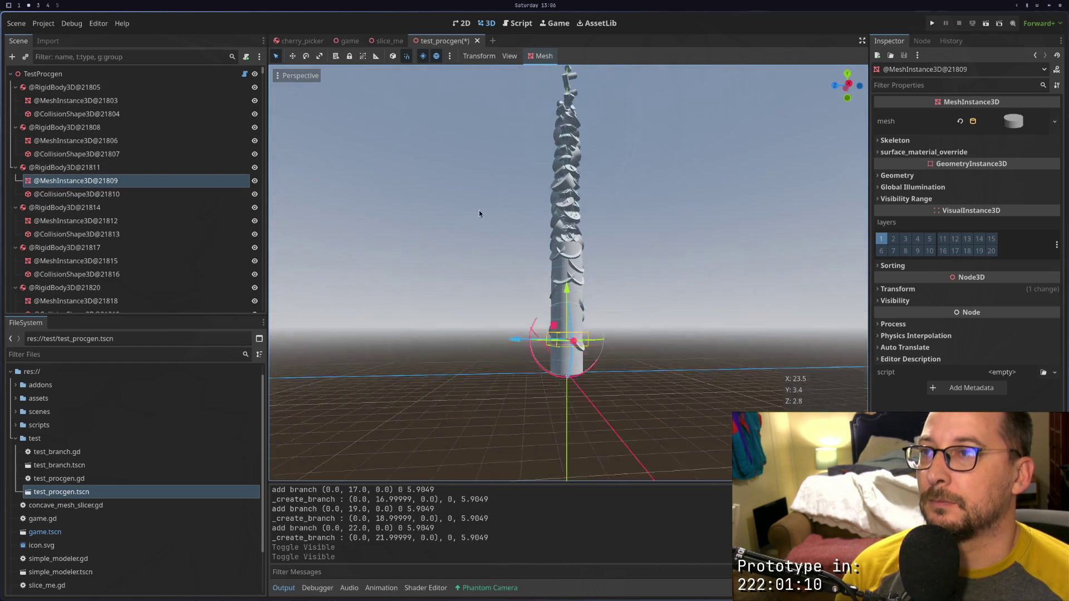
{"action": "left_click_drag", "start_coordinate": [577, 371], "coordinate": [571, 332]}
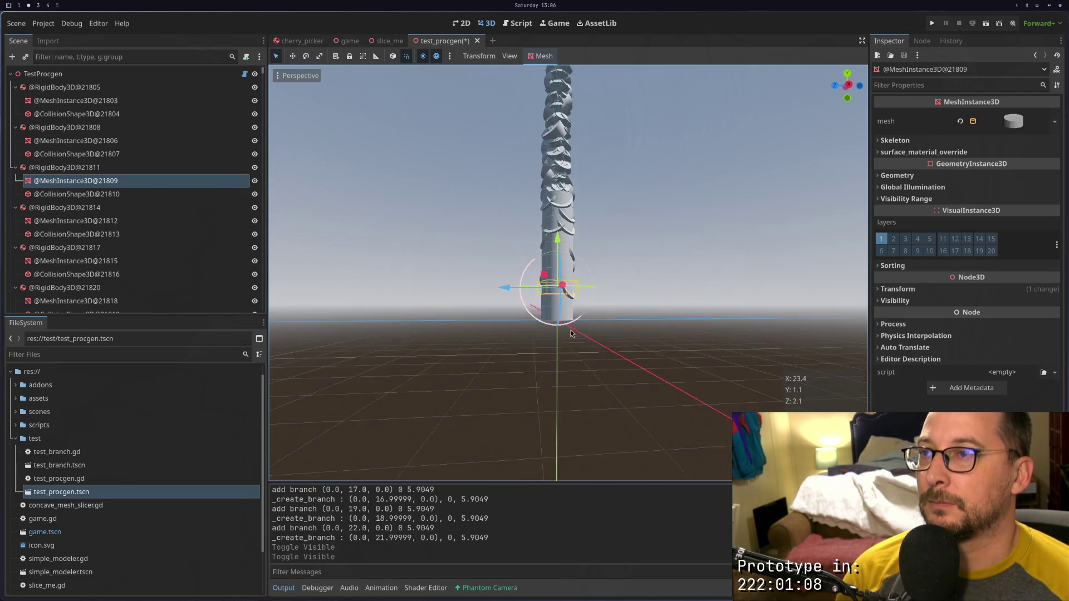
{"action": "scroll", "coordinate": [571, 332], "scroll_direction": "up", "scroll_amount": 3}
Select a collision shape at the tower edge, then select the branch body RigidBody3D@21814
{"action": "left_click", "coordinate": [579, 346]}
{"action": "scroll", "coordinate": [578, 346], "scroll_direction": "up", "scroll_amount": 1}
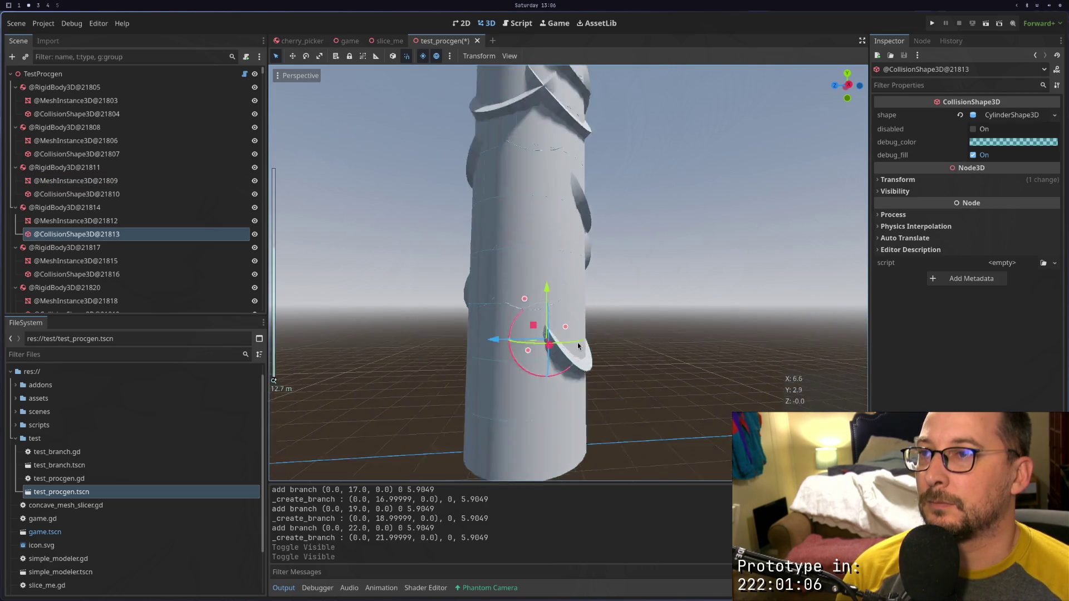
{"action": "scroll", "coordinate": [578, 346], "scroll_direction": "up", "scroll_amount": 3}
{"action": "scroll", "coordinate": [573, 340], "scroll_direction": "down", "scroll_amount": 5}
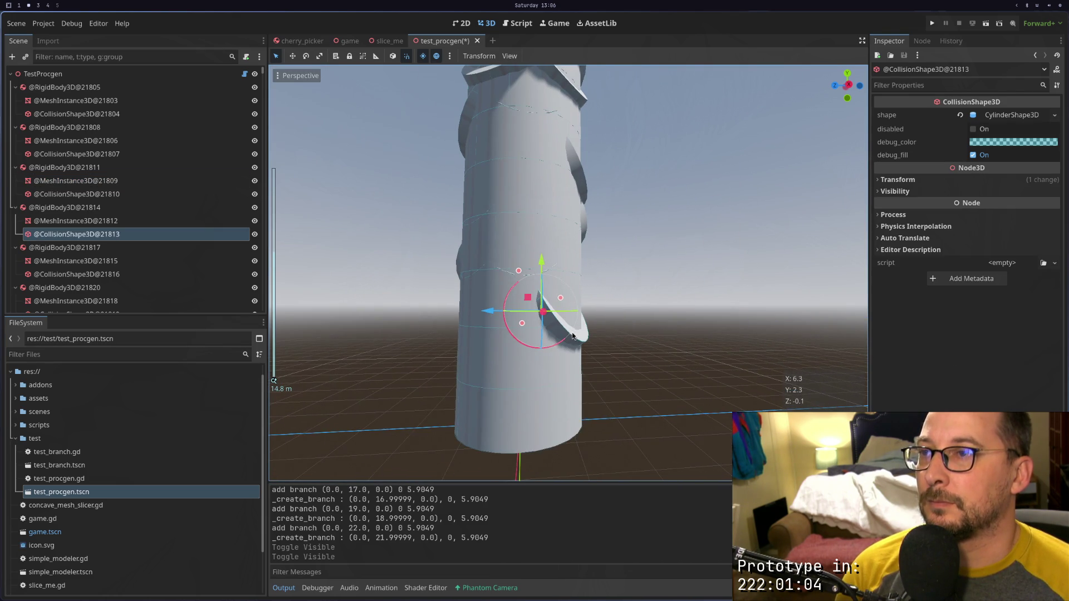
{"action": "left_click", "coordinate": [631, 343]}
{"action": "left_click", "coordinate": [580, 345]}
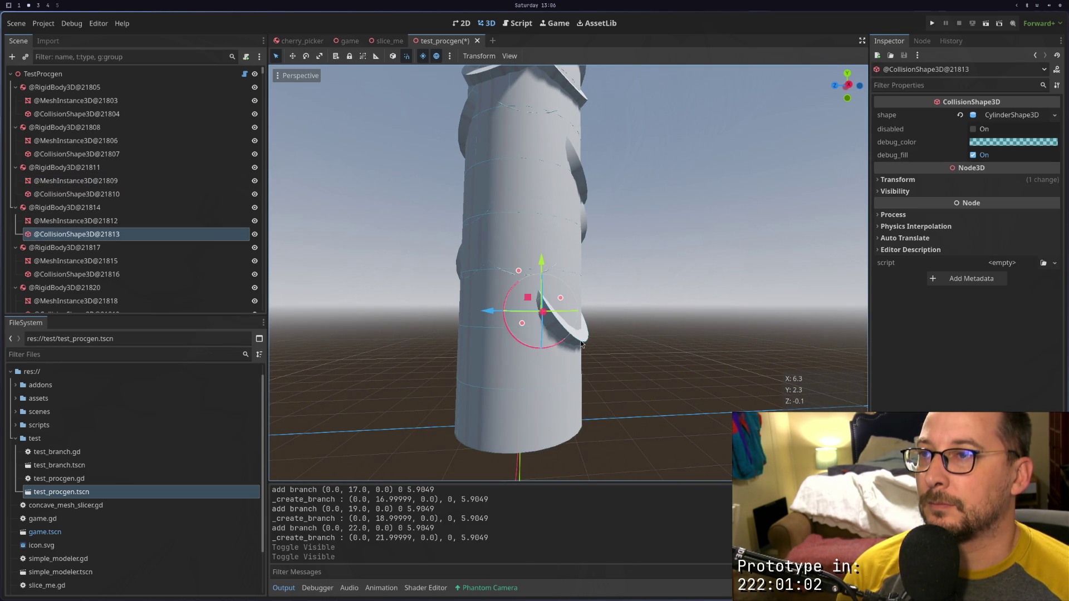
{"action": "left_click", "coordinate": [159, 207]}
{"action": "scroll", "coordinate": [541, 333], "scroll_direction": "up", "scroll_amount": 2}
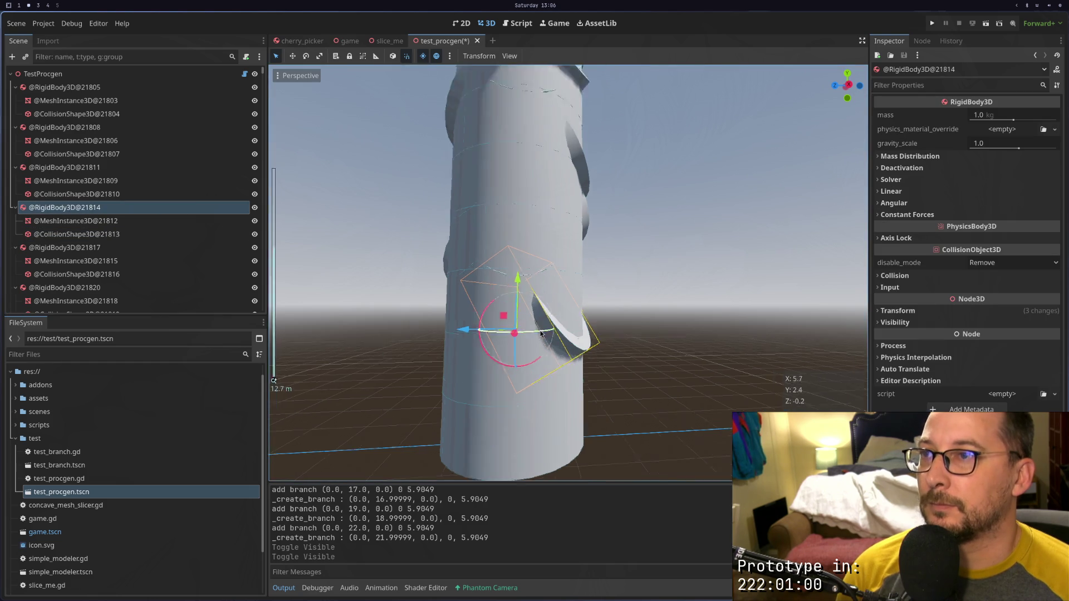
{"action": "scroll", "coordinate": [541, 333], "scroll_direction": "up", "scroll_amount": 4}
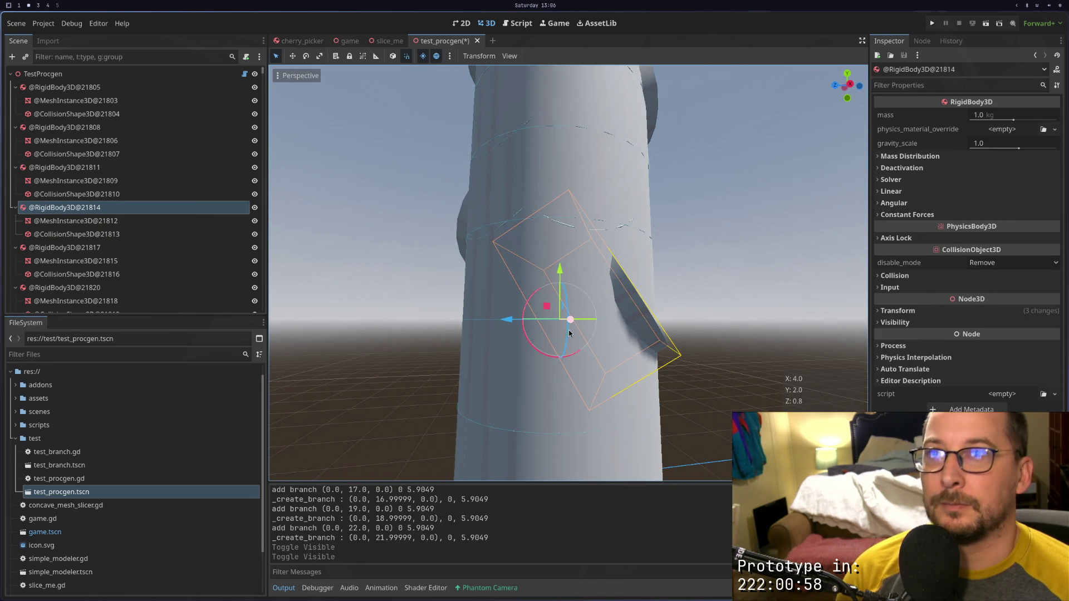
Expand RigidBody3D@21814's Transform to check its 245.6° and 58.3° rotations, then return to Neovim
{"action": "left_click", "coordinate": [912, 316]}
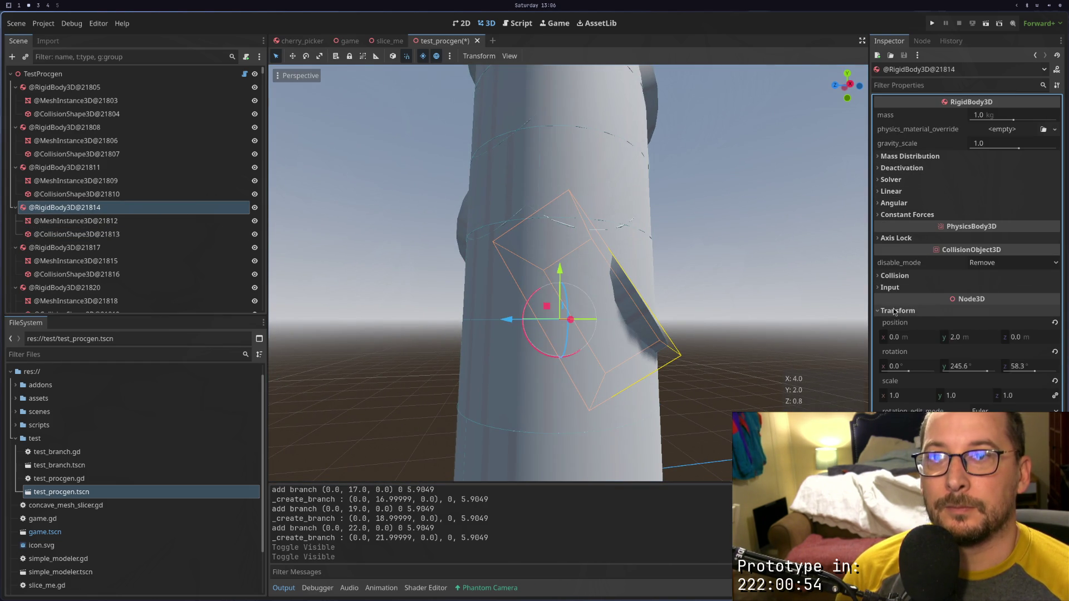
{"action": "mouse_move", "coordinate": [771, 300]}
{"action": "left_mouse_down"}
{"action": "mouse_move", "coordinate": [756, 299]}
{"action": "mouse_move", "coordinate": [786, 303]}
{"action": "mouse_move", "coordinate": [759, 335]}
{"action": "left_mouse_up"}
{"action": "mouse_move", "coordinate": [667, 277]}
{"action": "left_mouse_down"}
{"action": "mouse_move", "coordinate": [680, 293]}
{"action": "mouse_move", "coordinate": [718, 295]}
{"action": "left_mouse_up"}
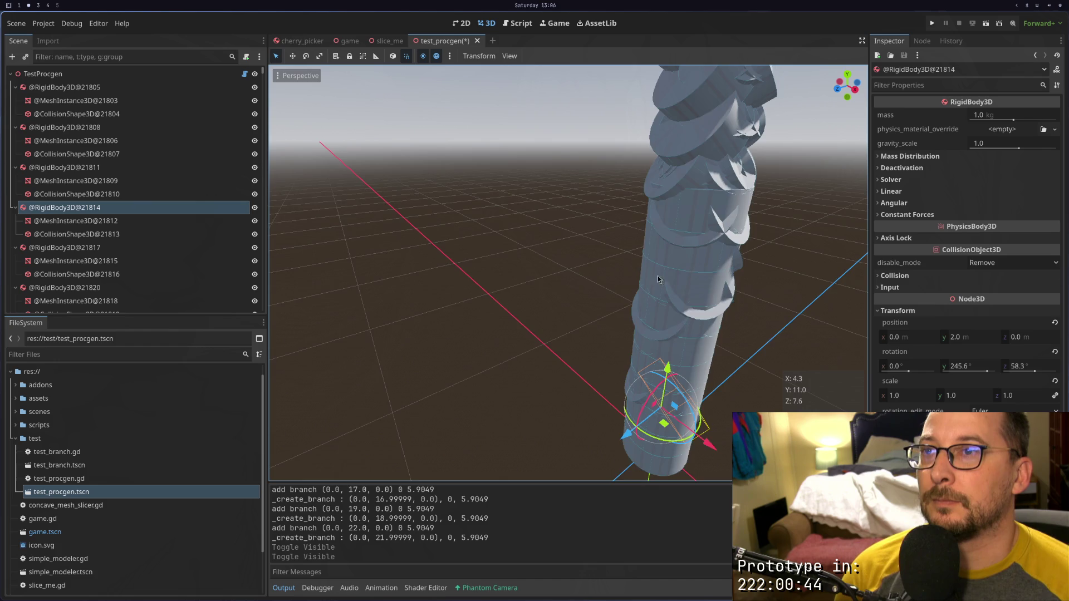
{"action": "mouse_move", "coordinate": [657, 276]}
{"action": "left_mouse_down"}
{"action": "mouse_move", "coordinate": [547, 279]}
{"action": "mouse_move", "coordinate": [567, 258]}
{"action": "mouse_move", "coordinate": [552, 275]}
{"action": "mouse_move", "coordinate": [548, 261]}
{"action": "left_mouse_up"}
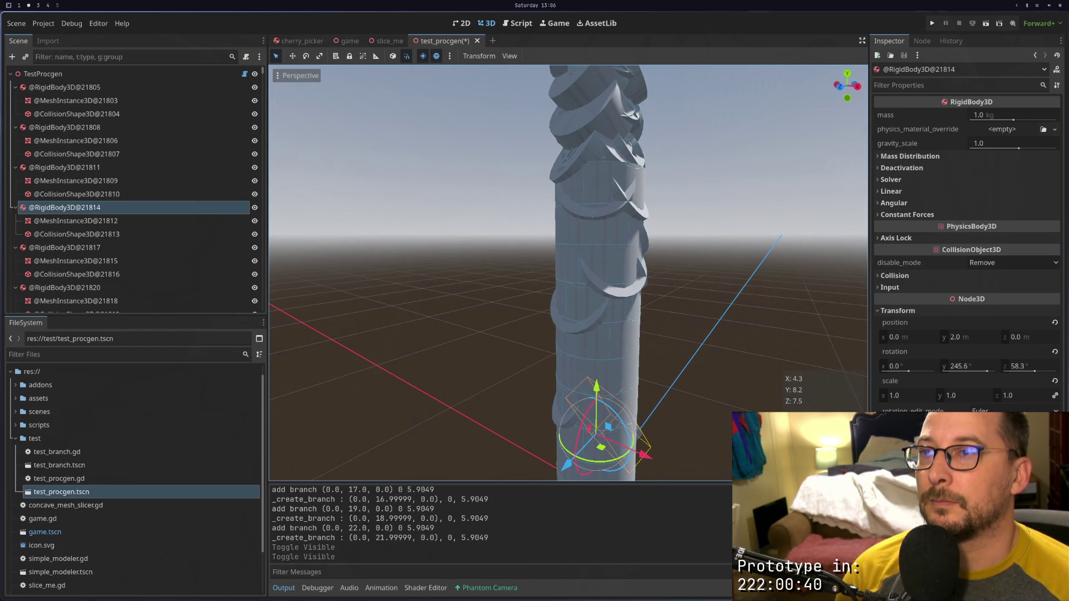
{"action": "key", "text": "super+2"}
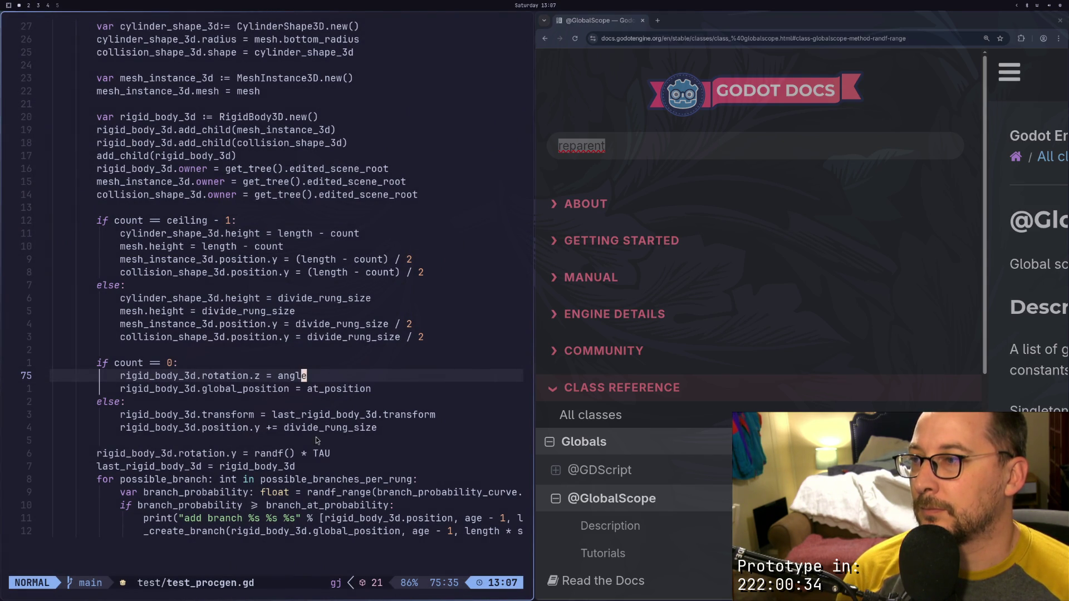
{"action": "left_click", "coordinate": [275, 518]}
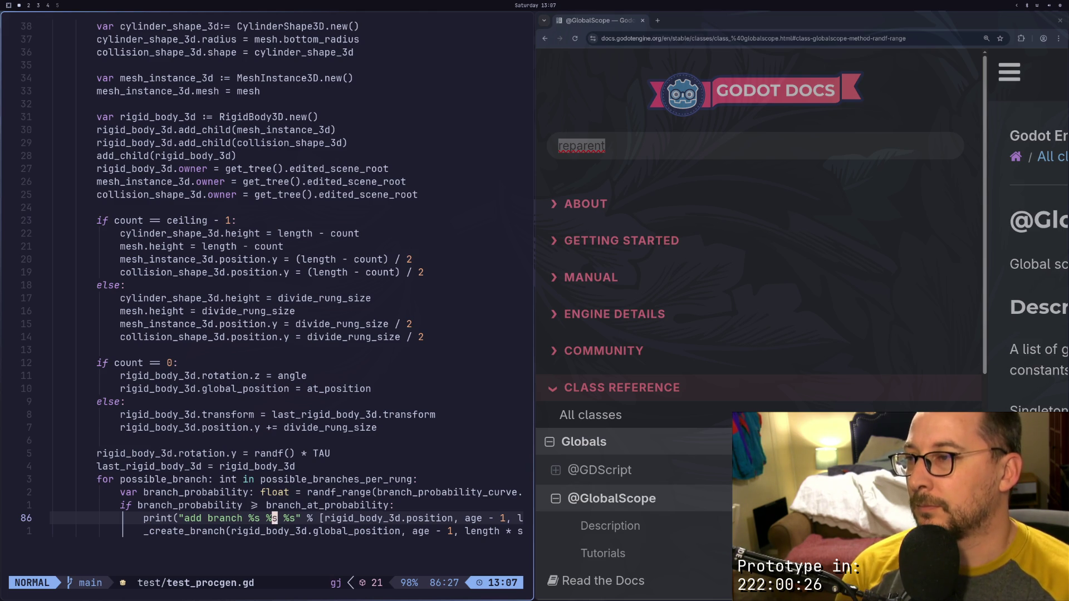
{"action": "key", "text": "j"}
{"action": "key", "text": "l"}
{"action": "key", "text": "l"}
{"action": "key", "text": "l"}
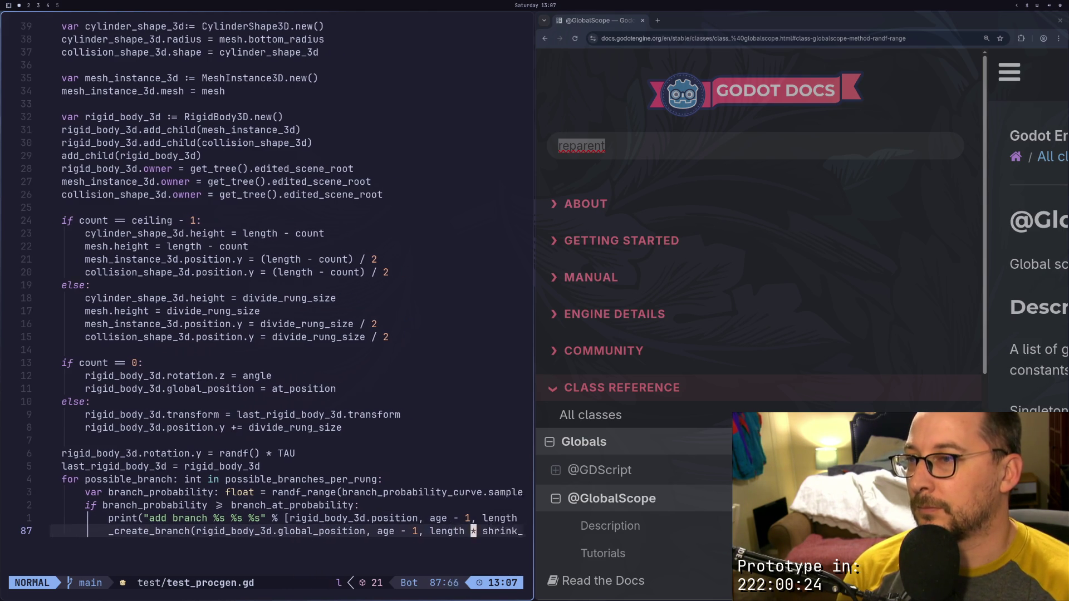
{"action": "key", "text": "dollar"}
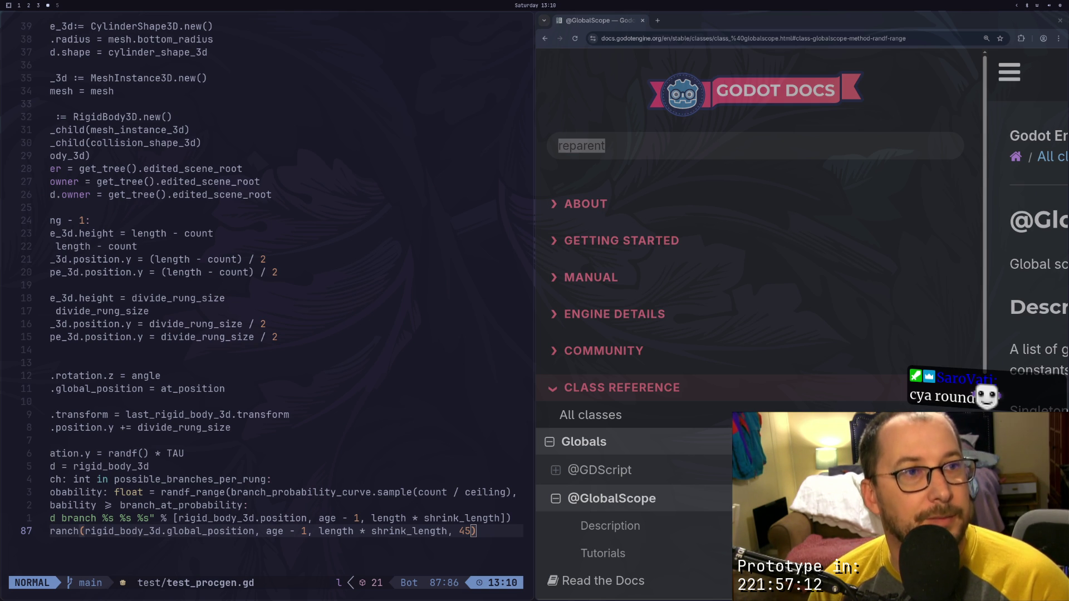
Select the whole line 86 "add branch" print statement in V-LINE mode
{"action": "scroll", "coordinate": [167, 518], "scroll_direction": "left", "scroll_amount": 5}
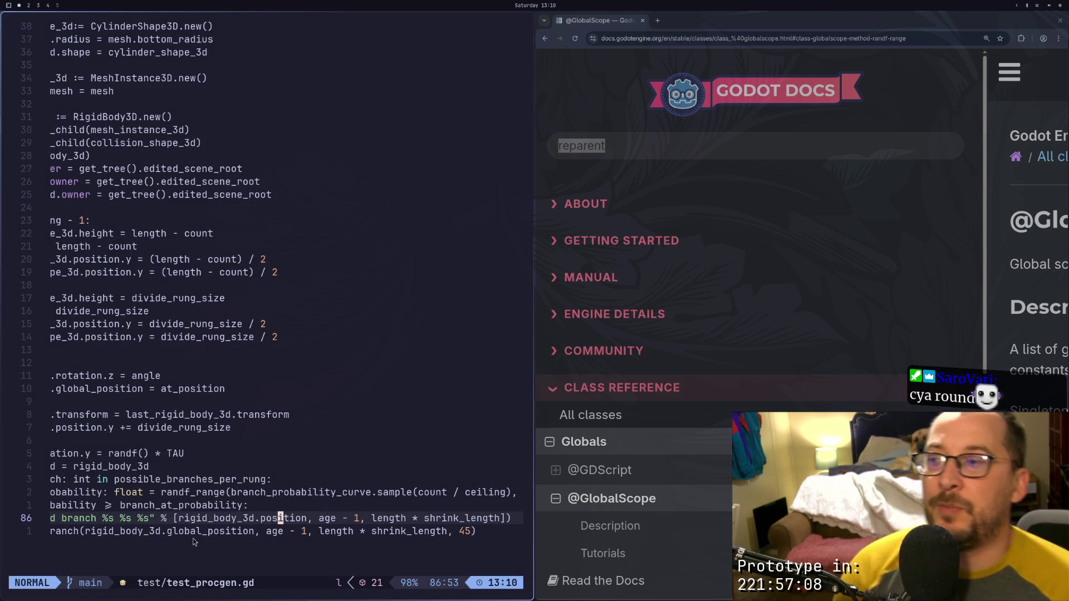
{"action": "left_click", "coordinate": [187, 505]}
{"action": "triple_click", "coordinate": [202, 519]}
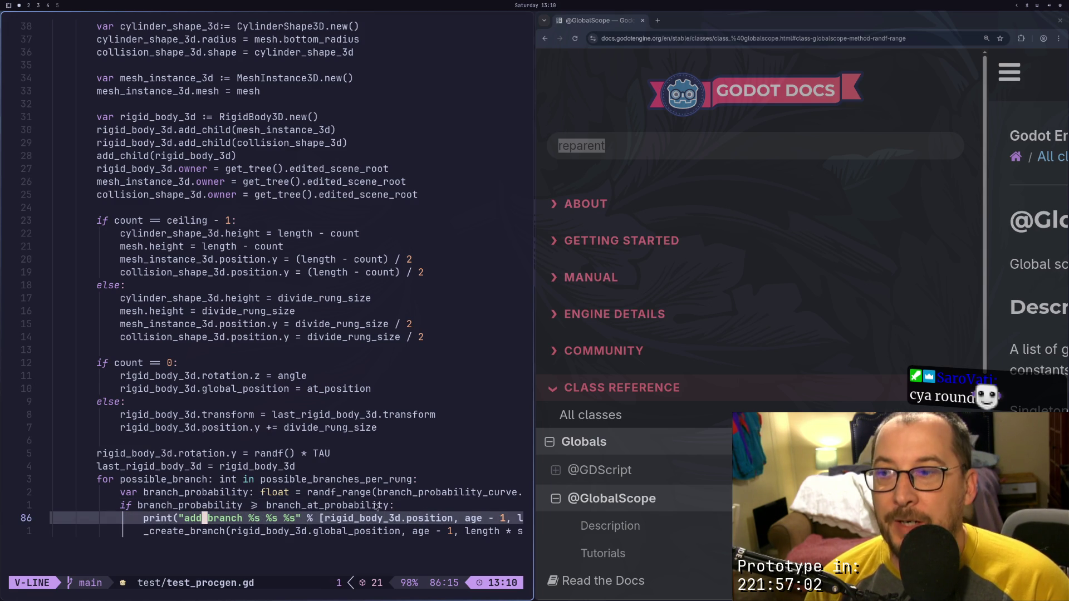
{"action": "scroll", "coordinate": [307, 504], "scroll_direction": "down", "scroll_amount": 1}
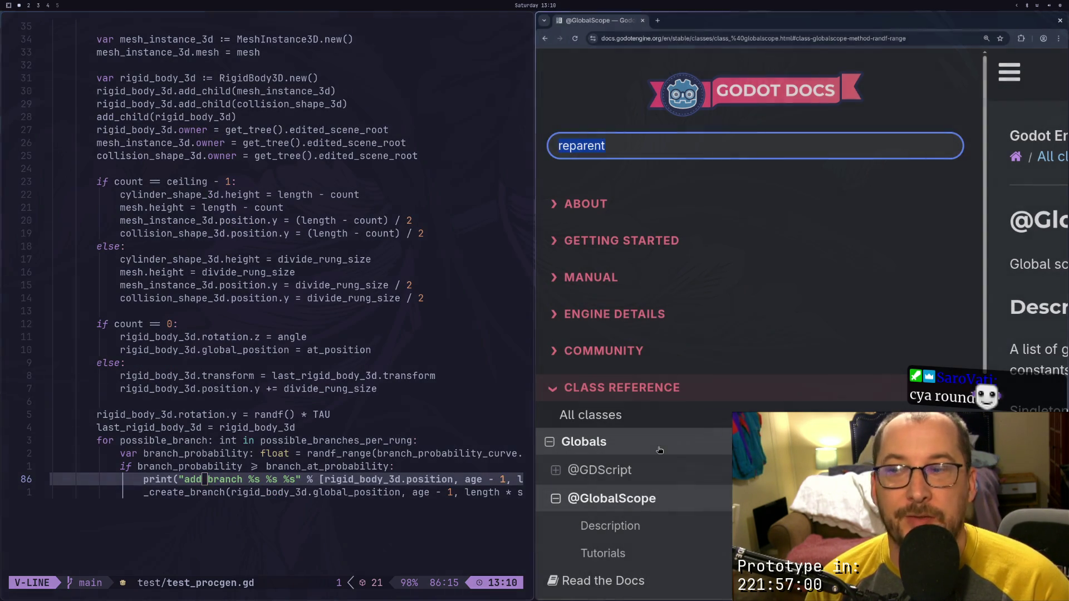